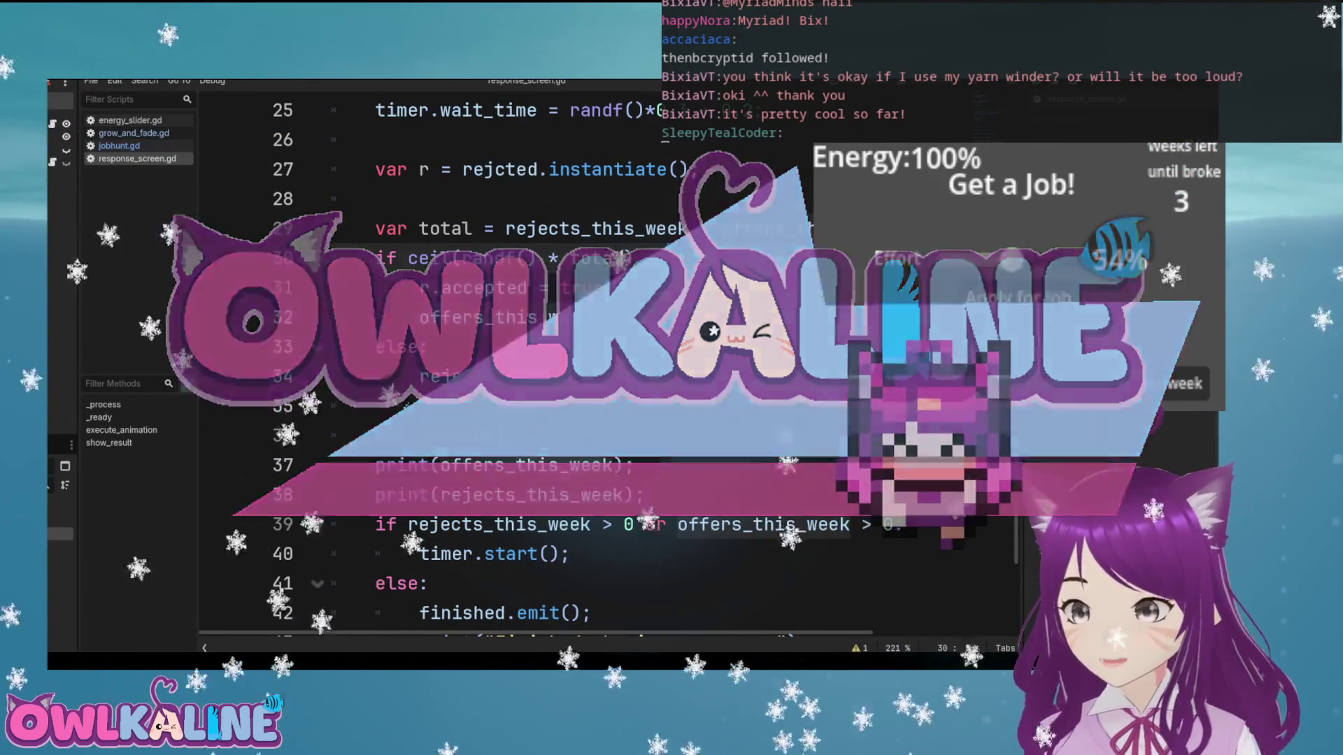
# Playtest a week at 58% effort: apply, advance the week, view the rejection, stop the game.
pyautogui.moveTo(1010, 260)
pyautogui.mouseDown()
pyautogui.moveTo(1055, 260)
pyautogui.moveTo(1014, 260)
pyautogui.mouseUp()
pyautogui.click(1015, 300)
pyautogui.click(1141, 383)
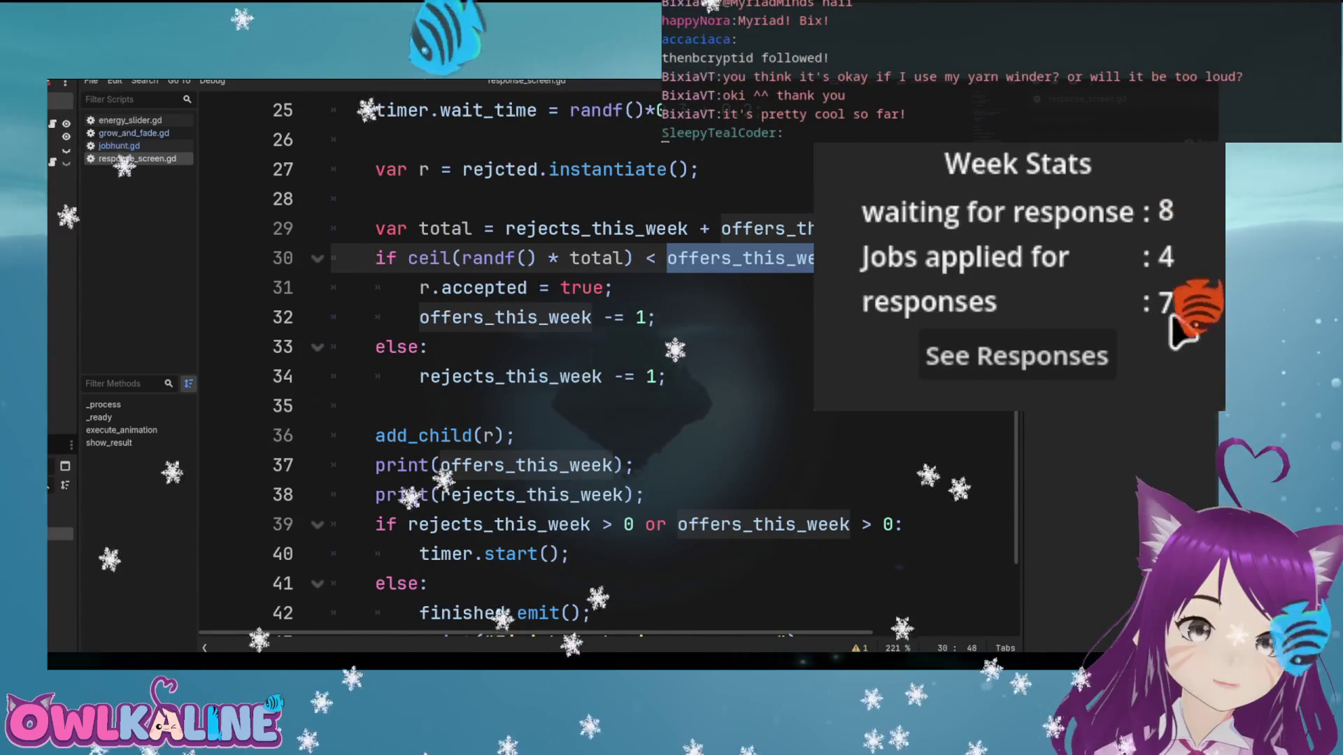
pyautogui.click(1081, 361)
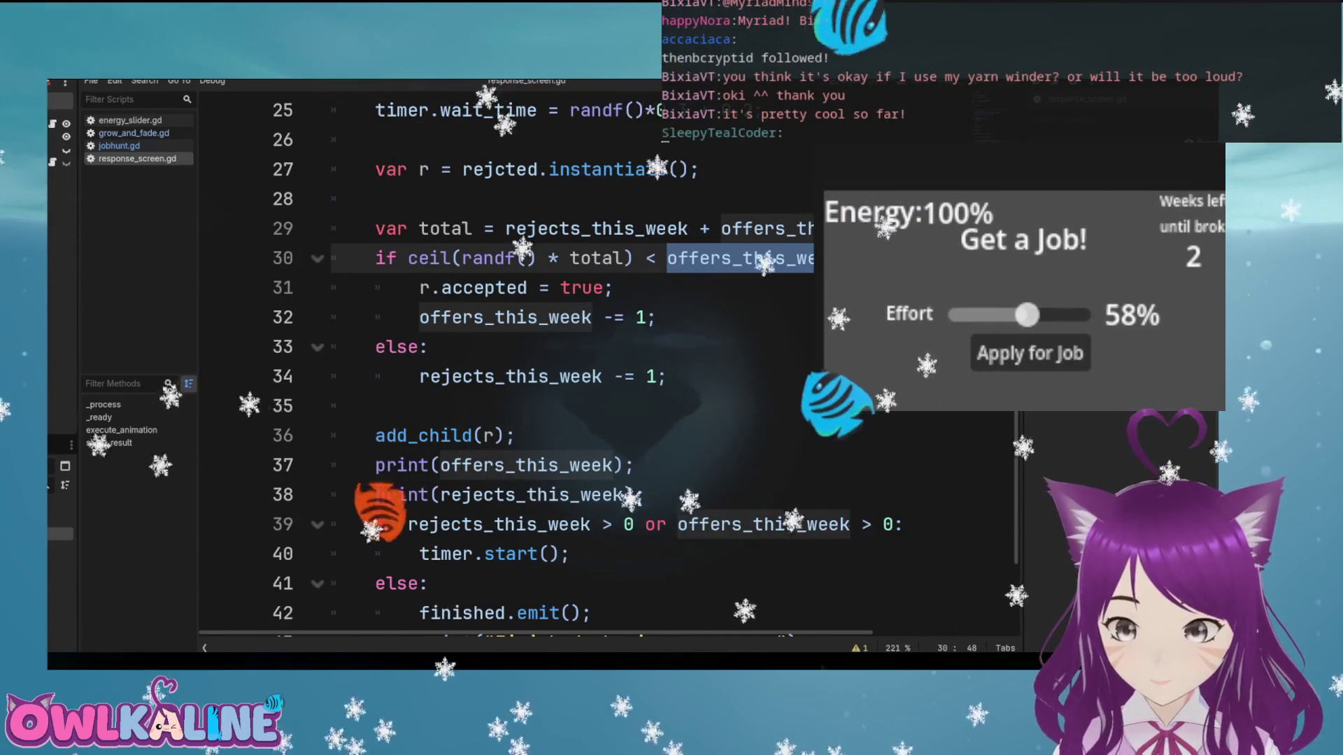
pyautogui.press('F8')
# Look over the offers_this_week code on line 30, then switch to the 2D workspace.
pyautogui.click(667, 258)
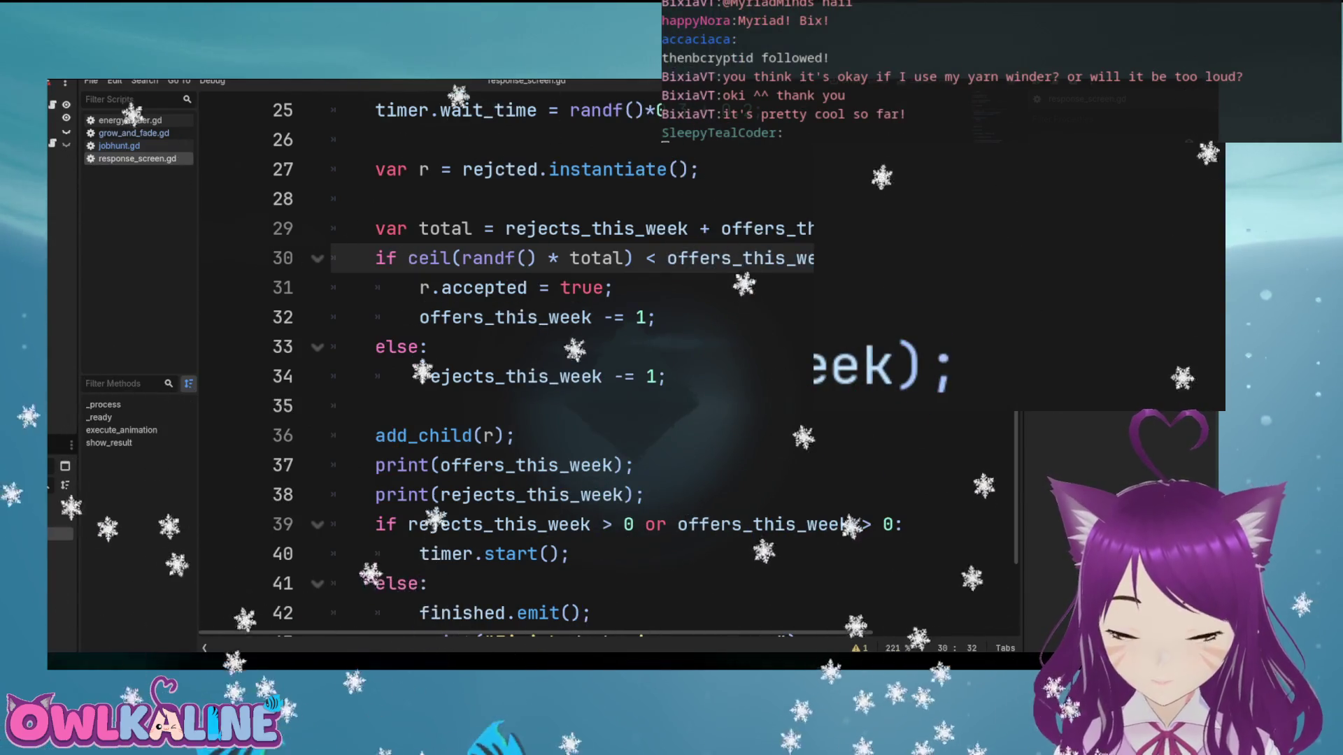
pyautogui.scroll(5, 601, 364)
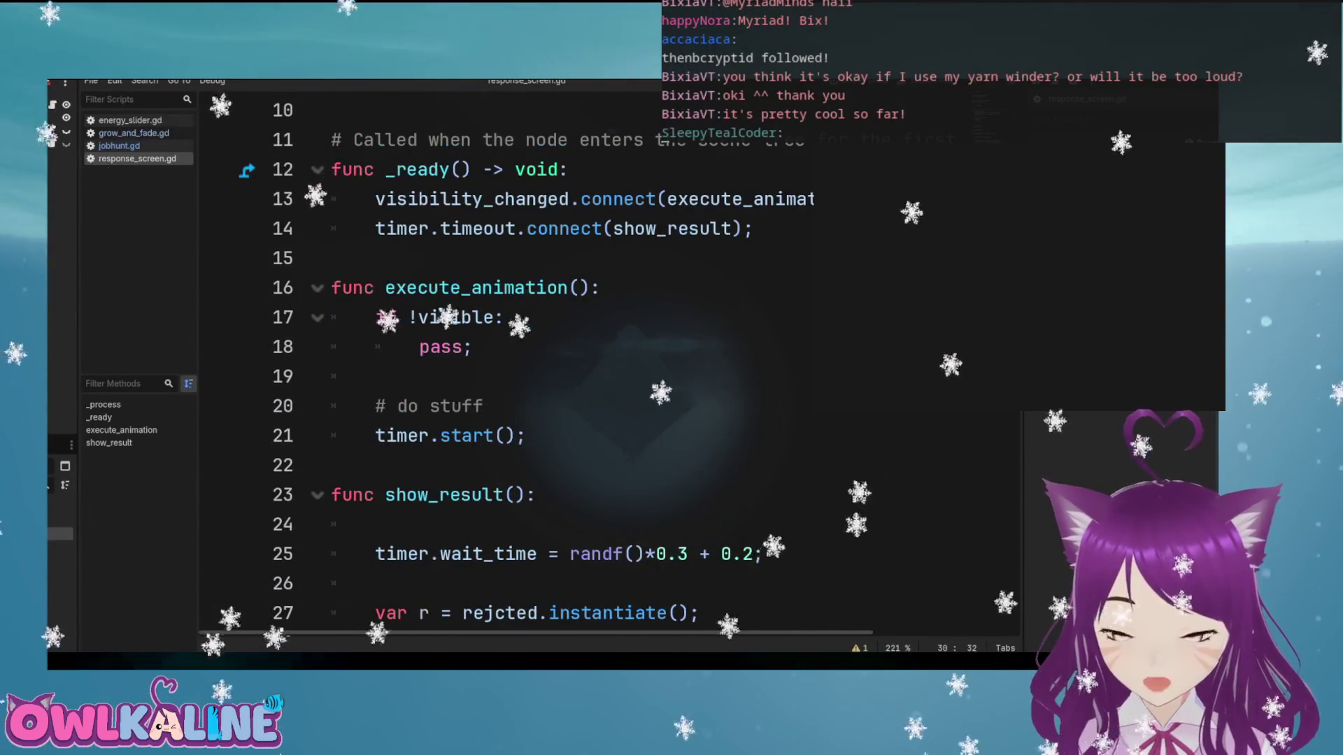
pyautogui.scroll(-7, 816, 283)
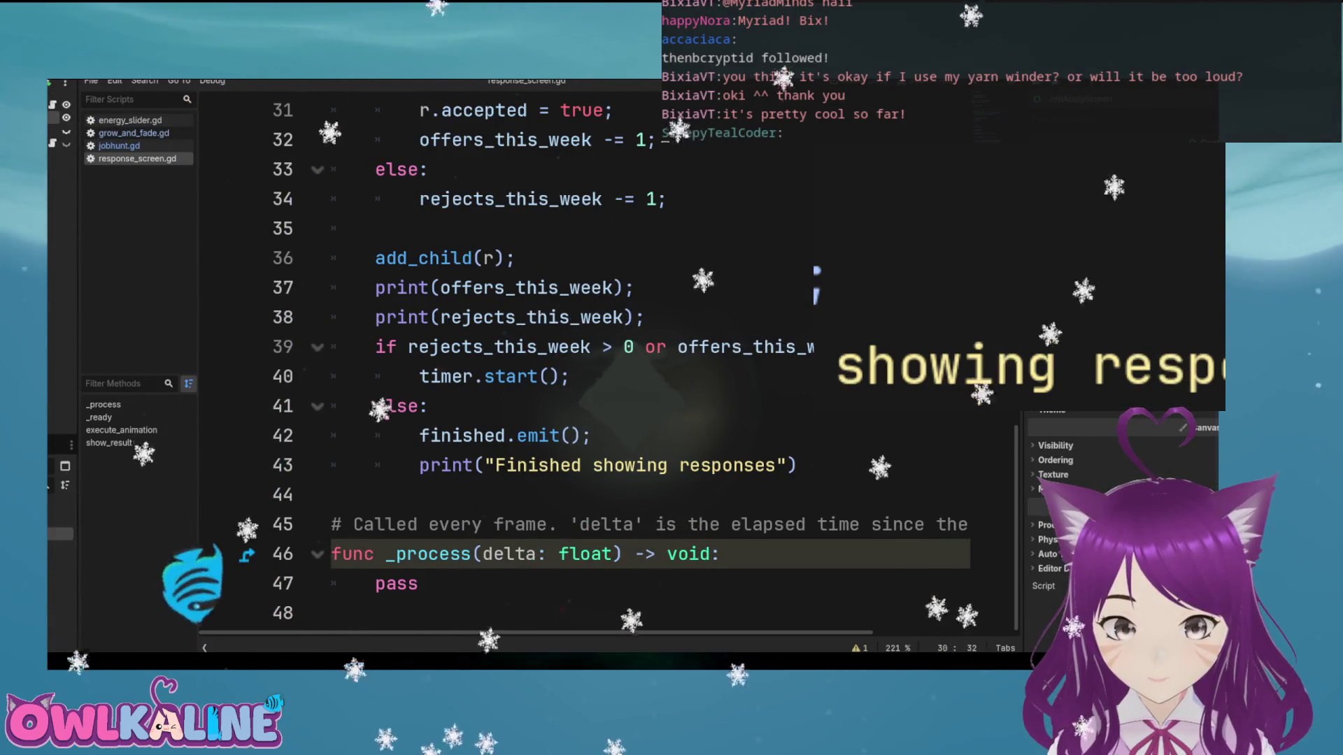
pyautogui.hotkey('ctrl', 'F2')
pyautogui.hotkey('ctrl', 'F1')
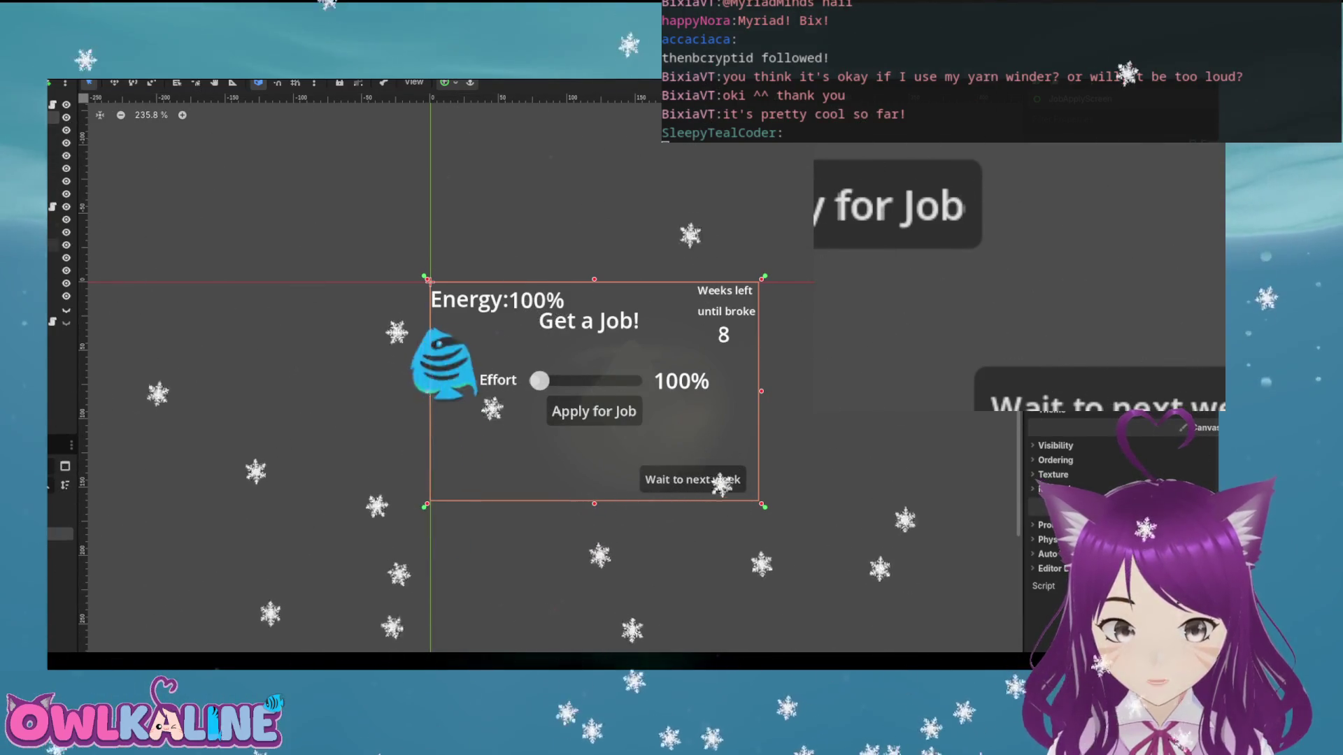
# Select the Effort and 100% labels in the 2D view, then bring up energy_slider.gd.
pyautogui.click(481, 373)
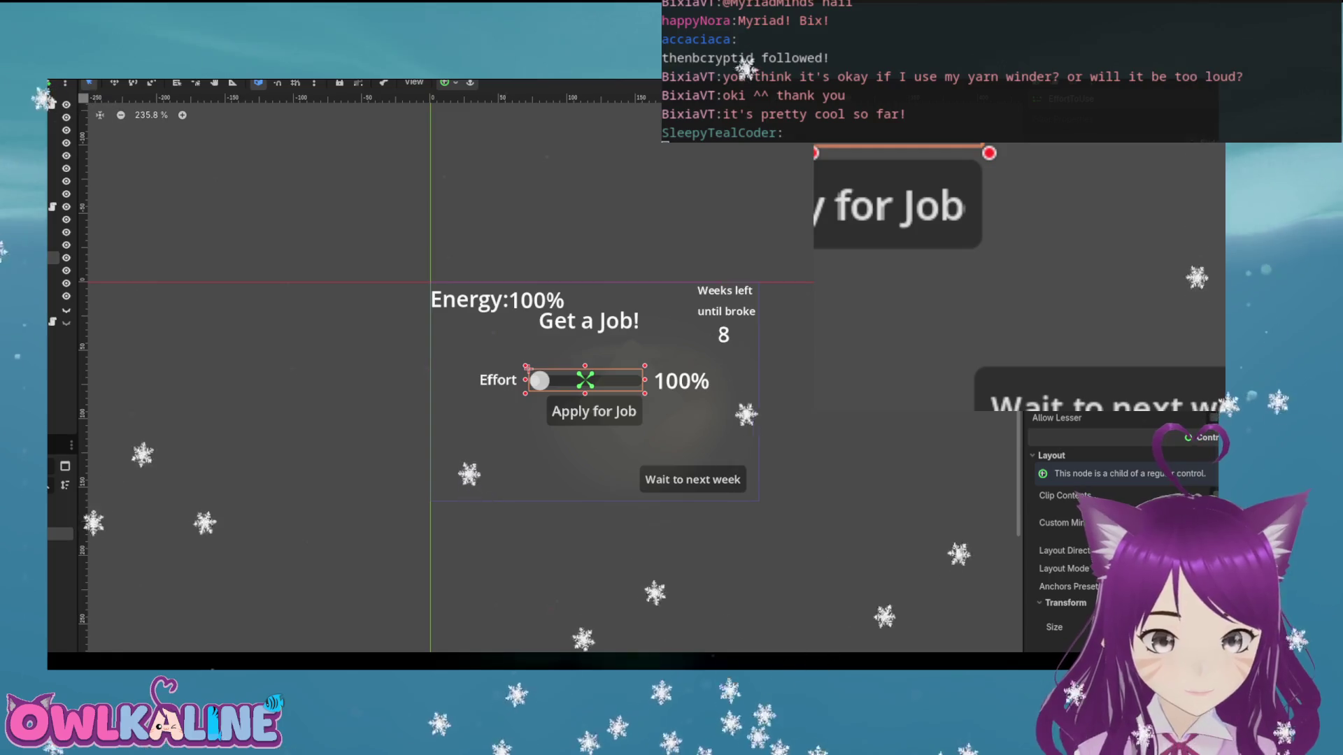
pyautogui.click(682, 381)
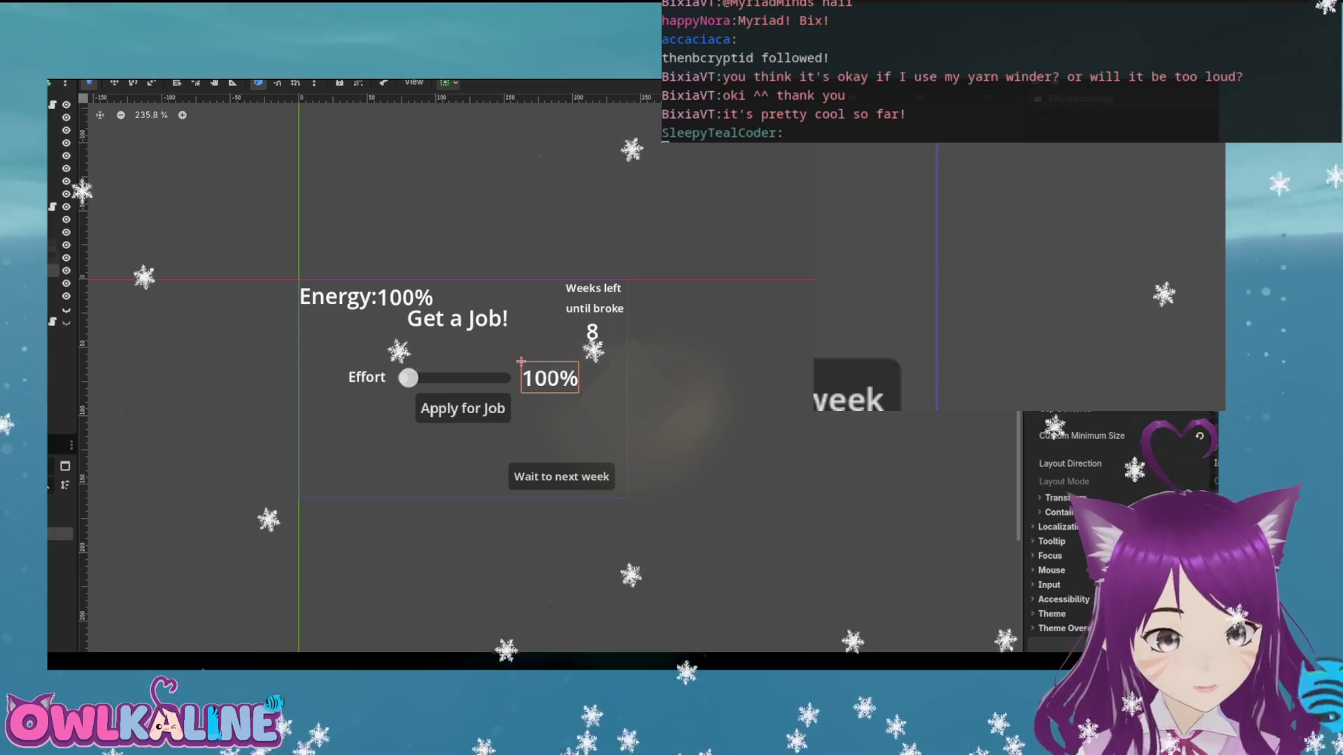
pyautogui.hotkey('ctrl', 'F3')
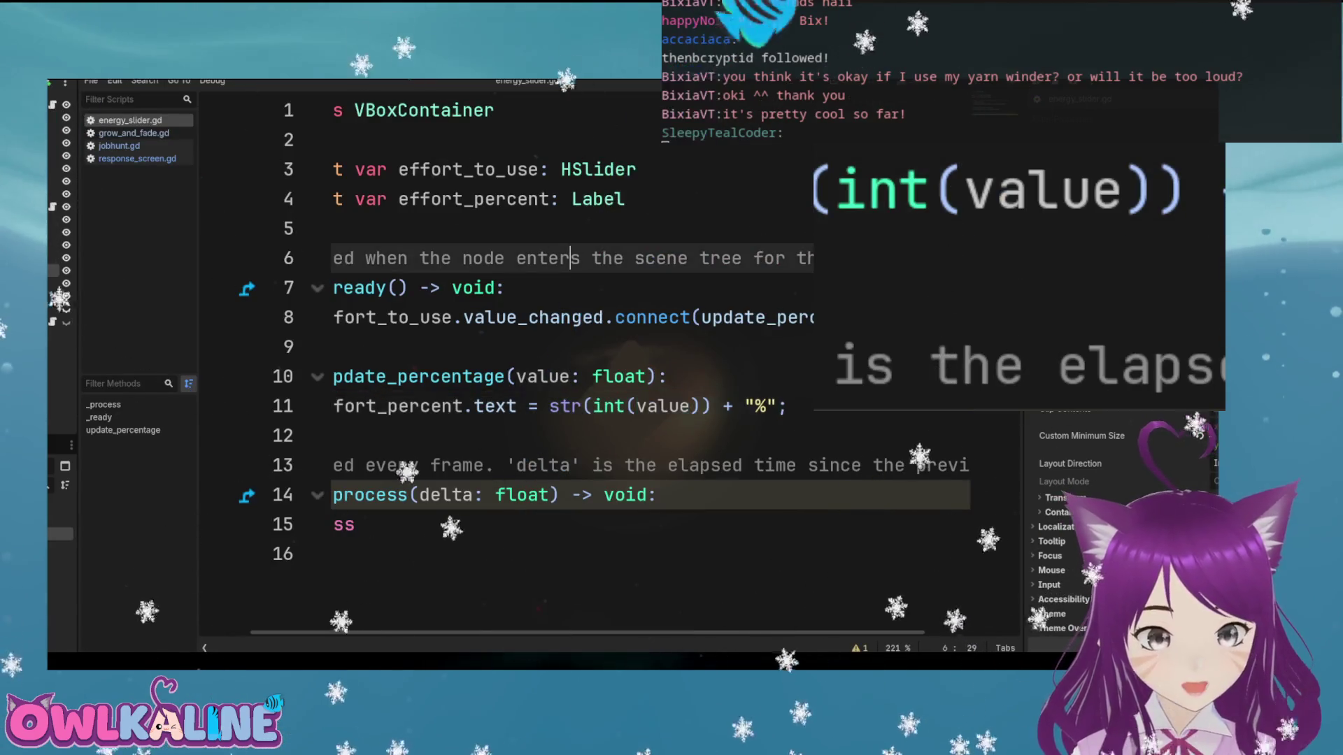
# Select the update_percentage function name in energy_slider.gd.
pyautogui.click(449, 376)
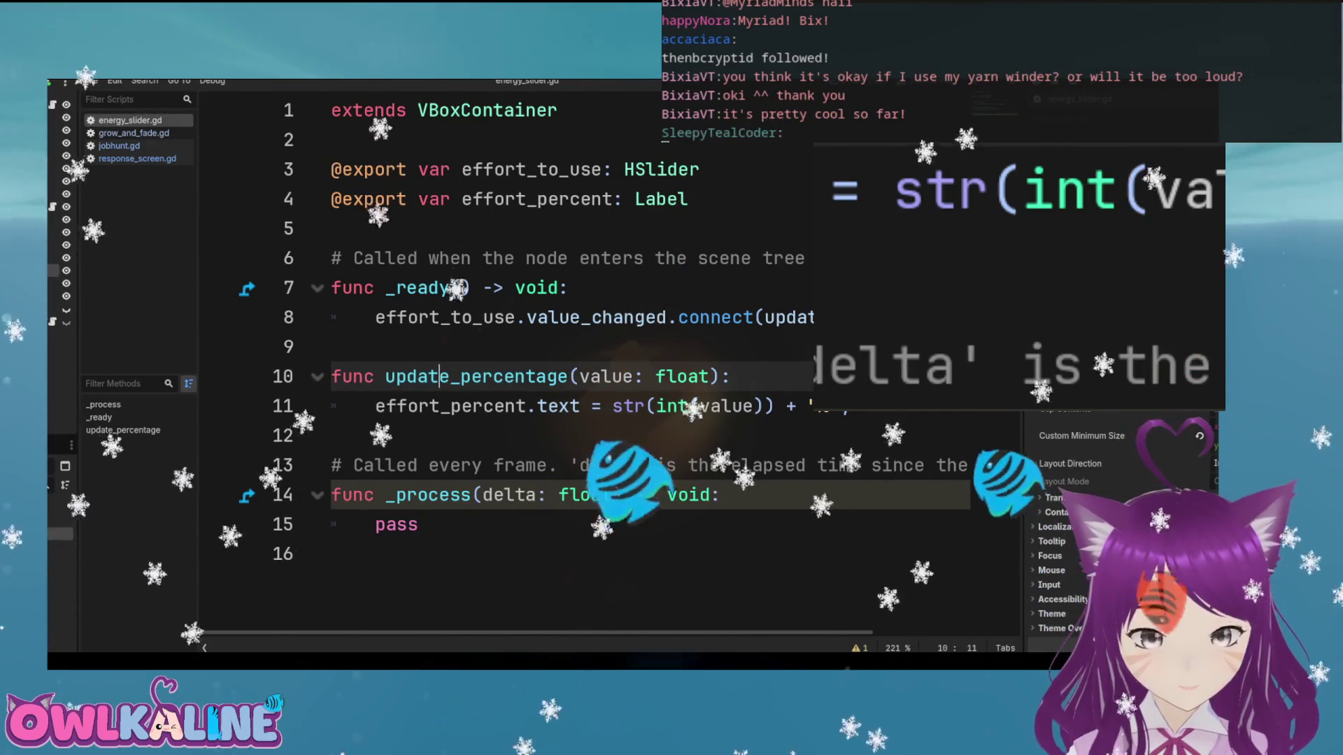
pyautogui.click(459, 376)
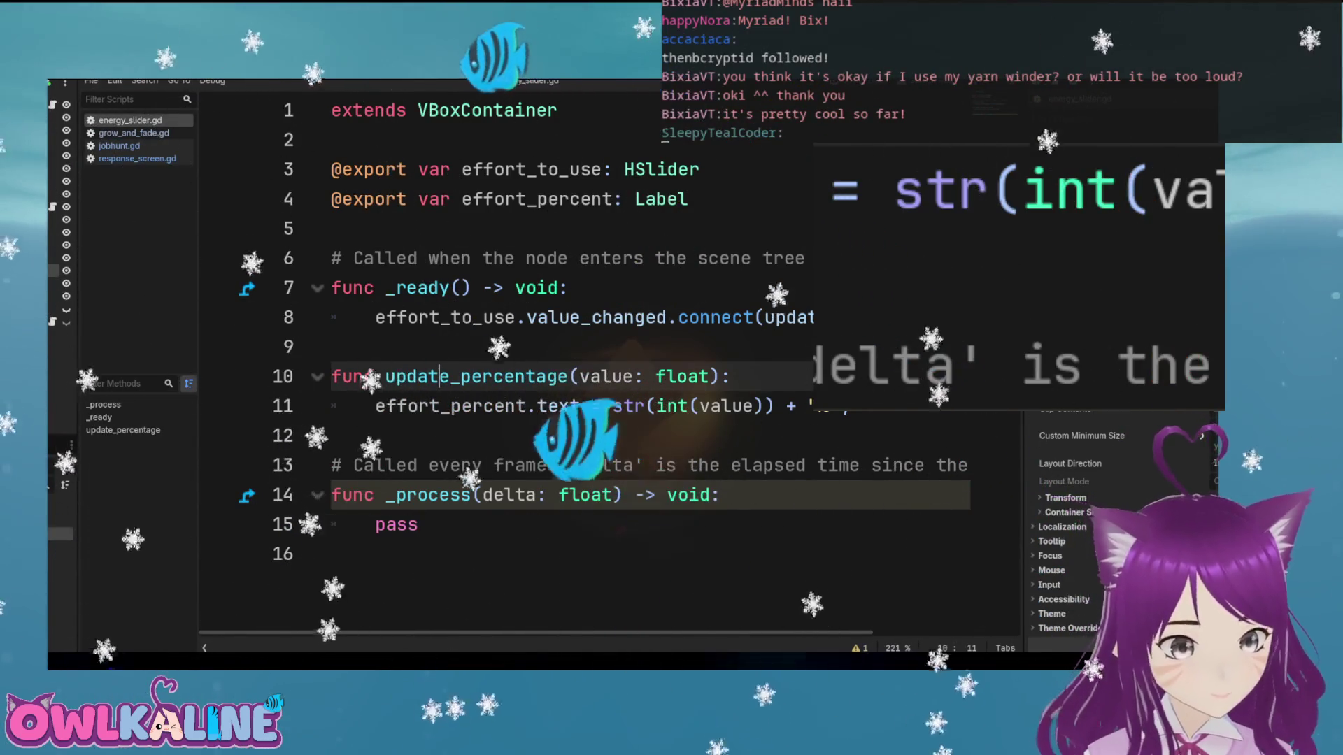
pyautogui.doubleClick(459, 376)
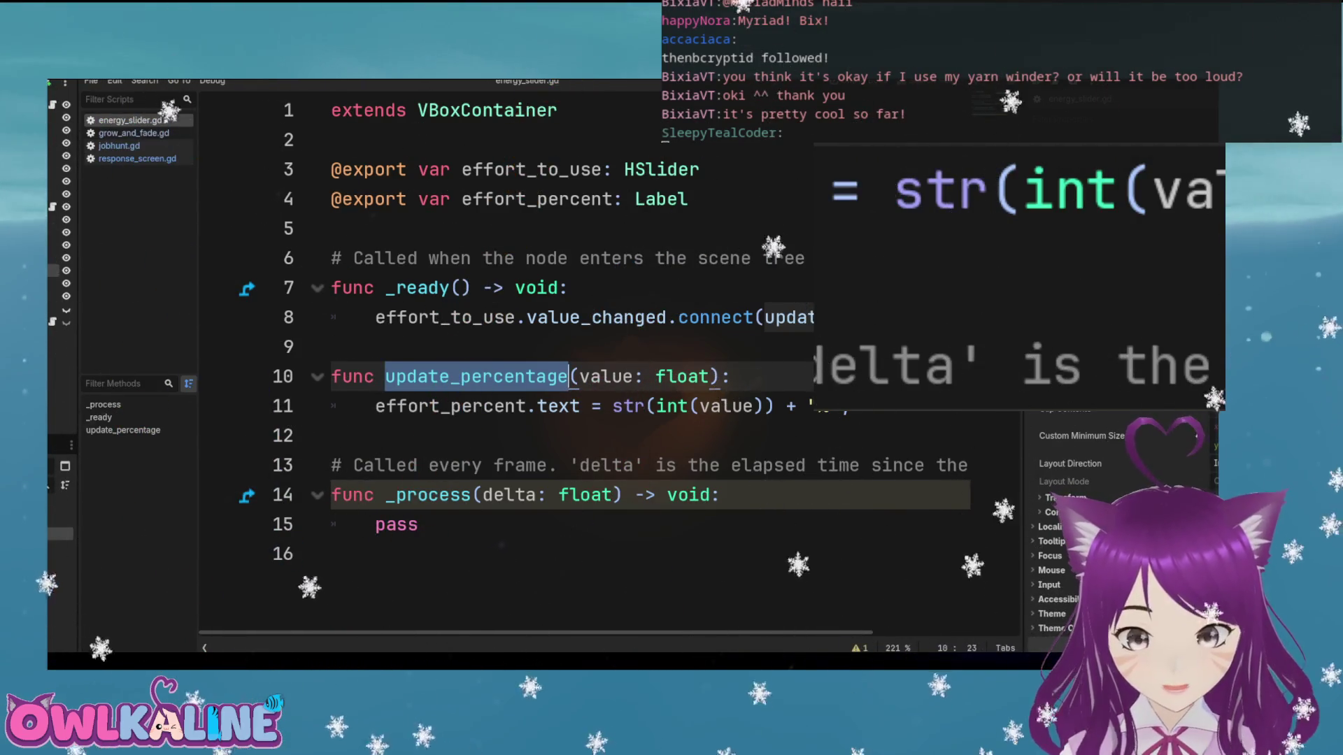
# Add update_percentage(effort_to_use.value) to _ready and save energy_slider.gd.
pyautogui.click(956, 316)
pyautogui.press('Return')
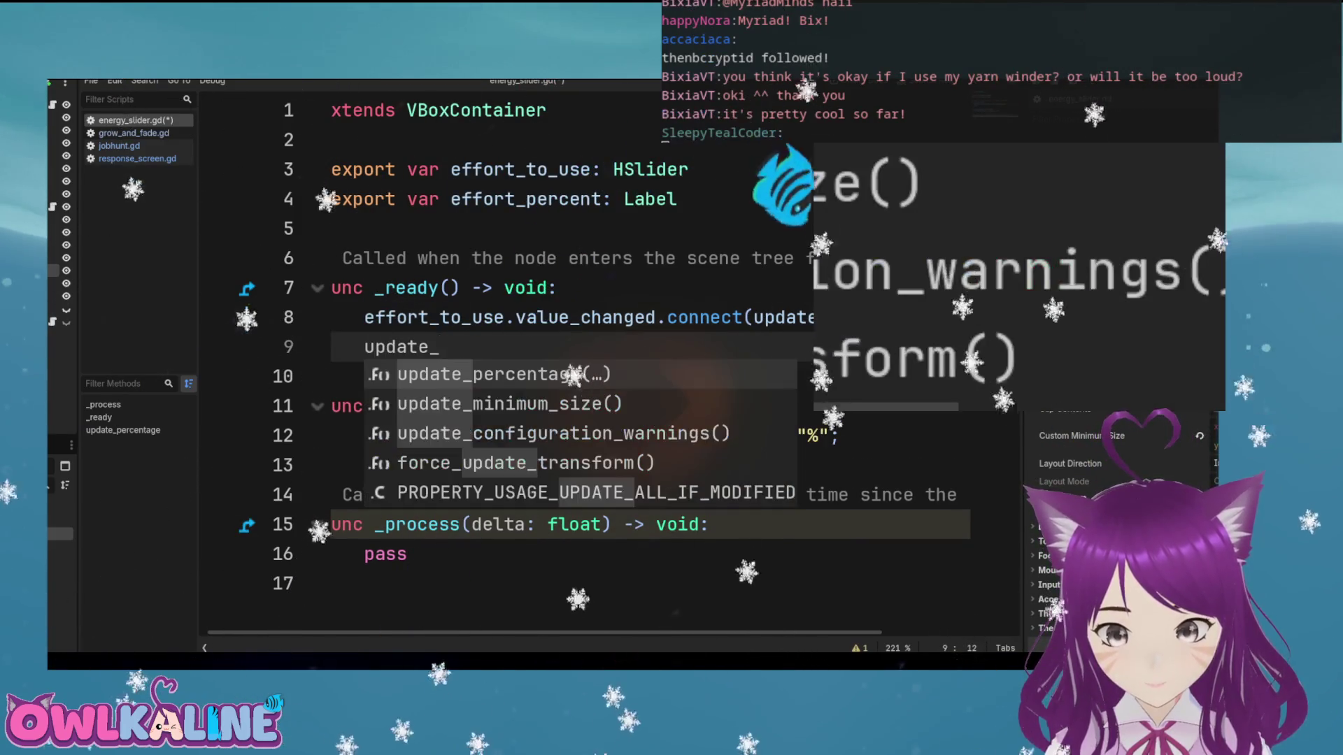
pyautogui.press('Return')
pyautogui.write('\\')
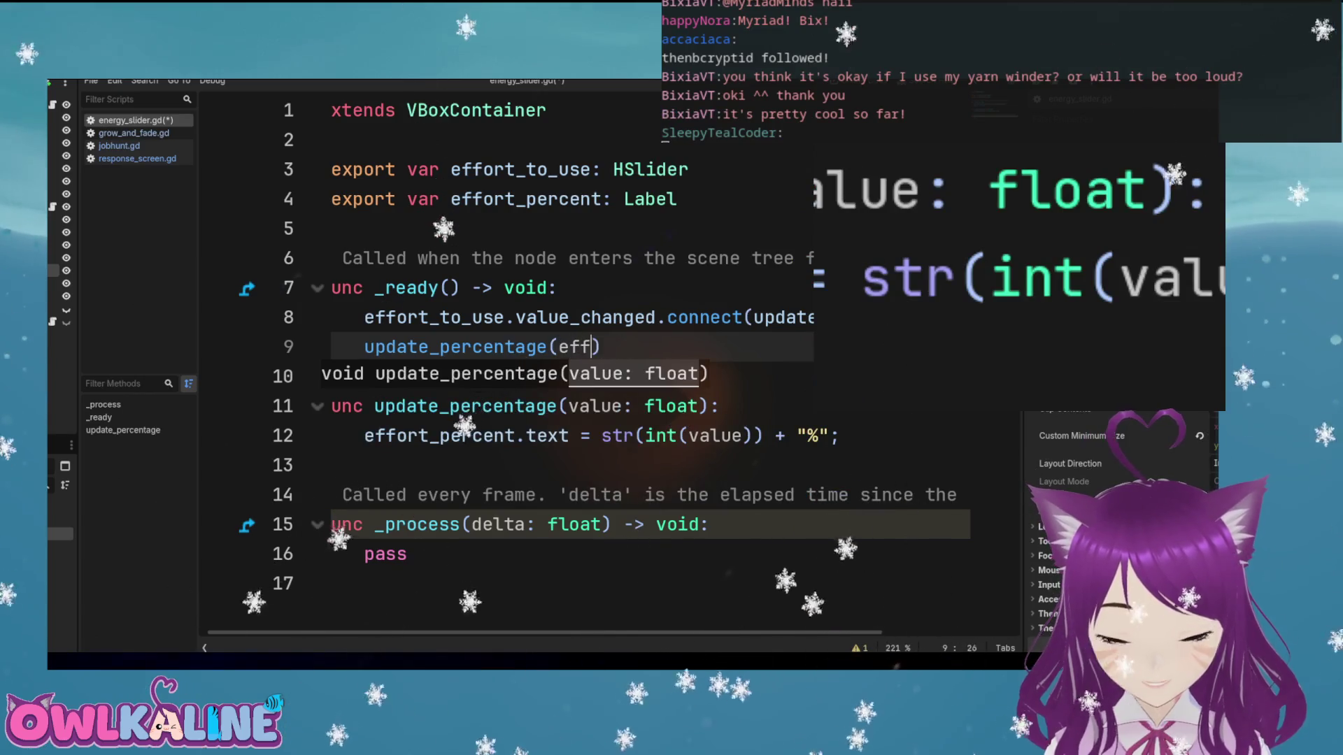
pyautogui.write('_to_us')
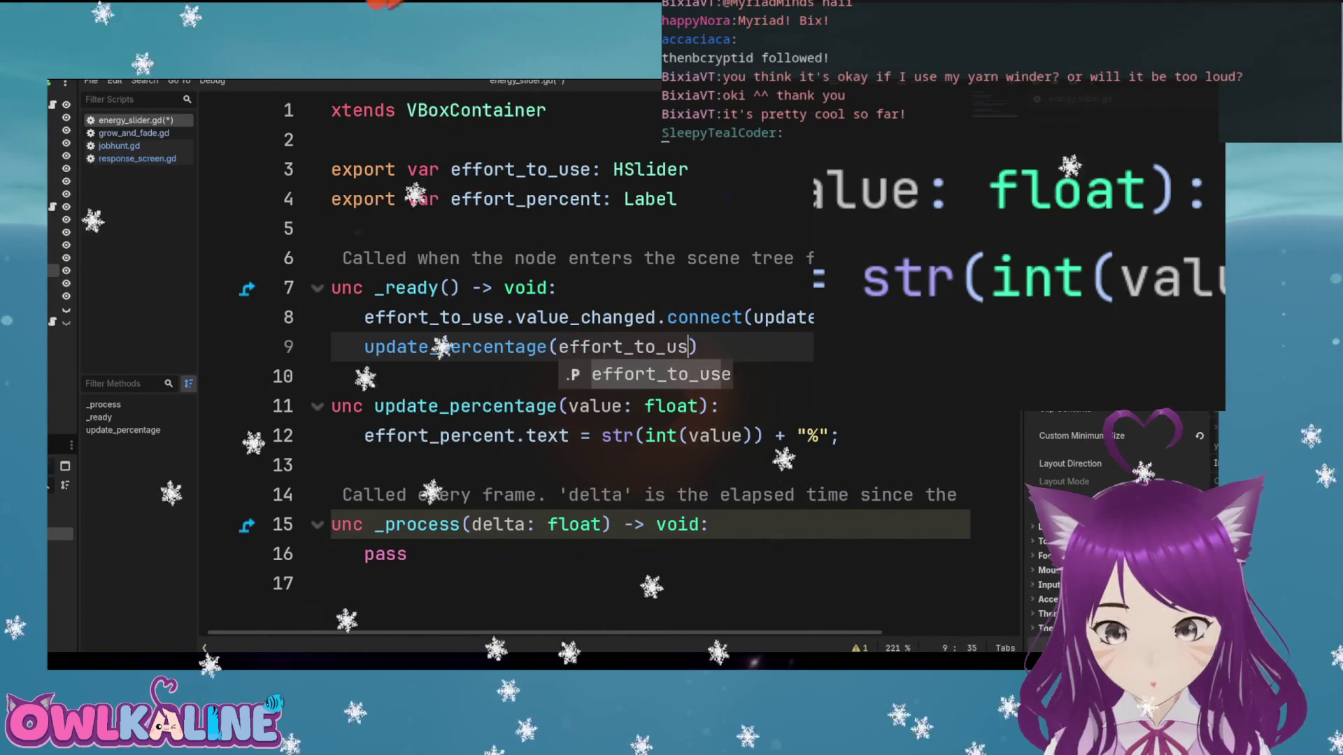
pyautogui.write("value)'")
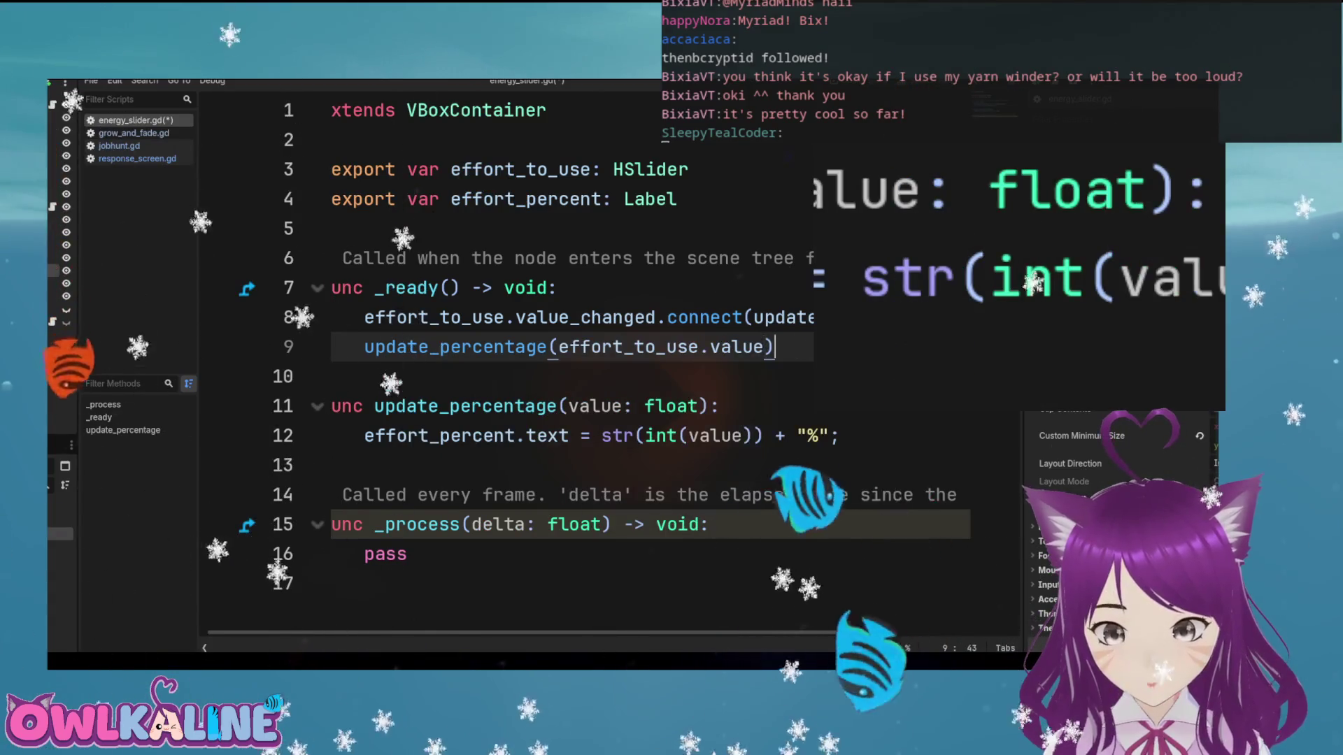
pyautogui.hotkey('ctrl', 's')
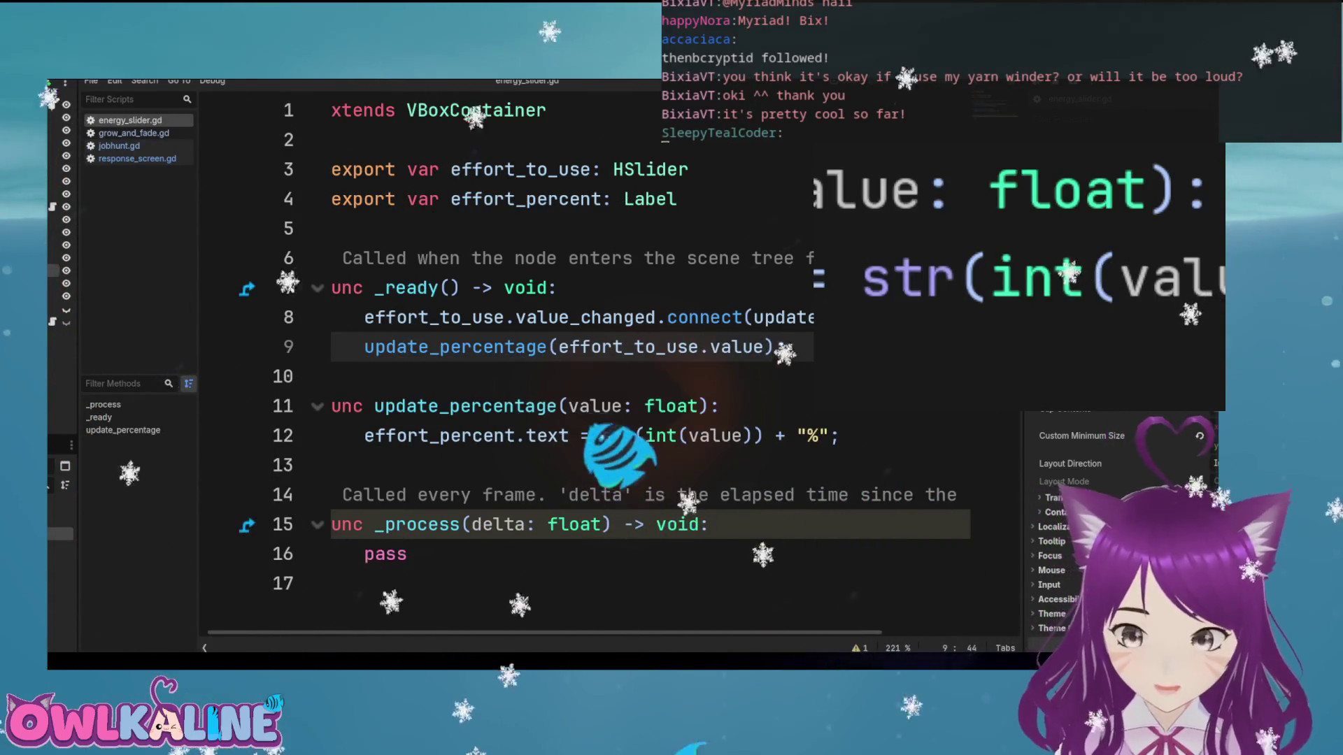
# Run the game, apply for a job at 54% effort, advance two weeks, then stop it.
pyautogui.press('F5')
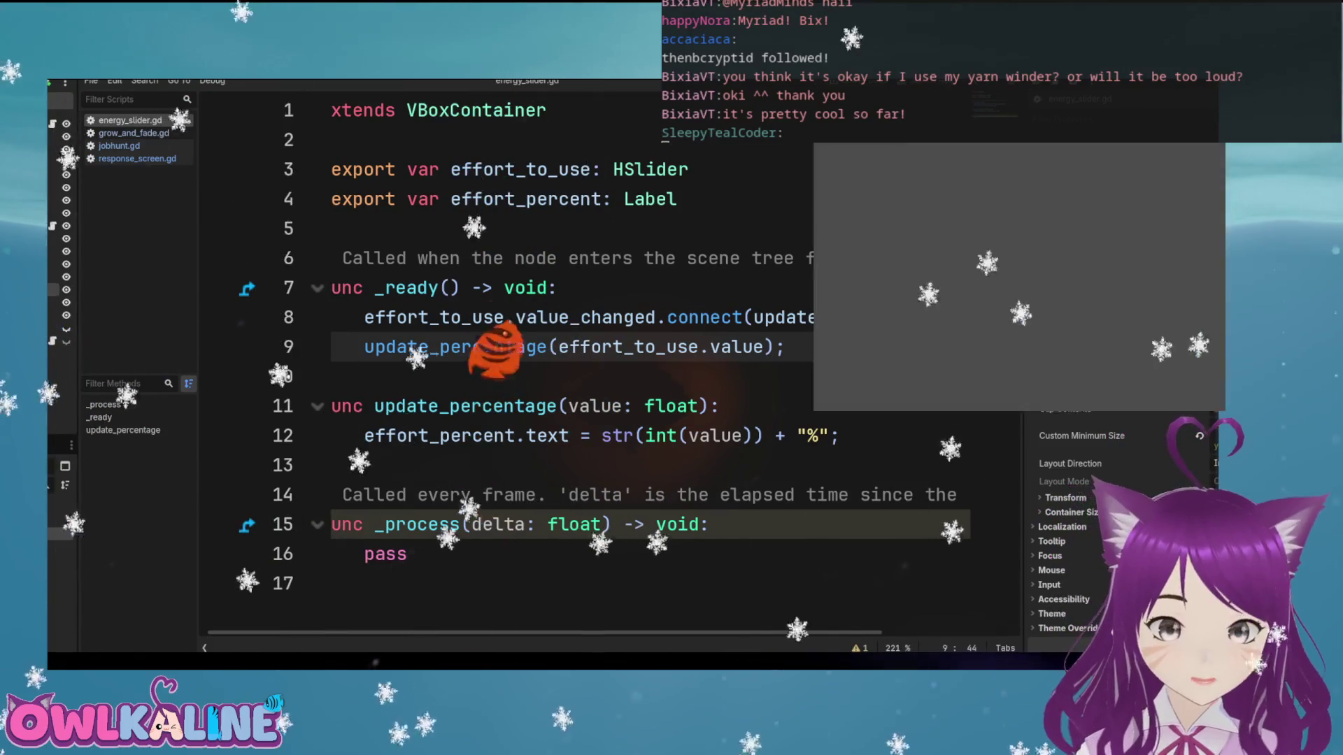
pyautogui.moveTo(949, 260); pyautogui.dragTo(1010, 260)
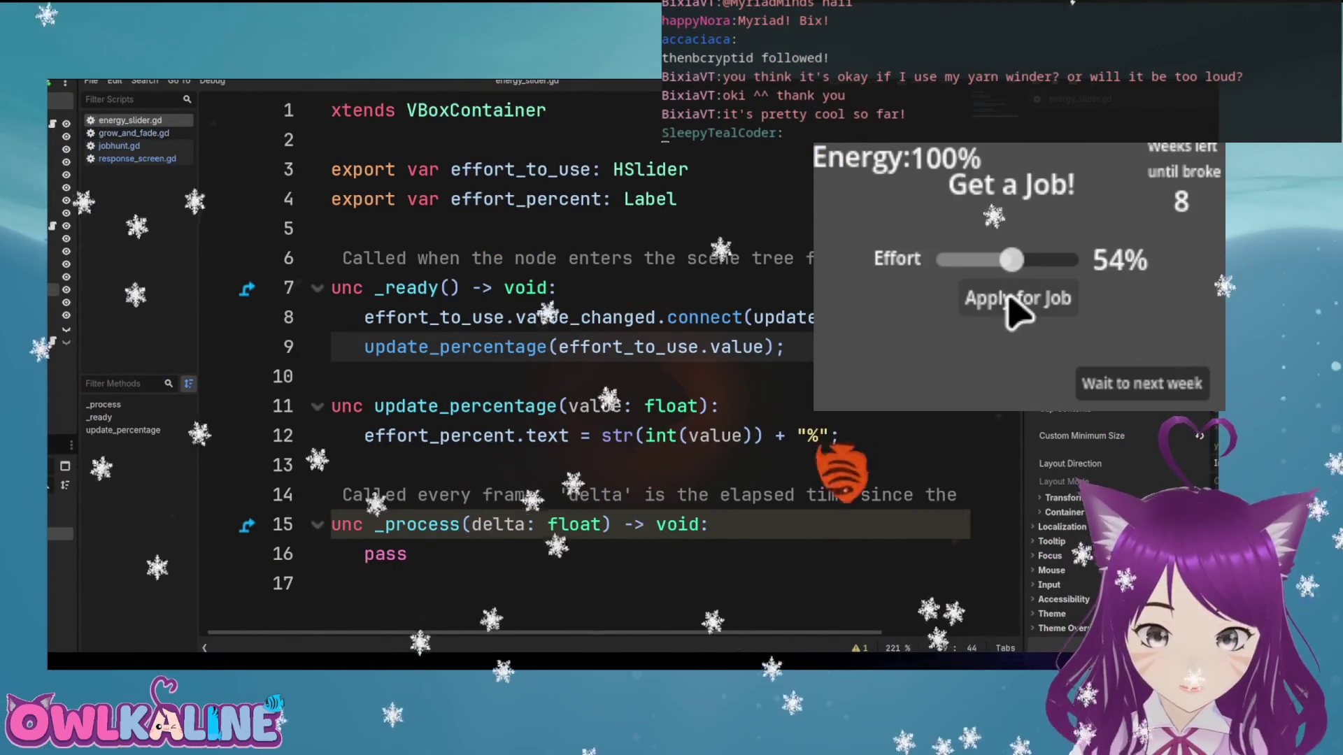
pyautogui.click(1013, 307)
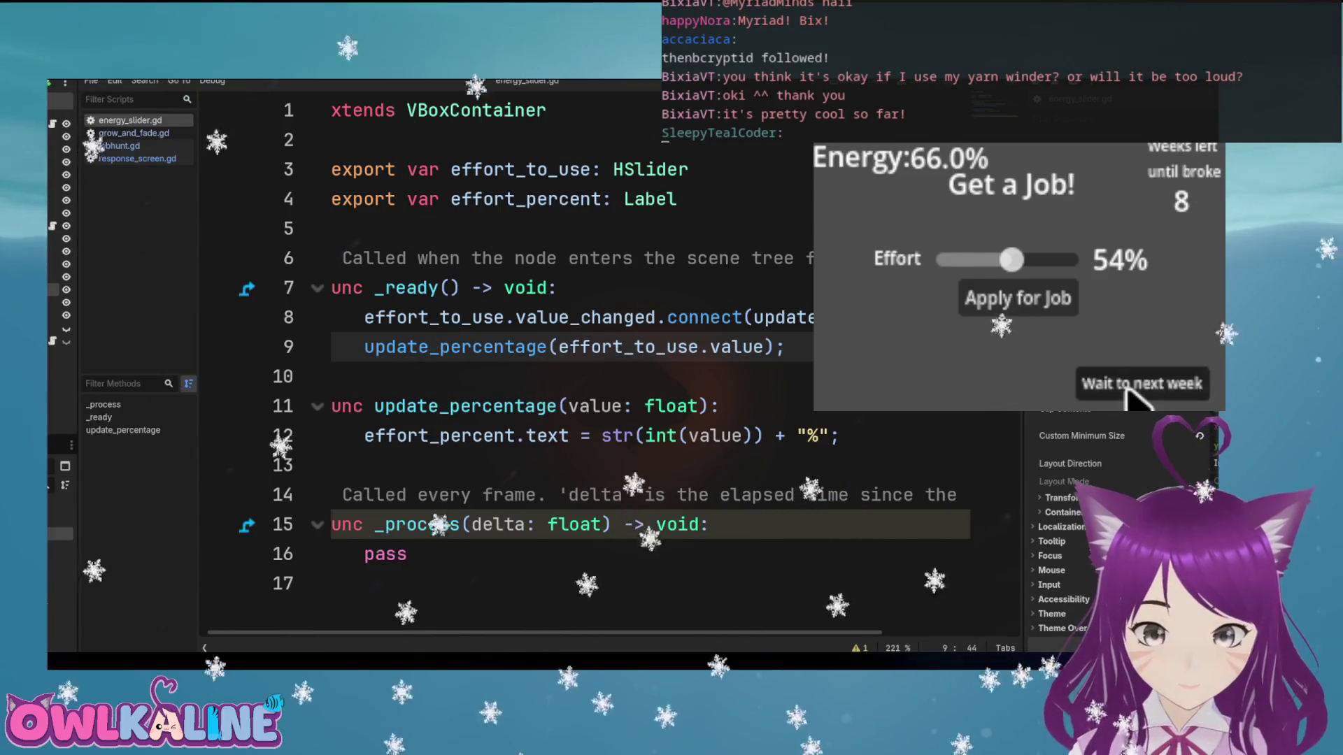
pyautogui.click(1135, 392)
pyautogui.click(1065, 370)
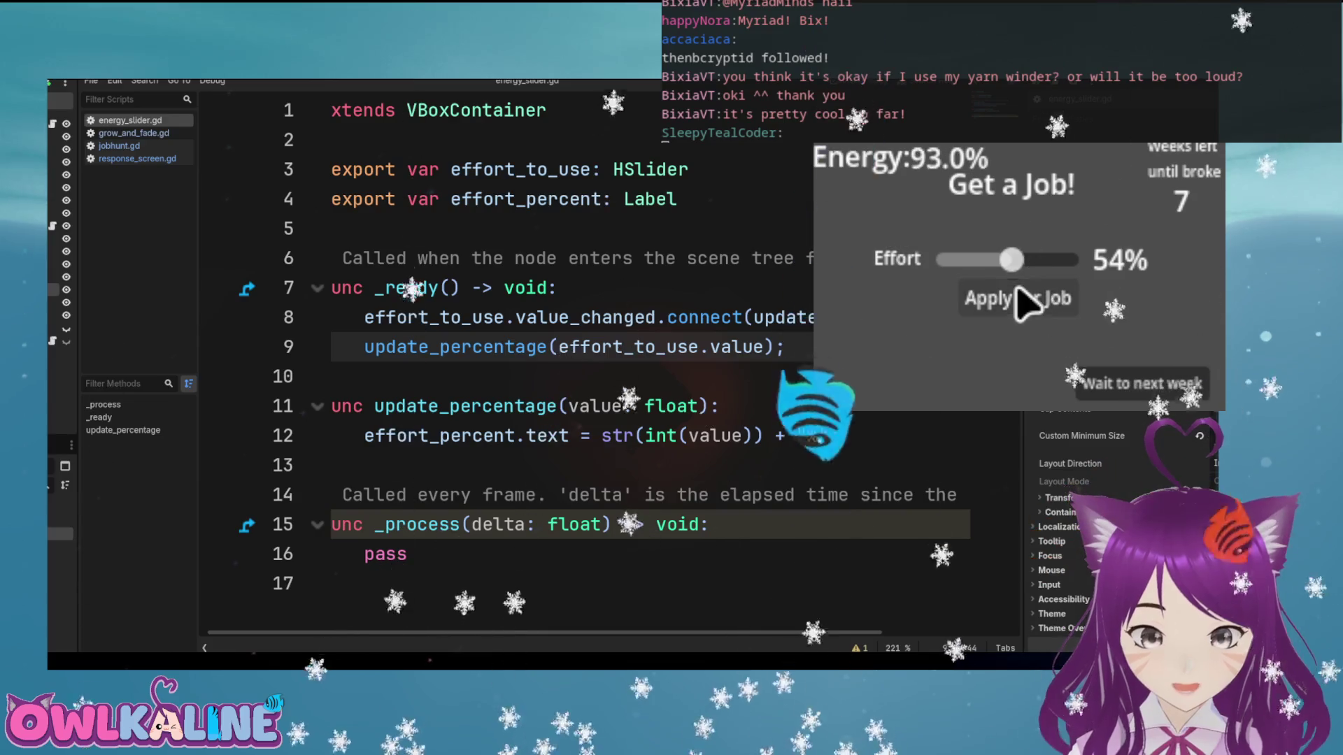
pyautogui.click(1140, 387)
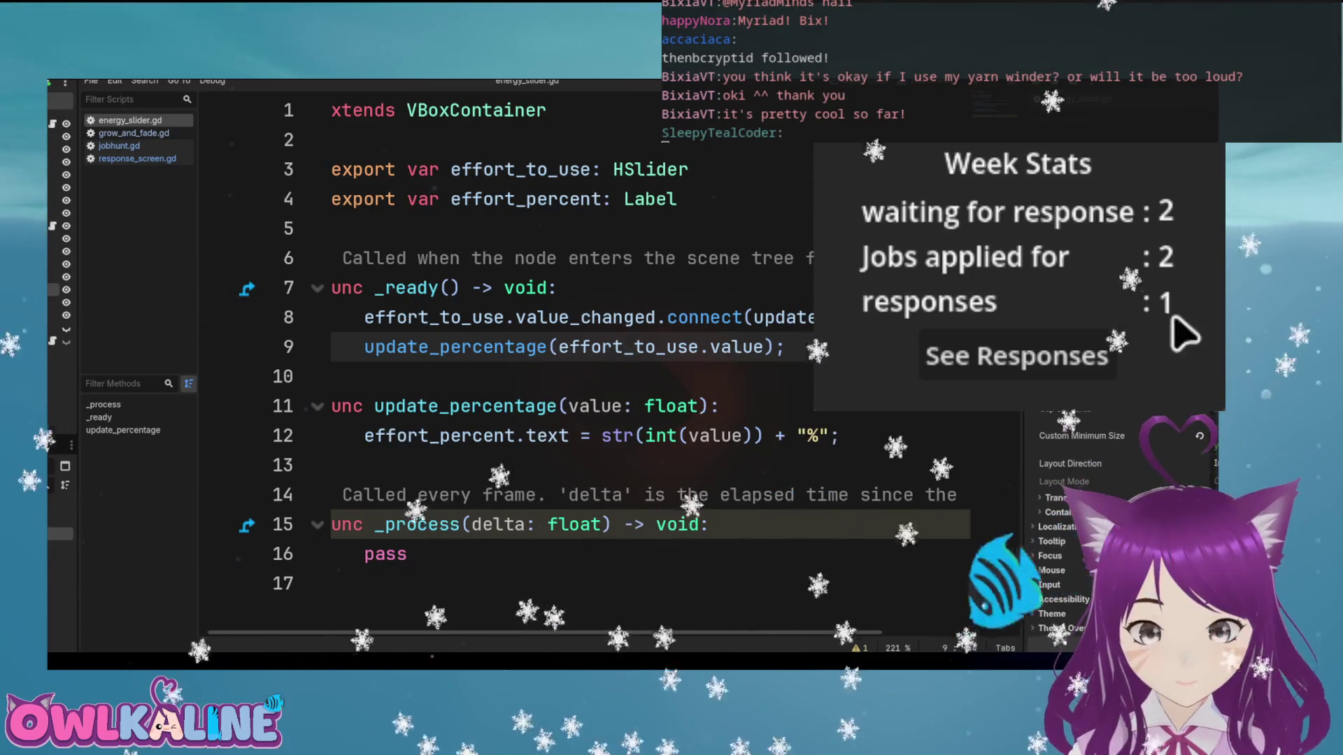
pyautogui.click(1073, 370)
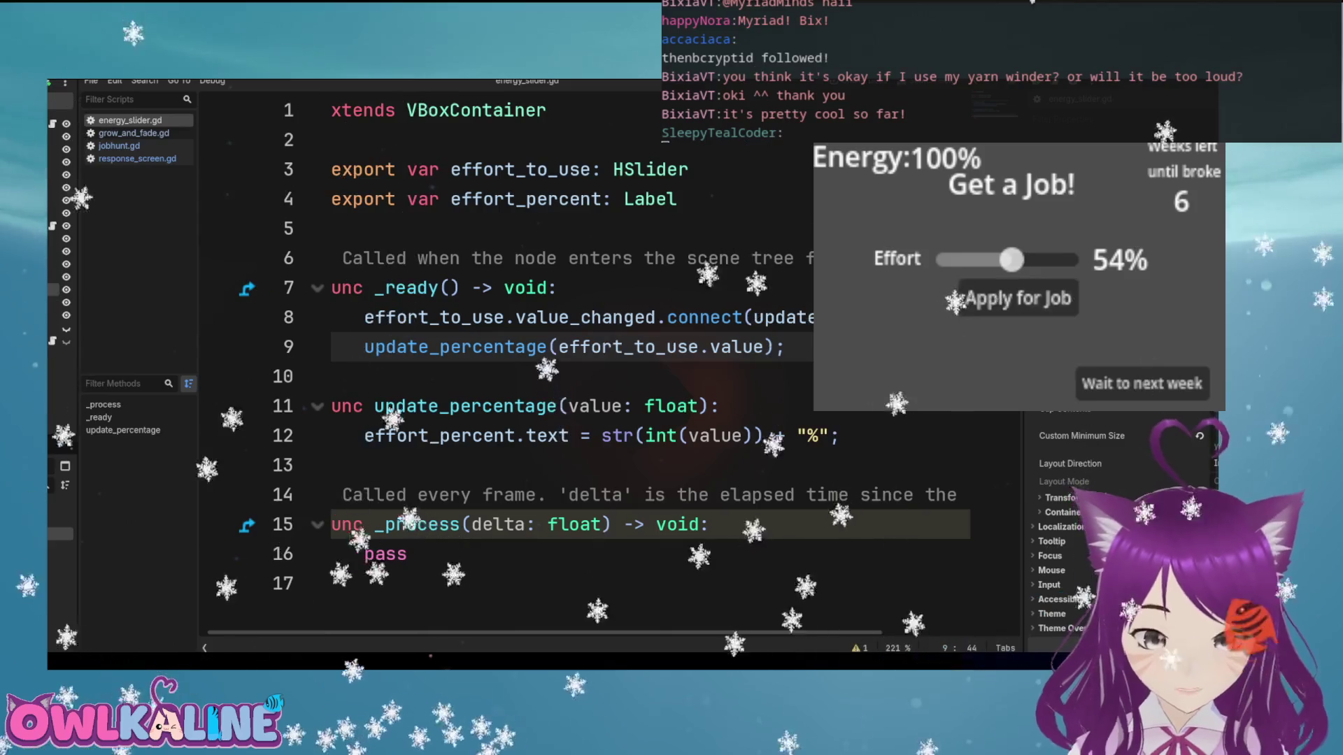
pyautogui.press('F8')
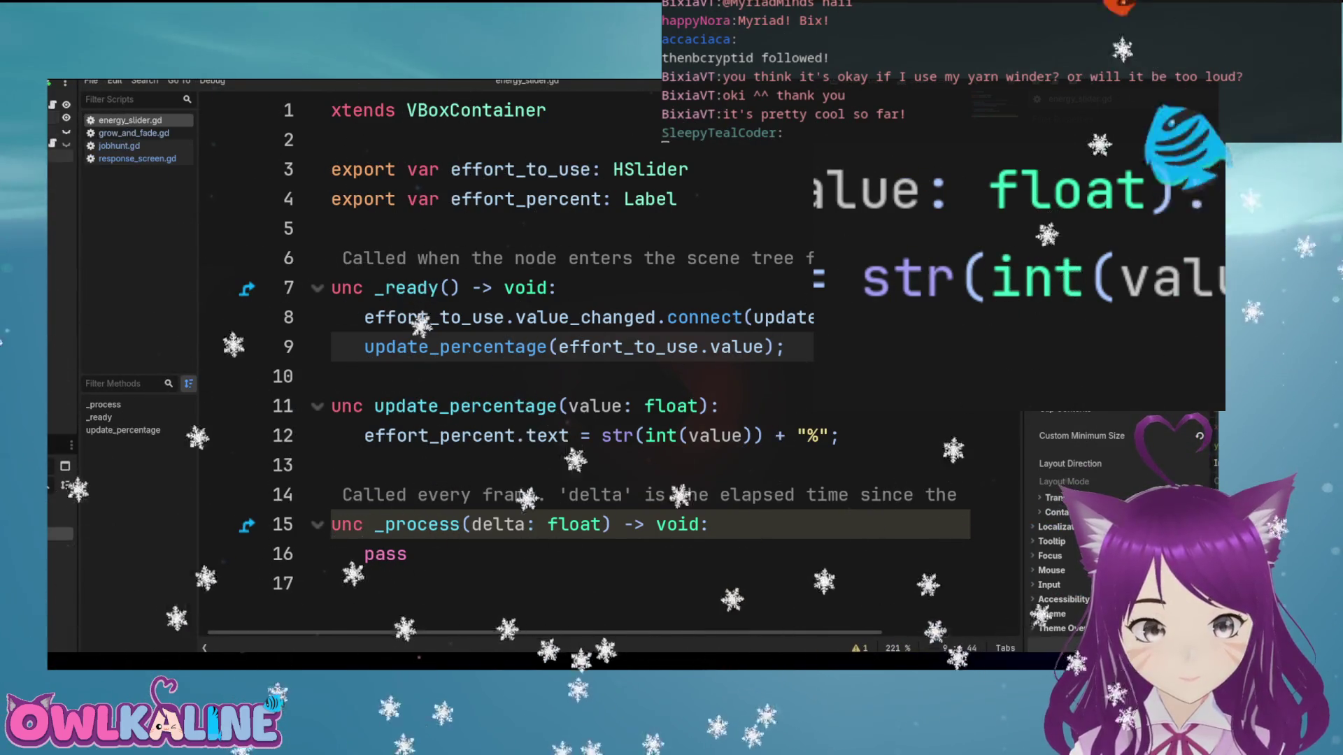
pyautogui.hotkey('alt', 'Left')
pyautogui.scroll(3, 640, 406)
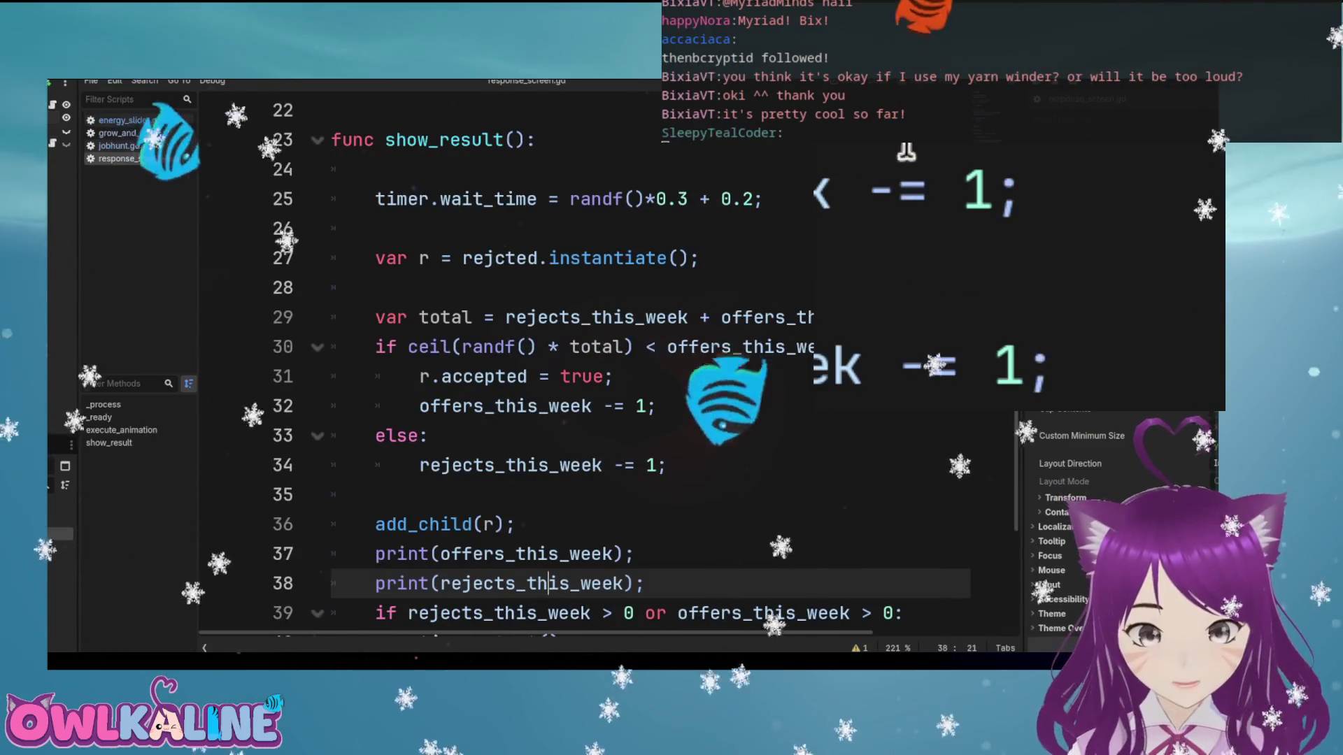
pyautogui.click(482, 347)
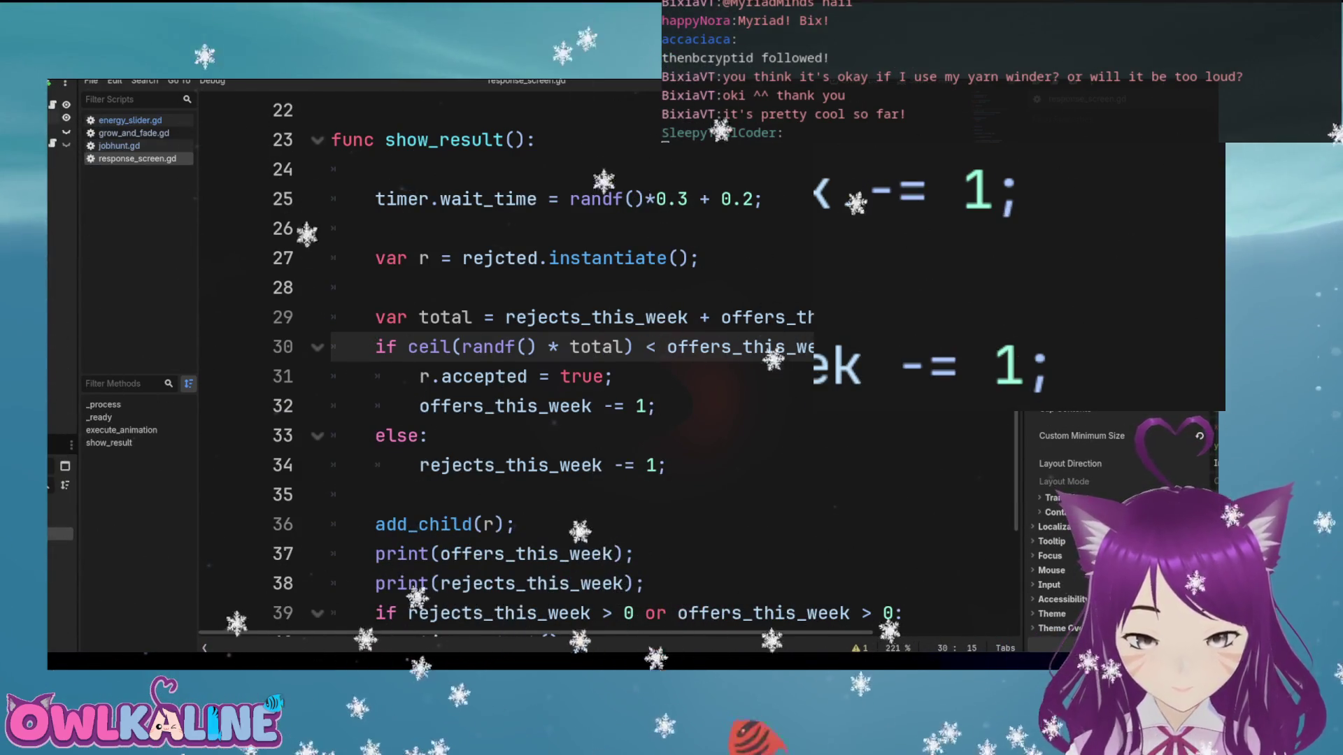
pyautogui.scroll(2, 640, 405)
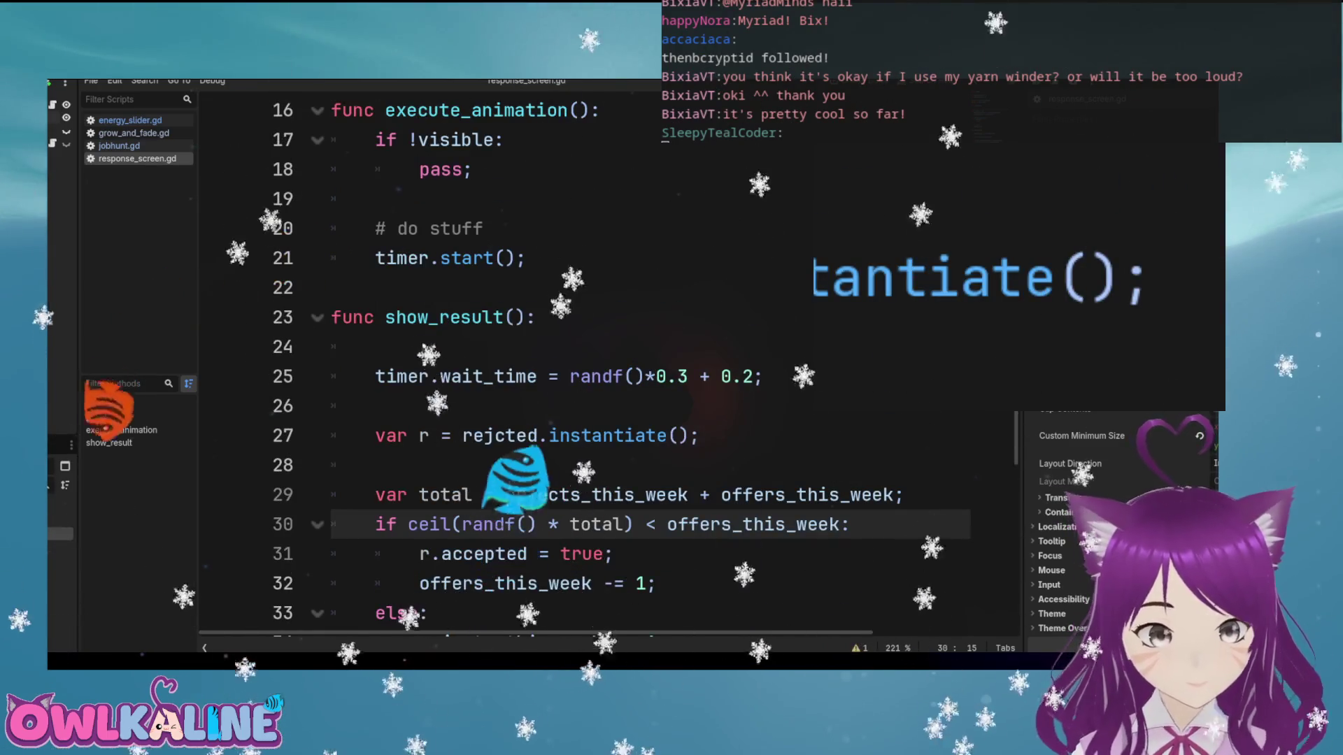
pyautogui.scroll(1, 640, 406)
pyautogui.scroll(-3, 501, 258)
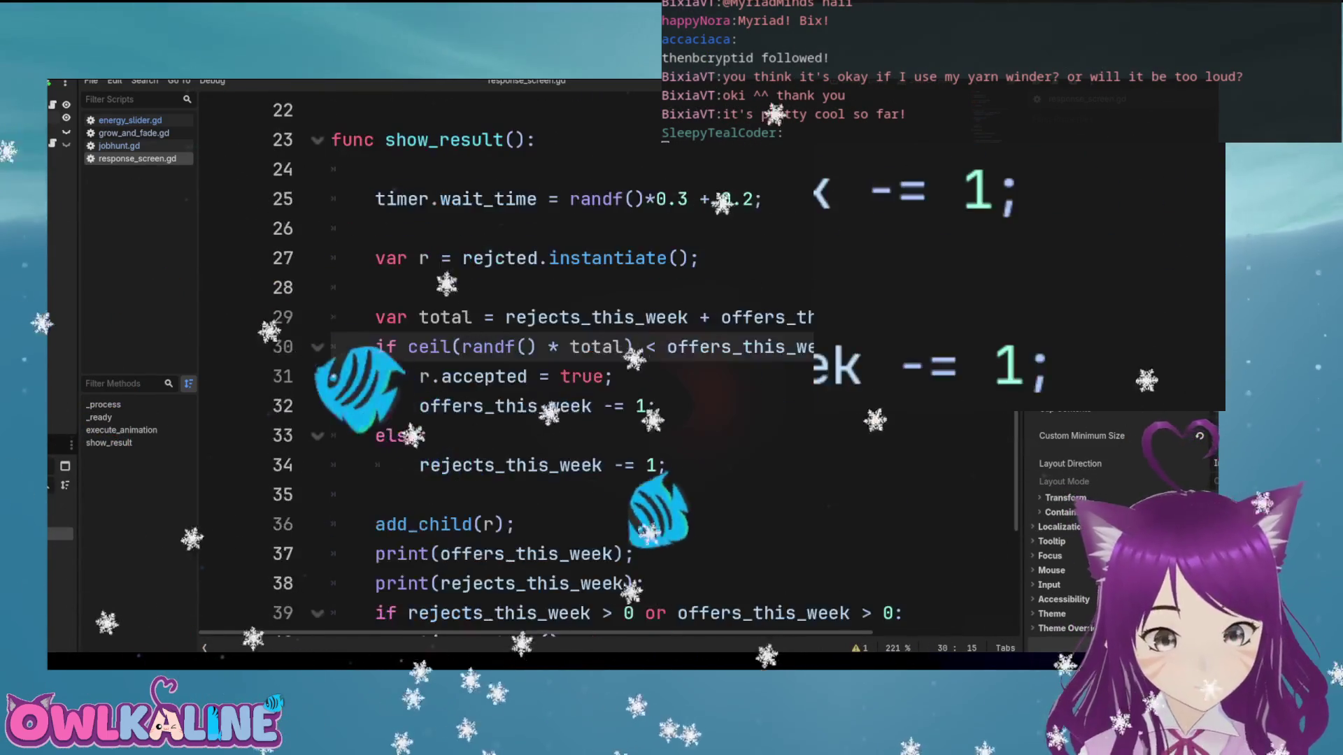
pyautogui.doubleClick(500, 258)
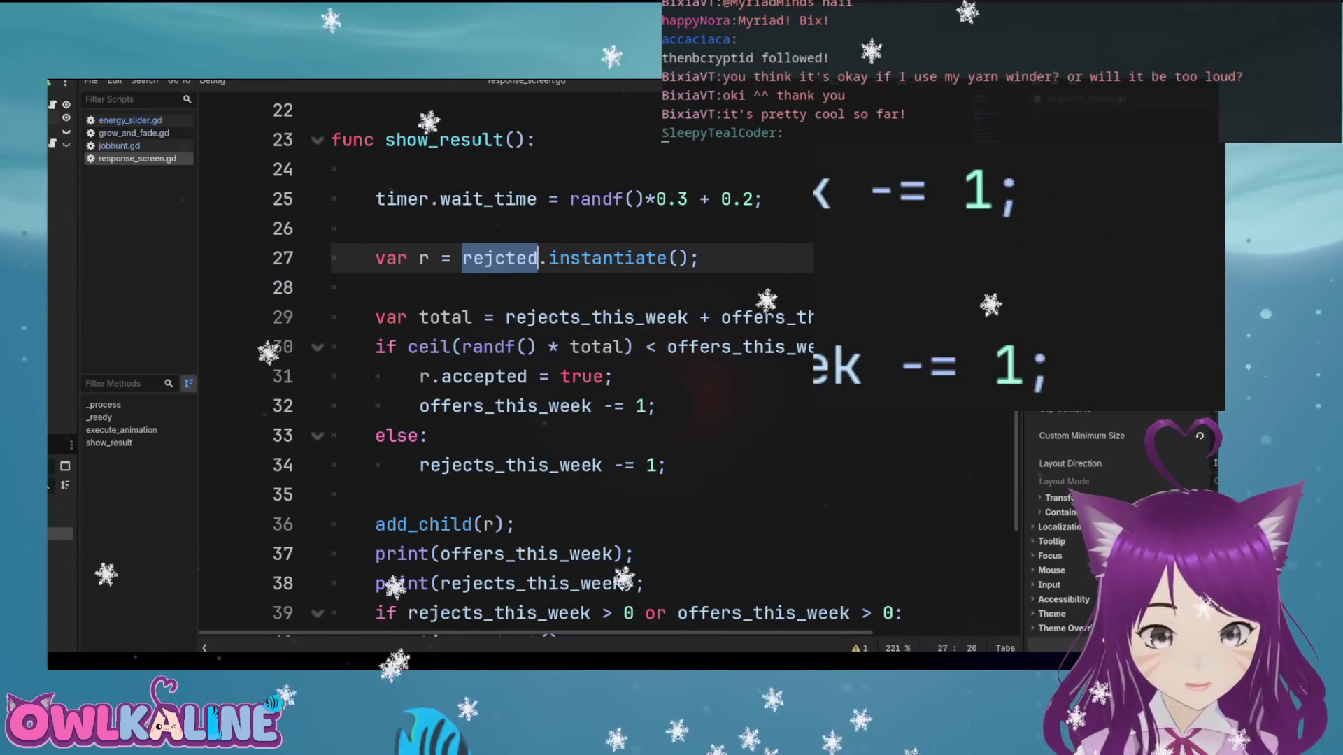
pyautogui.scroll(-1, 570, 363)
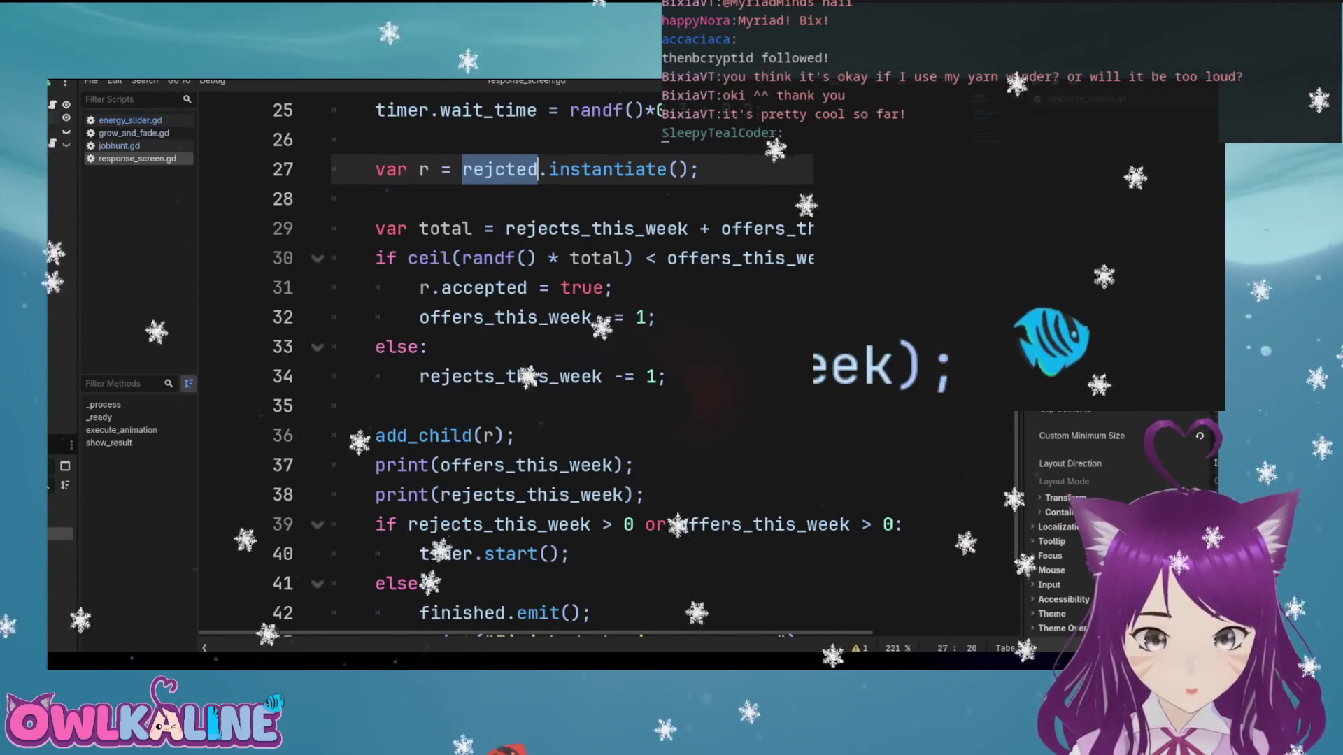
pyautogui.scroll(-1, 570, 364)
pyautogui.scroll(2, 570, 363)
pyautogui.scroll(-1, 570, 364)
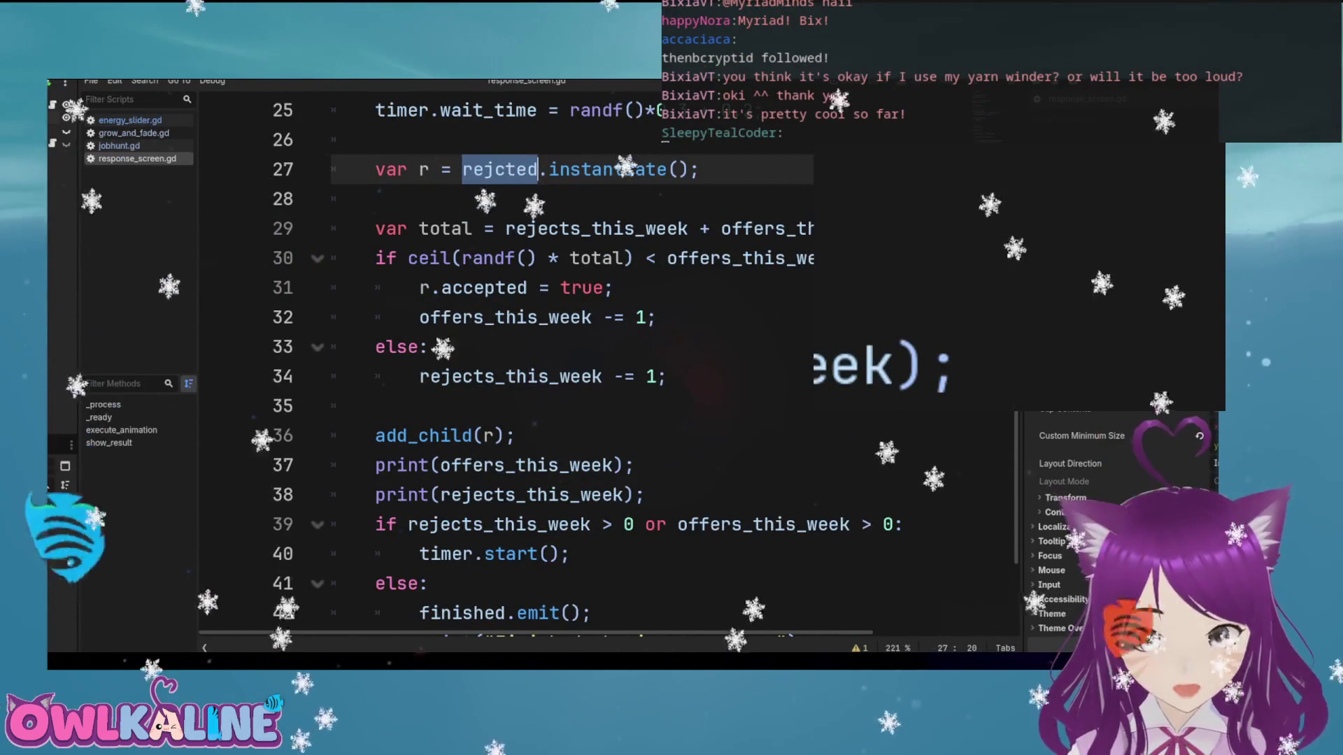
pyautogui.scroll(-1, 570, 364)
pyautogui.scroll(2, 570, 363)
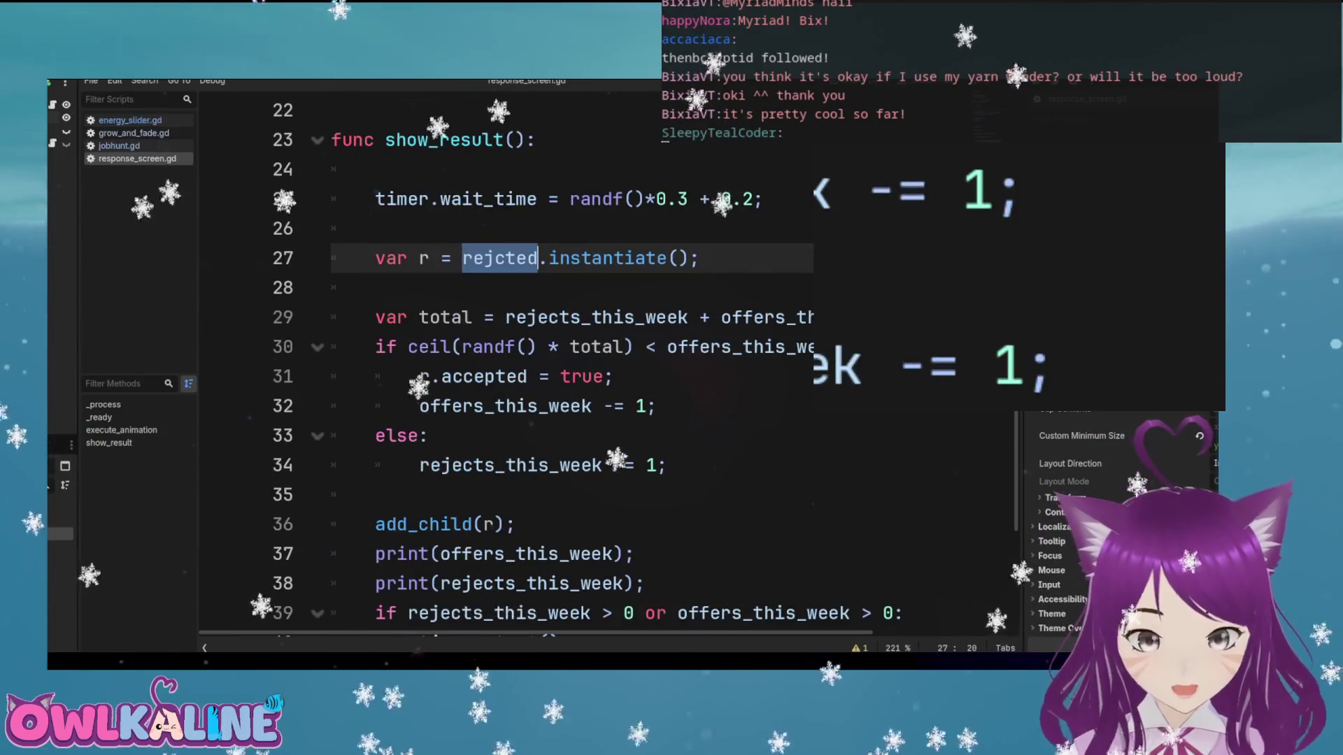
pyautogui.click(811, 317)
pyautogui.press('Return')
pyautogui.write('\\')
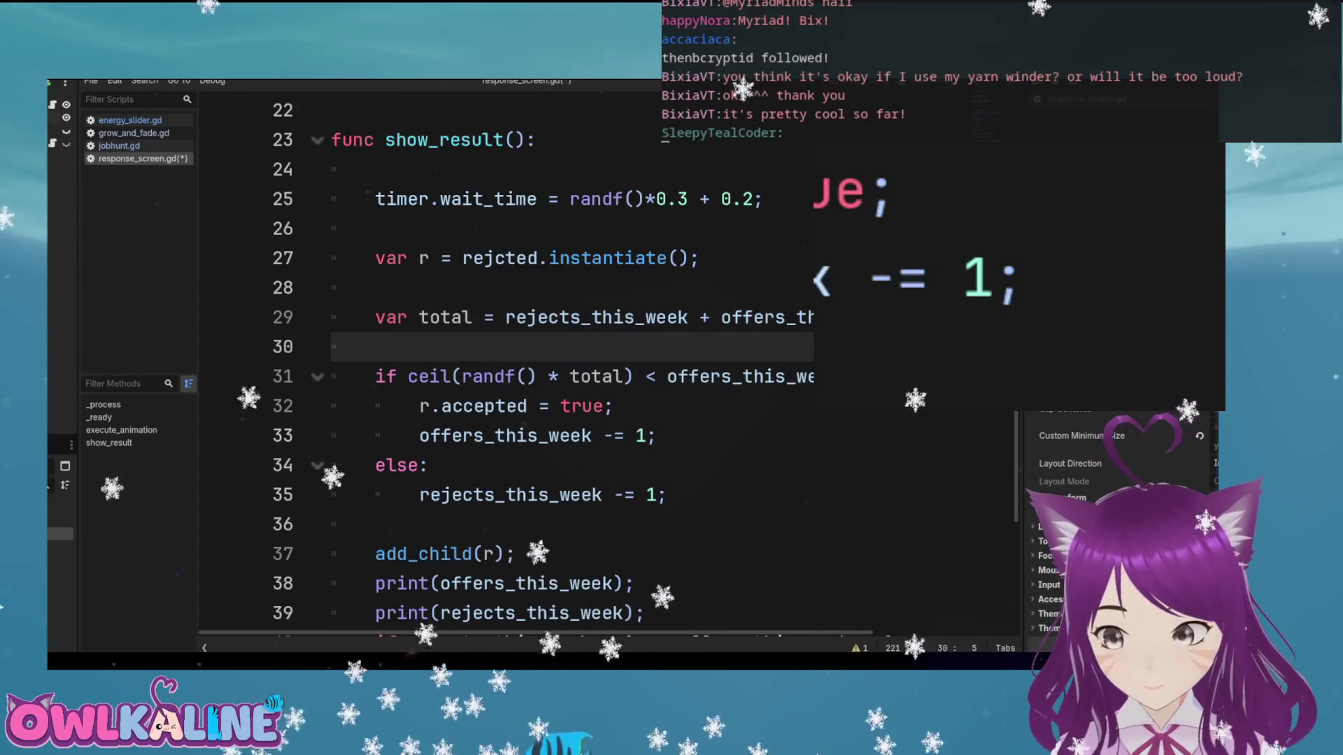
# Remove the blank lines, the var total line and the old acceptance condition.
pyautogui.hotkey('ctrl', 'z')
pyautogui.hotkey('ctrl', 'z')
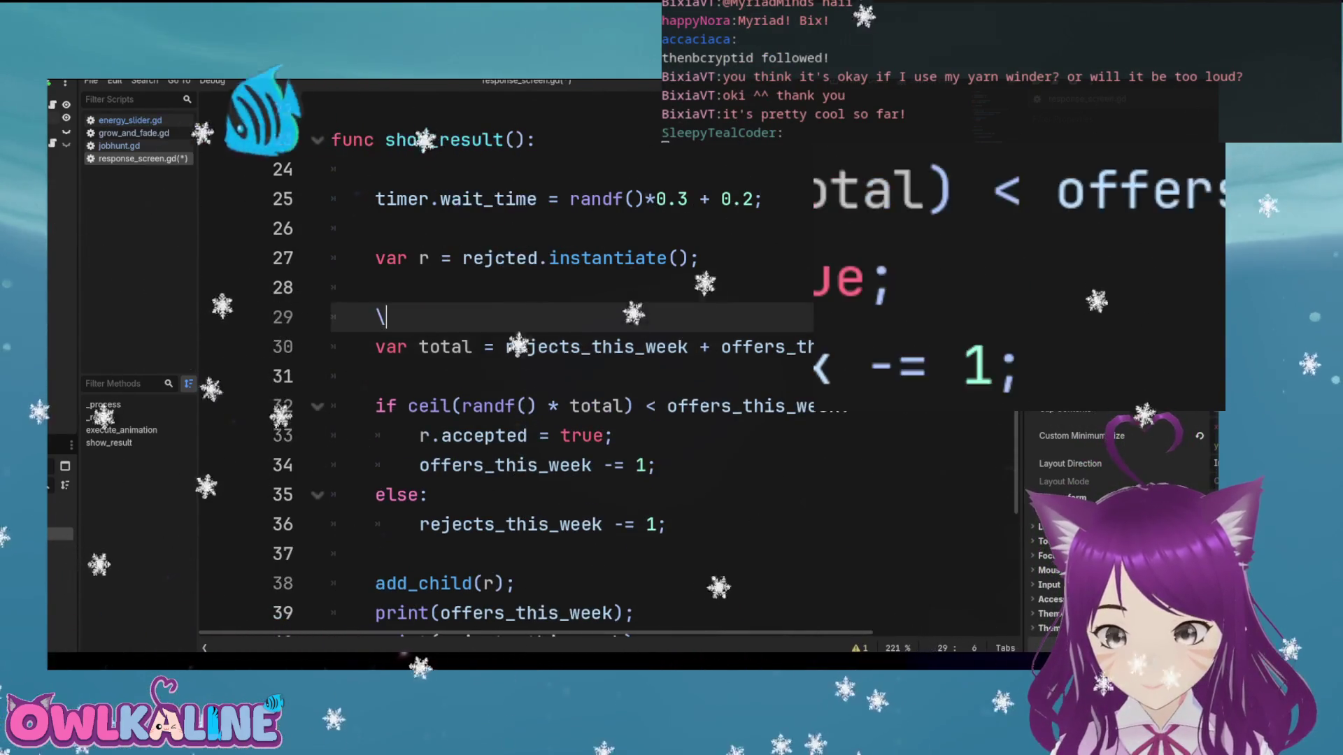
pyautogui.hotkey('ctrl', 'z')
pyautogui.press('Up')
pyautogui.press('Down')
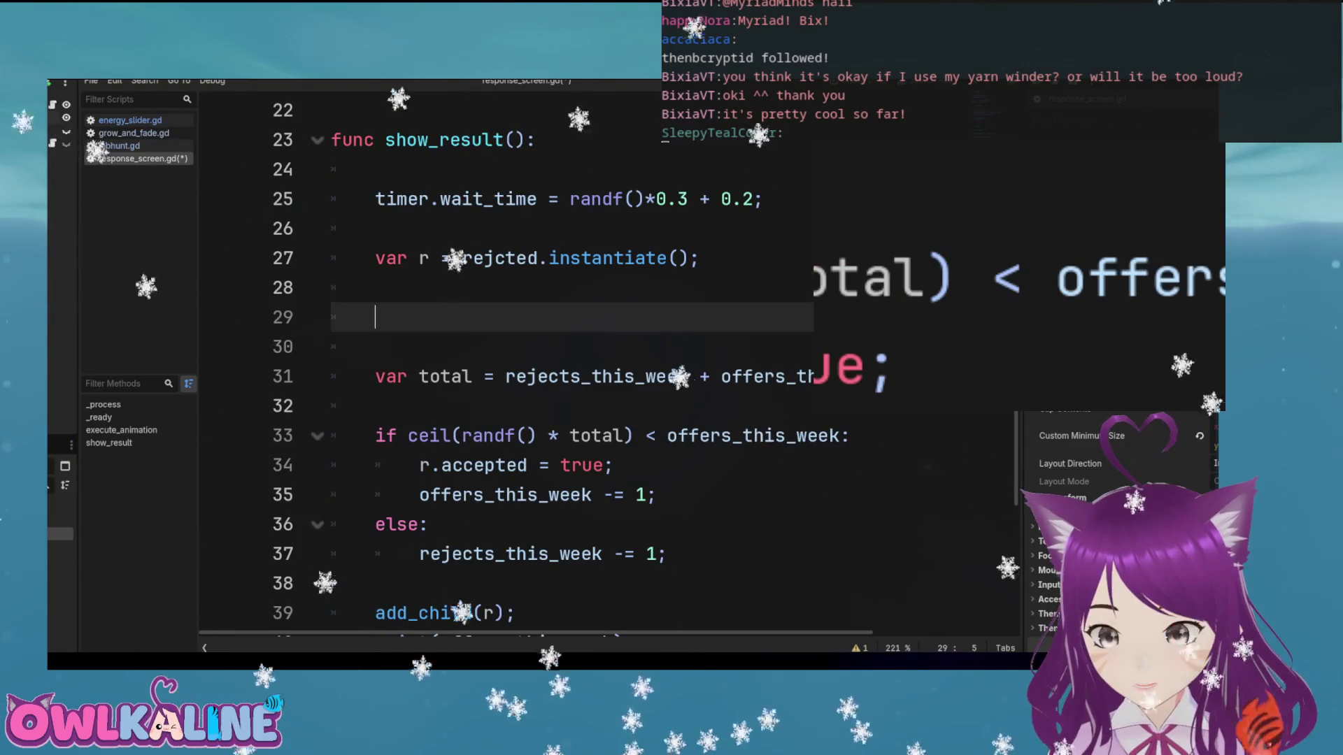
pyautogui.press('Delete')
pyautogui.press('Delete')
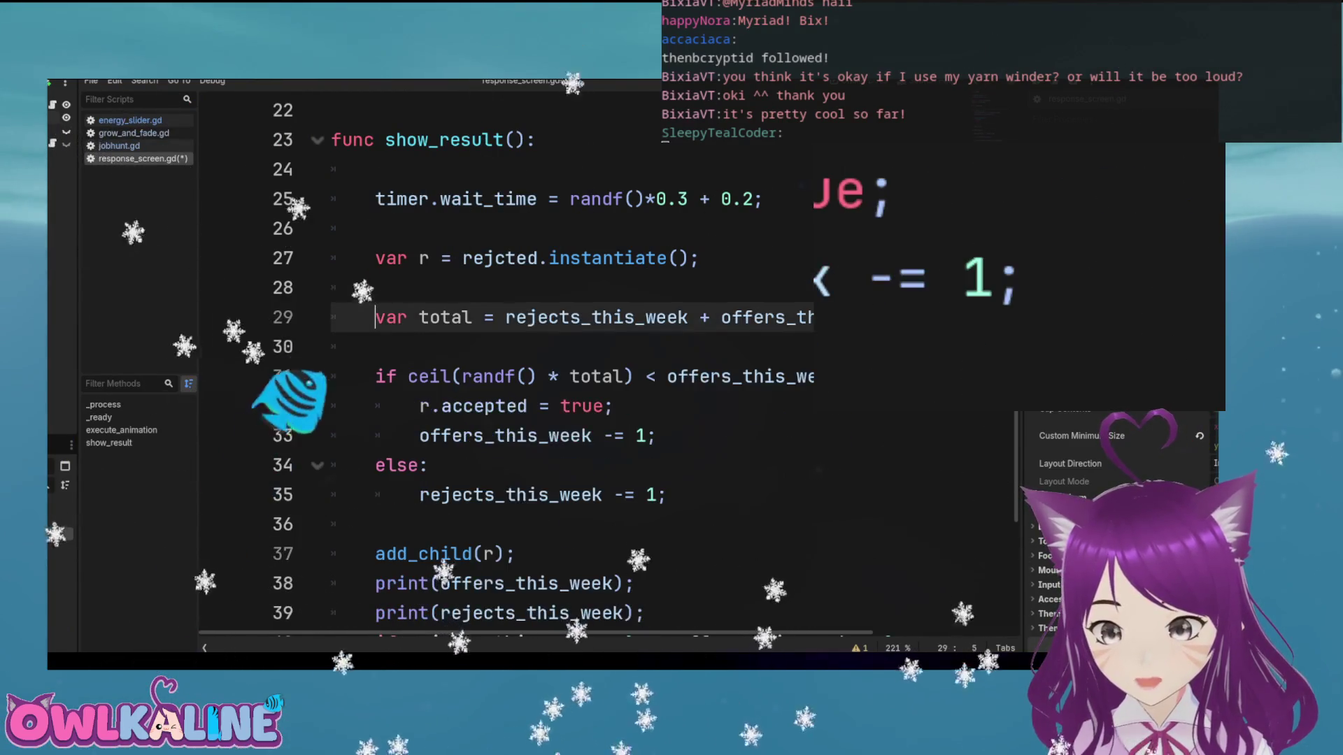
pyautogui.hotkey('shift', 'End')
pyautogui.hotkey('ctrl', 'x')
pyautogui.press('Down')
pyautogui.press('Down')
pyautogui.hotkey('shift', 'End')
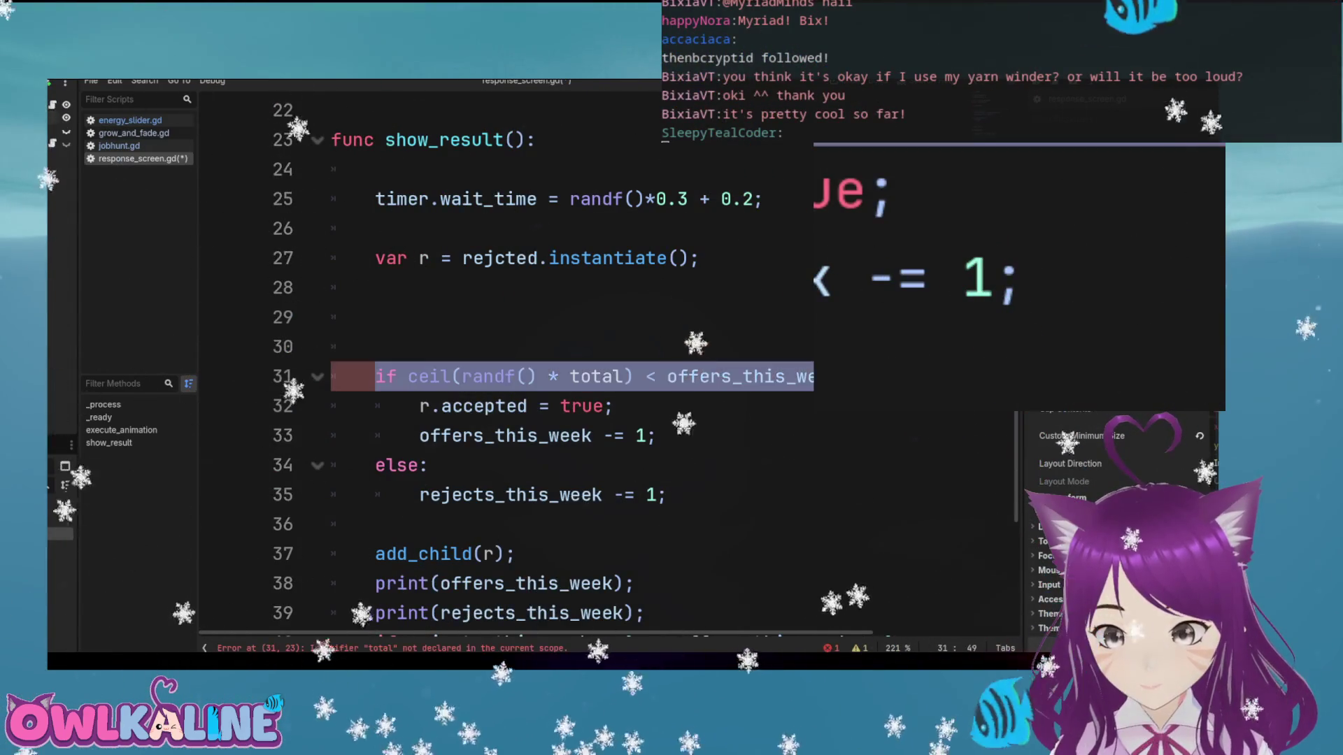
pyautogui.hotkey('ctrl', 'x')
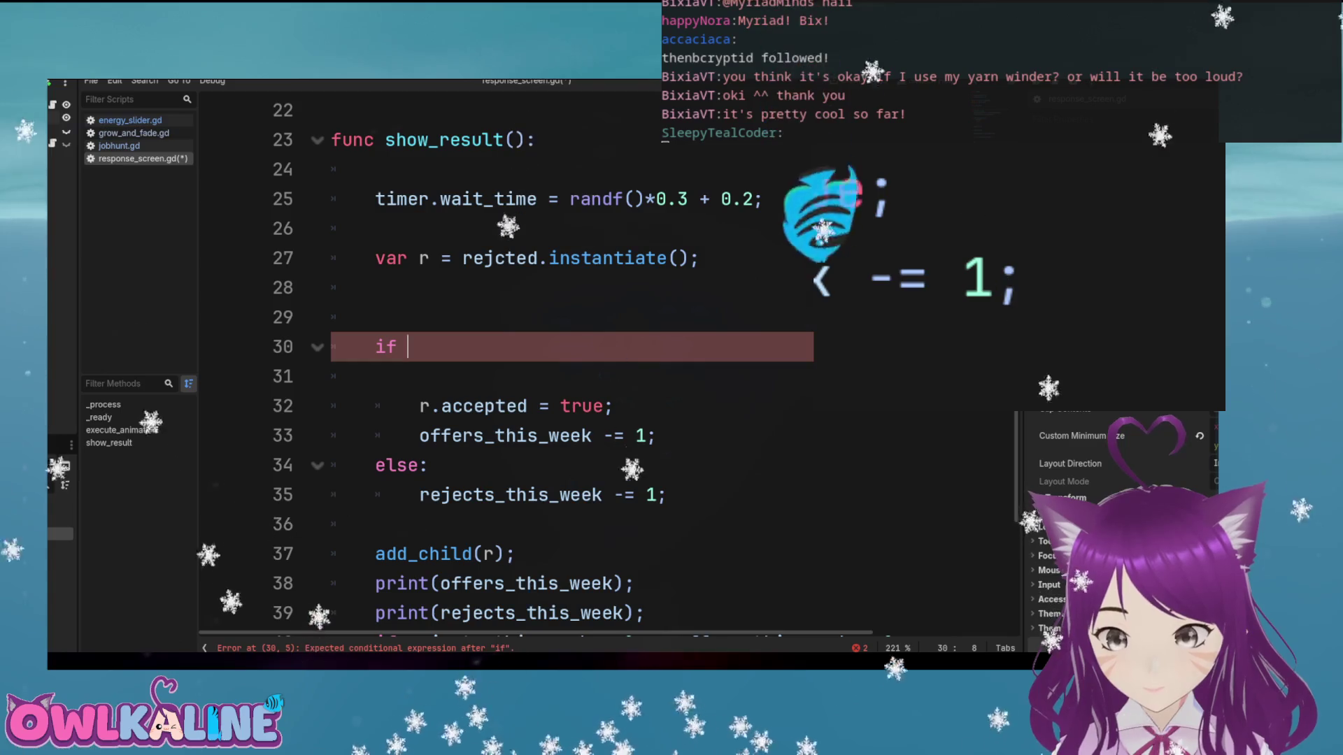
# Type the new condition checking offers_this_week > 0, rejects_this_week and a random roll.
pyautogui.write('o')
pyautogui.press('Return')
pyautogui.write('>')
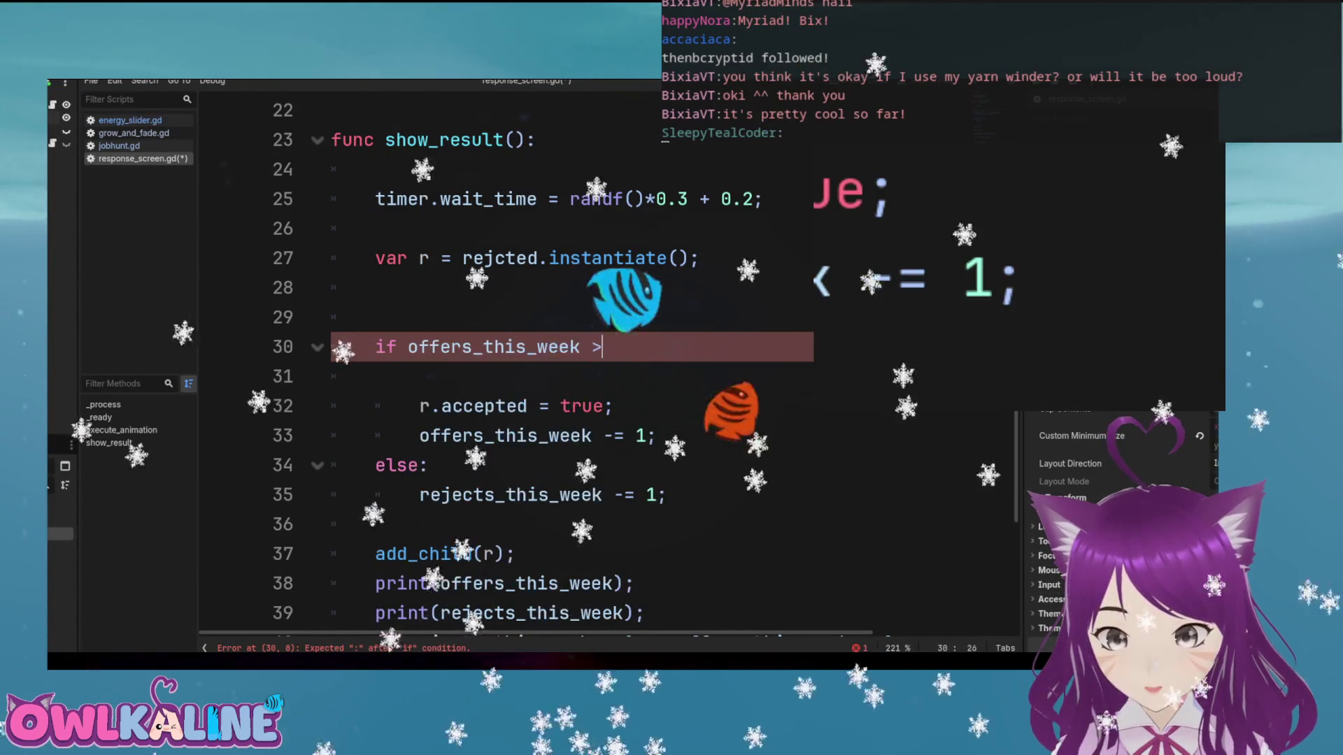
pyautogui.write(' 0 and ran')
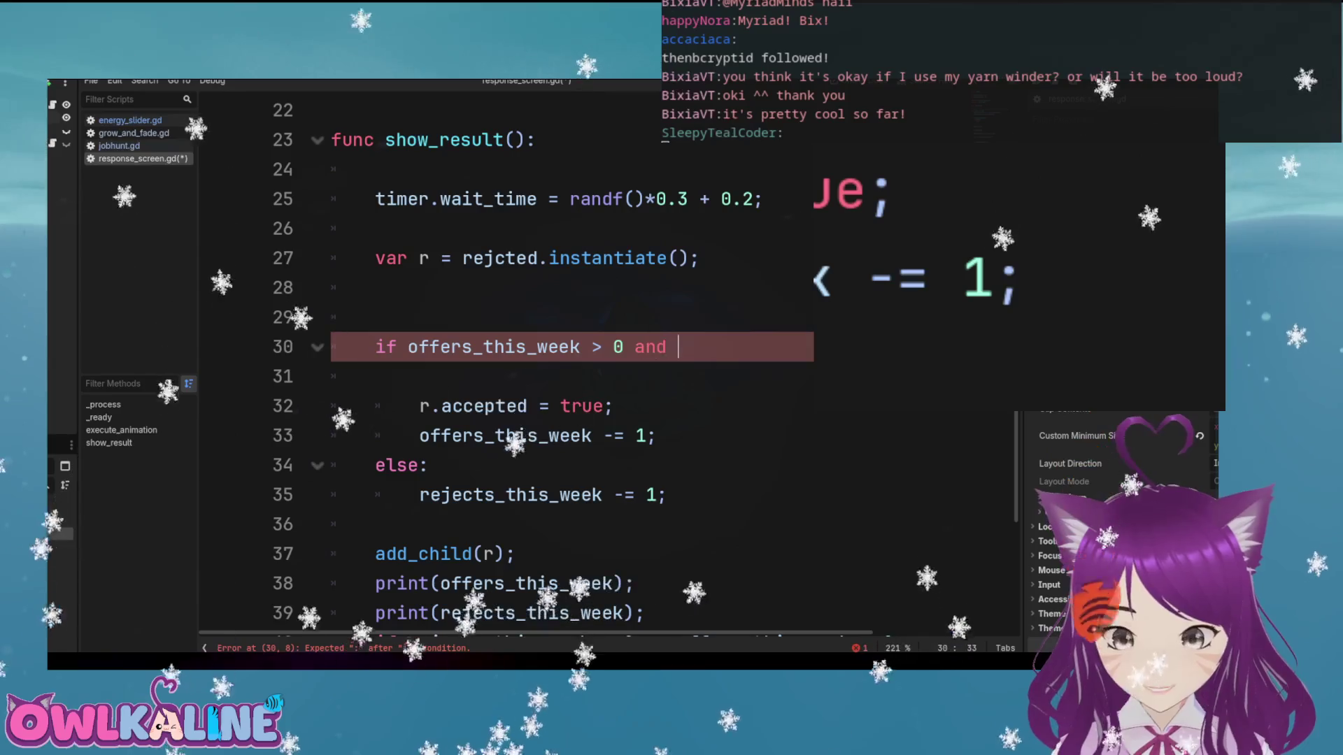
pyautogui.write('f()')
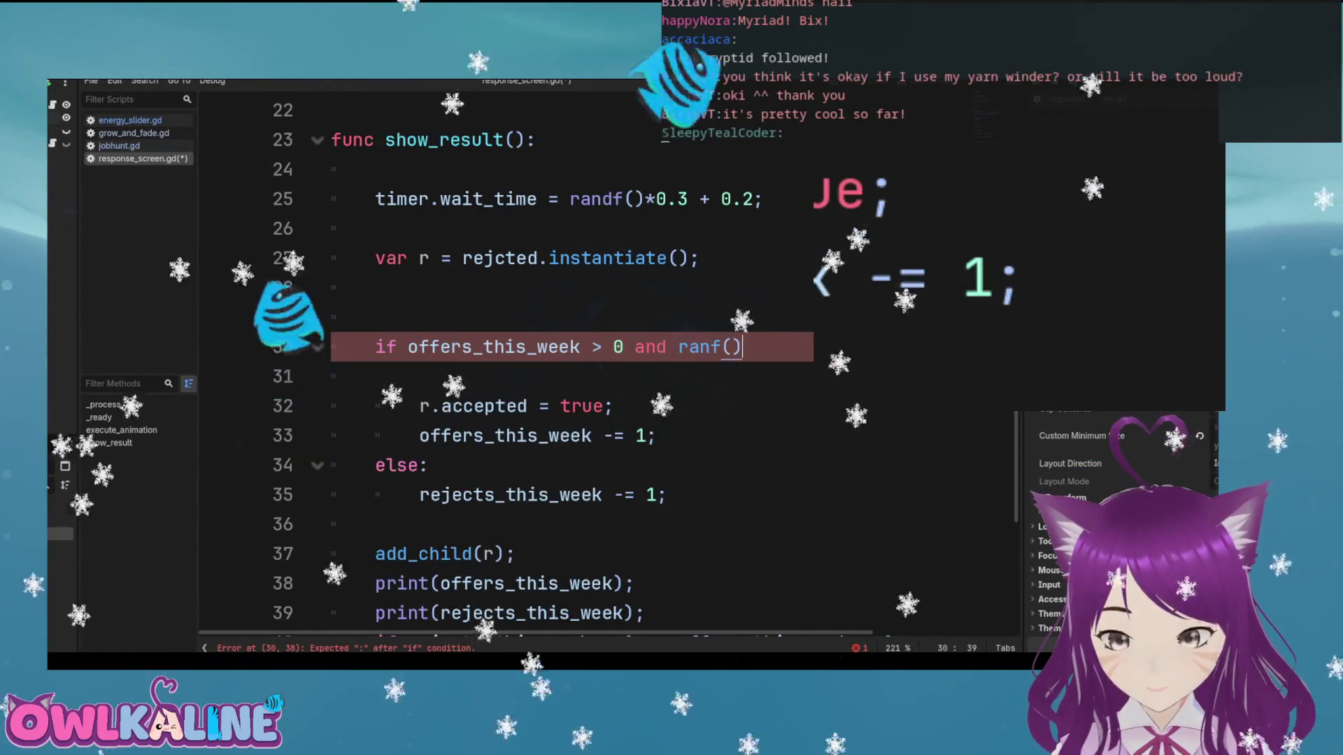
pyautogui.write(' <')
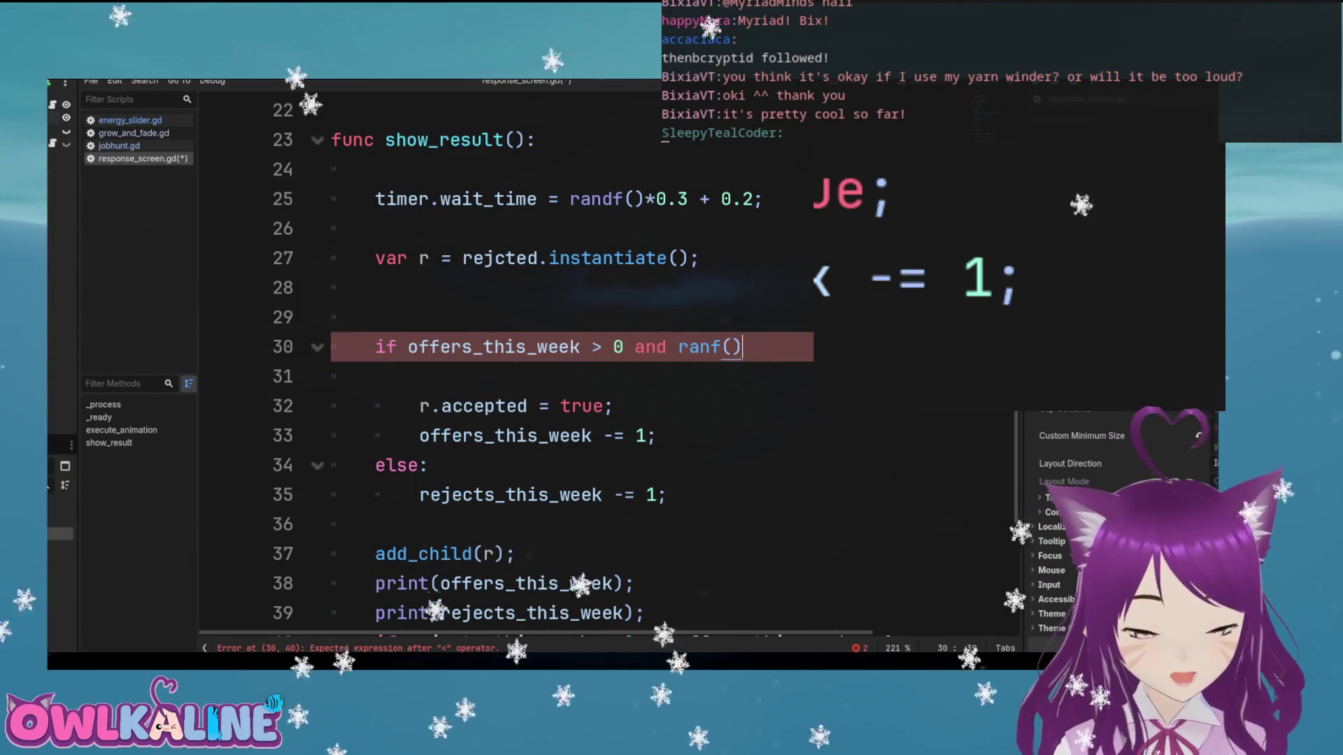
pyautogui.press('BackSpace')
pyautogui.write('ej')
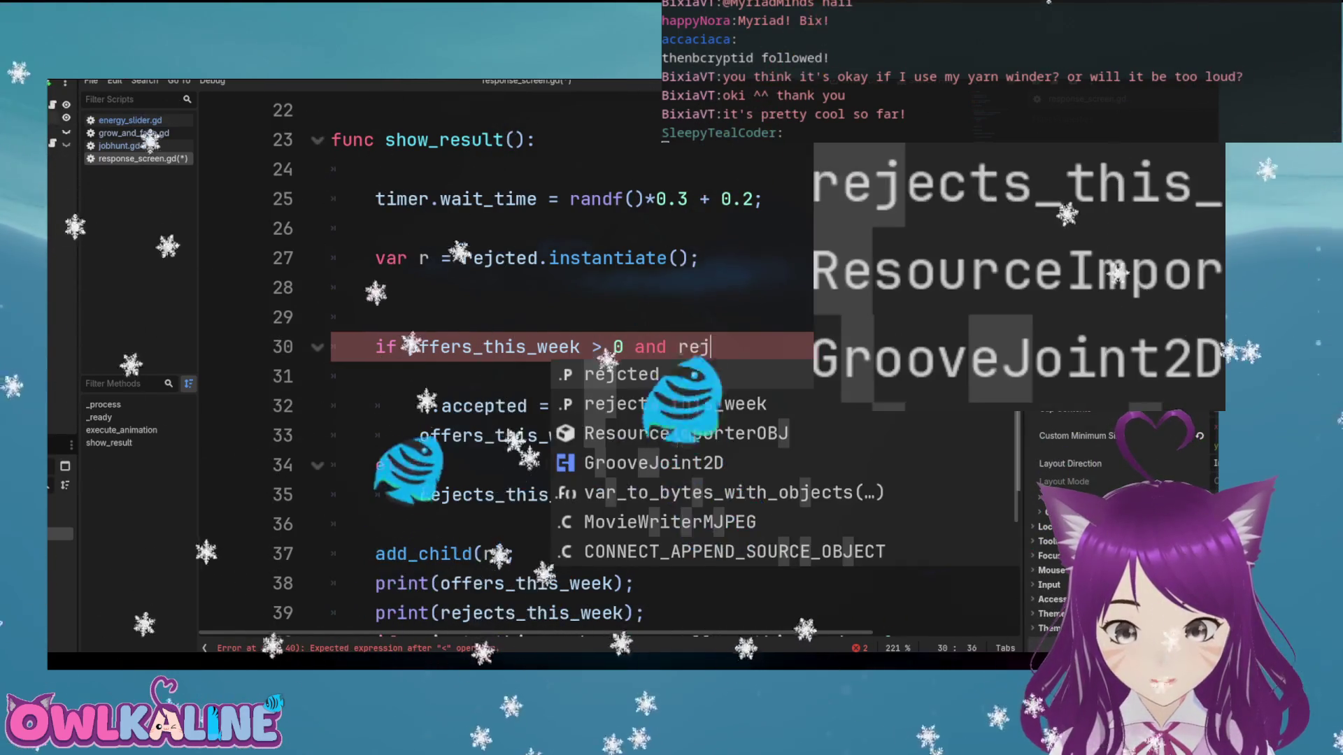
pyautogui.write('ects_this_week ')
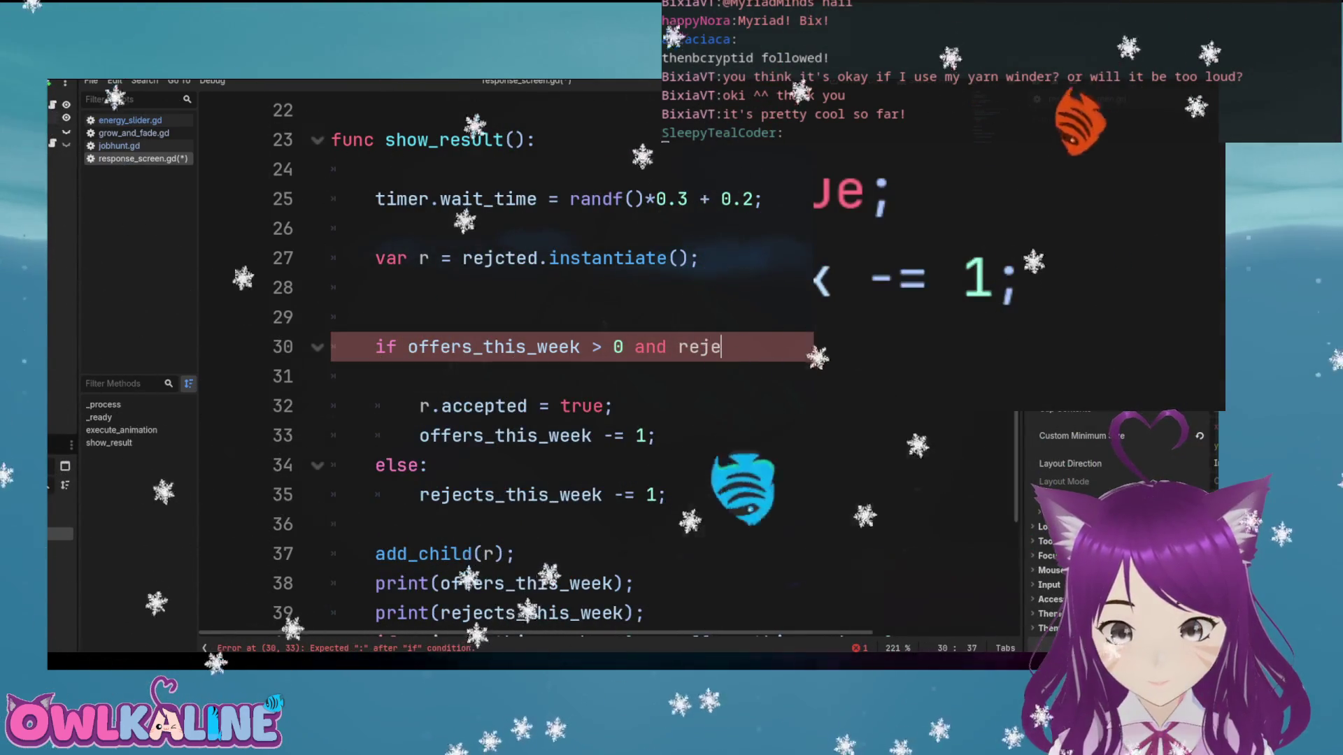
pyautogui.write('== 0')
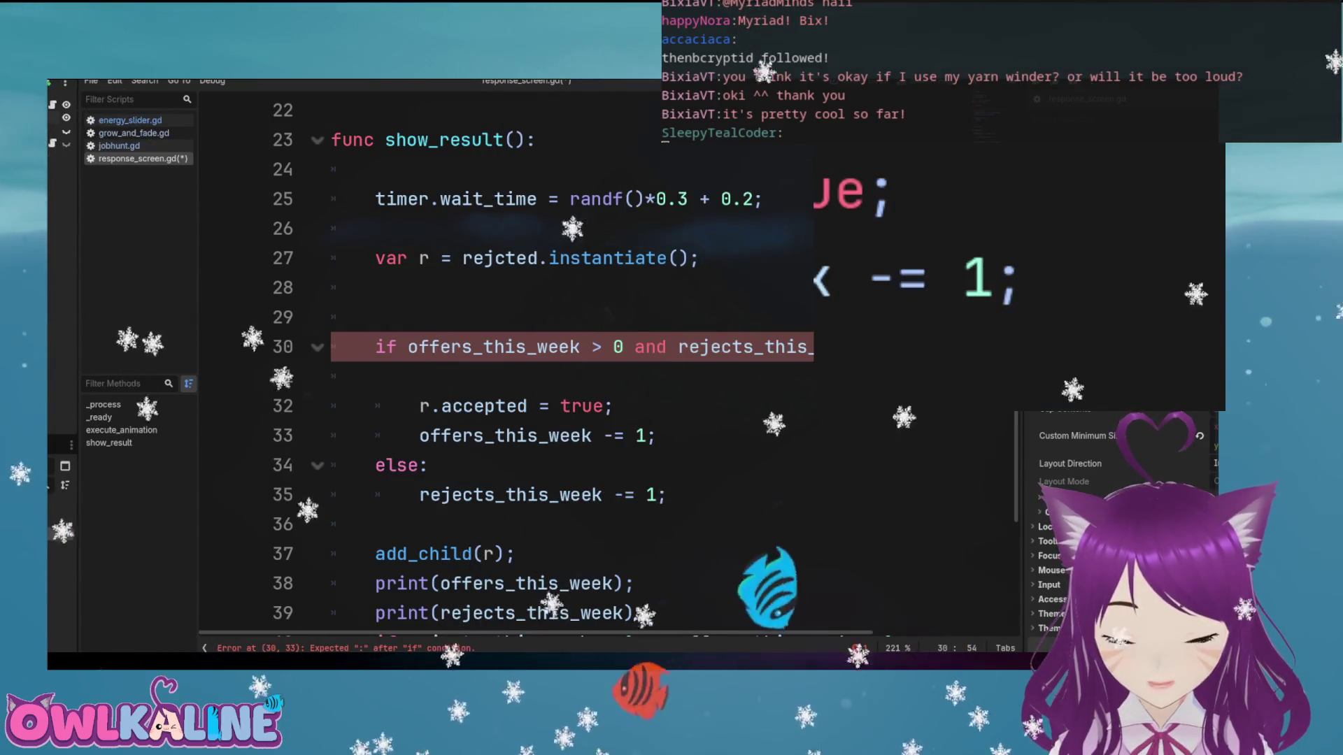
pyautogui.write(' and ra')
pyautogui.press('Return')
pyautogui.write('> 0 and')
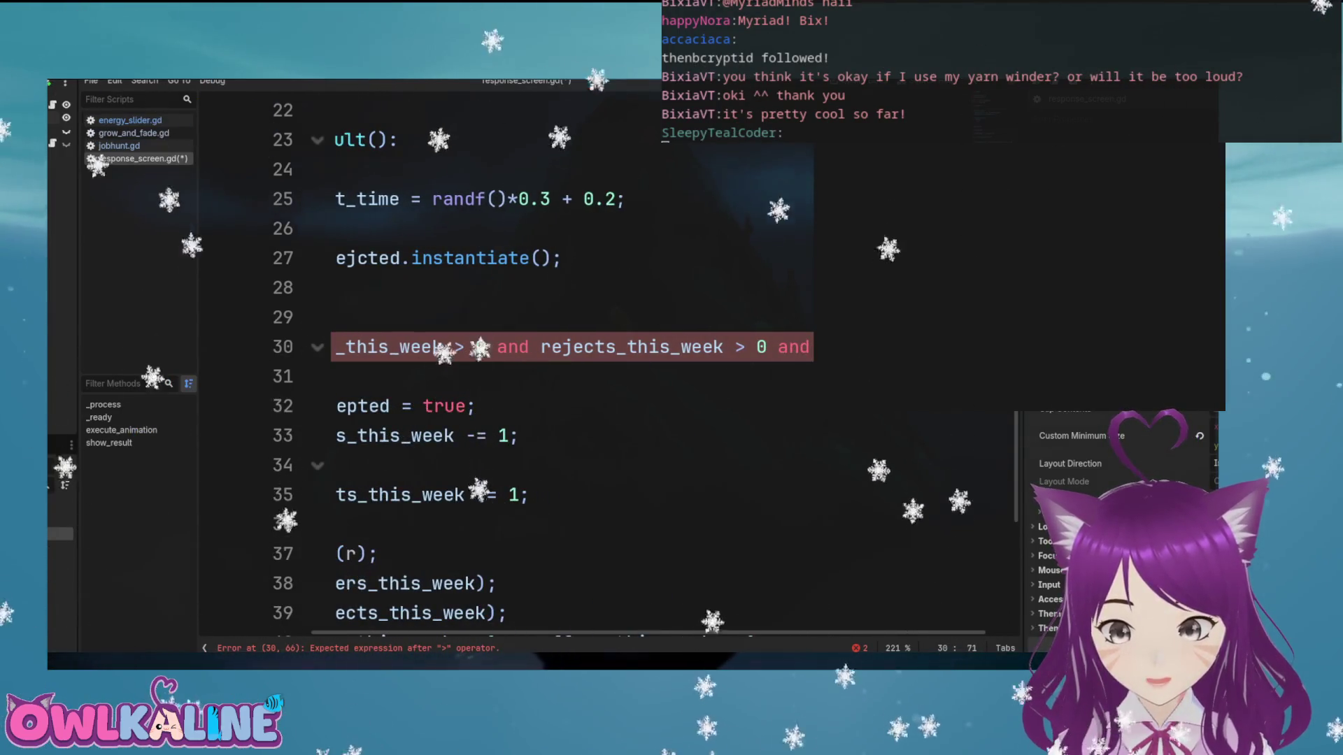
# Fix the indentation of the branch lines, delete the empty line 31, and save.
pyautogui.click(420, 407)
pyautogui.press('Tab')
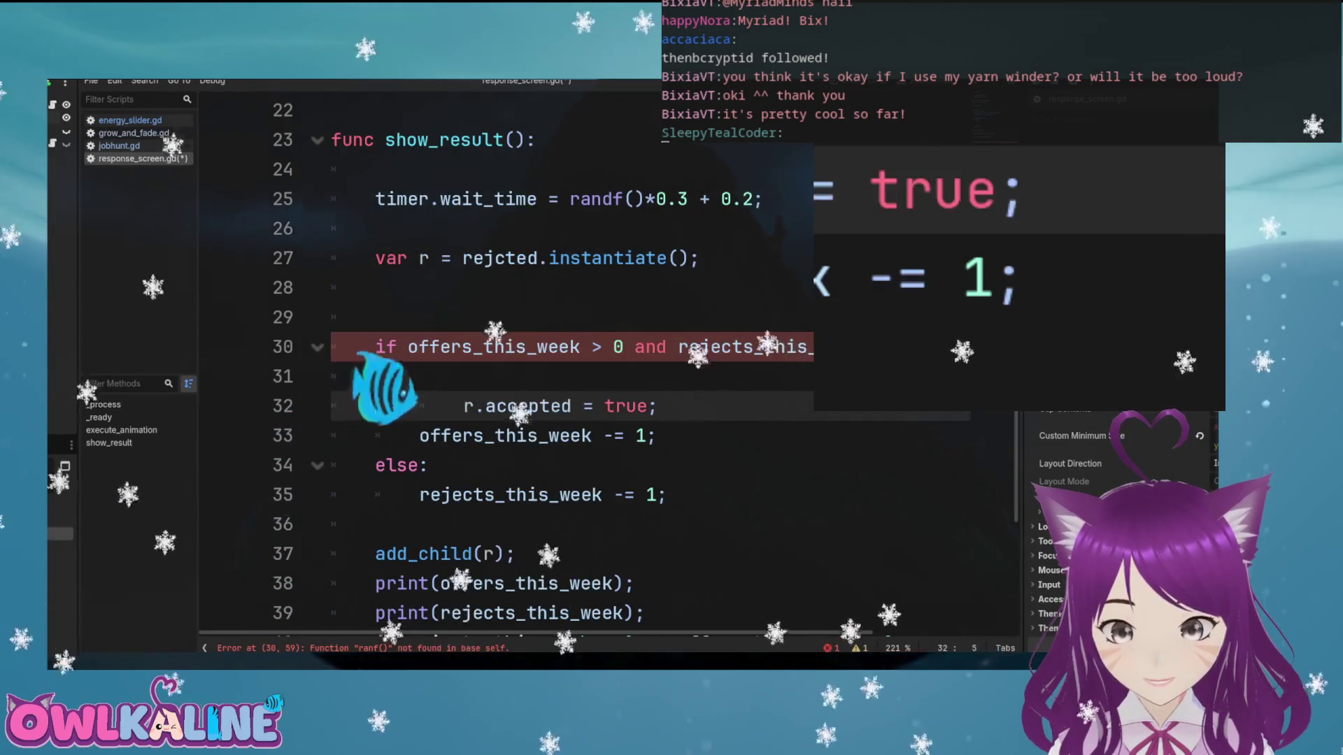
pyautogui.press('Down')
pyautogui.press('Tab')
pyautogui.press('Up')
pyautogui.press('Up')
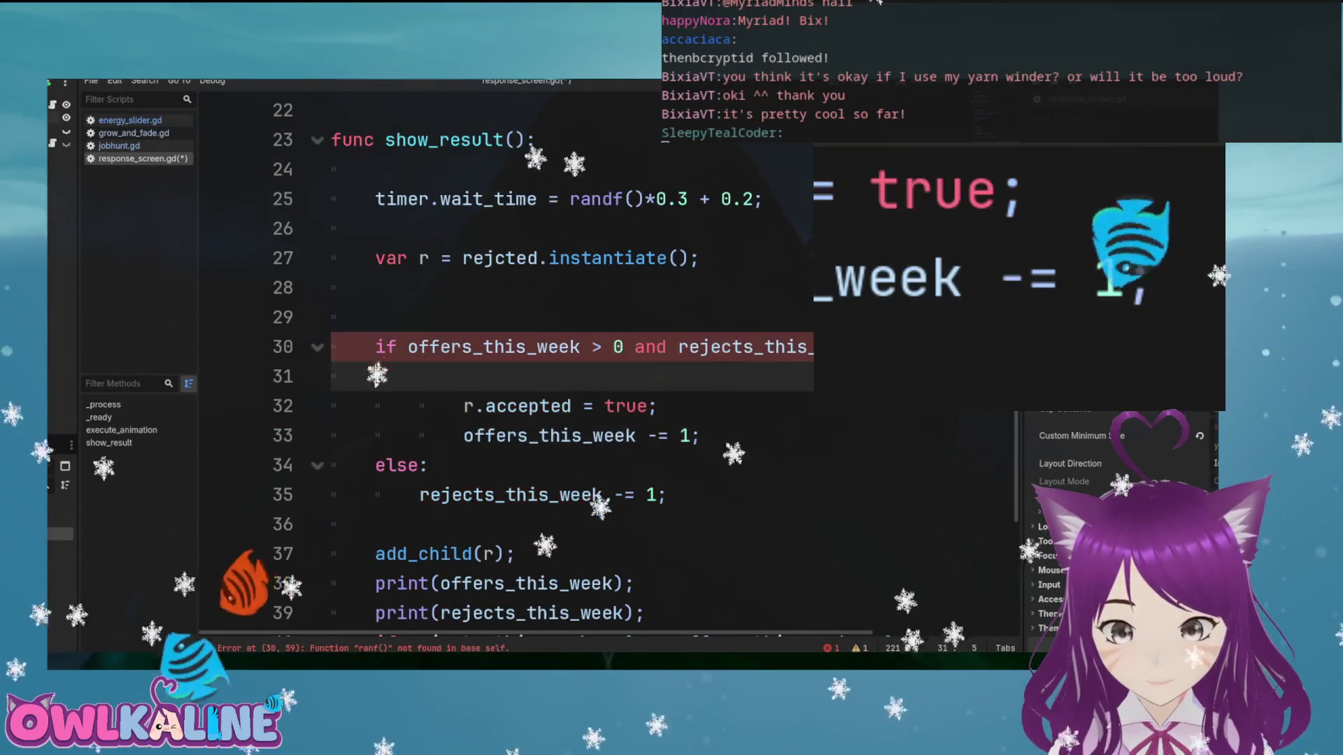
pyautogui.press('BackSpace')
pyautogui.press('BackSpace')
pyautogui.press('Down')
pyautogui.press('Down')
pyautogui.press('Down')
pyautogui.press('Home')
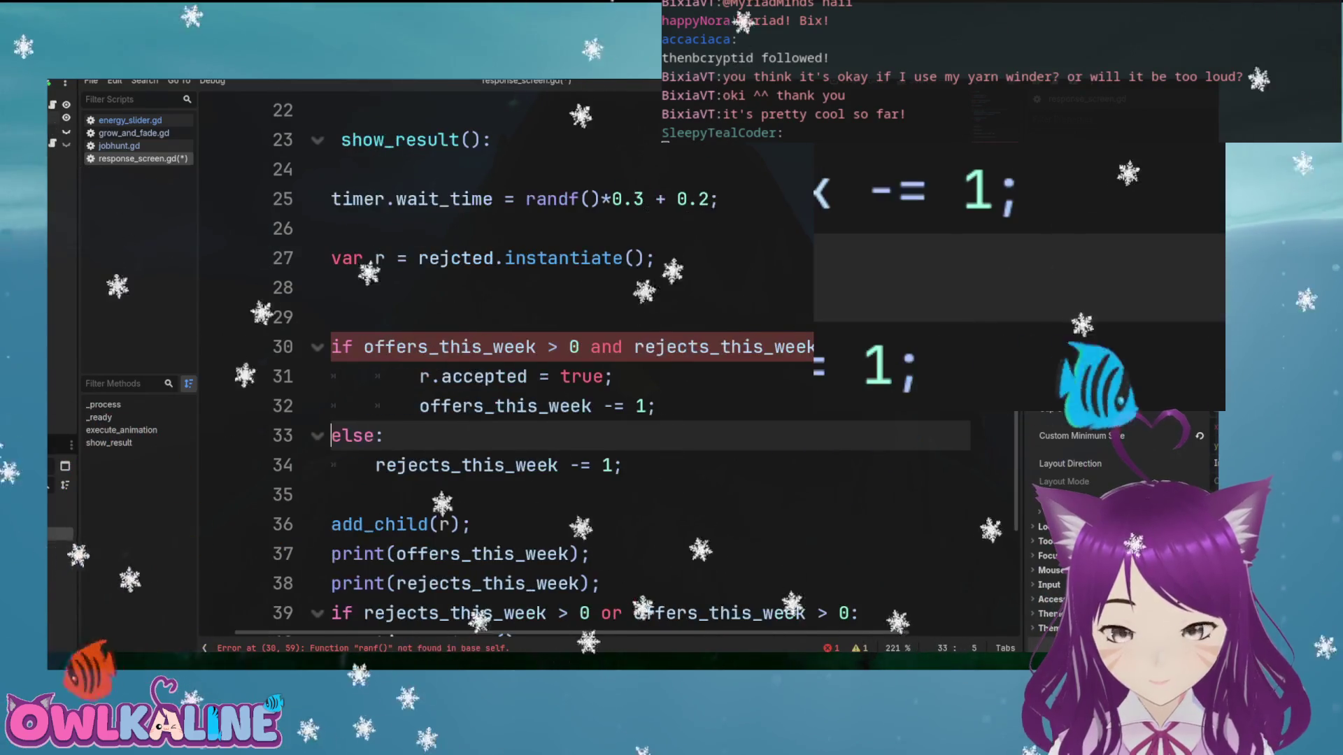
pyautogui.press('Down')
pyautogui.press('Tab')
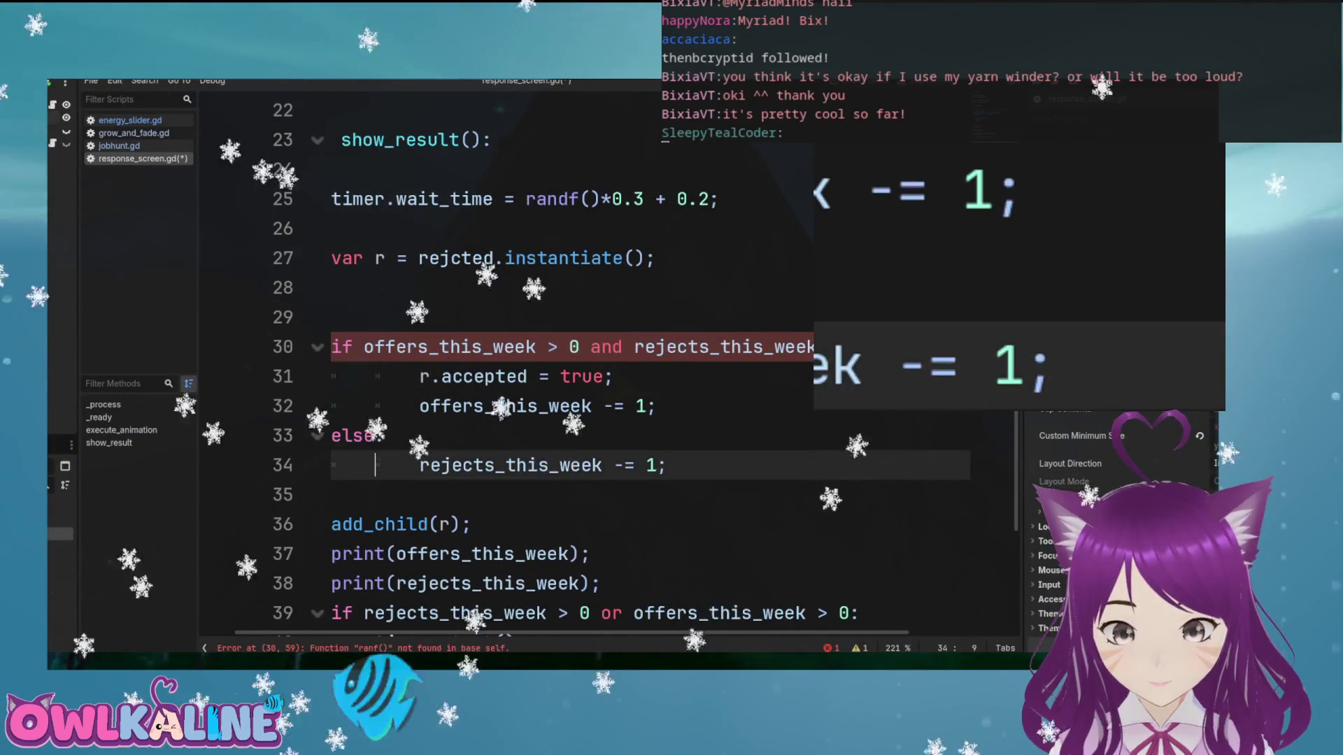
pyautogui.hotkey('shift', 'Tab')
pyautogui.press('Up')
pyautogui.press('Up')
pyautogui.hotkey('shift', 'Tab')
pyautogui.press('Up')
pyautogui.hotkey('shift', 'Tab')
pyautogui.hotkey('ctrl', 's')
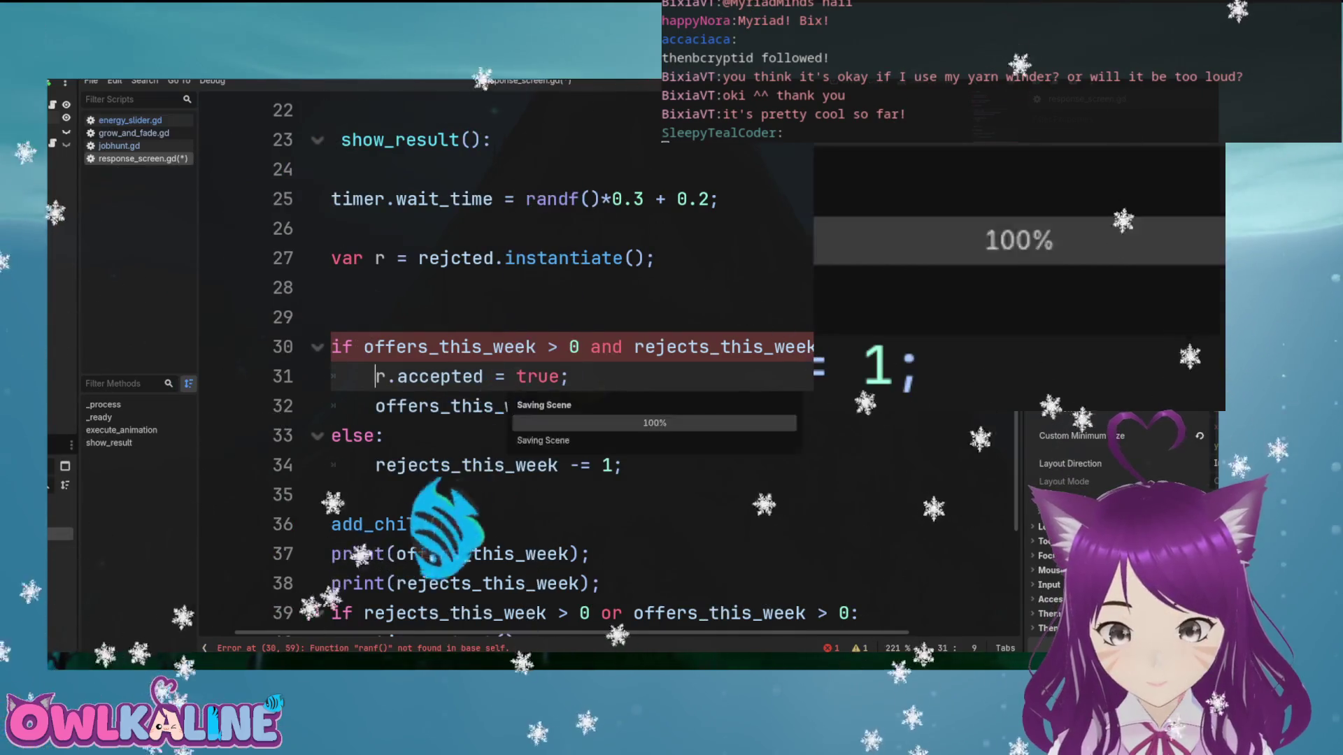
pyautogui.press('Up')
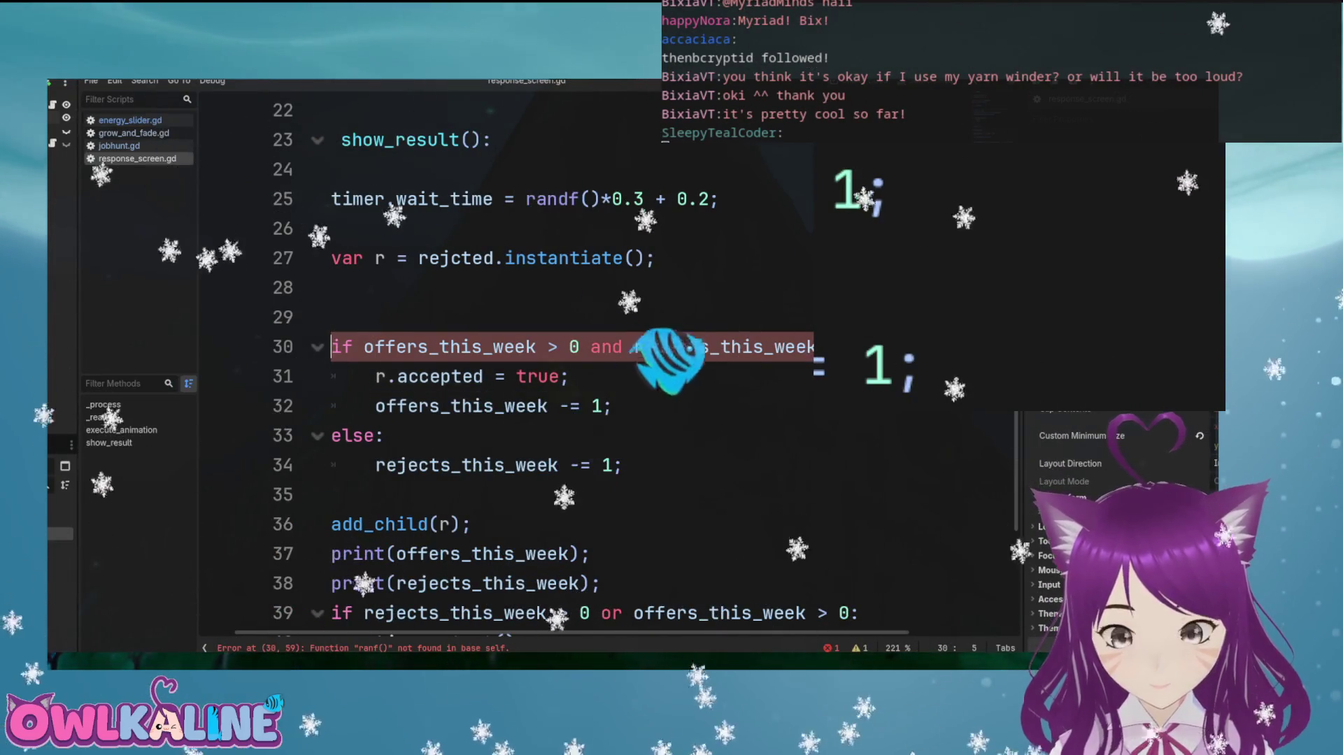
pyautogui.press('Home')
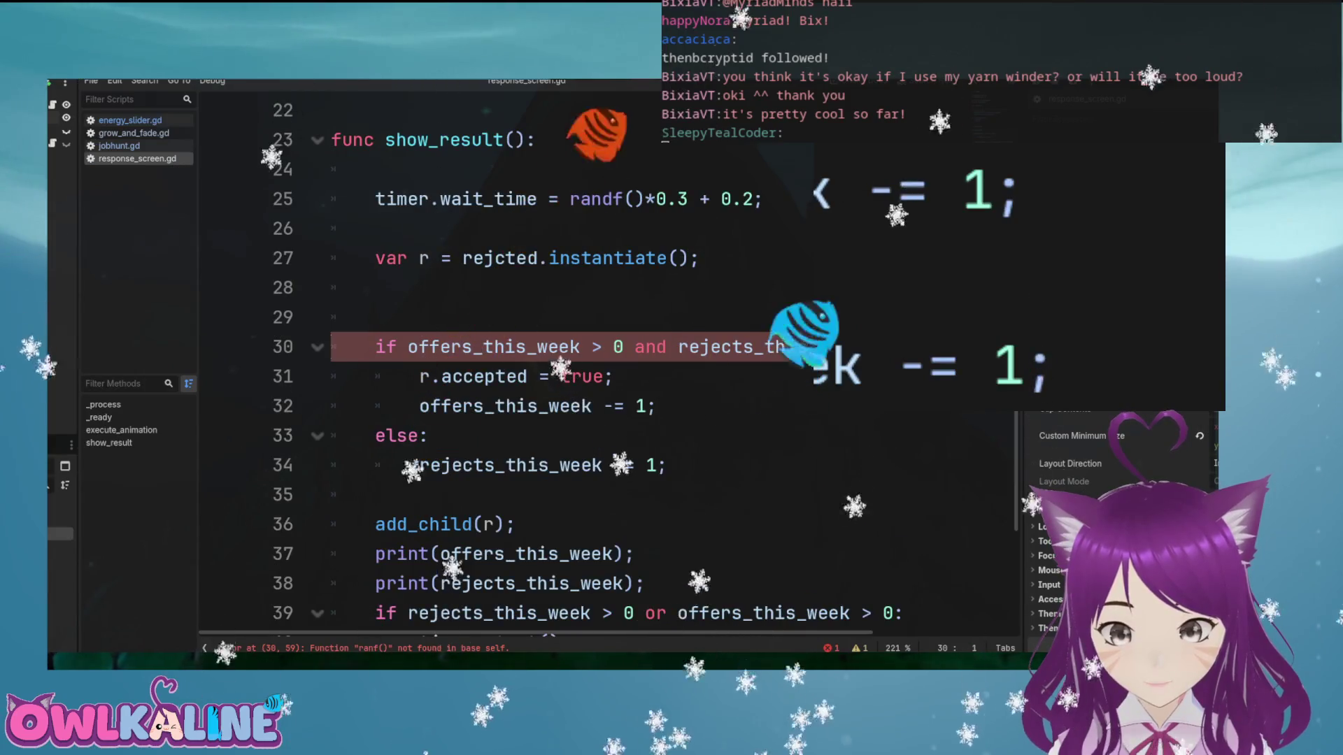
pyautogui.doubleClick(493, 347)
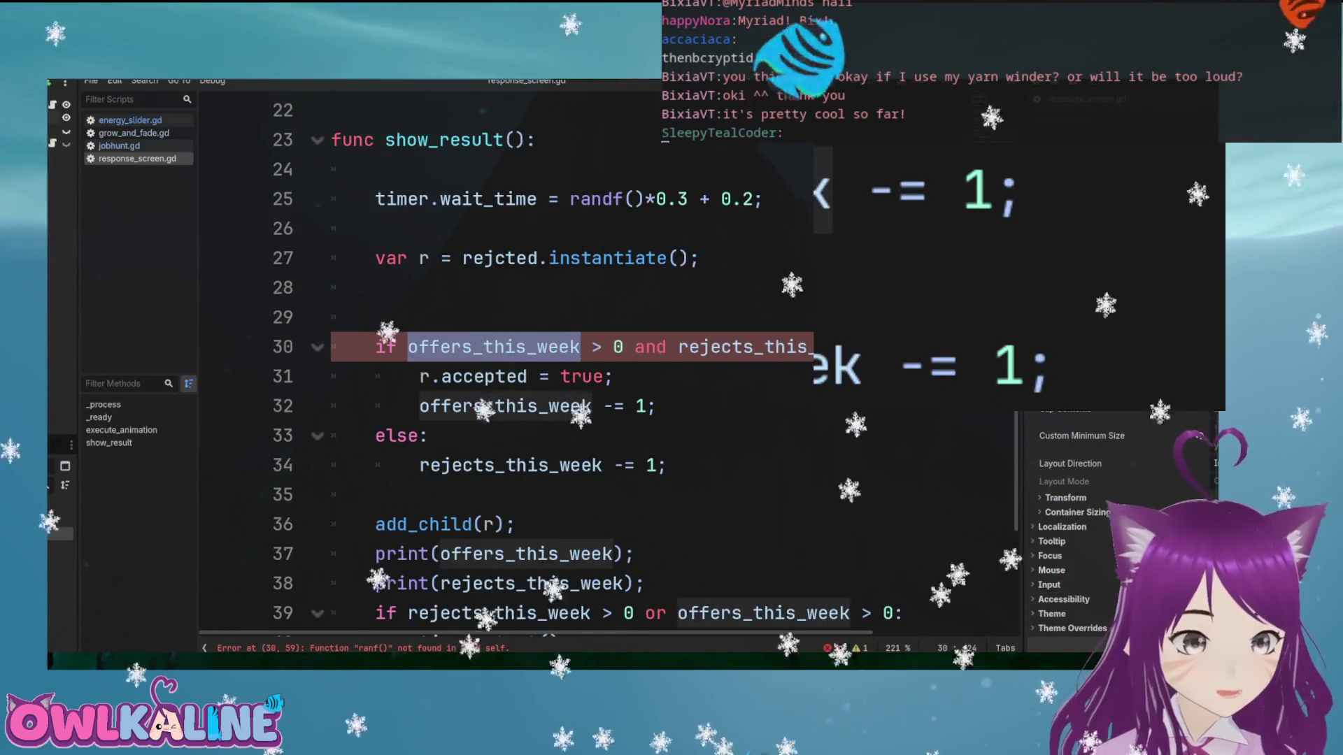
pyautogui.click(798, 346)
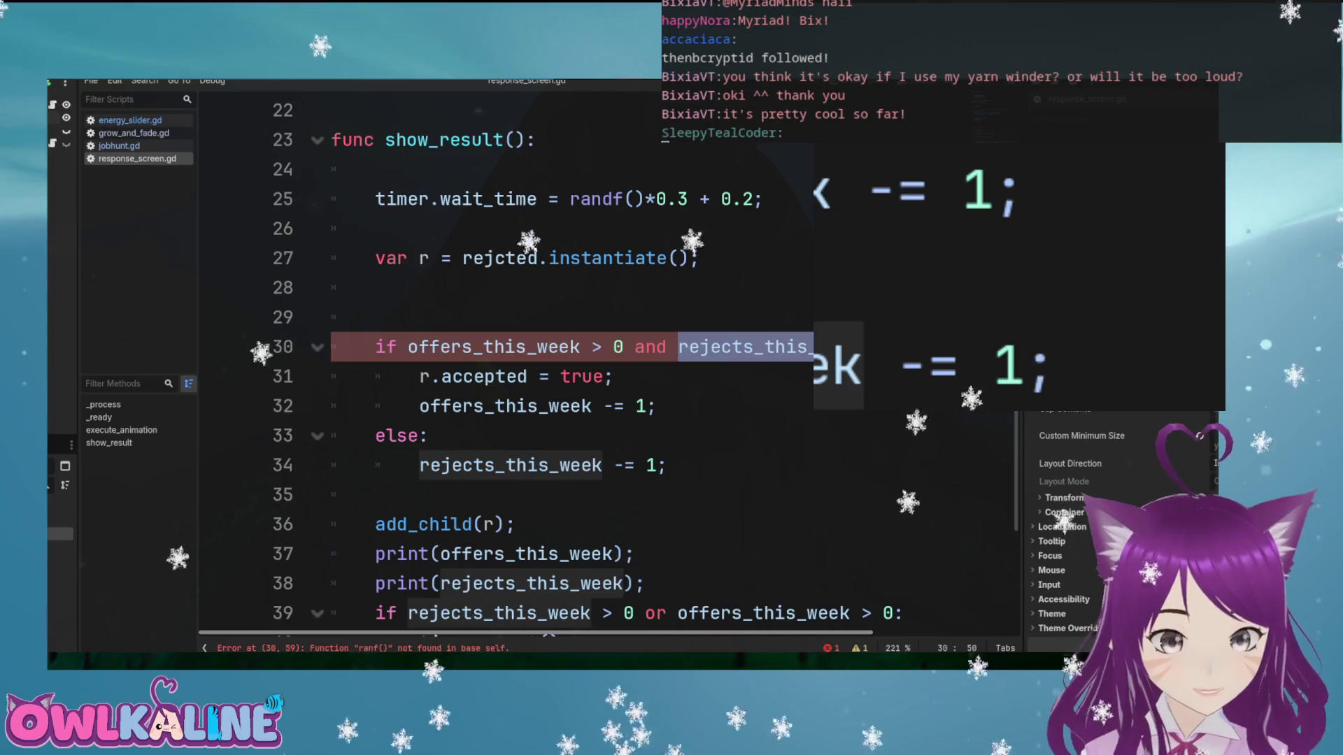
pyautogui.hscroll(5, 560, 420)
pyautogui.tripleClick(388, 376)
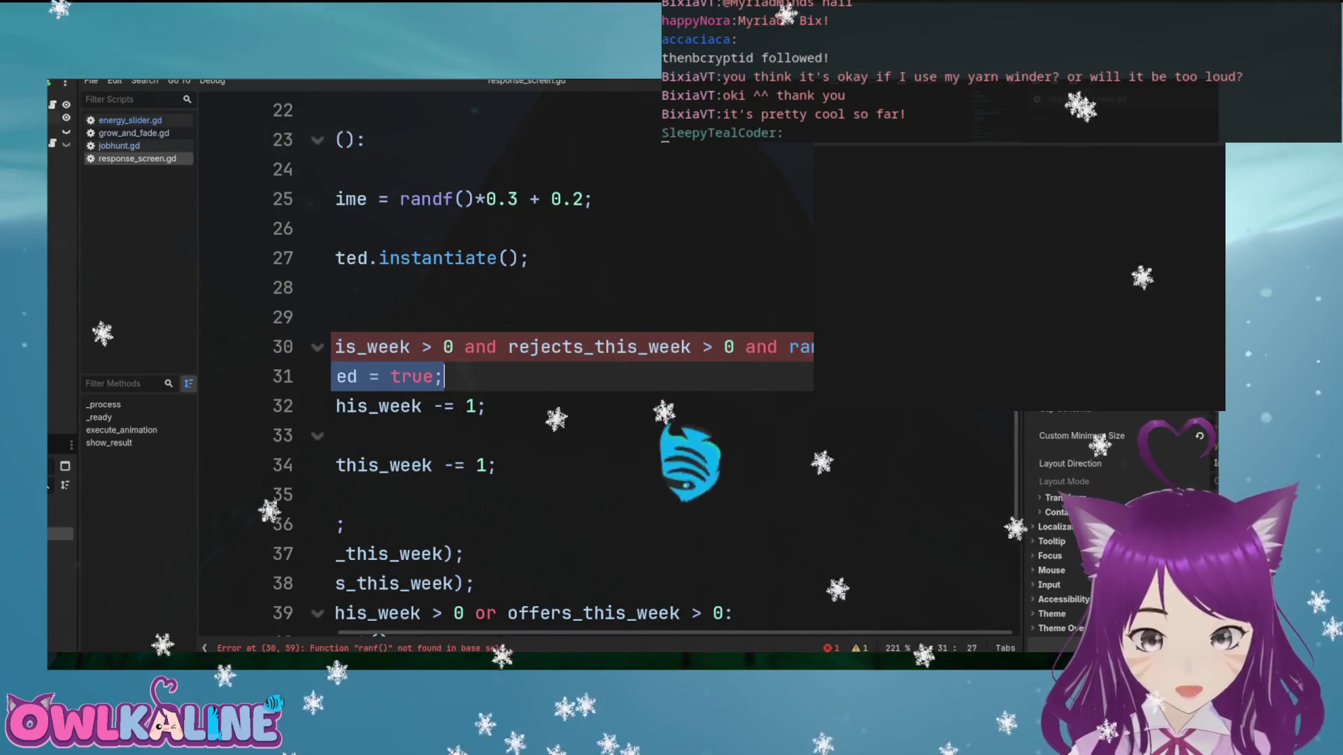
pyautogui.hscroll(-5, 560, 420)
pyautogui.click(475, 376)
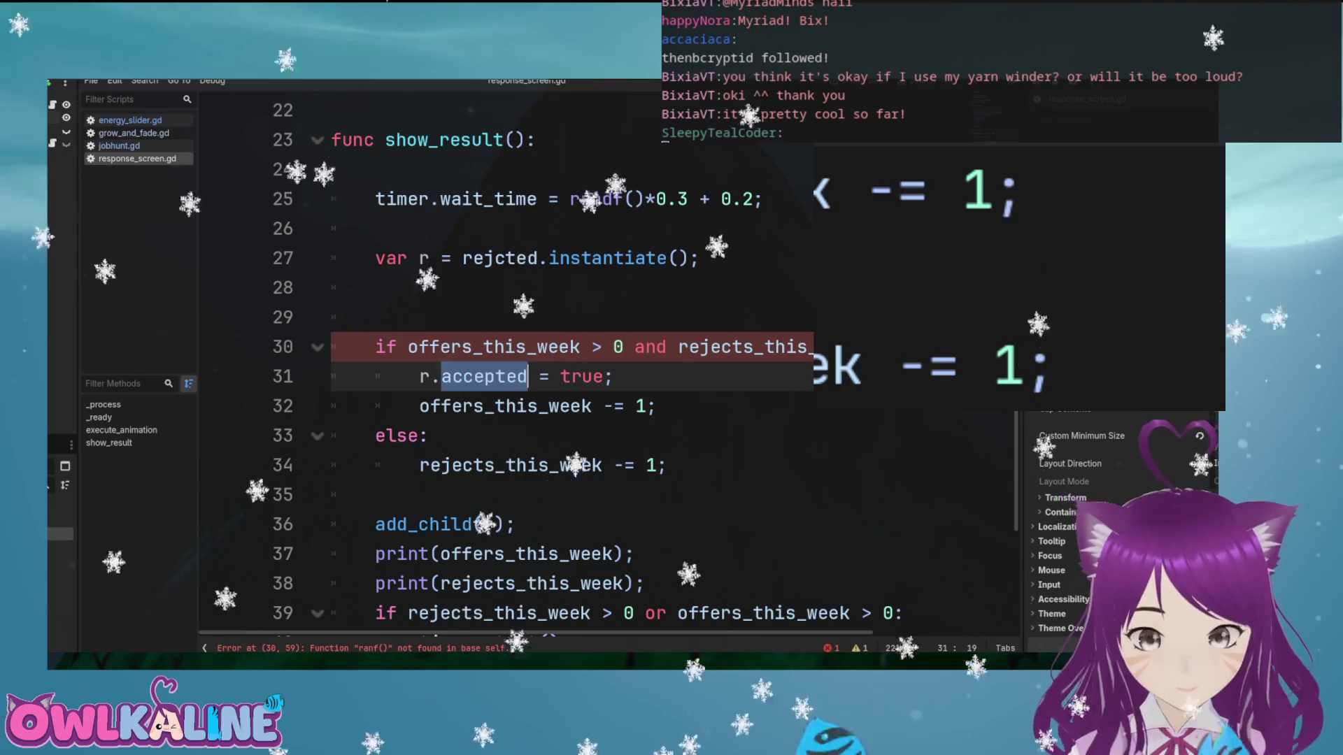
pyautogui.doubleClick(741, 347)
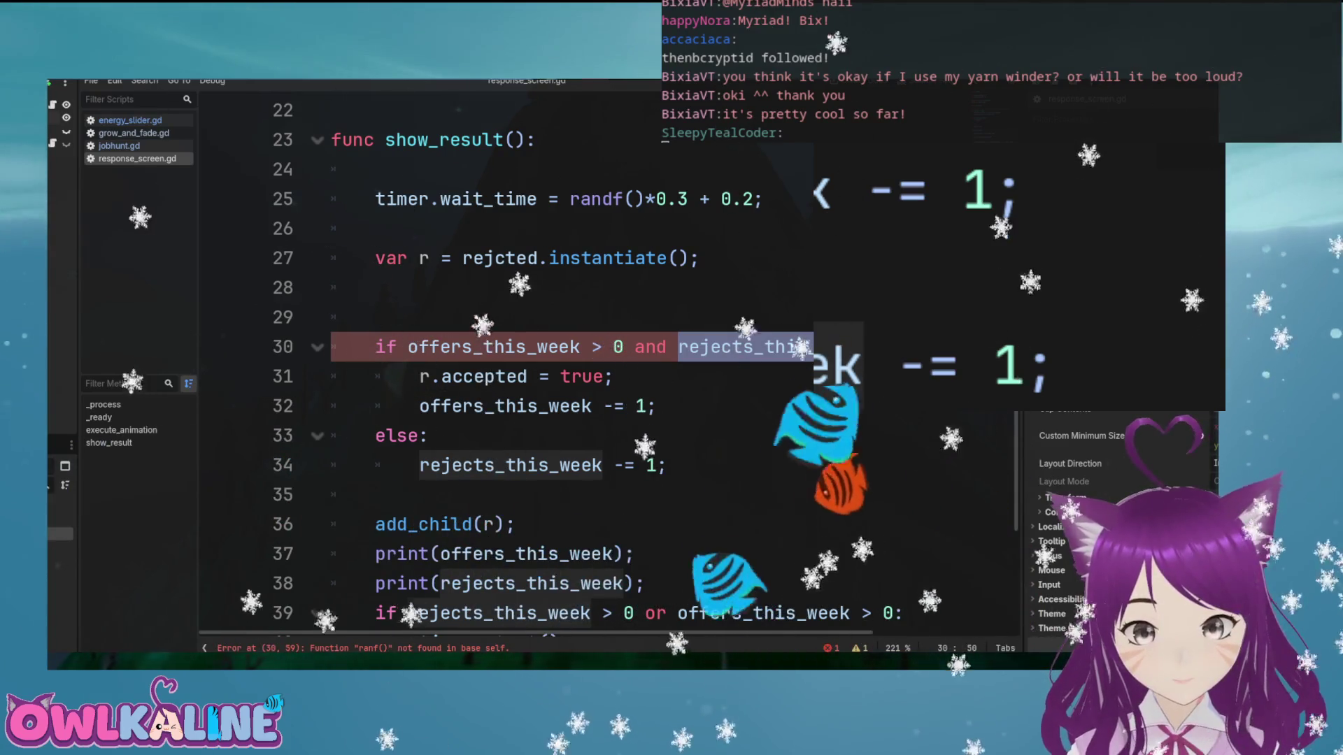
pyautogui.click(614, 376)
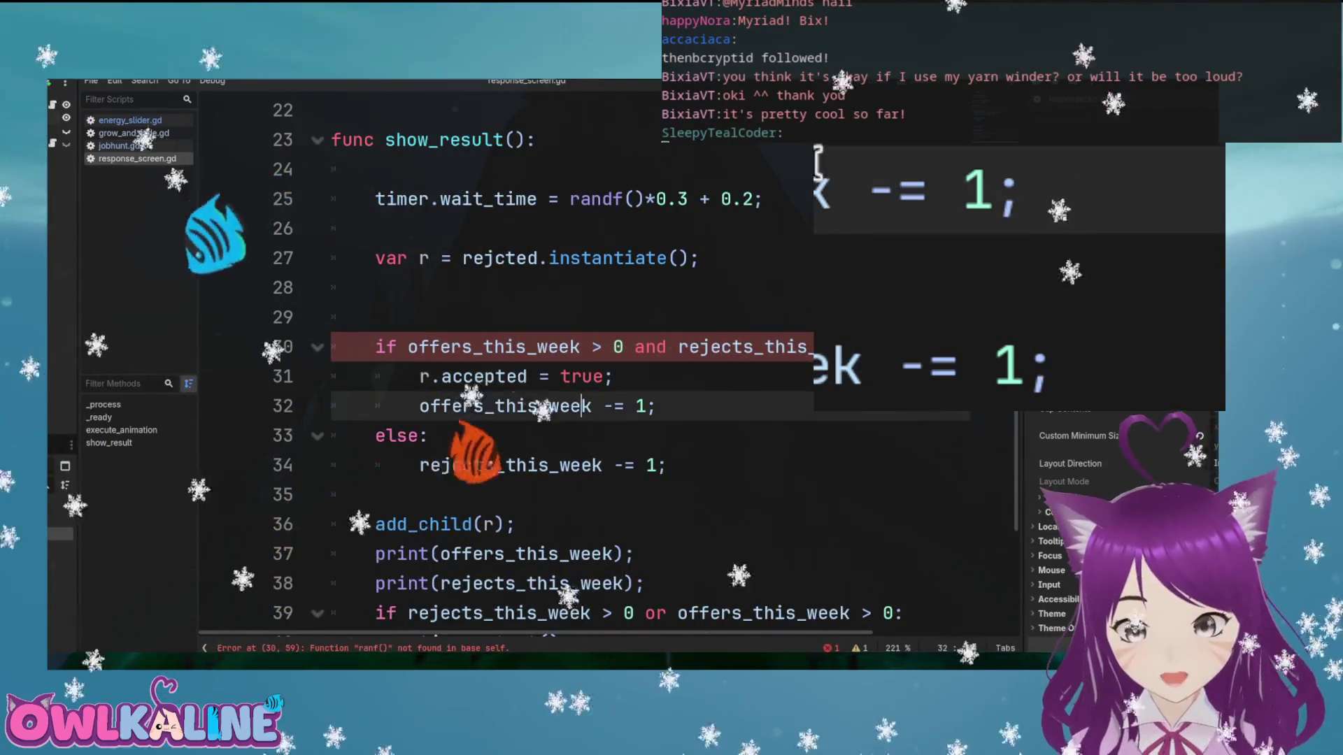
pyautogui.doubleClick(505, 407)
pyautogui.doubleClick(741, 346)
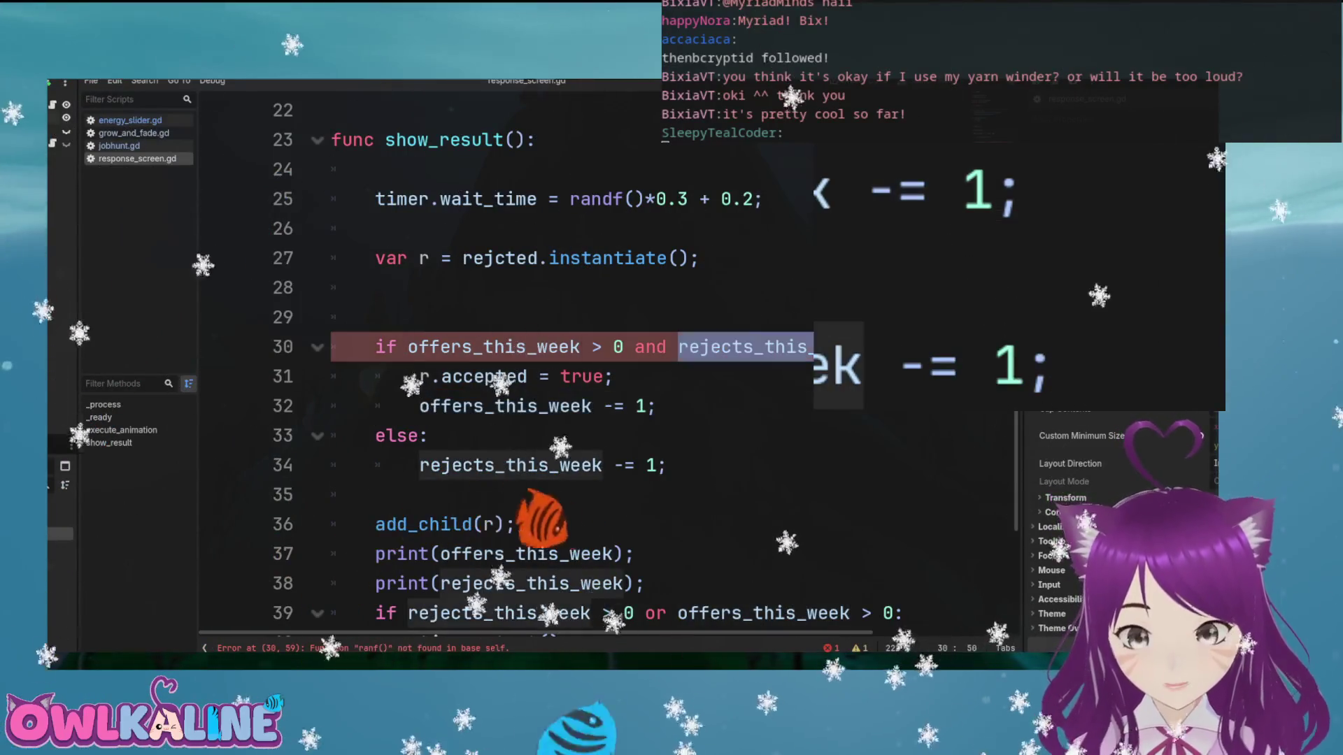
pyautogui.click(764, 347)
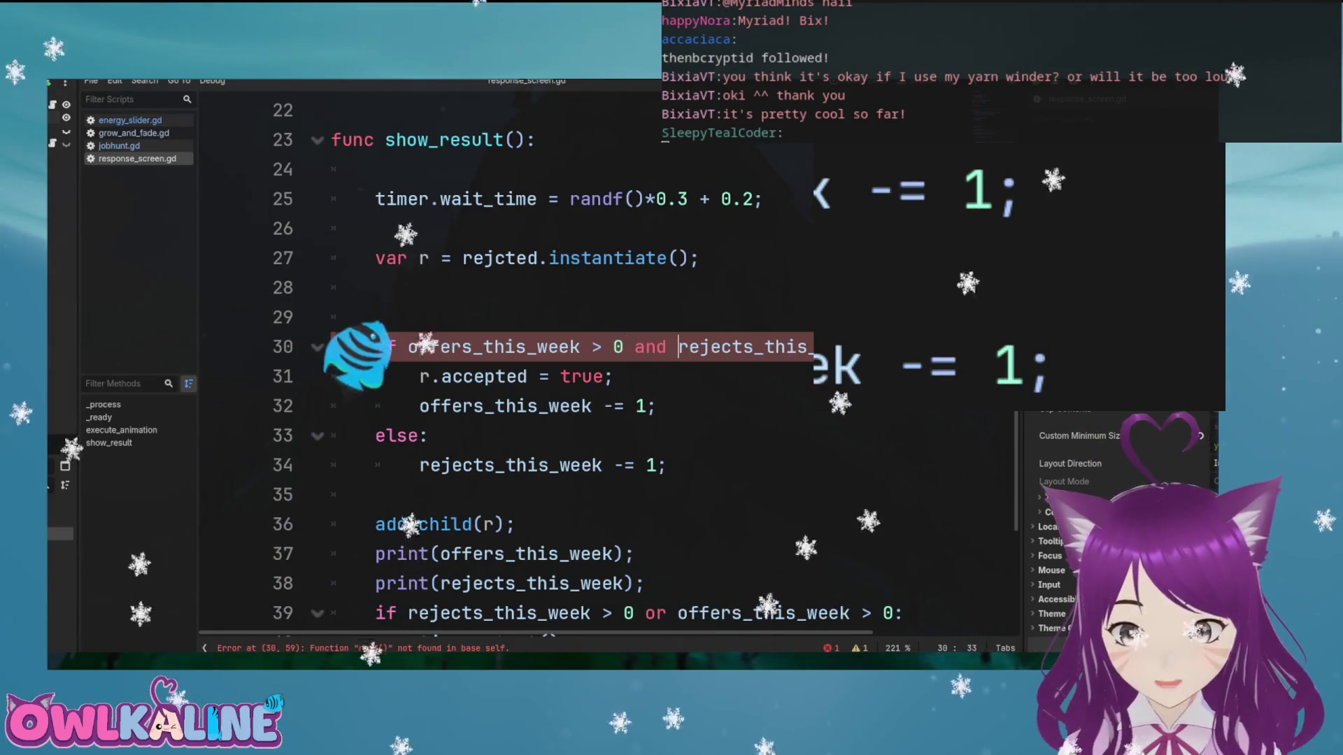
pyautogui.write('(')
# Wrap the rejects test in parentheses and move the grouped condition onto a new indented line.
pyautogui.press('End')
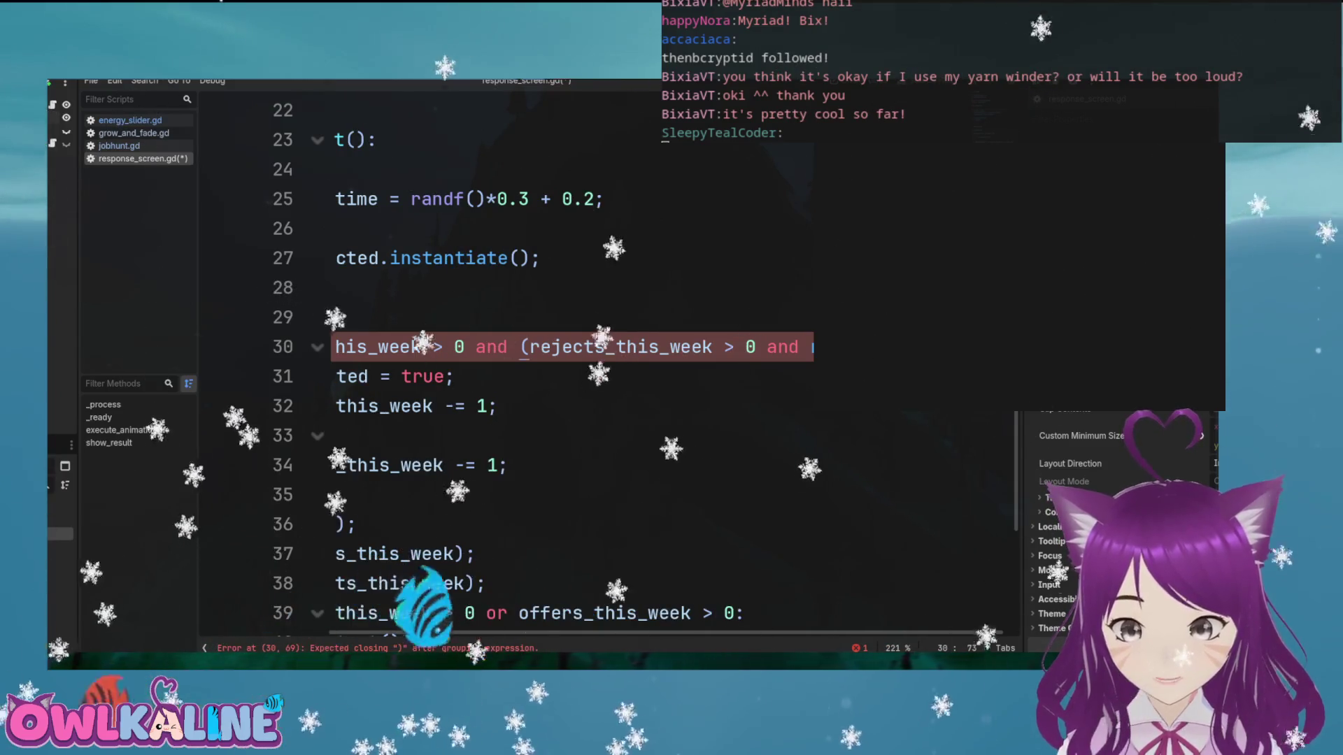
pyautogui.write(')')
pyautogui.press('BackSpace')
pyautogui.press('Home')
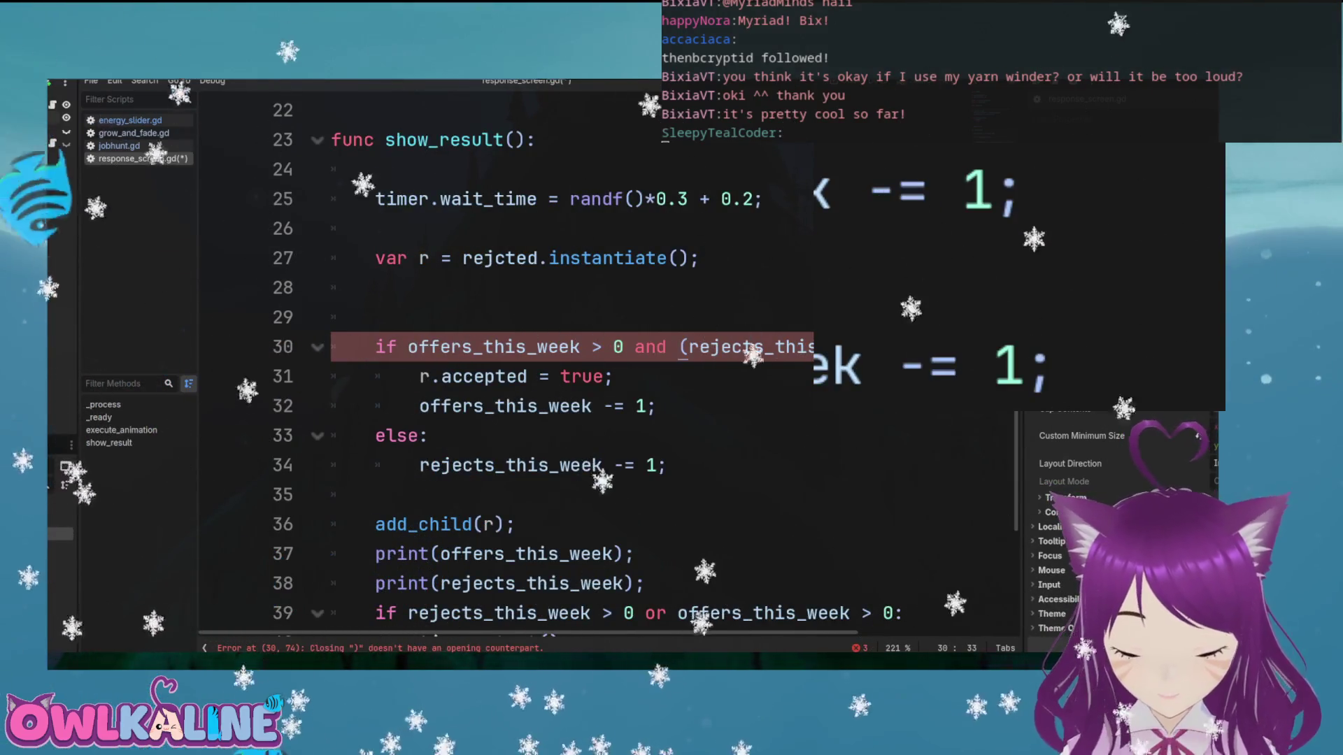
pyautogui.press('Delete')
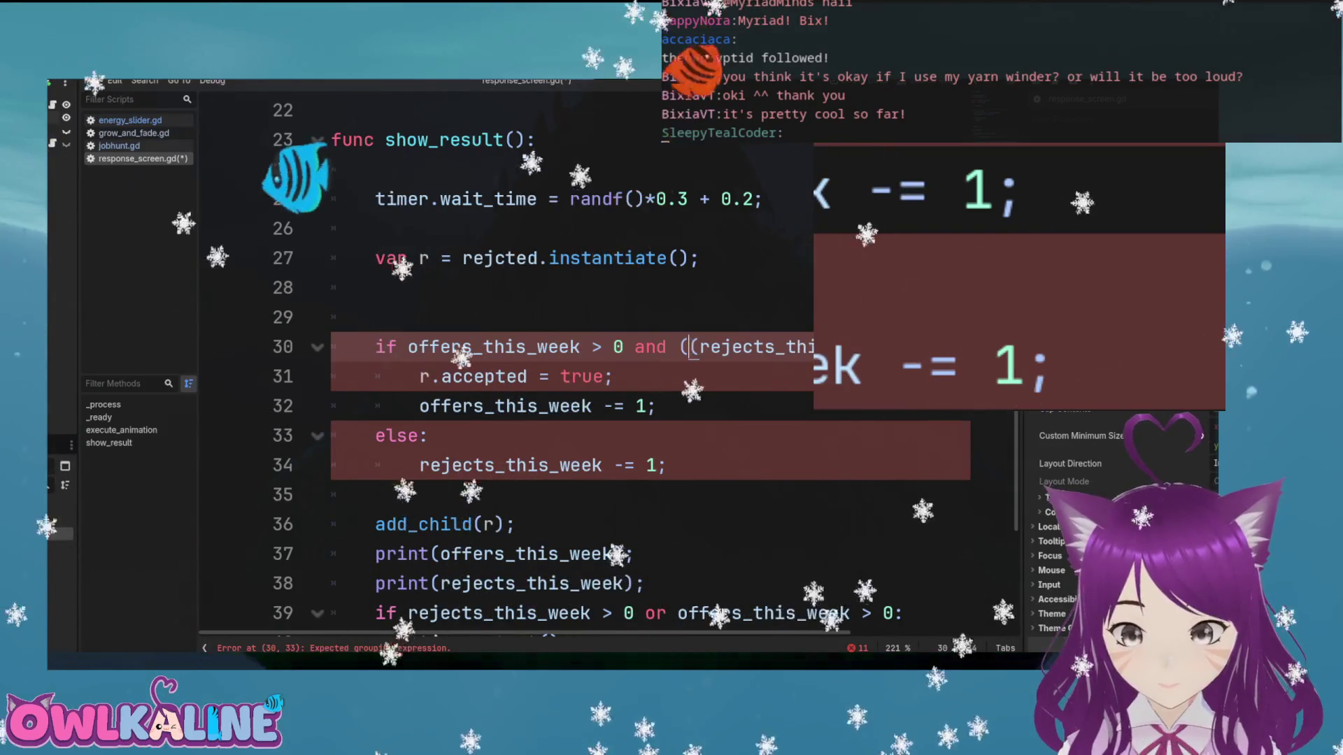
pyautogui.click(635, 347)
pyautogui.press('Return')
pyautogui.press('Tab')
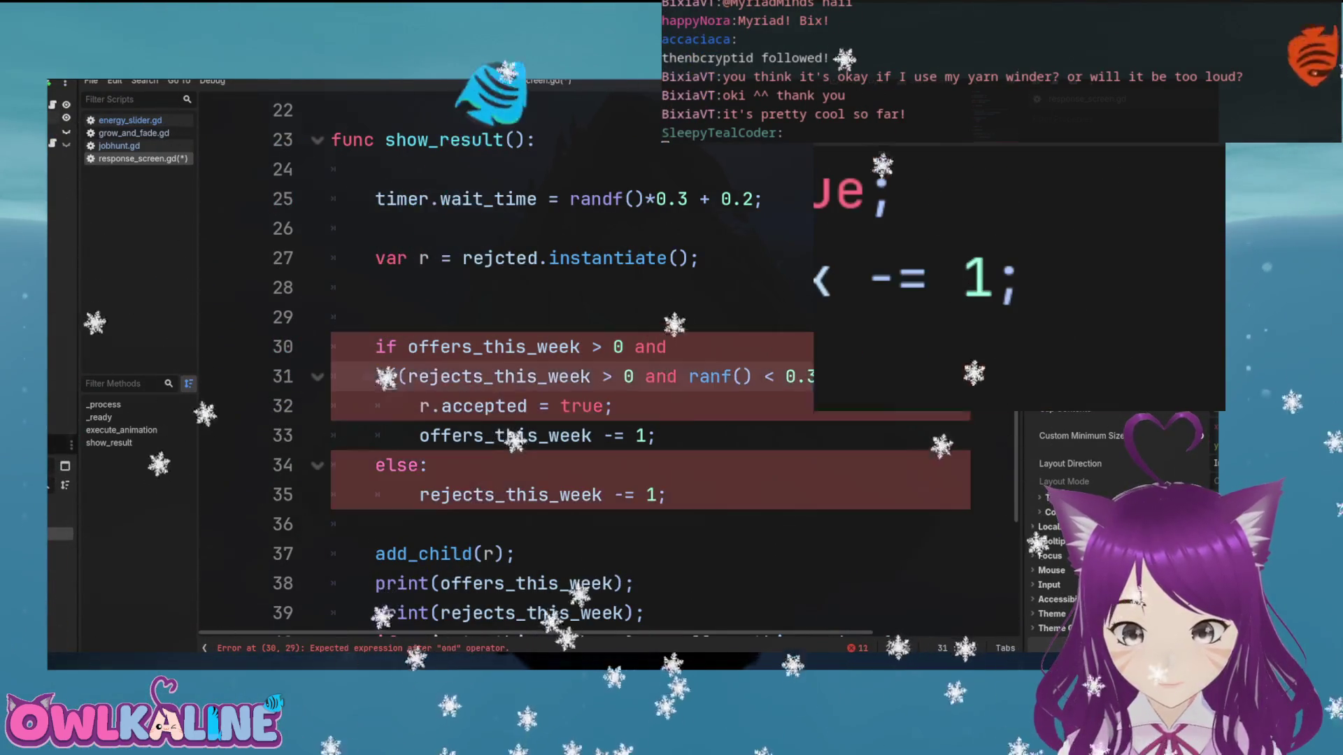
pyautogui.press('Right')
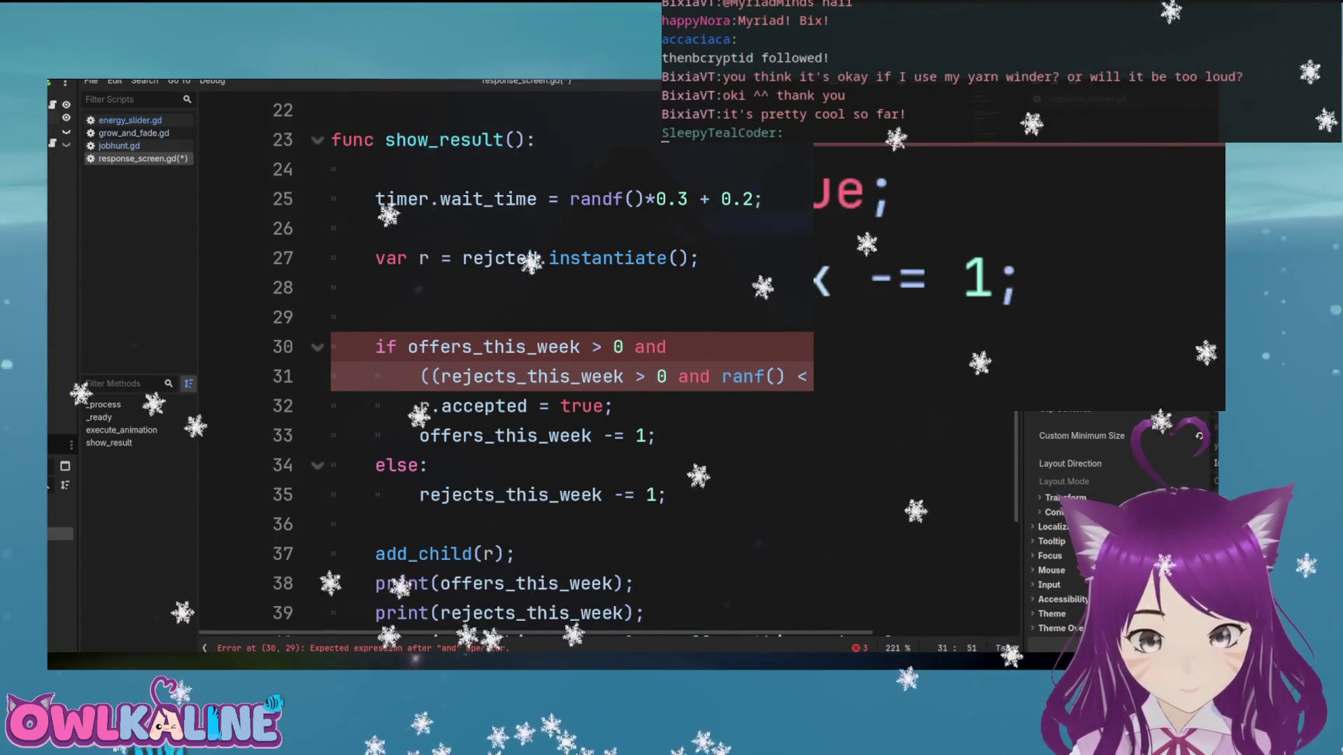
# Split the condition so the inner rejects group and closing bracket sit on separate lines.
pyautogui.press('Return')
pyautogui.write('\\')
pyautogui.press('BackSpace')
pyautogui.press('Up')
pyautogui.press('Right')
pyautogui.press('Return')
pyautogui.press('Tab')
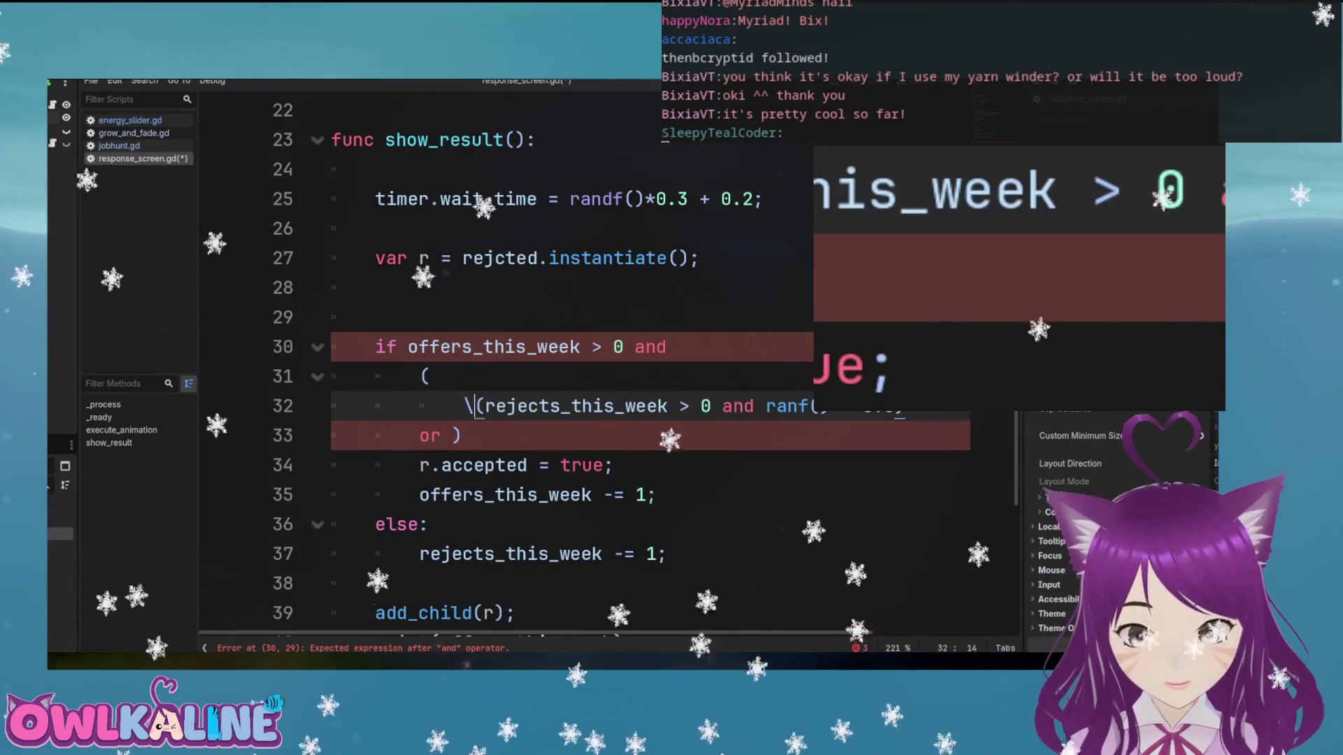
pyautogui.press('Left')
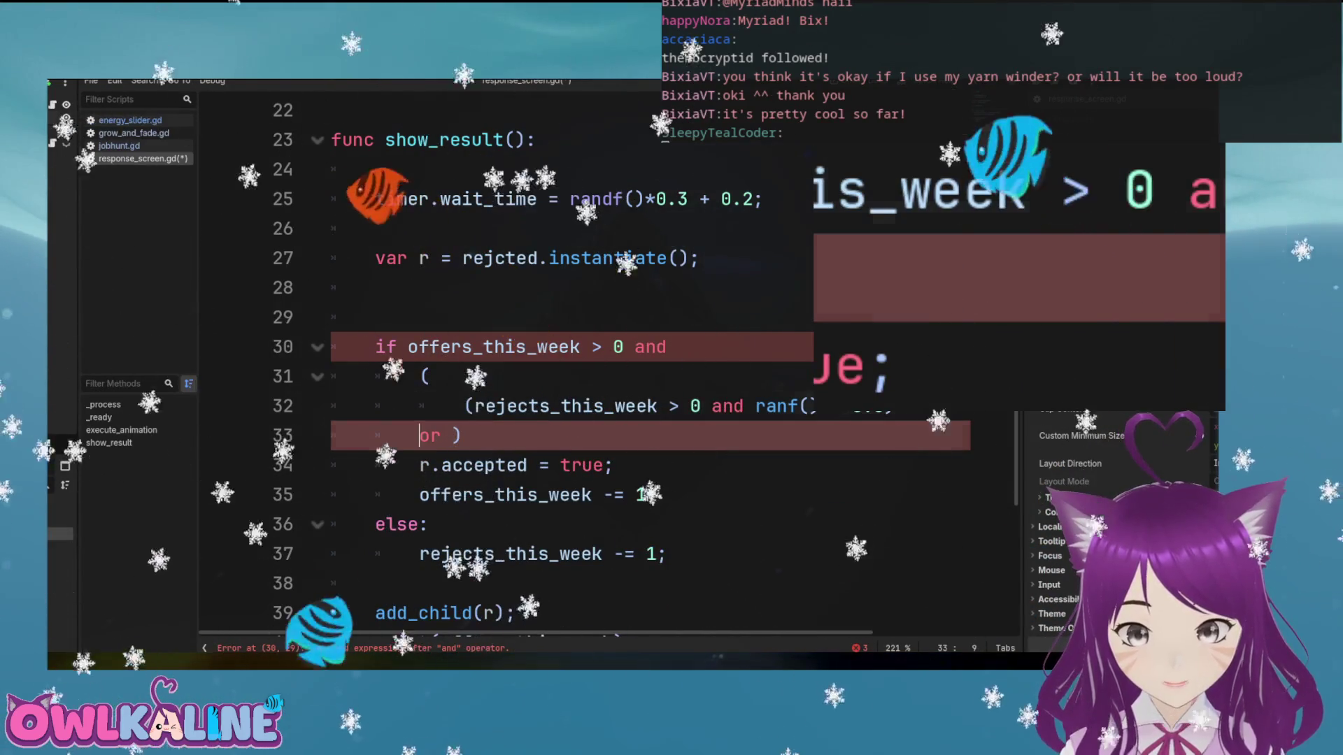
pyautogui.press('Down')
pyautogui.press('Right')
pyautogui.press('Right')
pyautogui.press('Right')
pyautogui.press('Return')
pyautogui.write('\\')
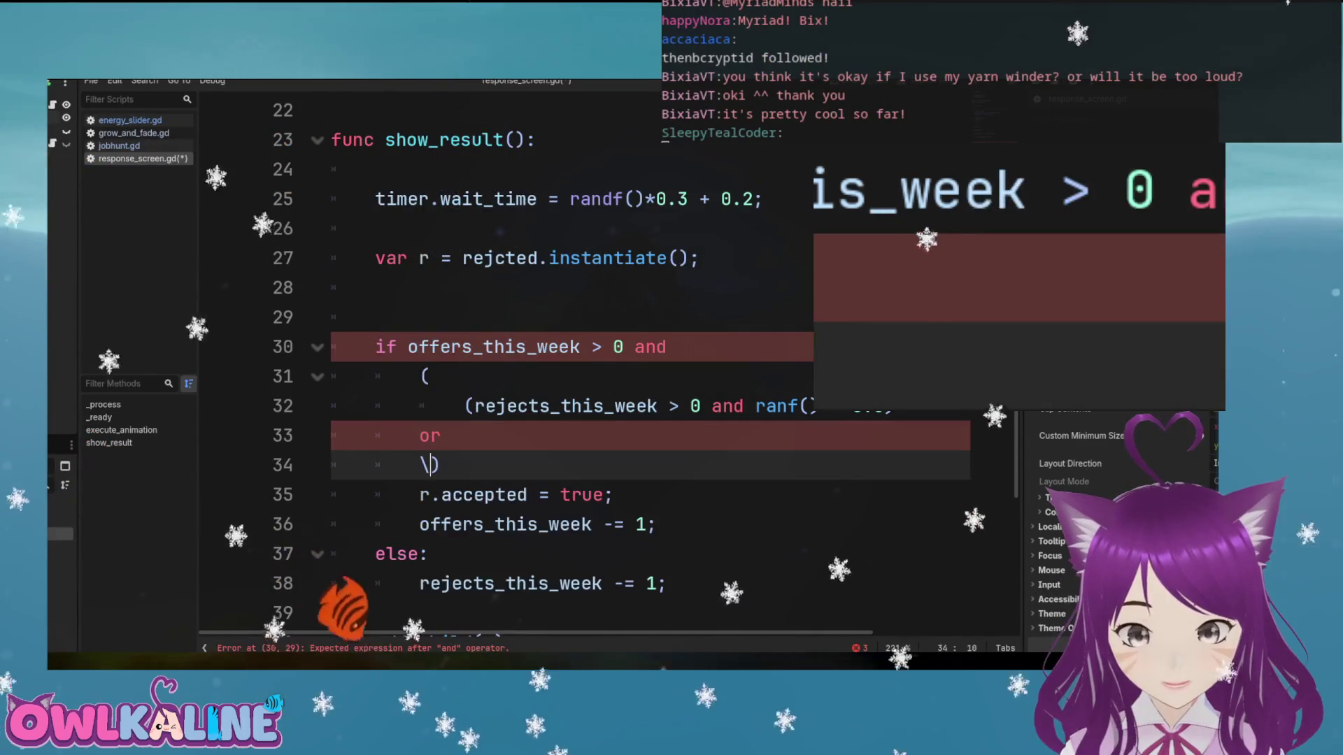
pyautogui.press('Return')
pyautogui.press('Up')
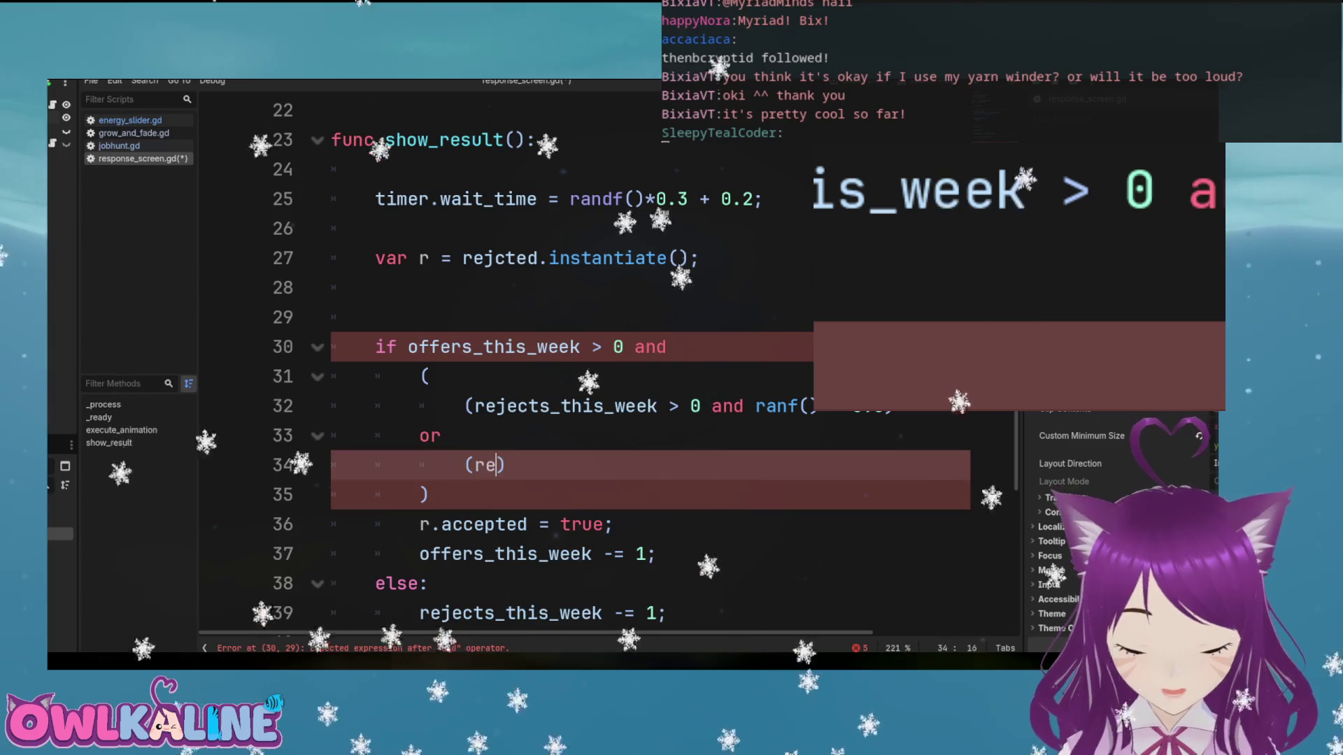
# Add the second condition rejects_this_week <= 0 on its own line.
pyautogui.press('Return')
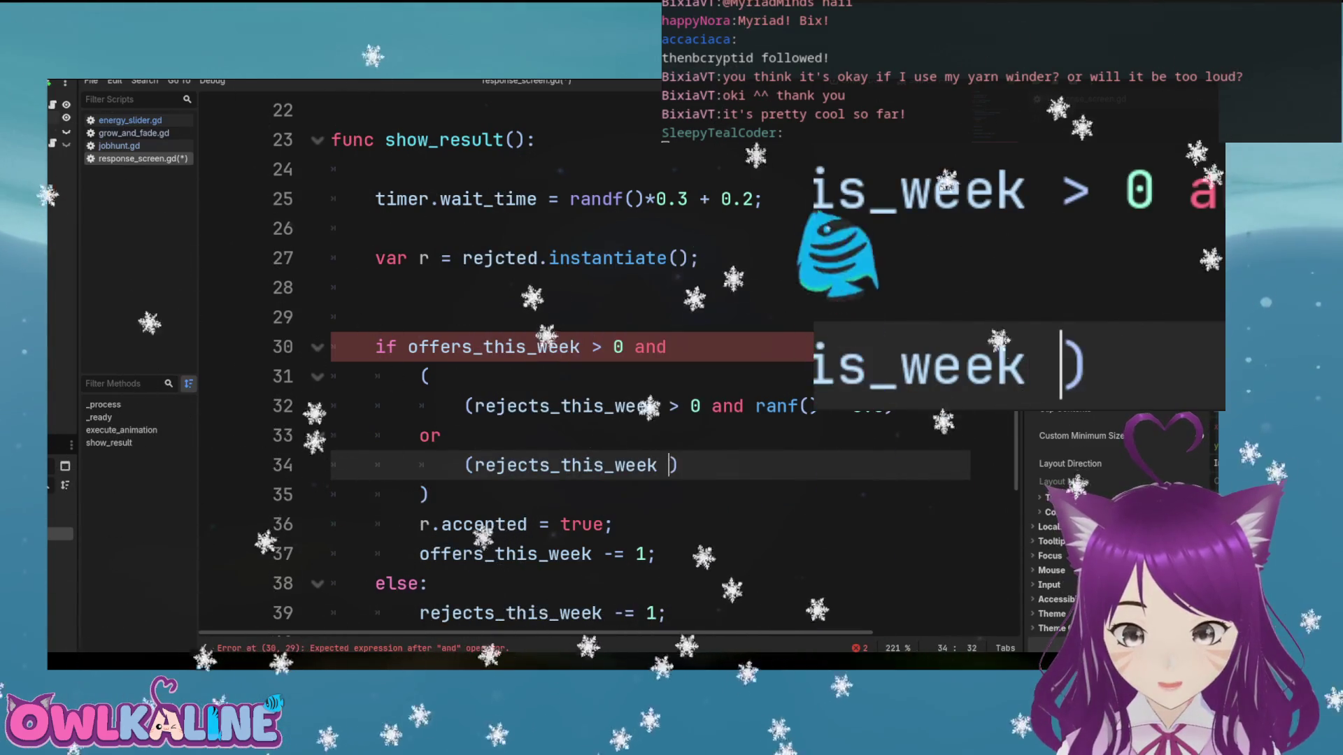
pyautogui.write('== 0')
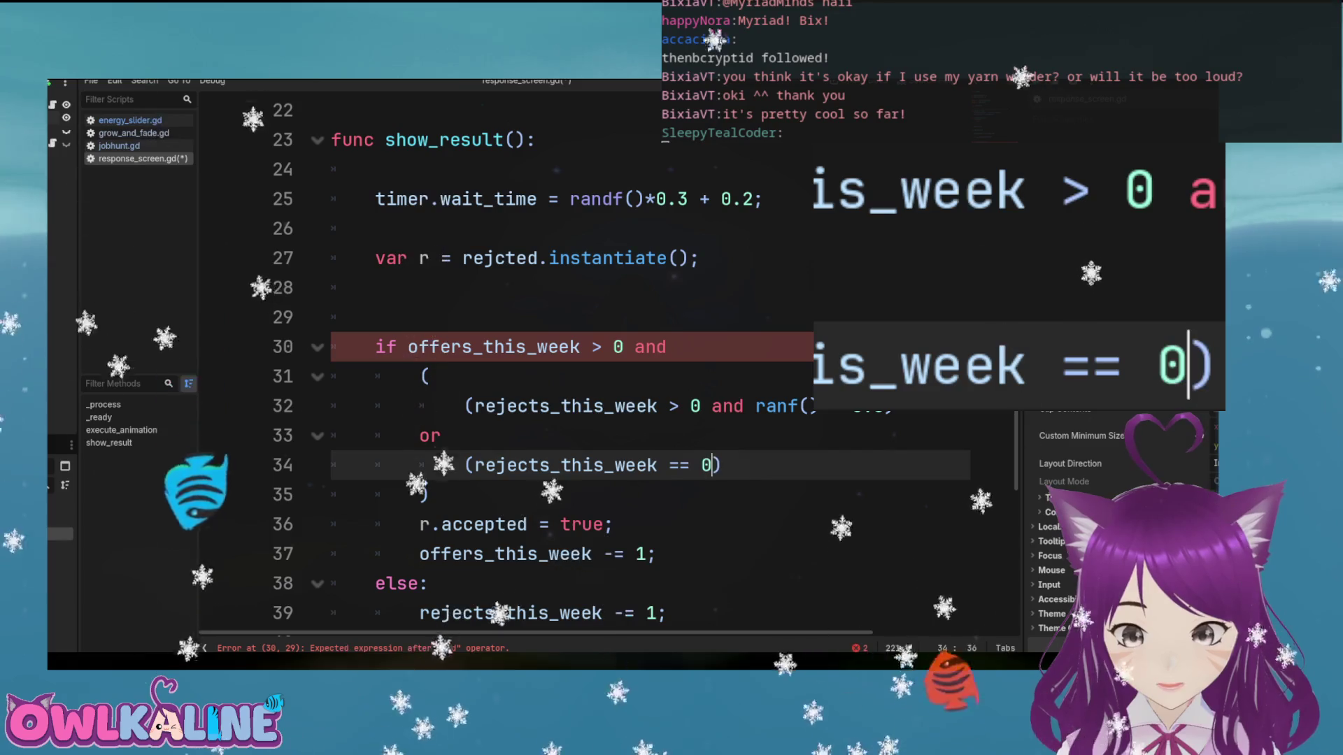
pyautogui.press('BackSpace')
pyautogui.write('<')
pyautogui.press('BackSpace')
pyautogui.press('BackSpace')
pyautogui.write('<=')
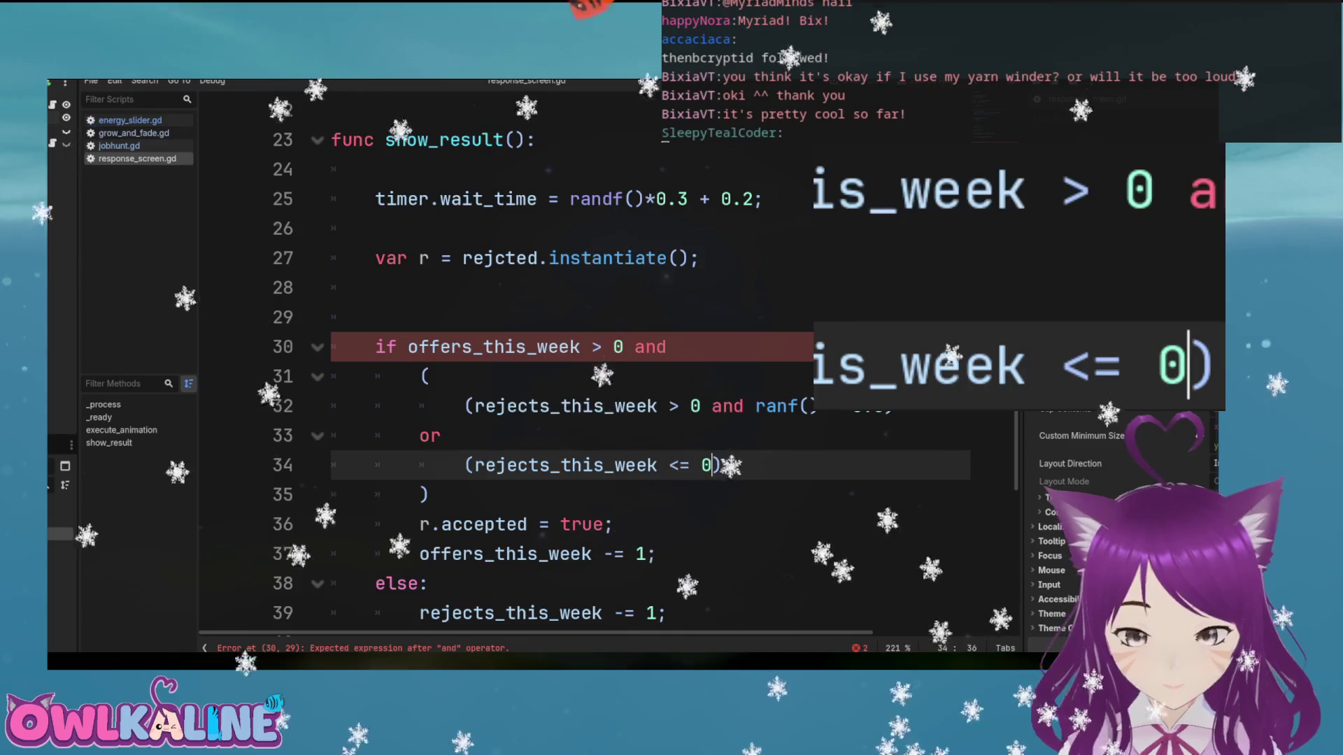
pyautogui.scroll(-1, 560, 349)
pyautogui.click(496, 317)
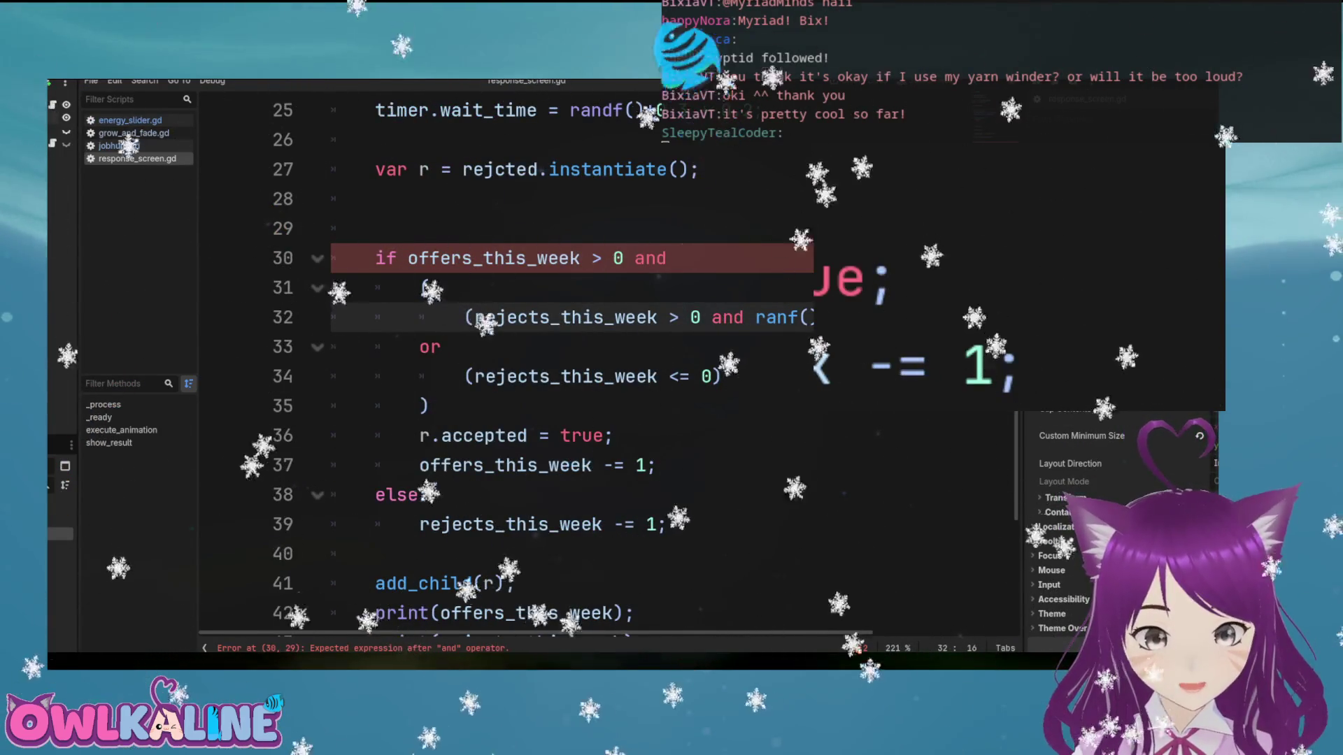
# Join the opening bracket onto the if line and save the script.
pyautogui.click(420, 287)
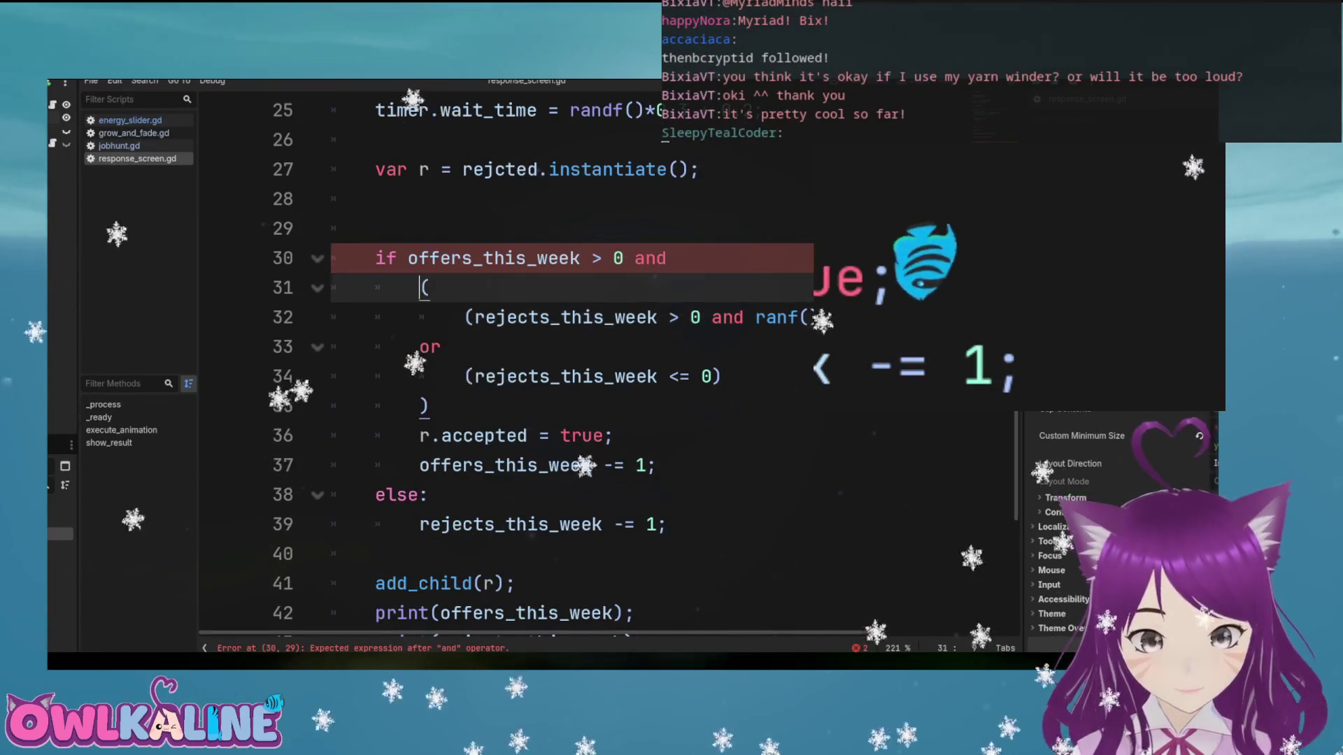
pyautogui.press('BackSpace')
pyautogui.press('BackSpace')
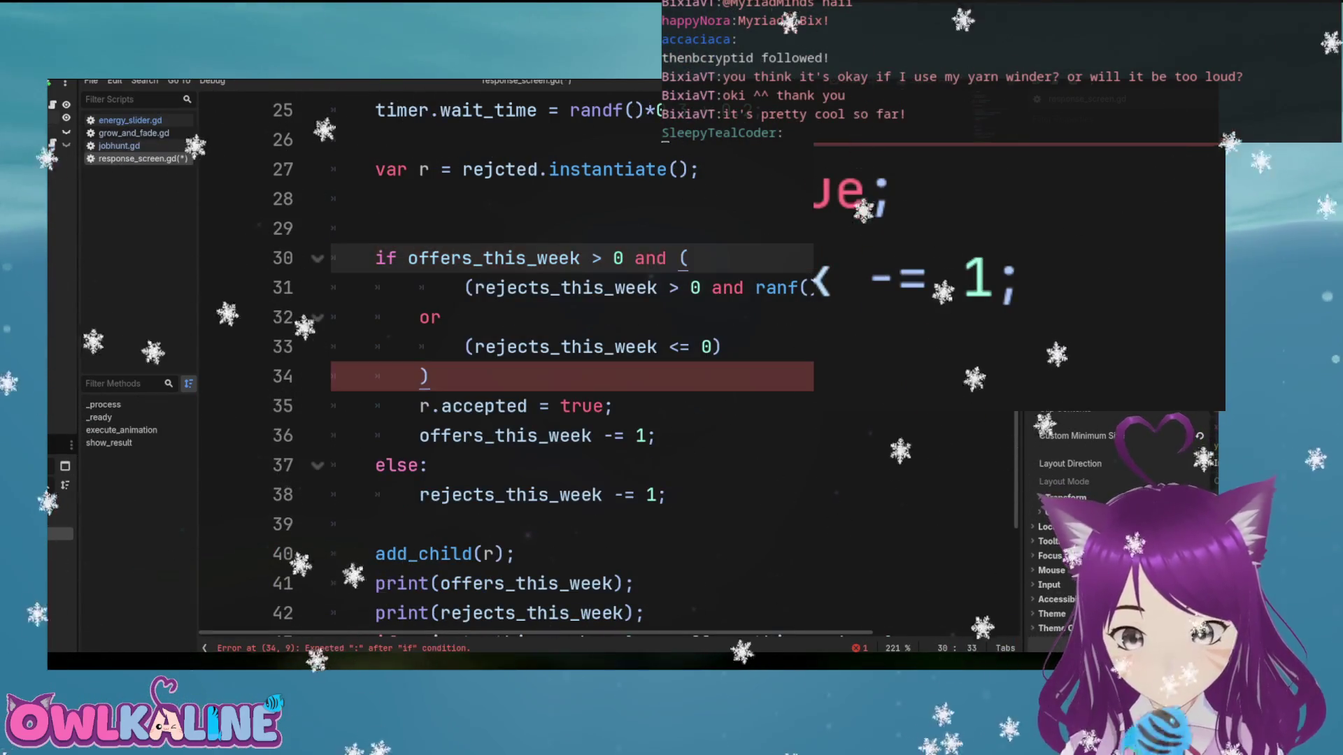
pyautogui.press('Down')
pyautogui.press('Down')
pyautogui.press('Down')
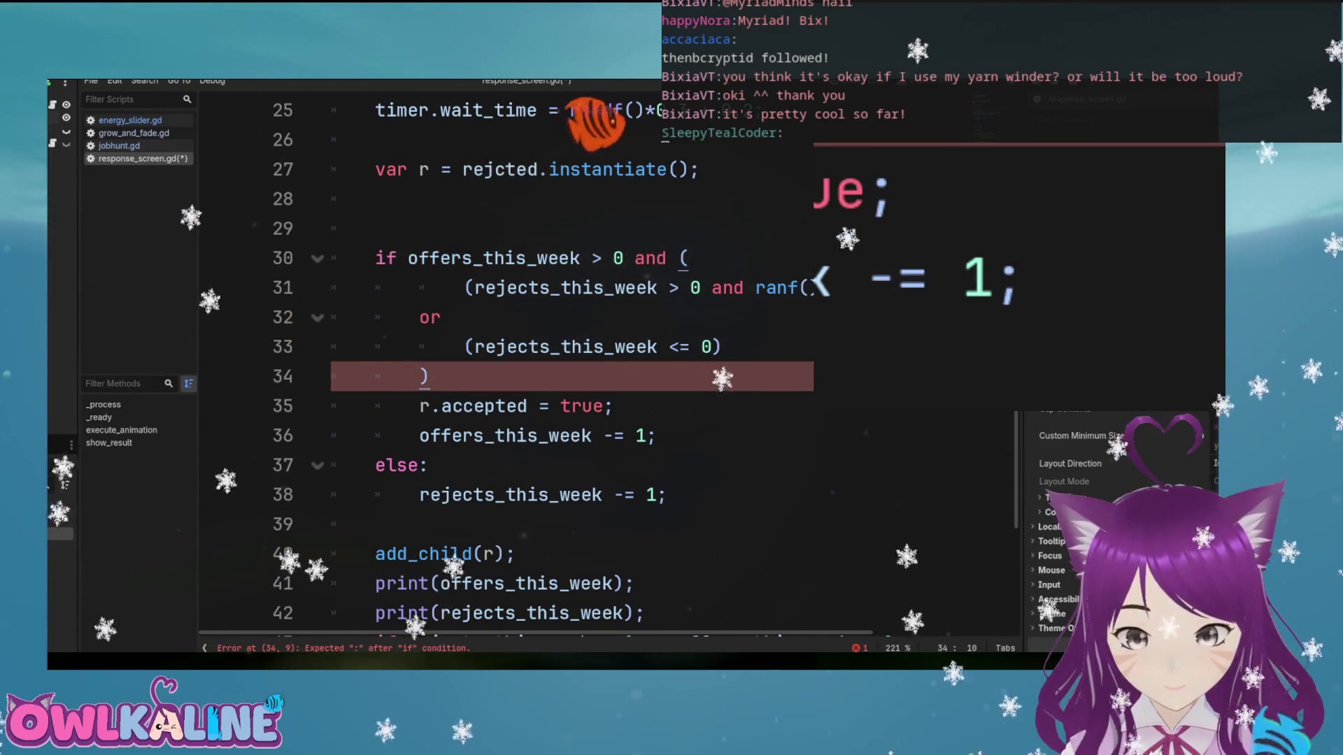
pyautogui.hotkey('ctrl', 's')
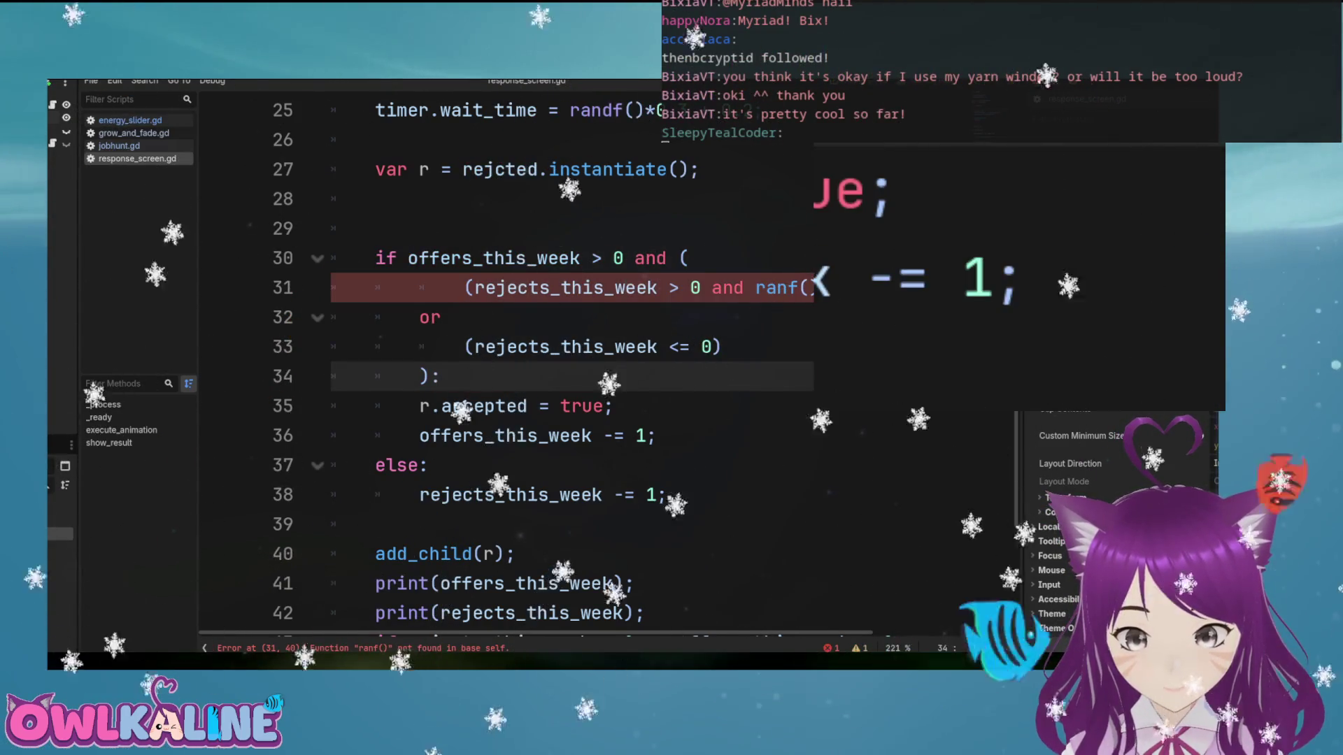
# Correct ranf to randf on line 31 and review offers_this_week and rejects_this_week in the condition.
pyautogui.press('Up')
pyautogui.press('Up')
pyautogui.press('Up')
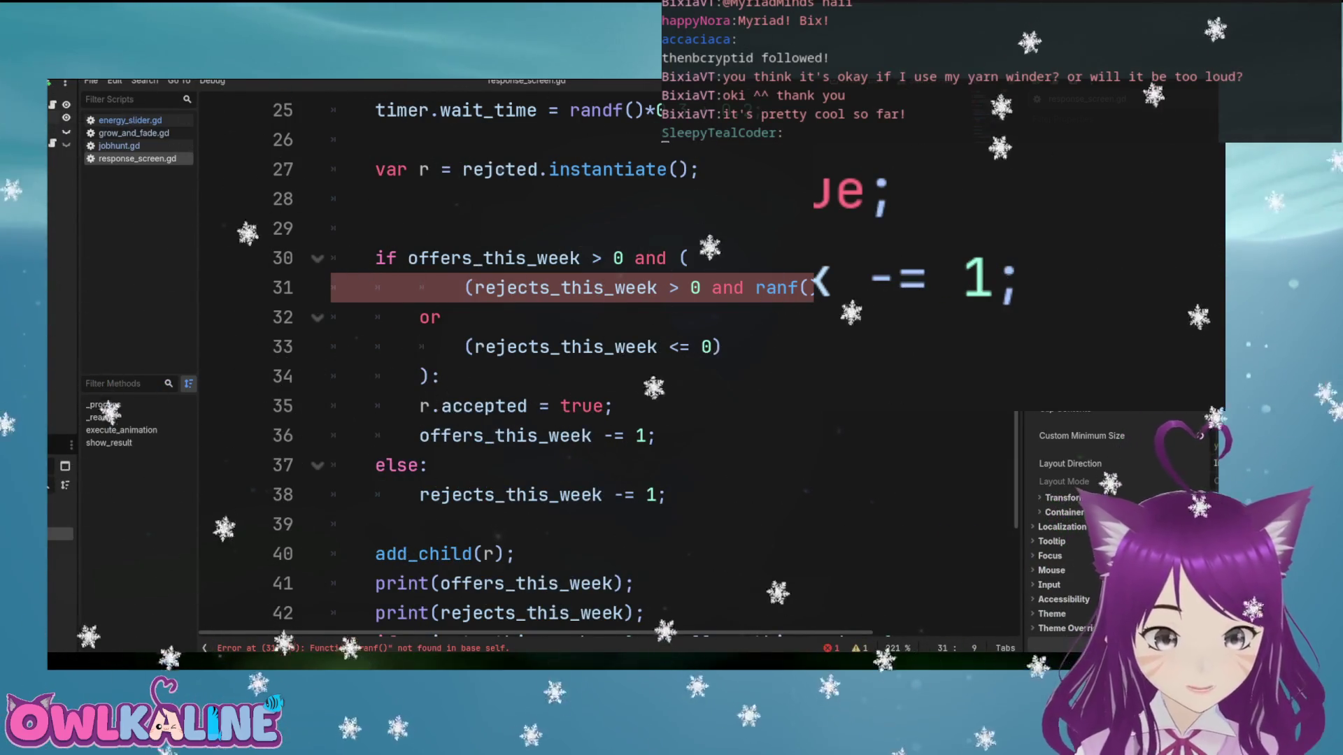
pyautogui.write('(')
pyautogui.click(593, 258)
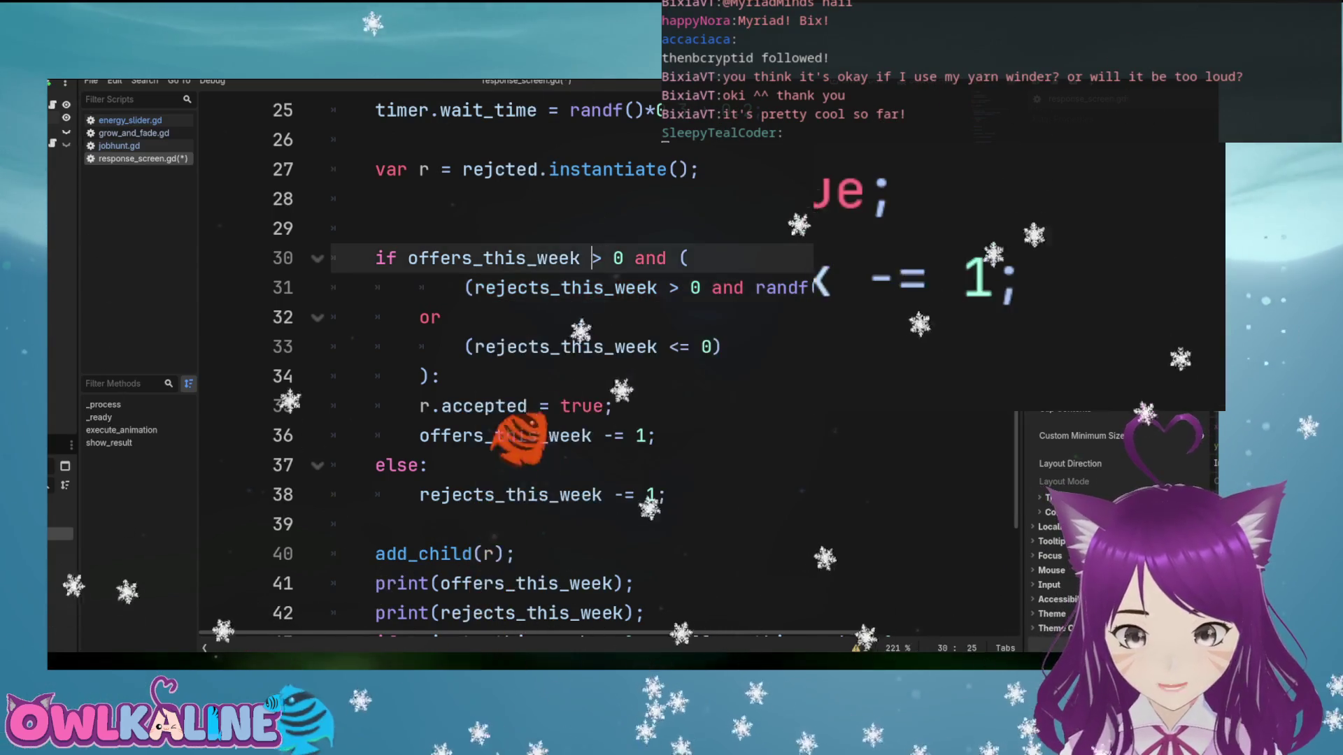
pyautogui.click(452, 317)
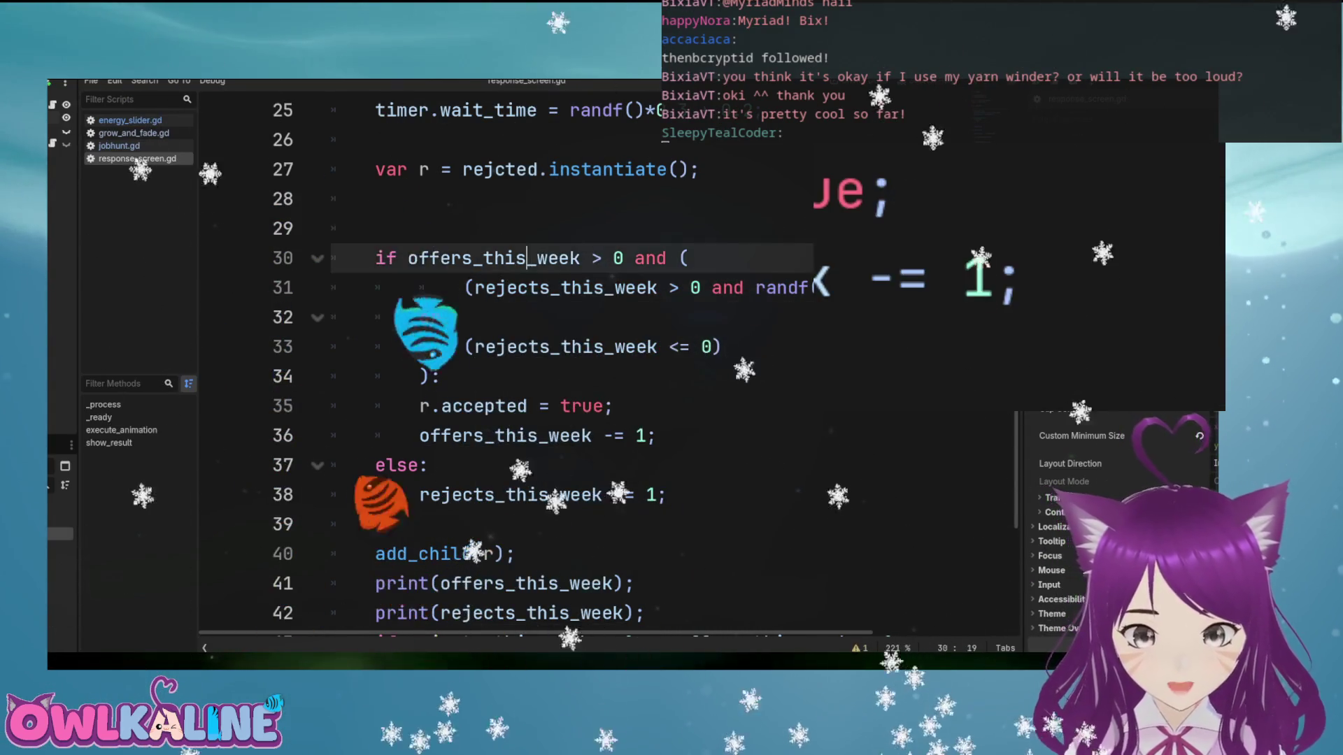
pyautogui.doubleClick(493, 258)
pyautogui.doubleClick(617, 258)
pyautogui.moveTo(485, 287); pyautogui.dragTo(971, 288)
pyautogui.doubleClick(567, 287)
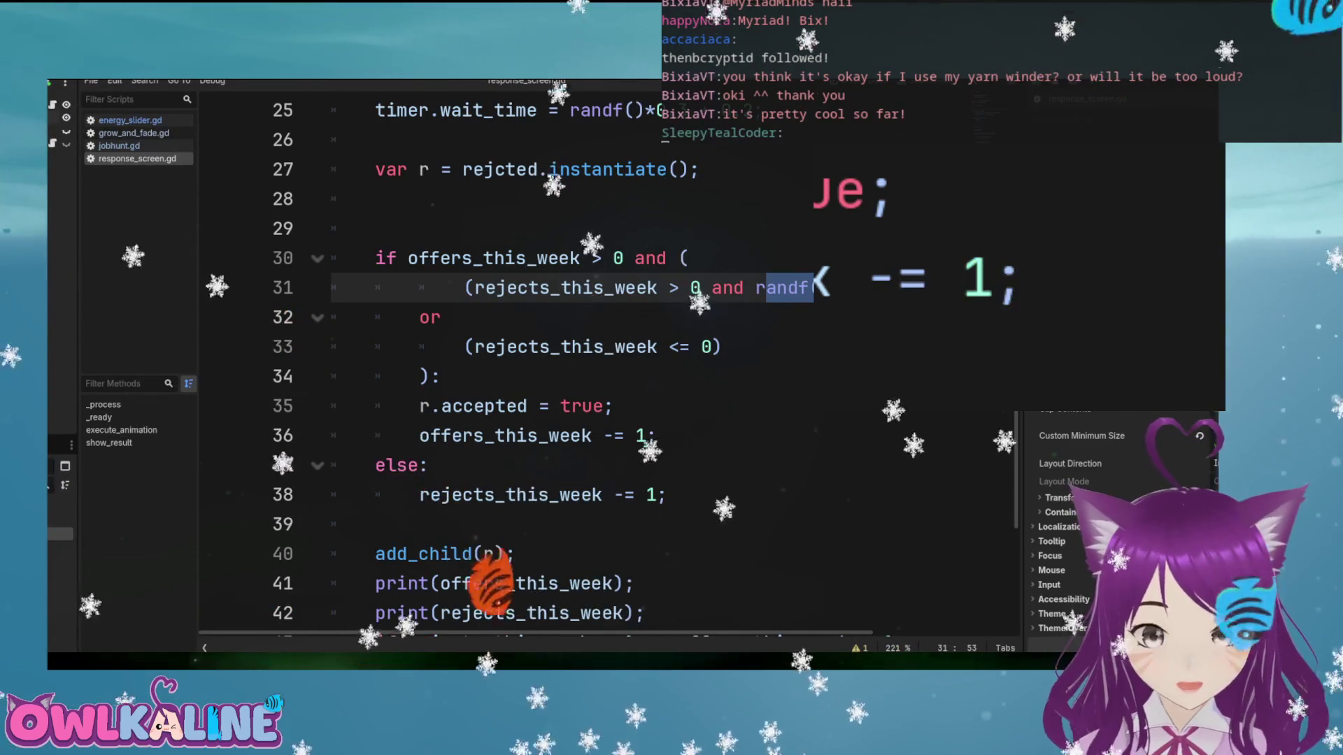
# Review the rejects_this_week <= 0 condition and the code down to line 39.
pyautogui.click(452, 318)
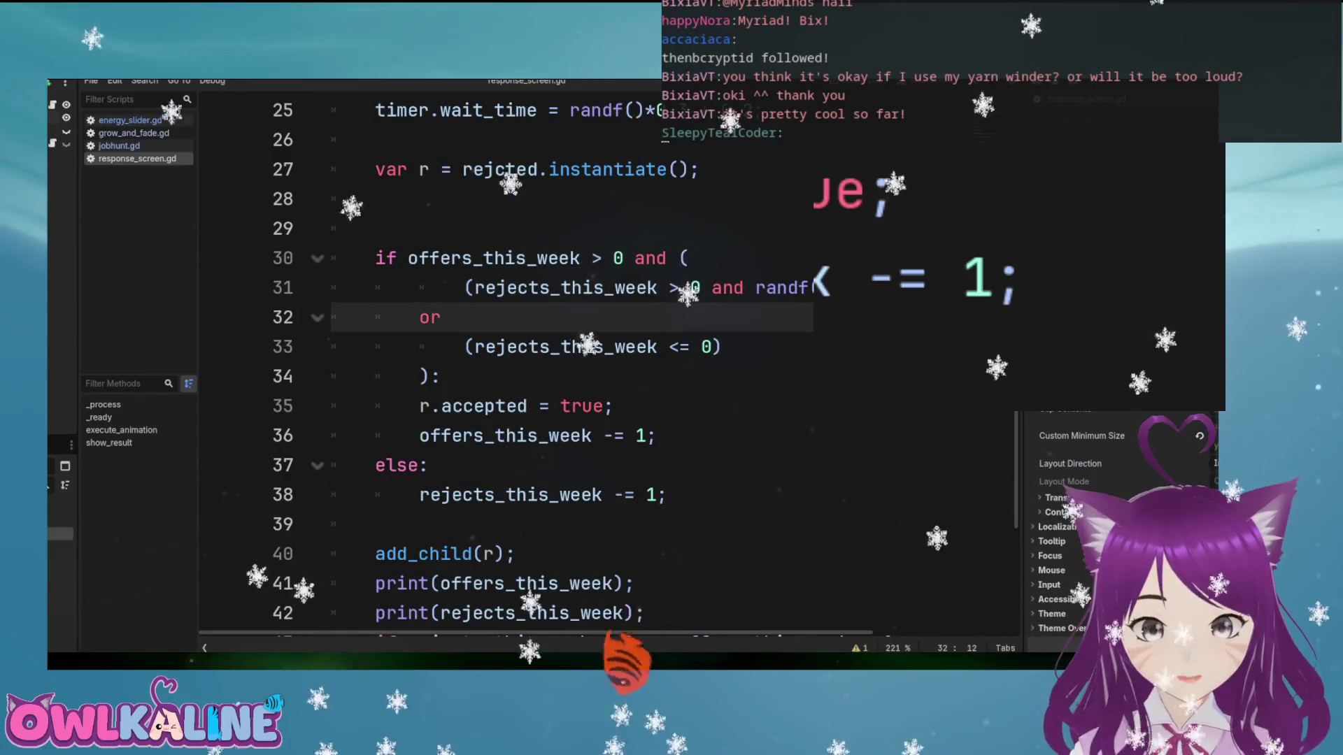
pyautogui.moveTo(475, 347); pyautogui.dragTo(712, 347)
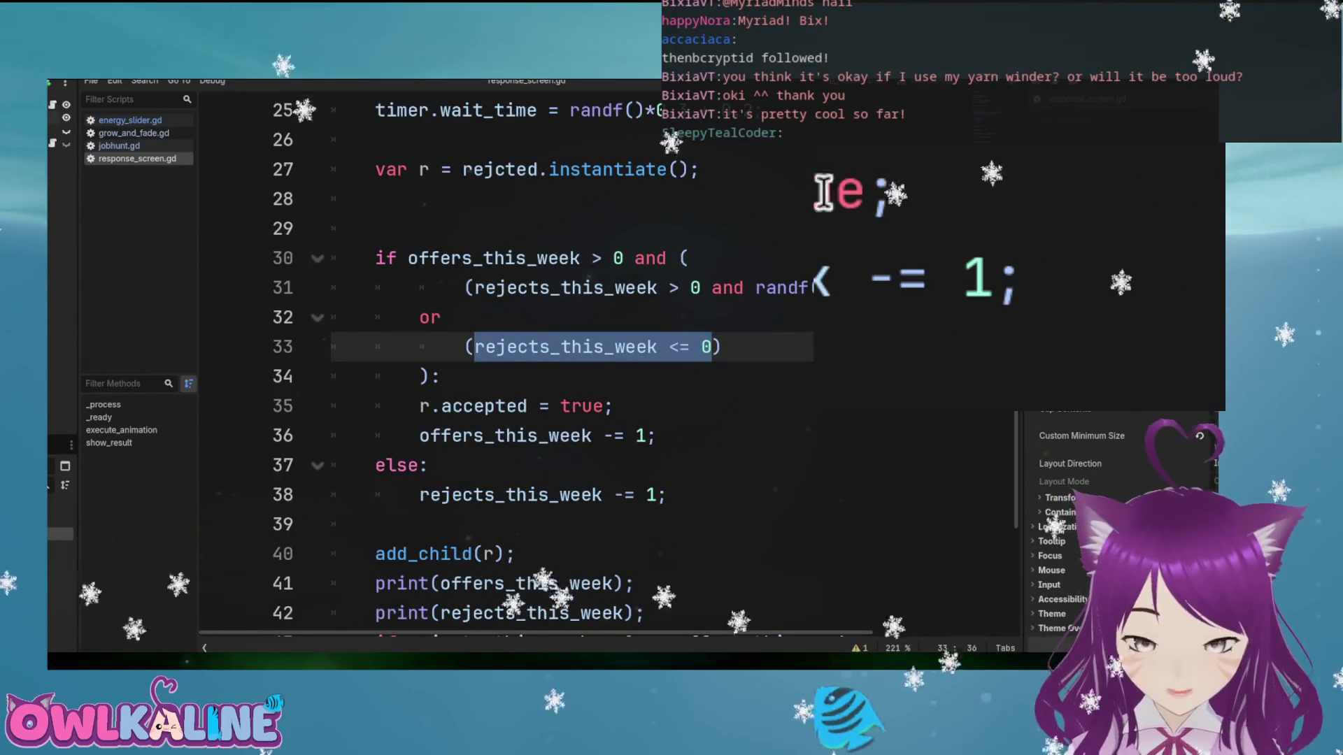
pyautogui.click(485, 405)
pyautogui.scroll(-3, 608, 363)
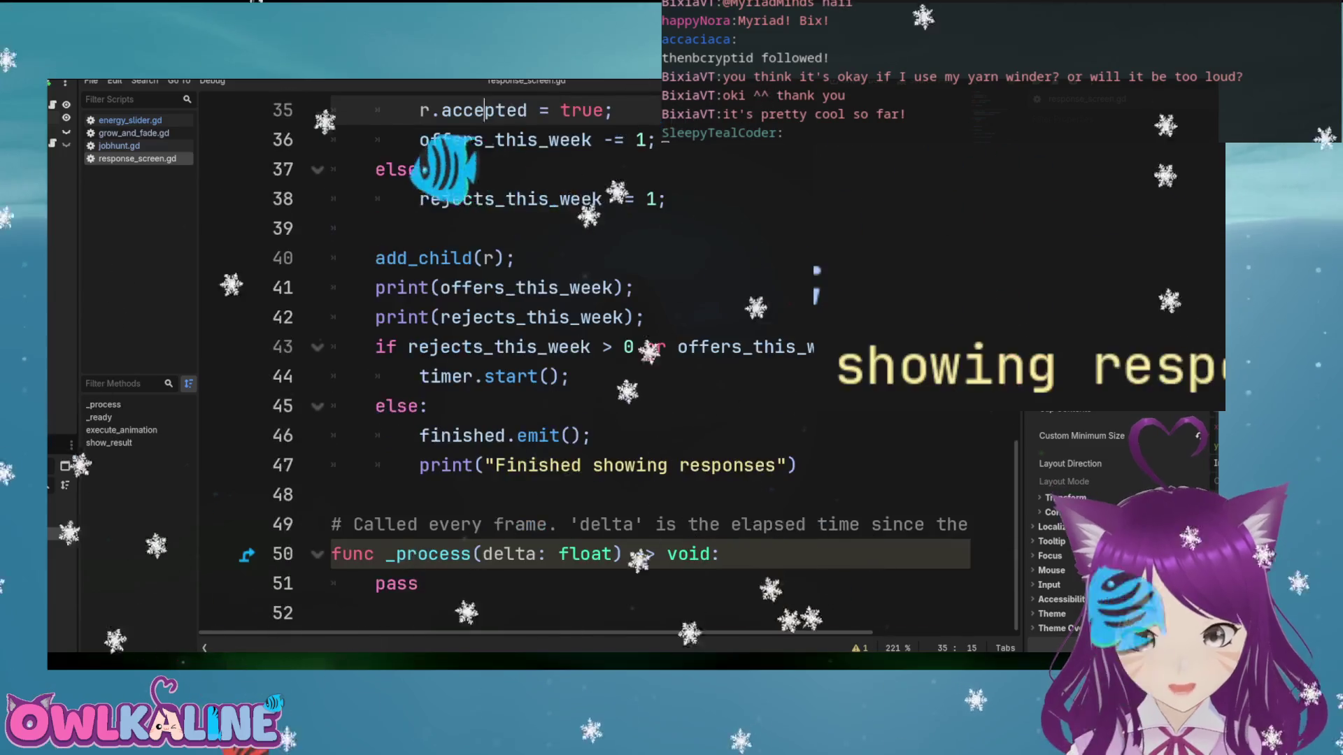
pyautogui.scroll(2, 609, 364)
pyautogui.click(378, 406)
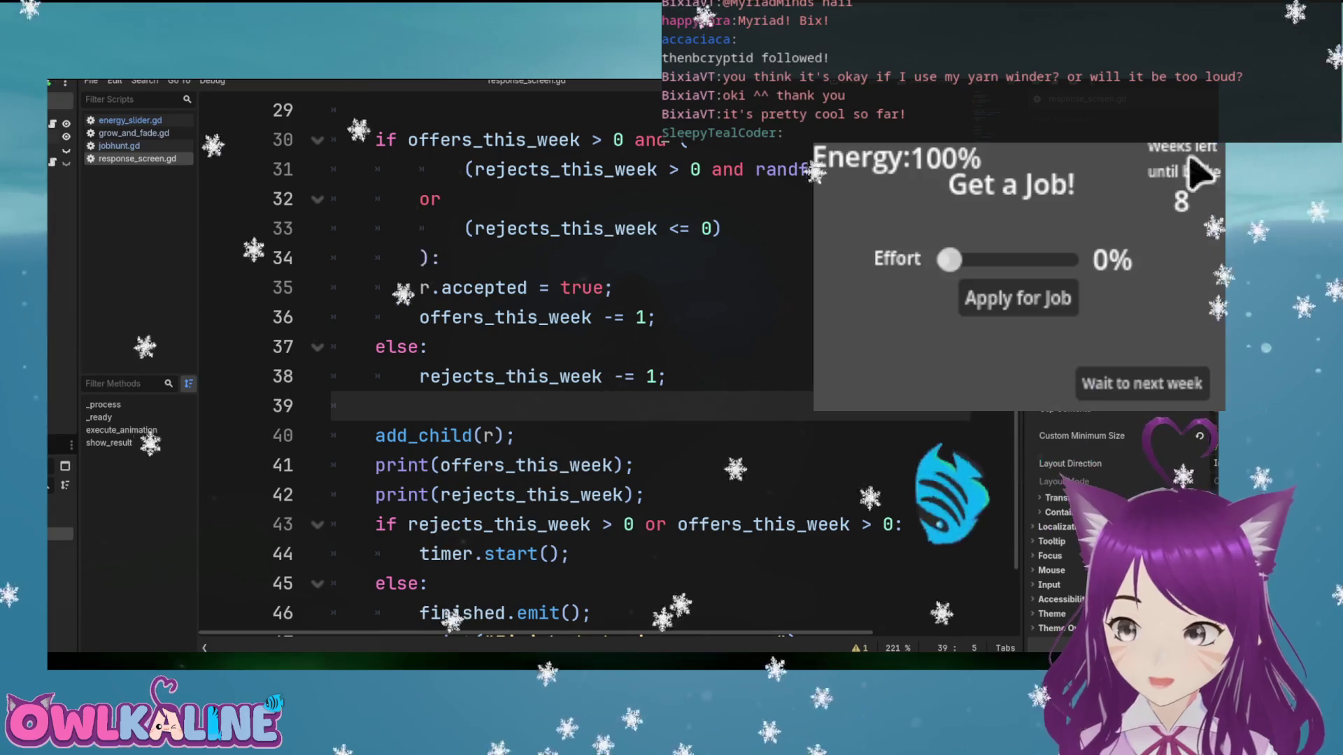
# In the running game, advance to the next week and view the job responses.
pyautogui.click(1092, 384)
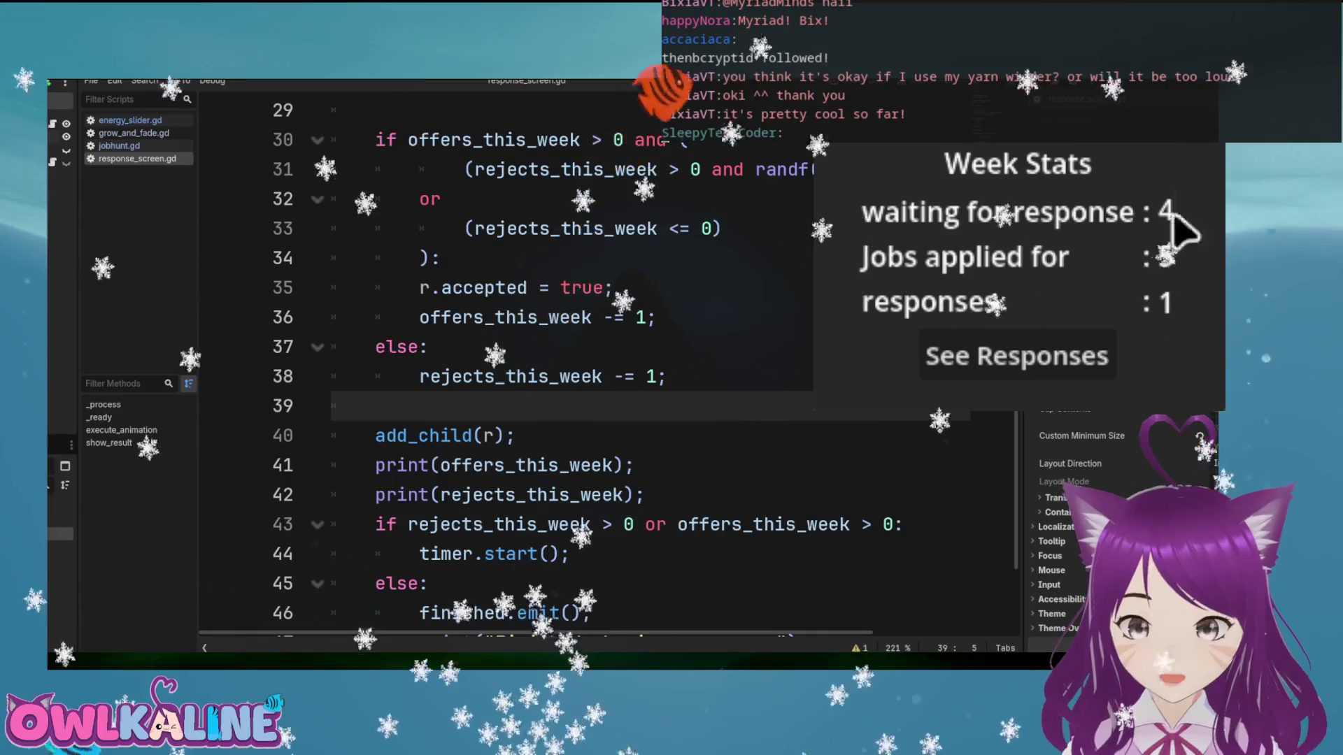
pyautogui.click(968, 362)
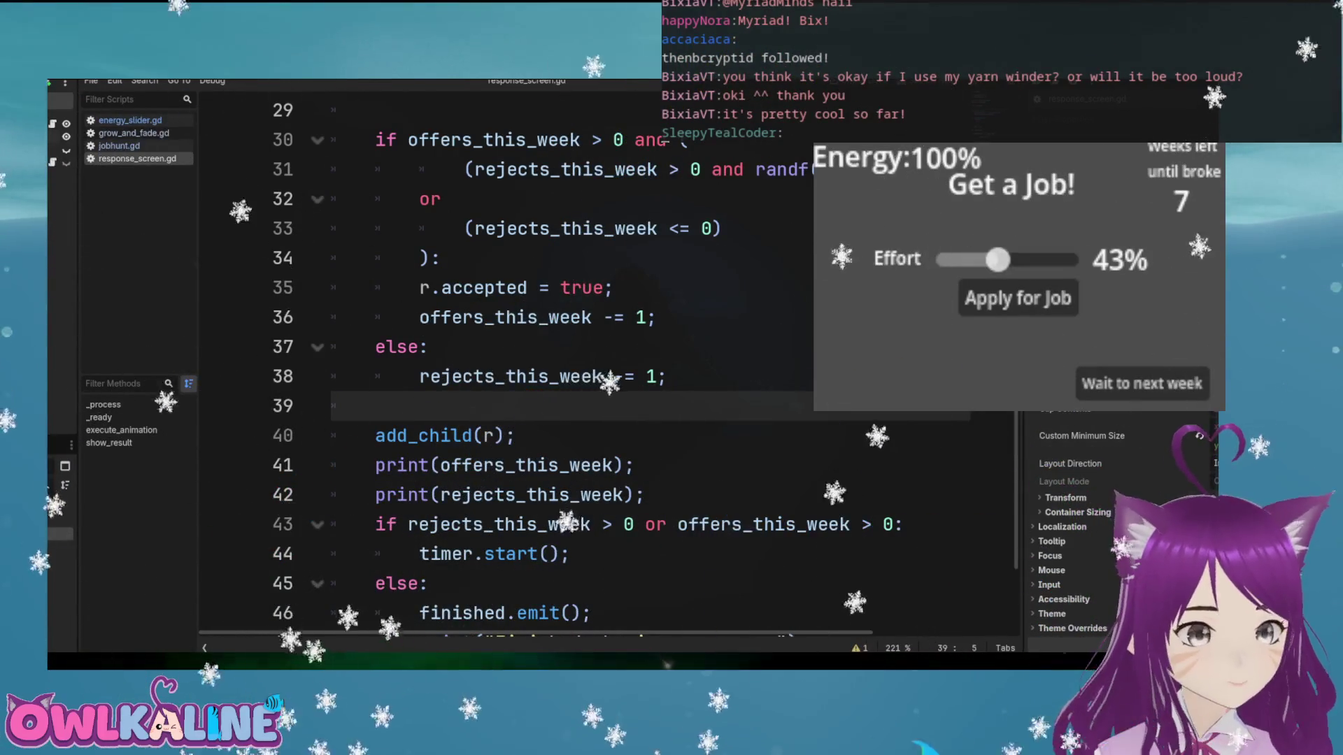
pyautogui.scroll(-2, 630, 350)
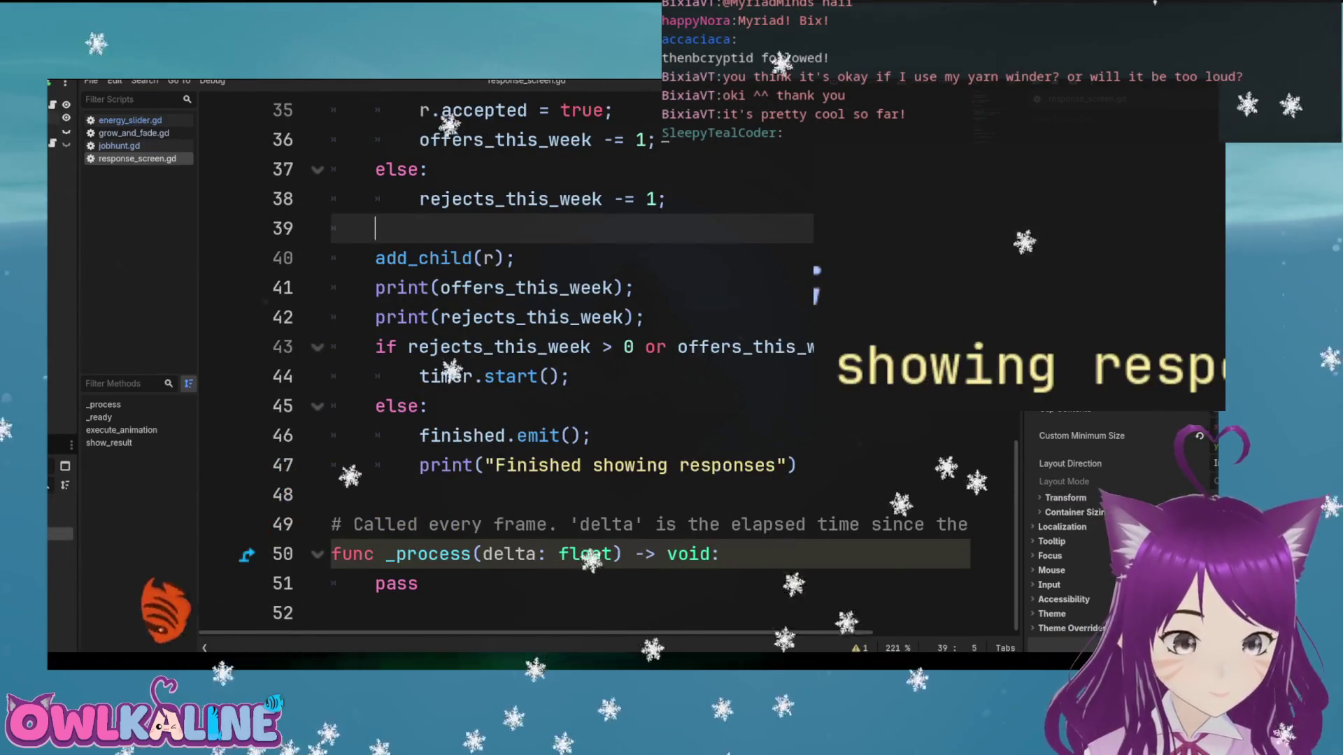
pyautogui.doubleClick(462, 435)
pyautogui.click(538, 435)
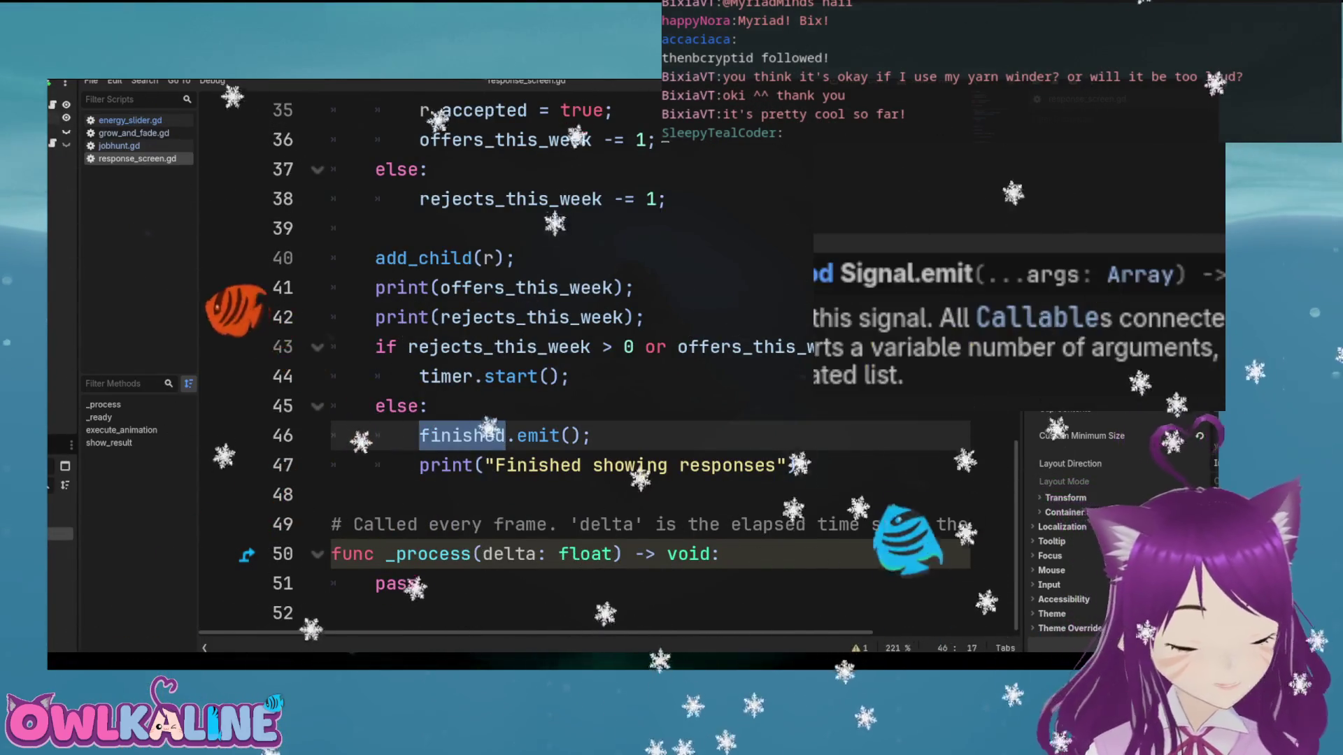
pyautogui.doubleClick(462, 435)
pyautogui.scroll(1, 559, 420)
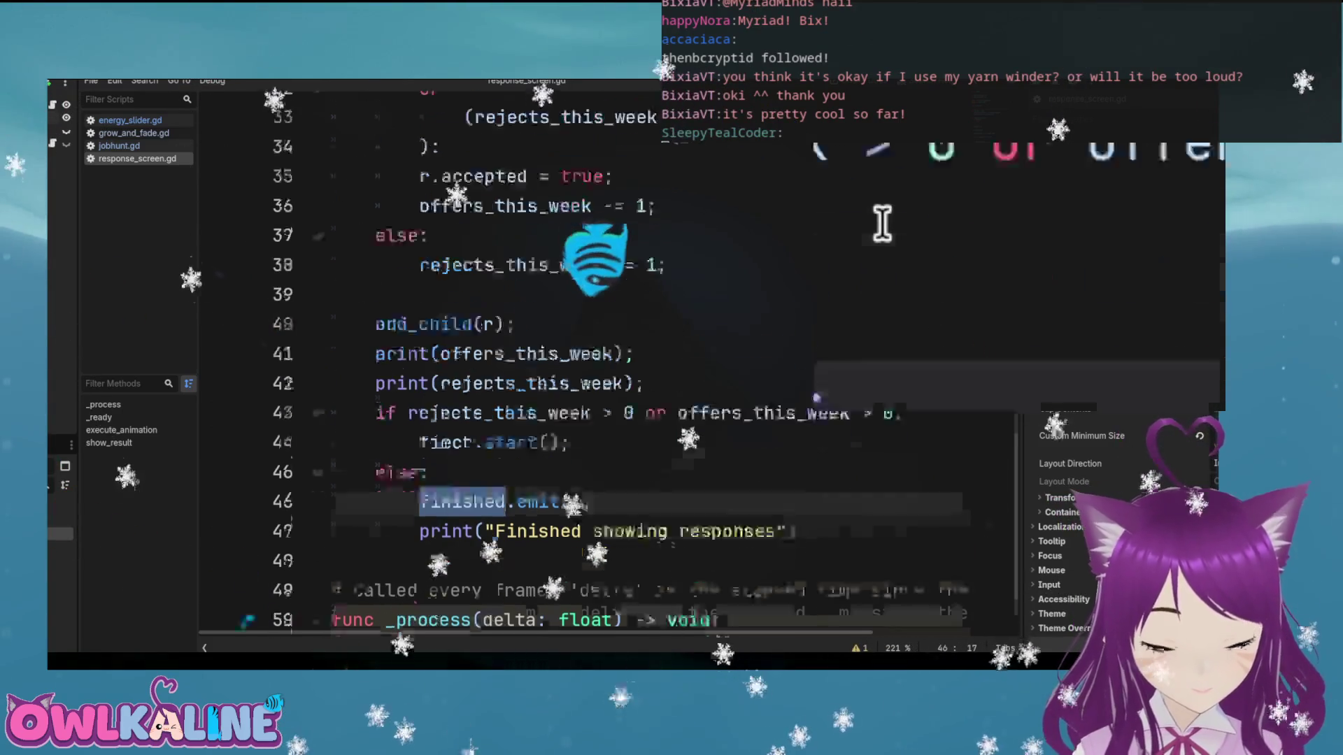
pyautogui.scroll(4, 658, 461)
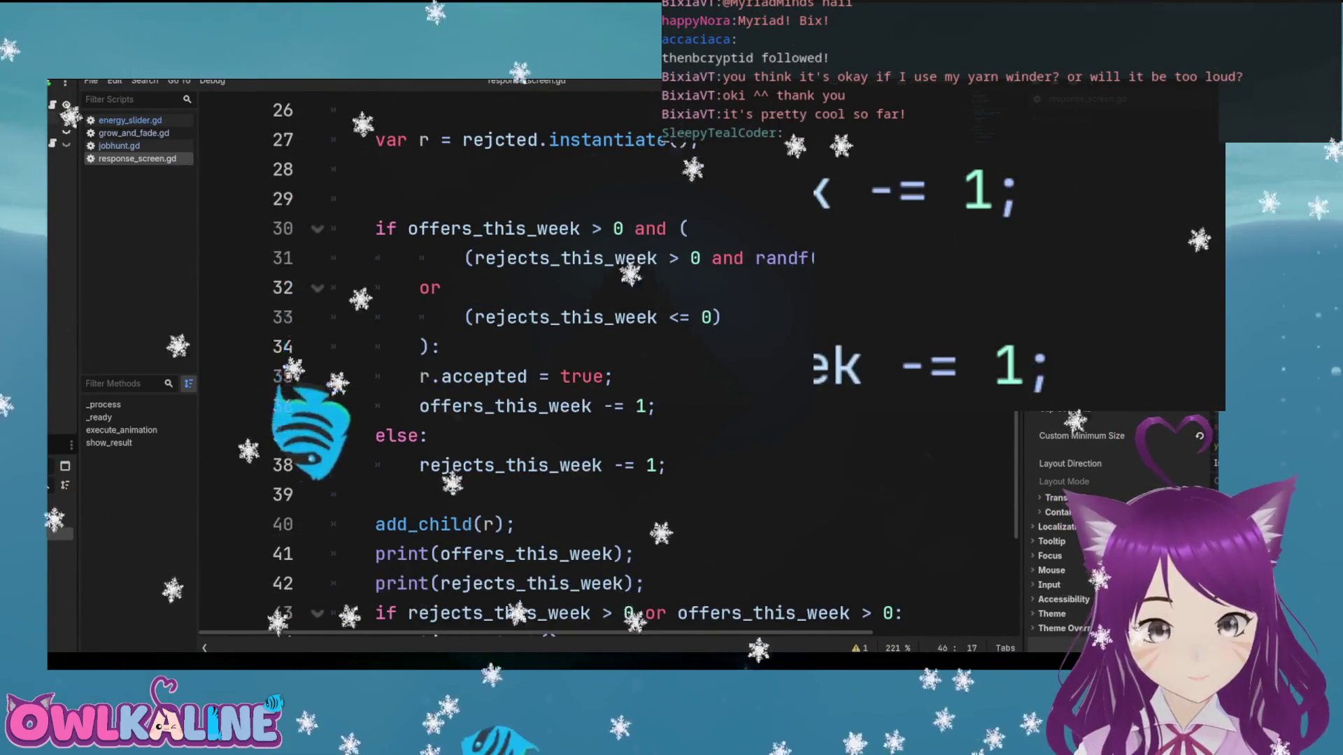
pyautogui.scroll(-4, 658, 461)
pyautogui.scroll(-1, 658, 461)
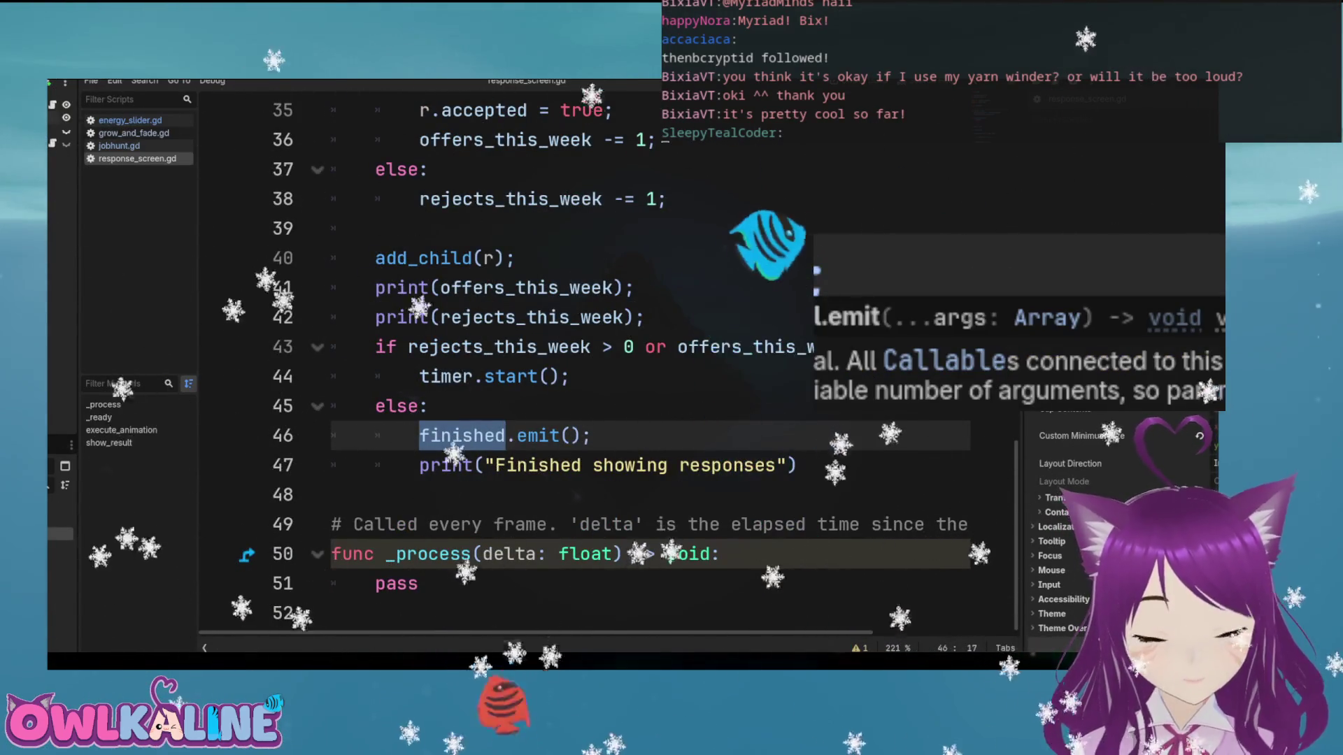
pyautogui.click(420, 435)
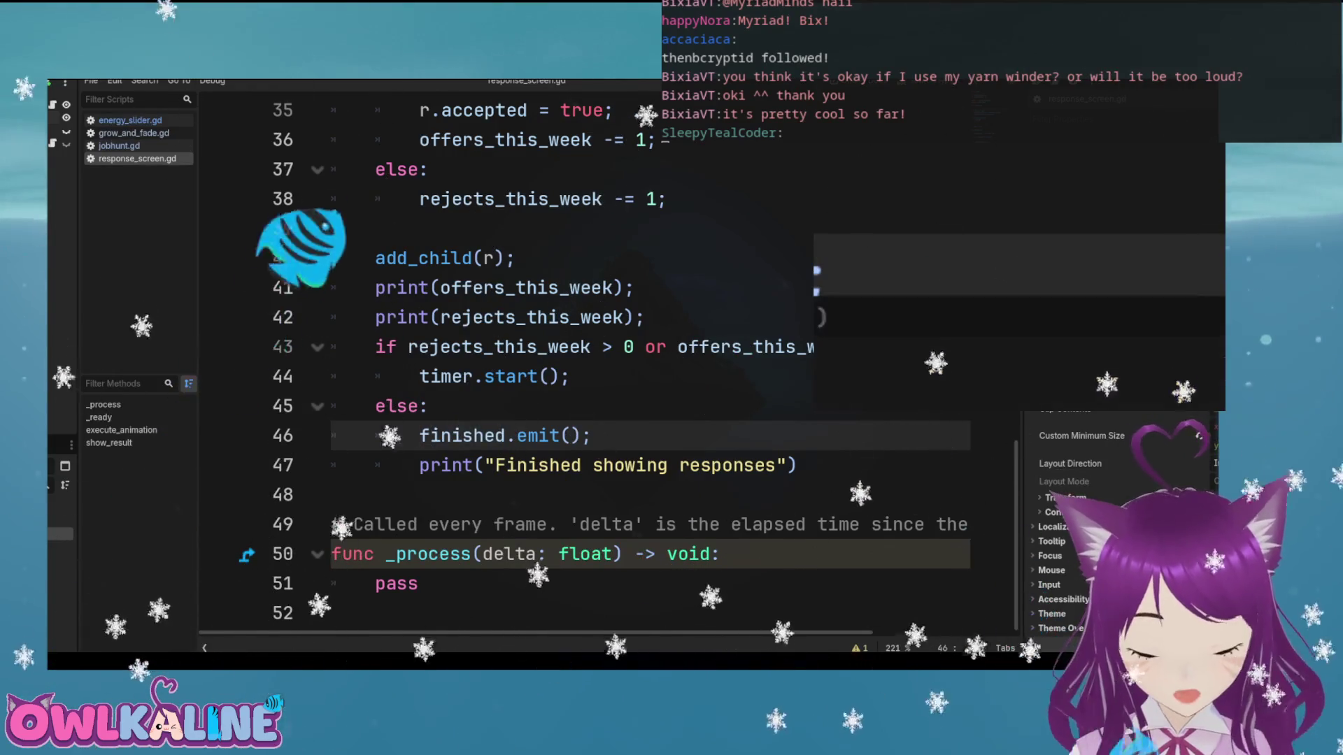
pyautogui.scroll(2, 867, 406)
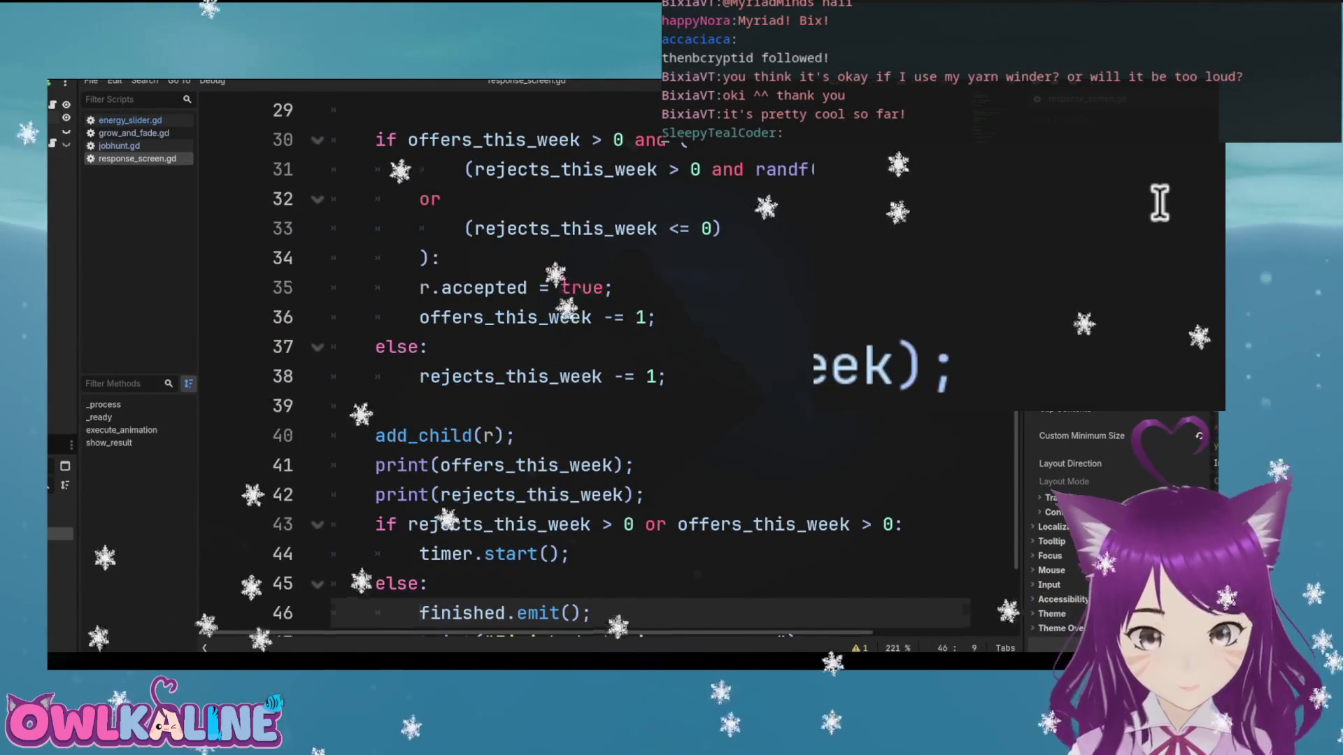
pyautogui.scroll(4, 1159, 204)
pyautogui.scroll(-3, 961, 231)
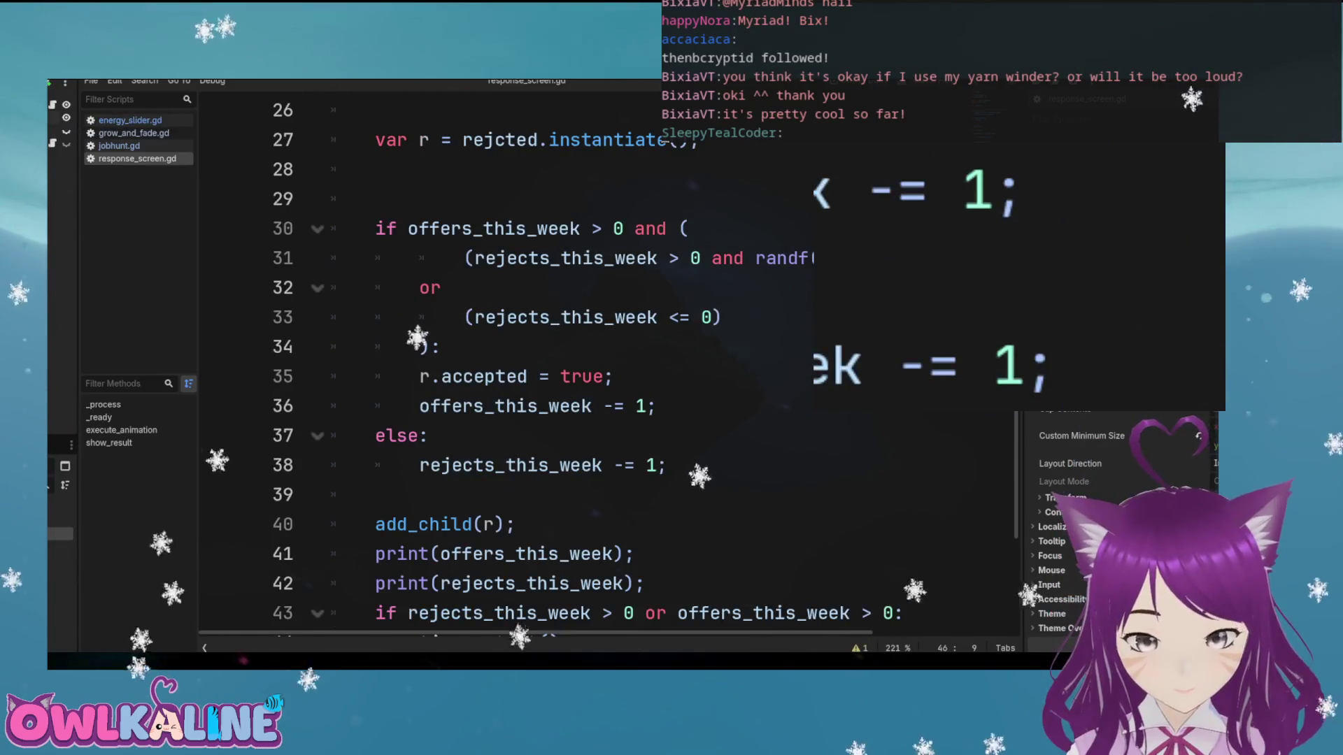
pyautogui.scroll(-3, 609, 363)
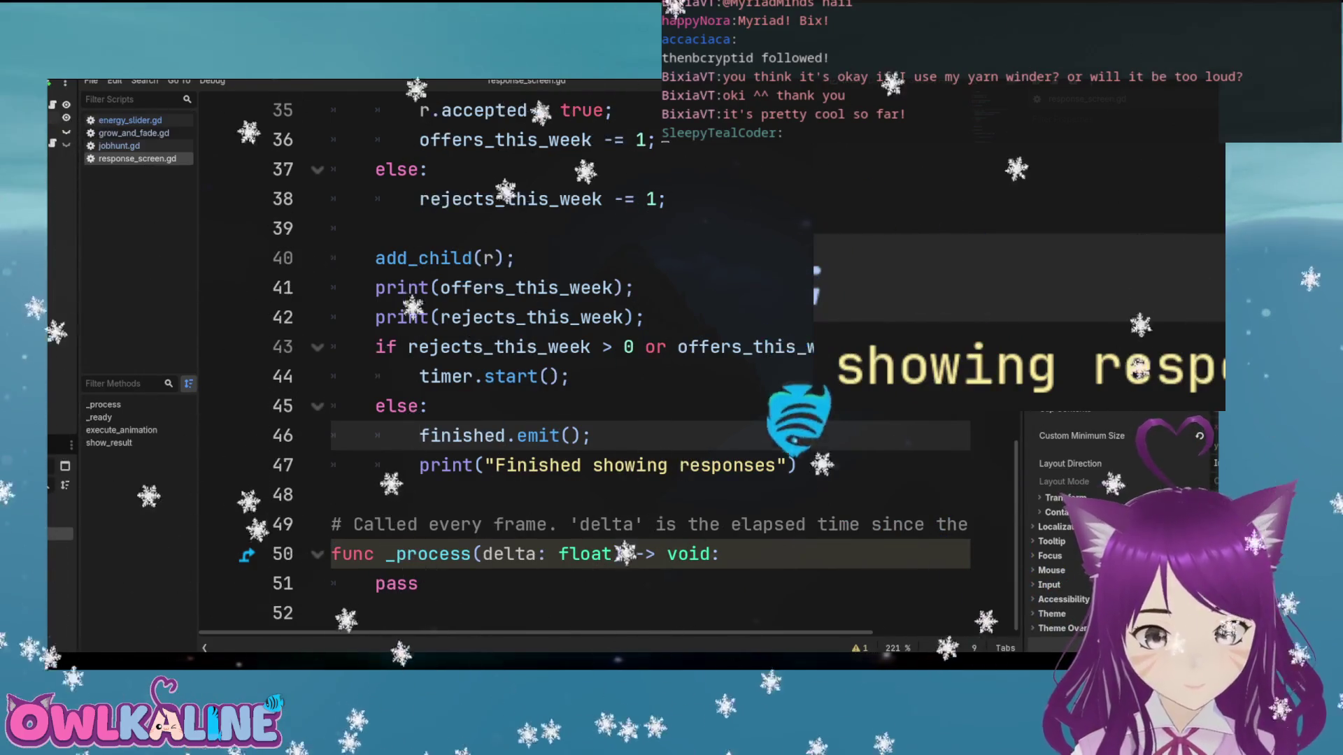
pyautogui.scroll(6, 609, 364)
pyautogui.scroll(3, 608, 364)
pyautogui.scroll(-9, 609, 363)
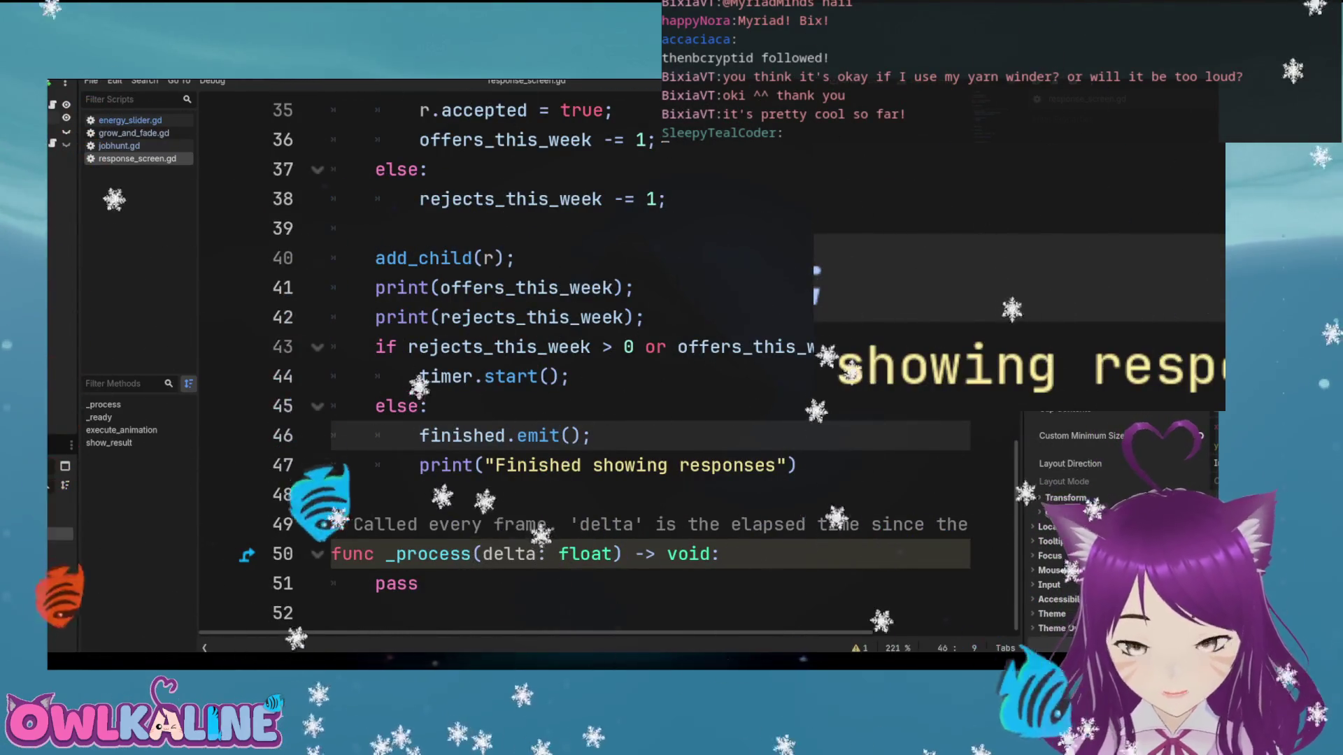
pyautogui.click(517, 436)
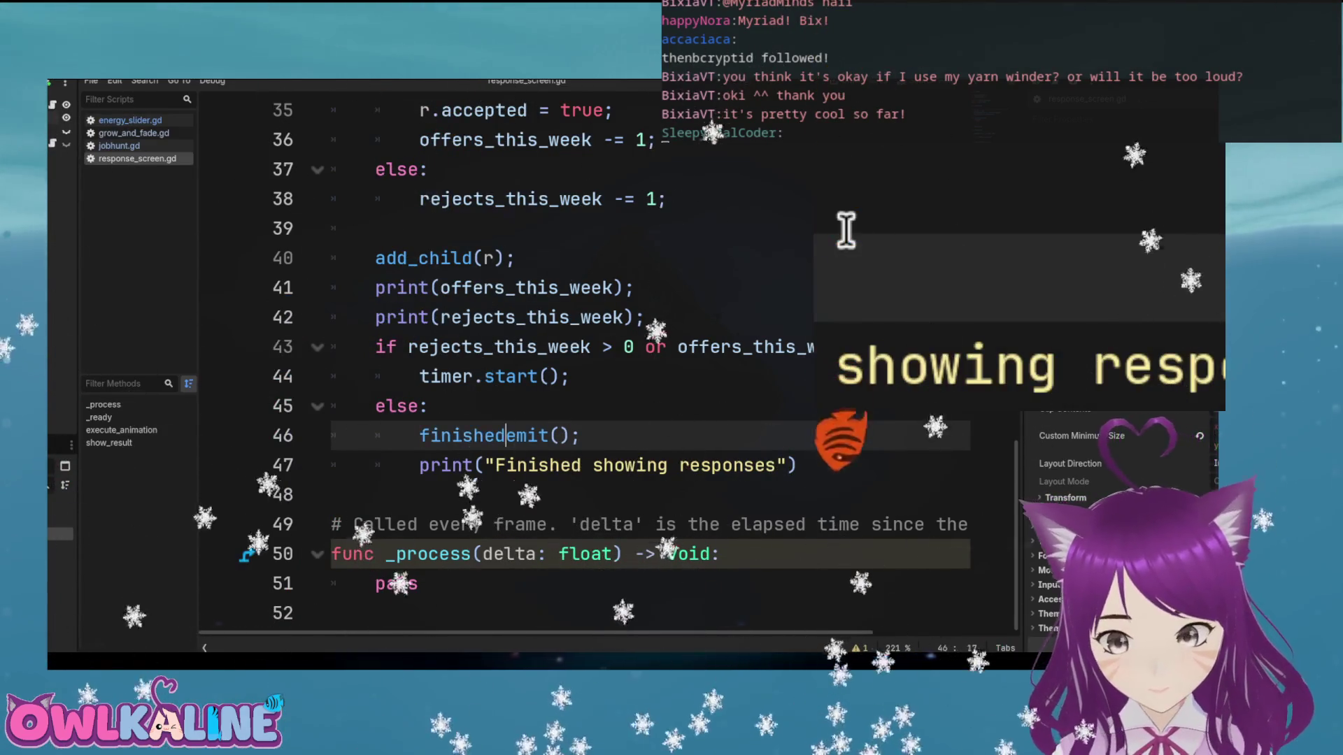
pyautogui.write('.')
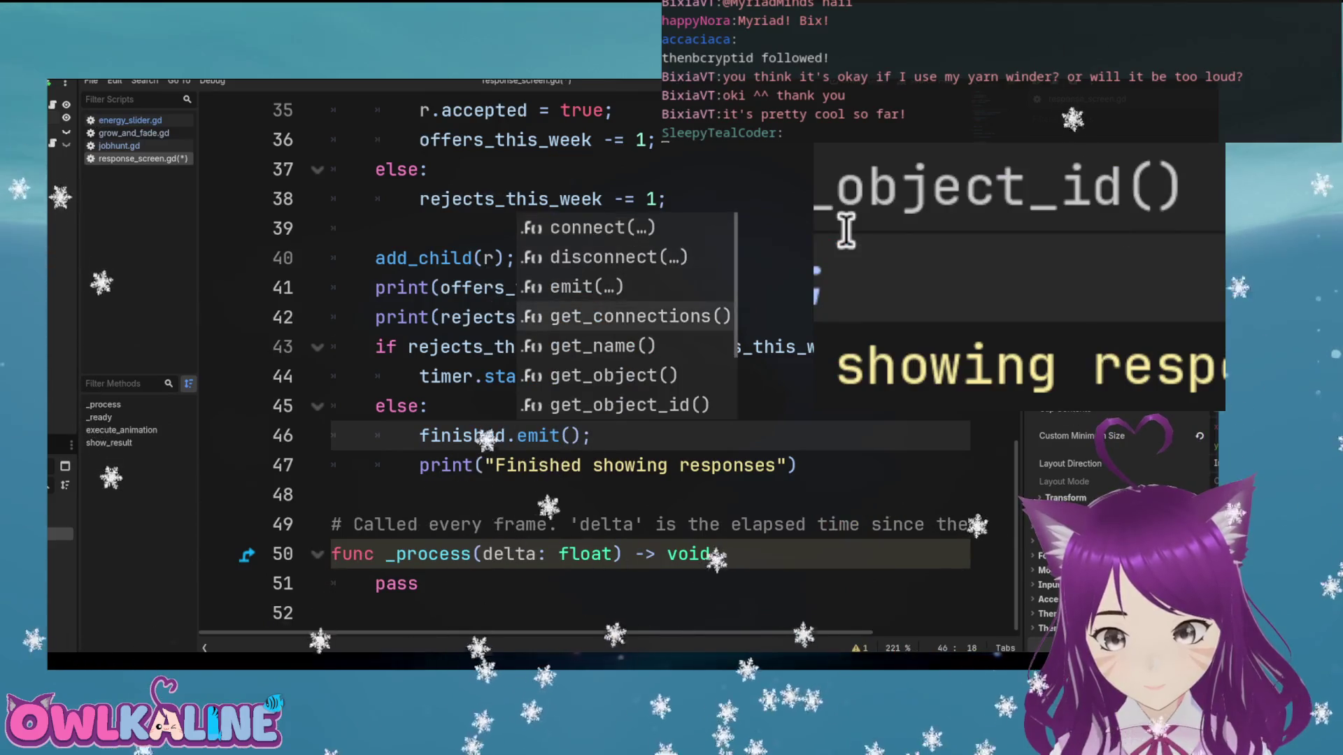
pyautogui.press('Down')
pyautogui.press('Down')
pyautogui.press('Down')
pyautogui.press('Up')
pyautogui.press('Up')
pyautogui.press('Up')
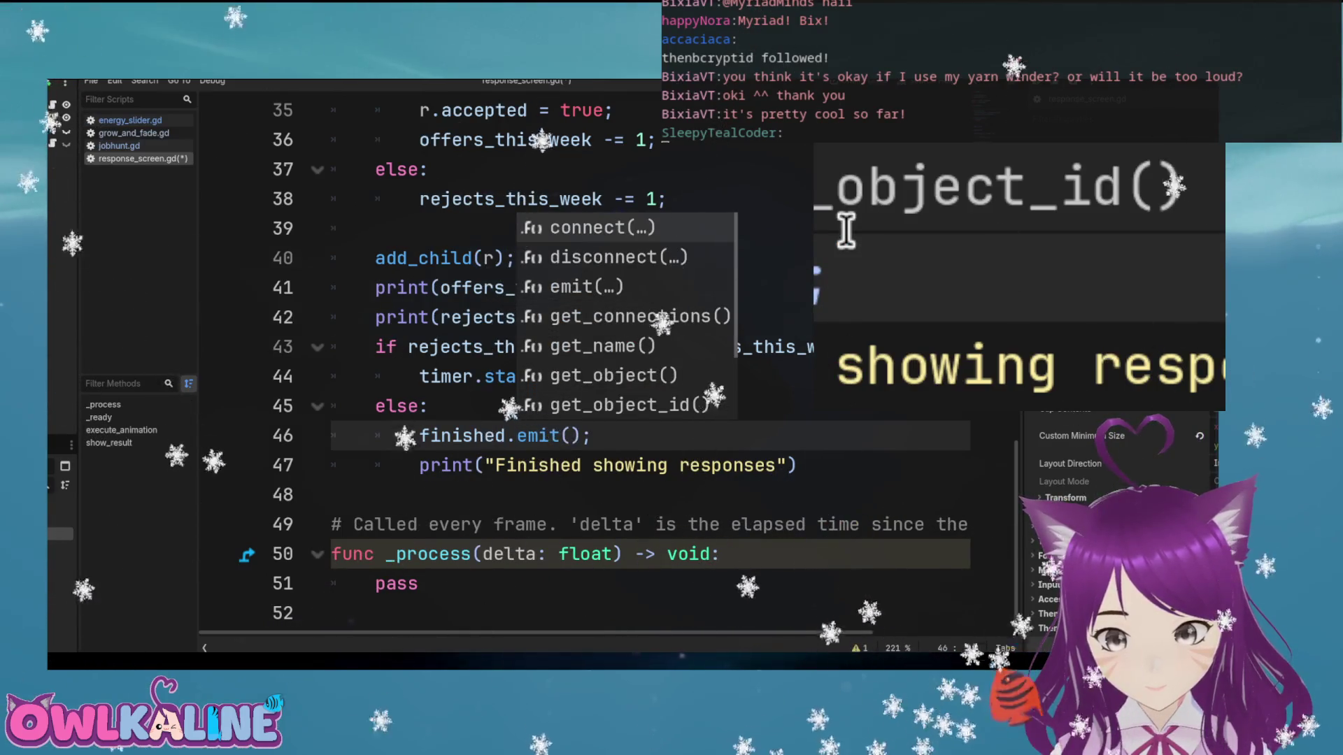
pyautogui.press('Escape')
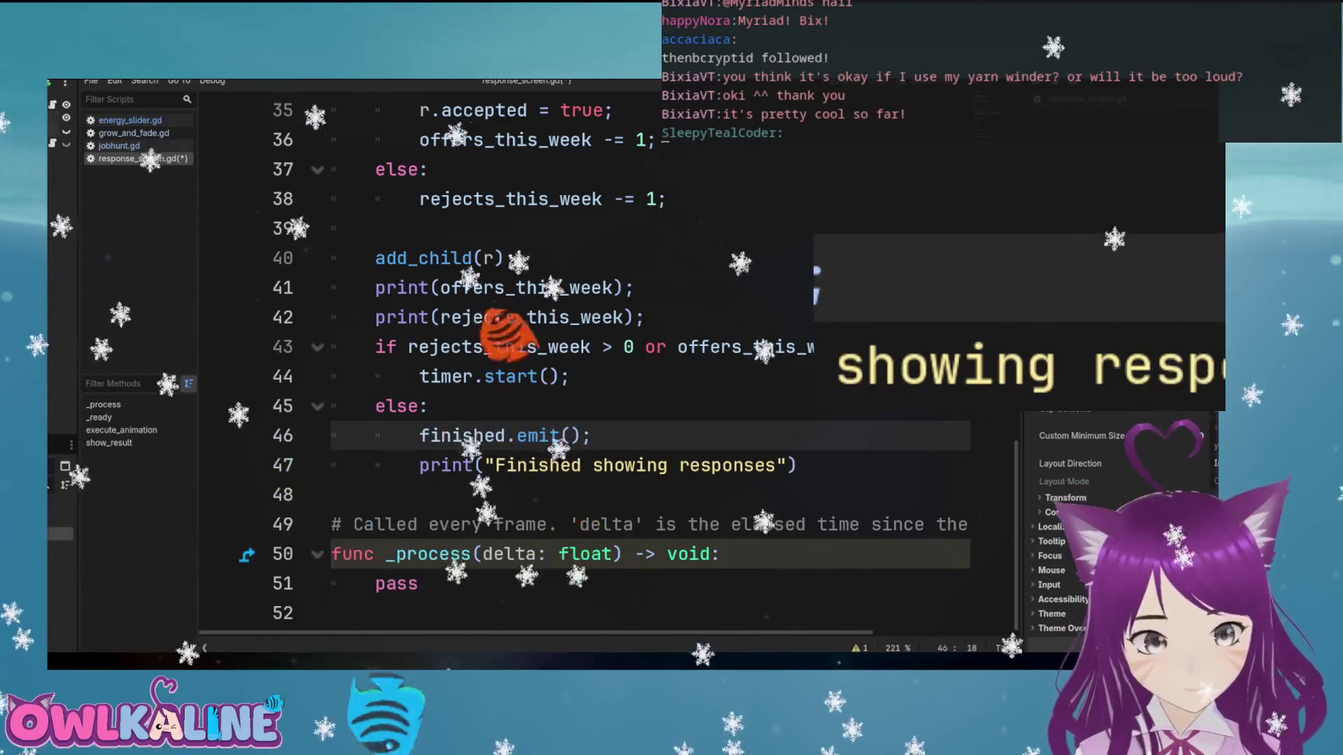
pyautogui.click(119, 146)
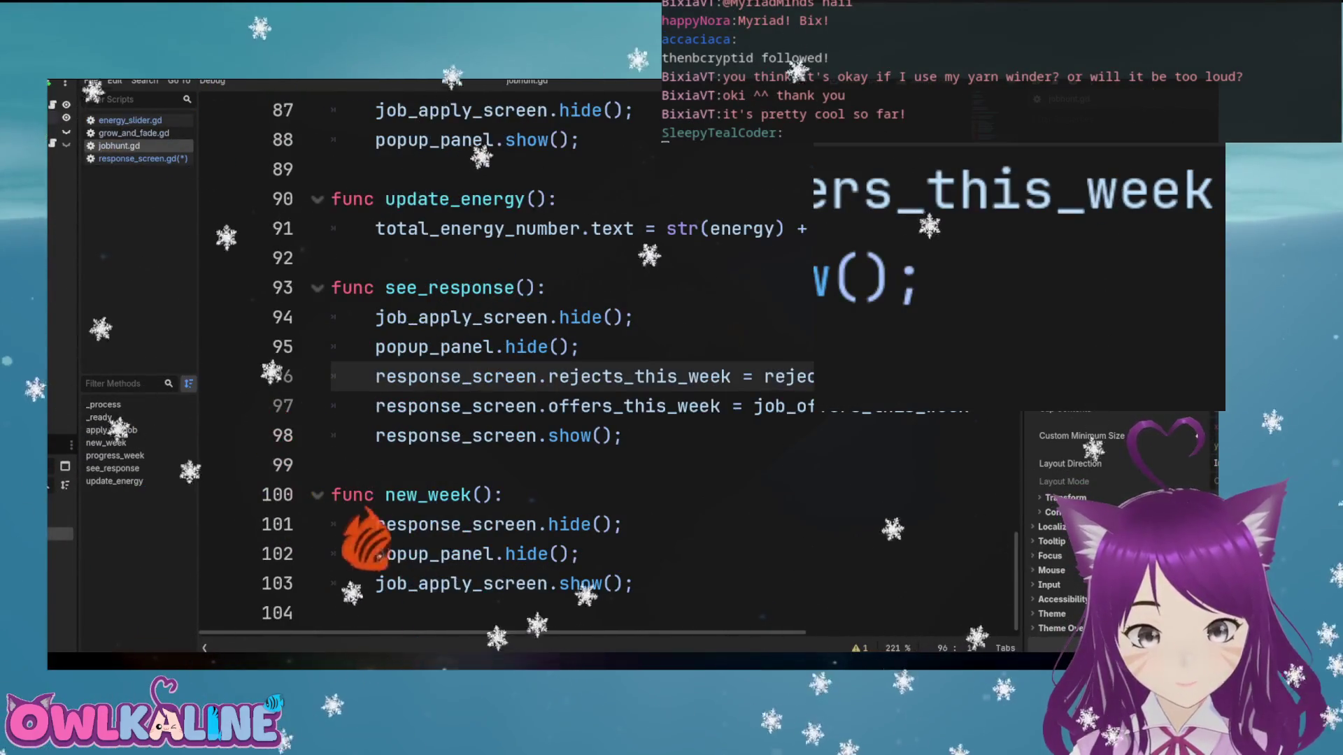
# Add ConnectFlags.CONNECT_DEFERRED to the finished.connect call on line 35, then remove it again.
pyautogui.scroll(20, 490, 364)
pyautogui.scroll(-2, 490, 364)
pyautogui.scroll(-9, 580, 364)
pyautogui.scroll(3, 580, 364)
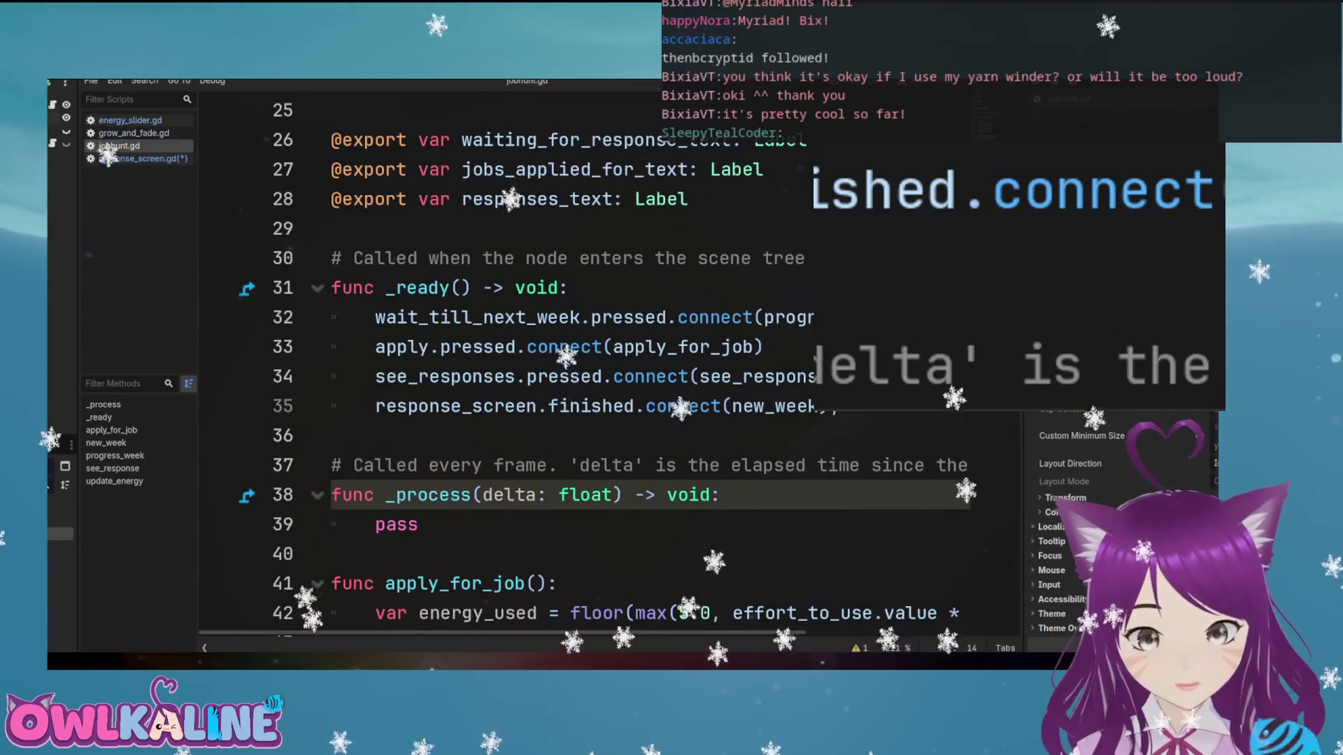
pyautogui.click(816, 408)
pyautogui.write('.b')
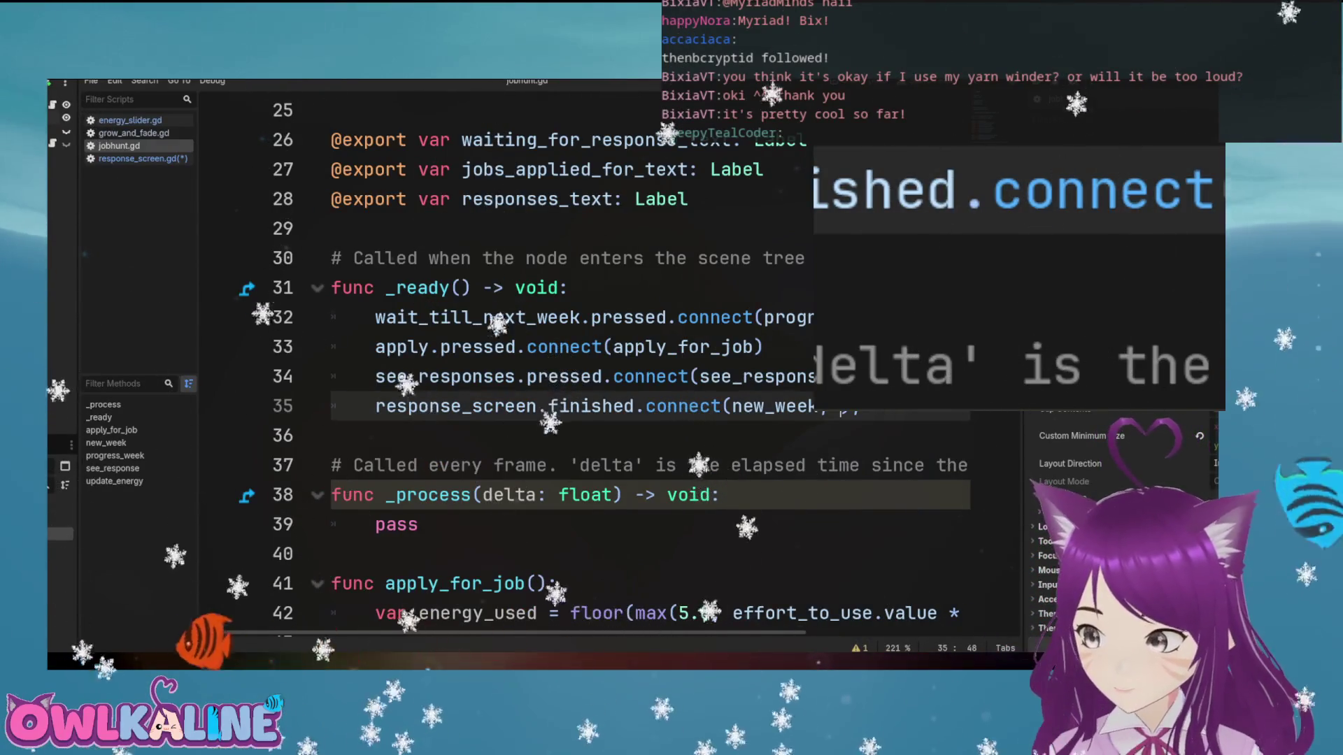
pyautogui.write('Con')
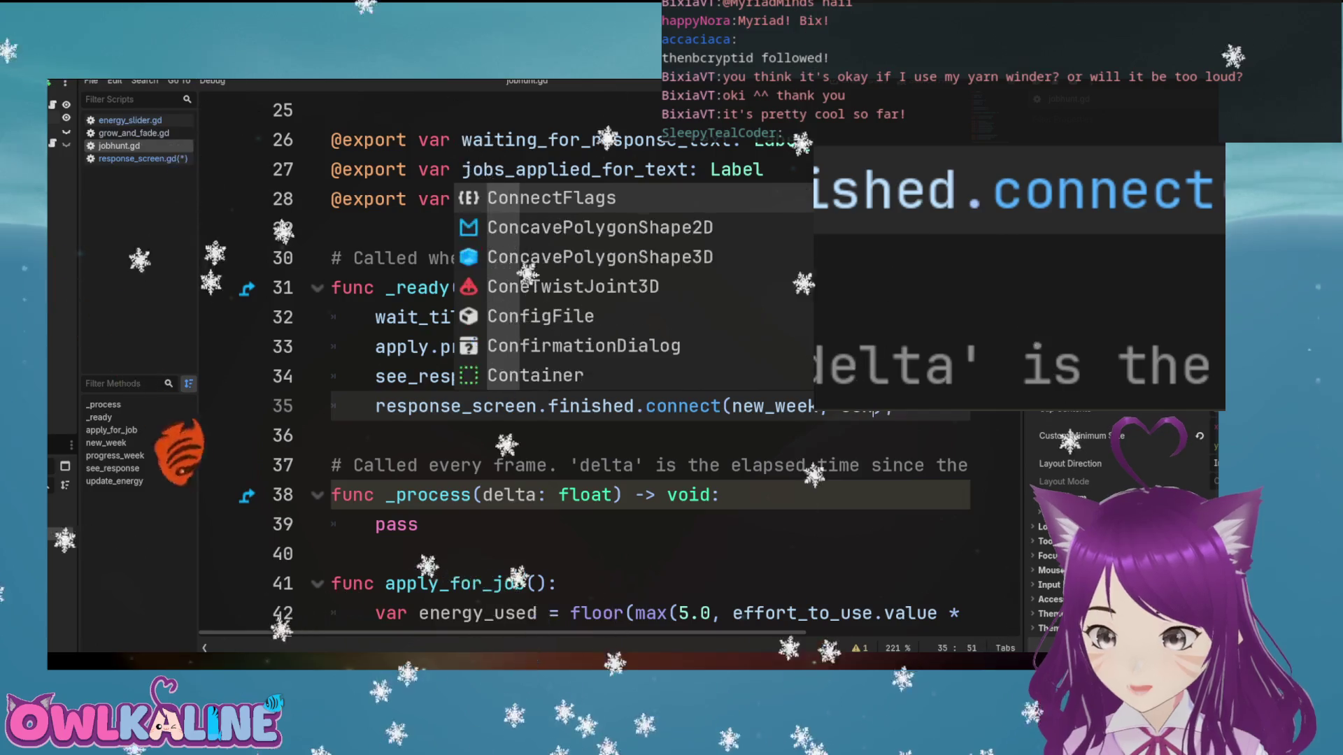
pyautogui.press('Return')
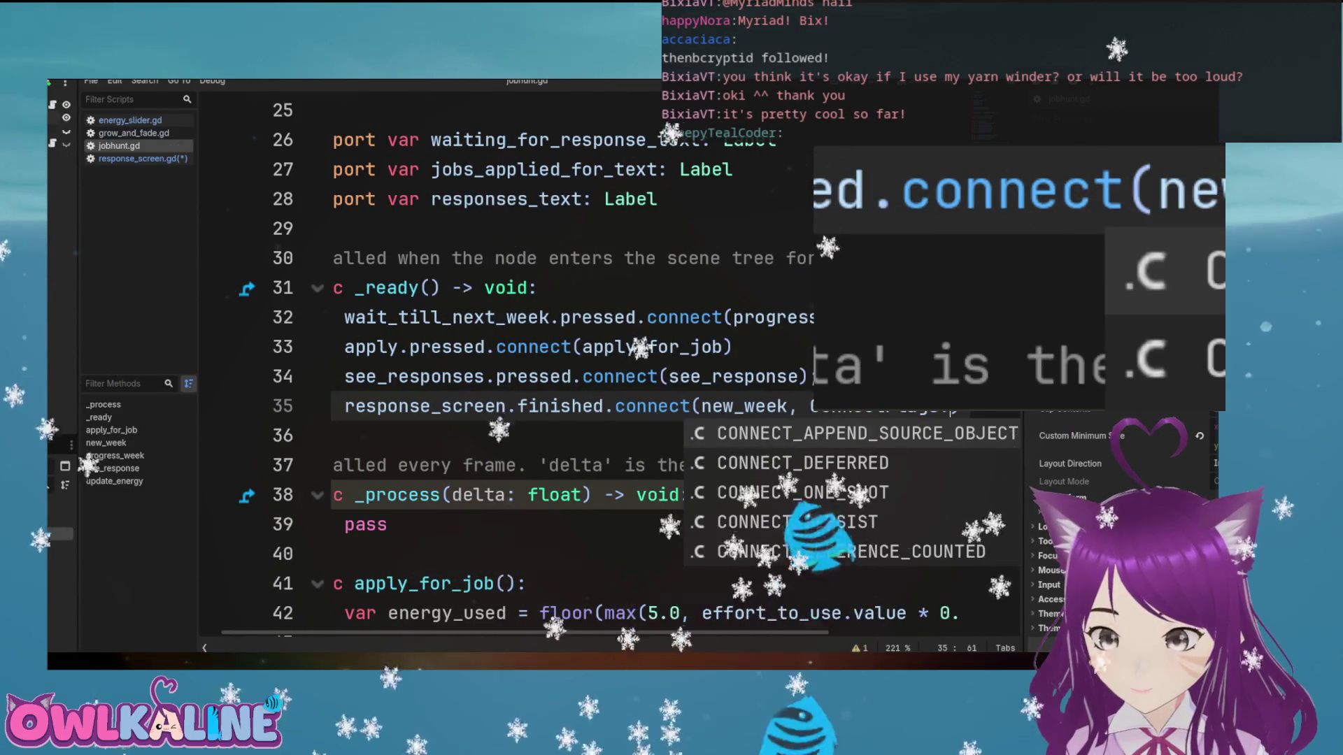
pyautogui.press('Down')
pyautogui.press('Return')
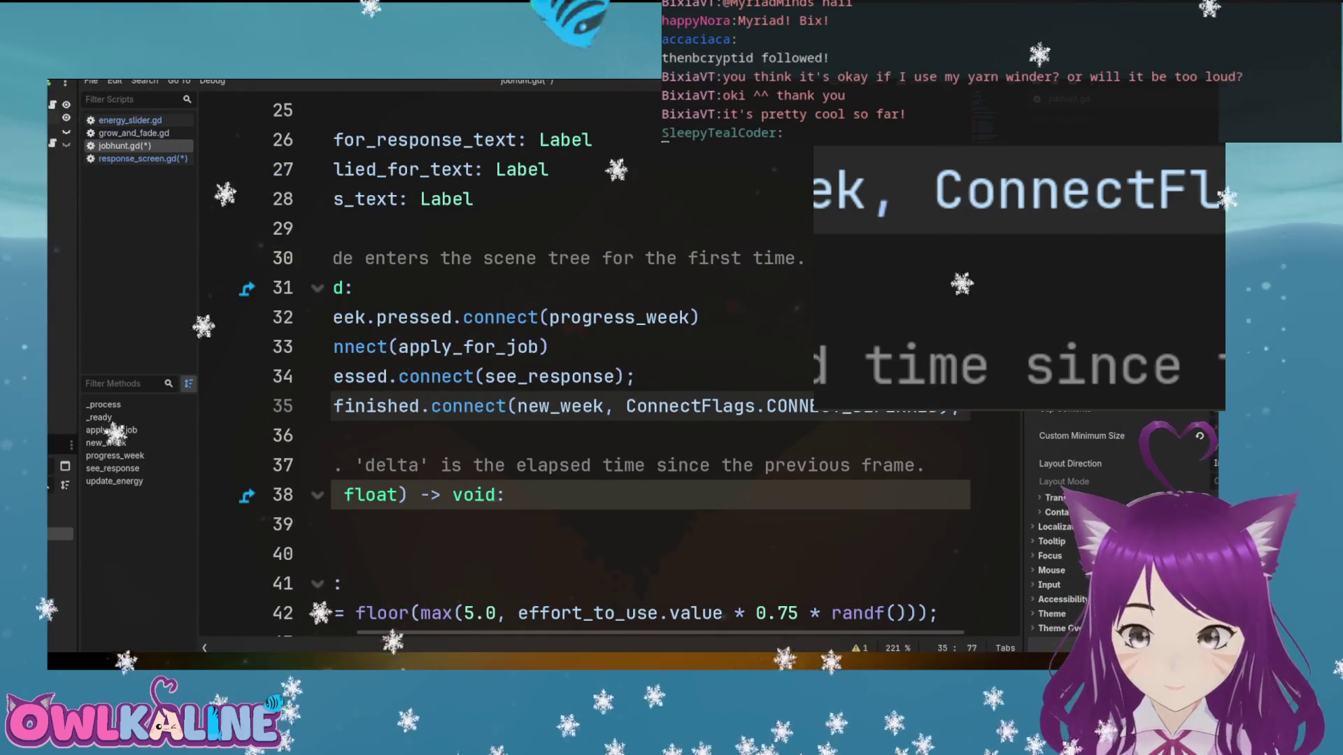
pyautogui.press('BackSpace')
pyautogui.press('BackSpace')
pyautogui.press('BackSpace')
pyautogui.press('BackSpace')
pyautogui.press('BackSpace')
pyautogui.press('BackSpace')
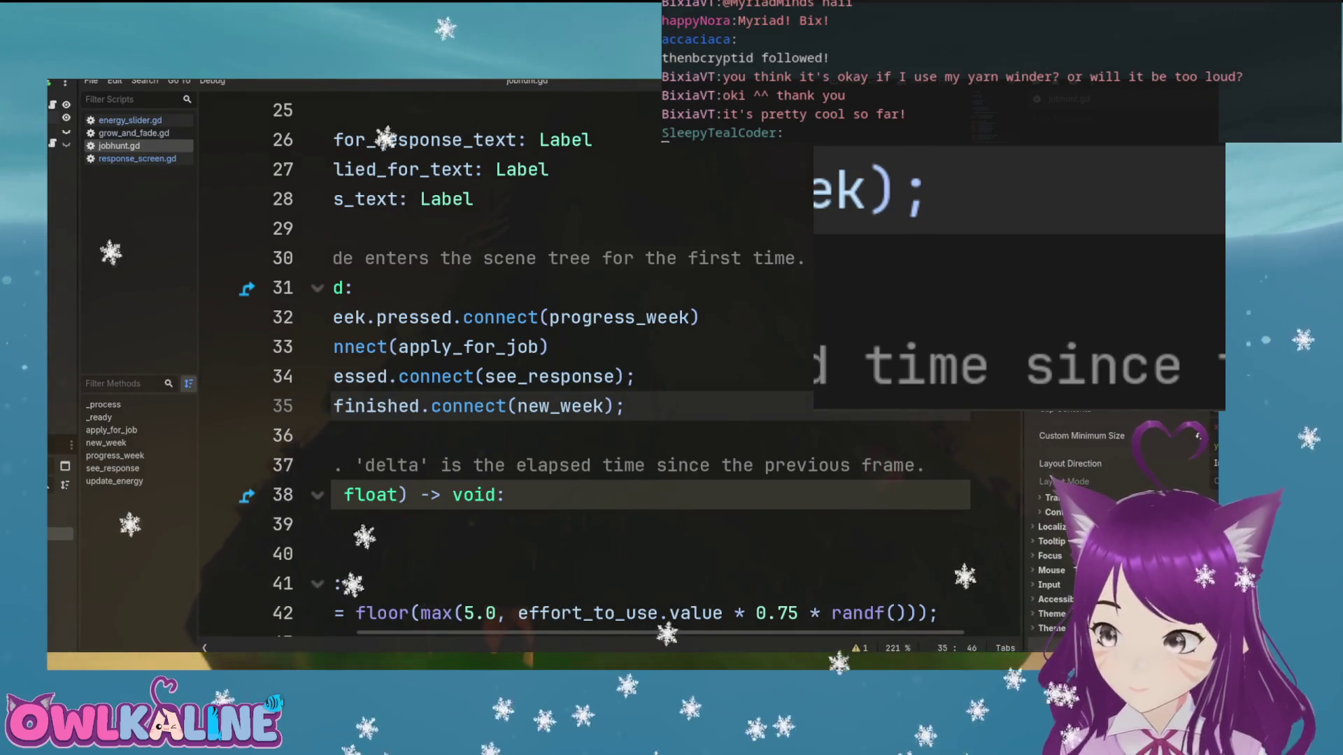
pyautogui.click(335, 435)
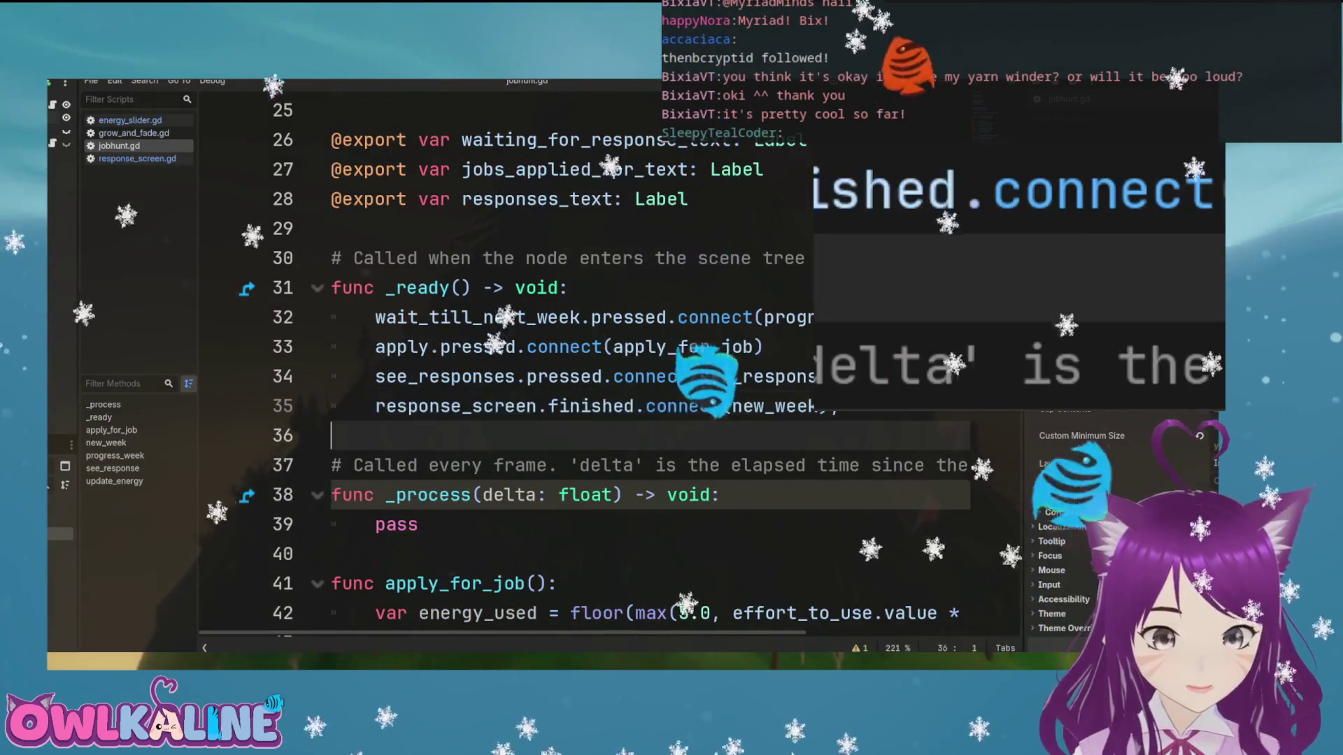
# In response_screen.gd, insert a new line above finished.emit() in the else branch.
pyautogui.click(137, 159)
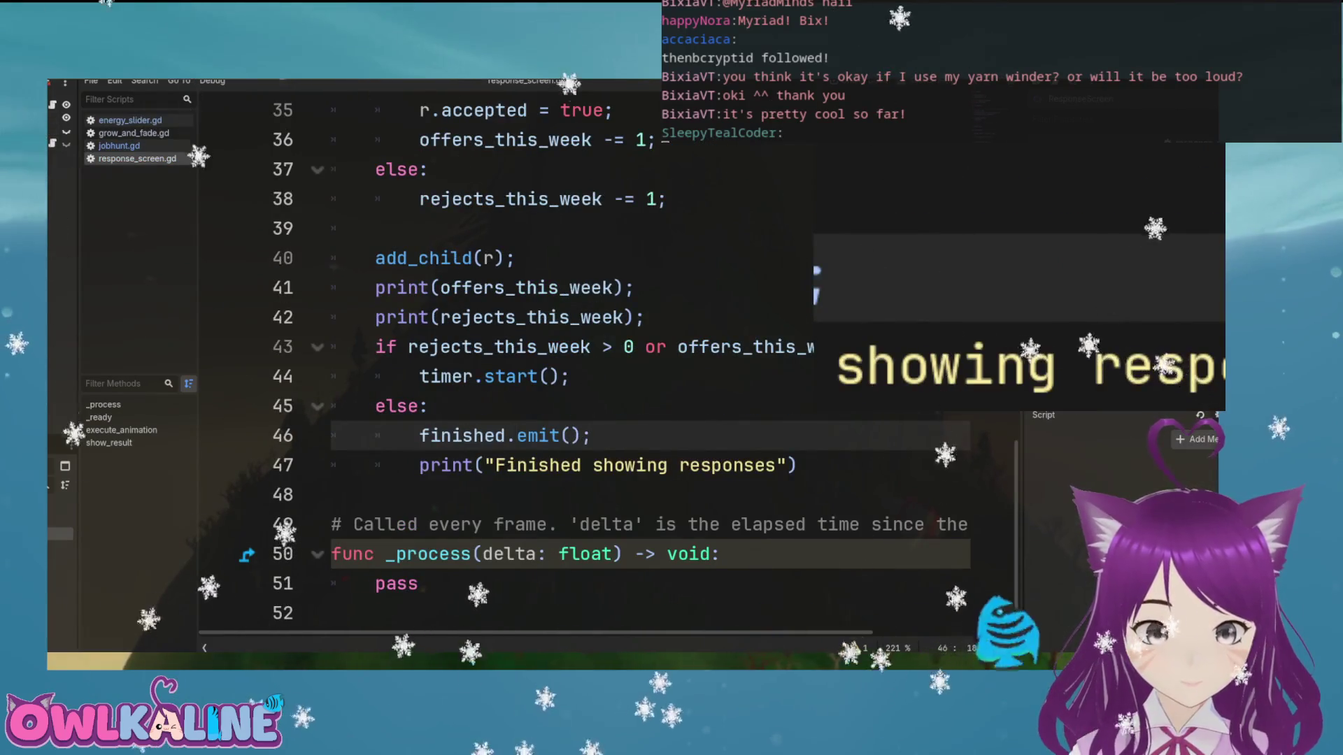
pyautogui.press('Up')
pyautogui.scroll(4, 305, 458)
pyautogui.scroll(-4, 531, 364)
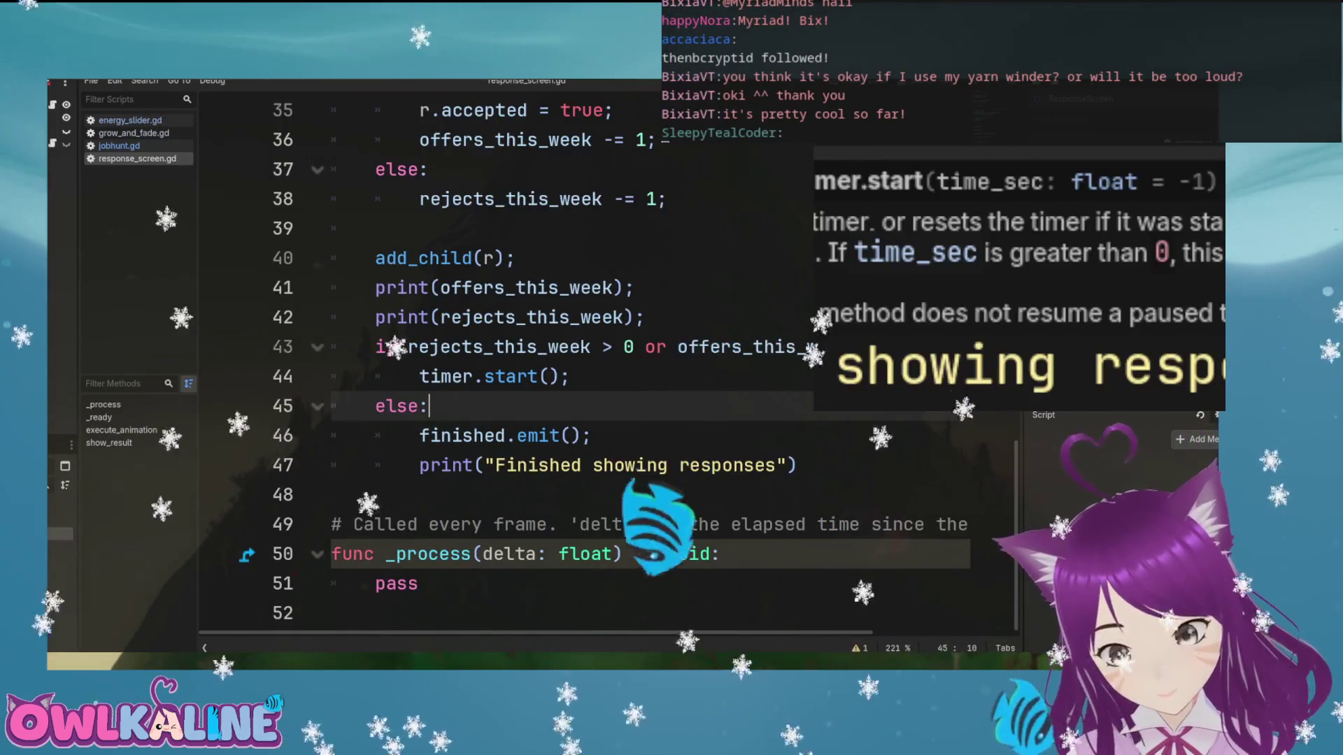
pyautogui.click(484, 436)
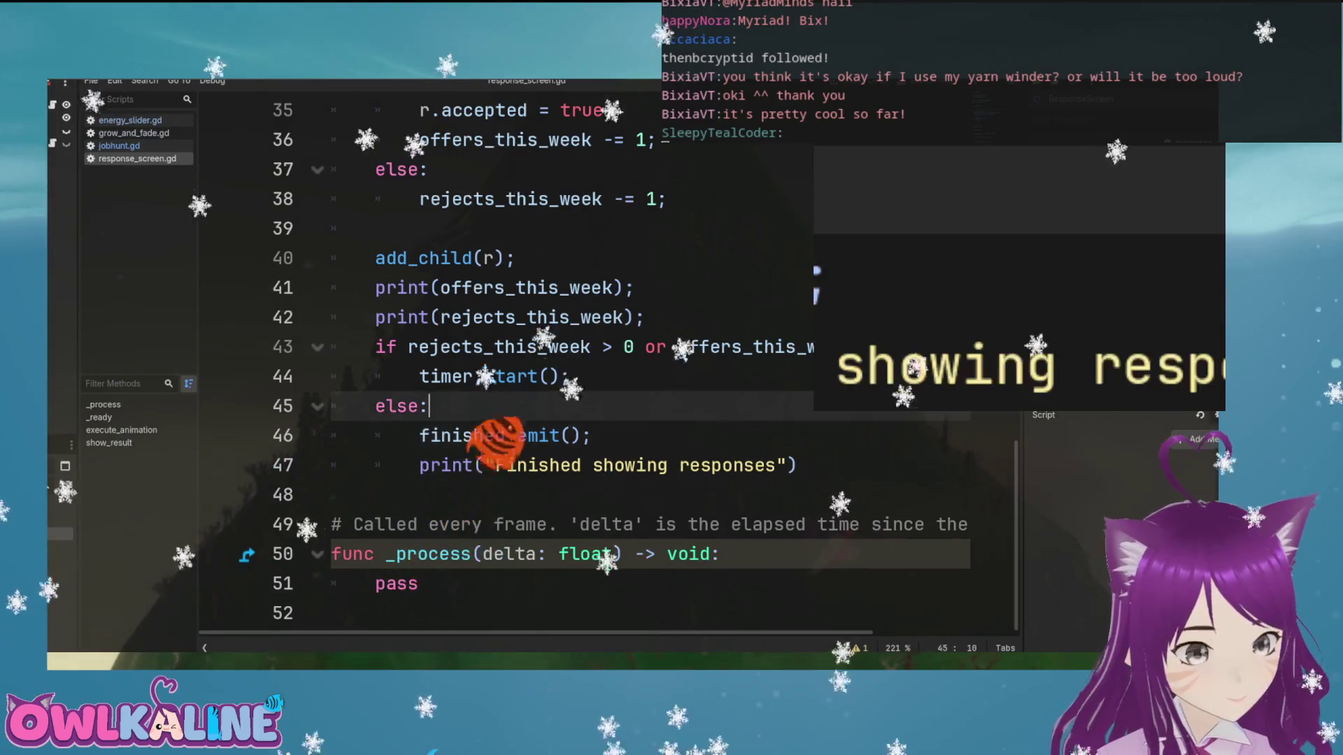
pyautogui.hotkey('ctrl', 'shift', 'Return')
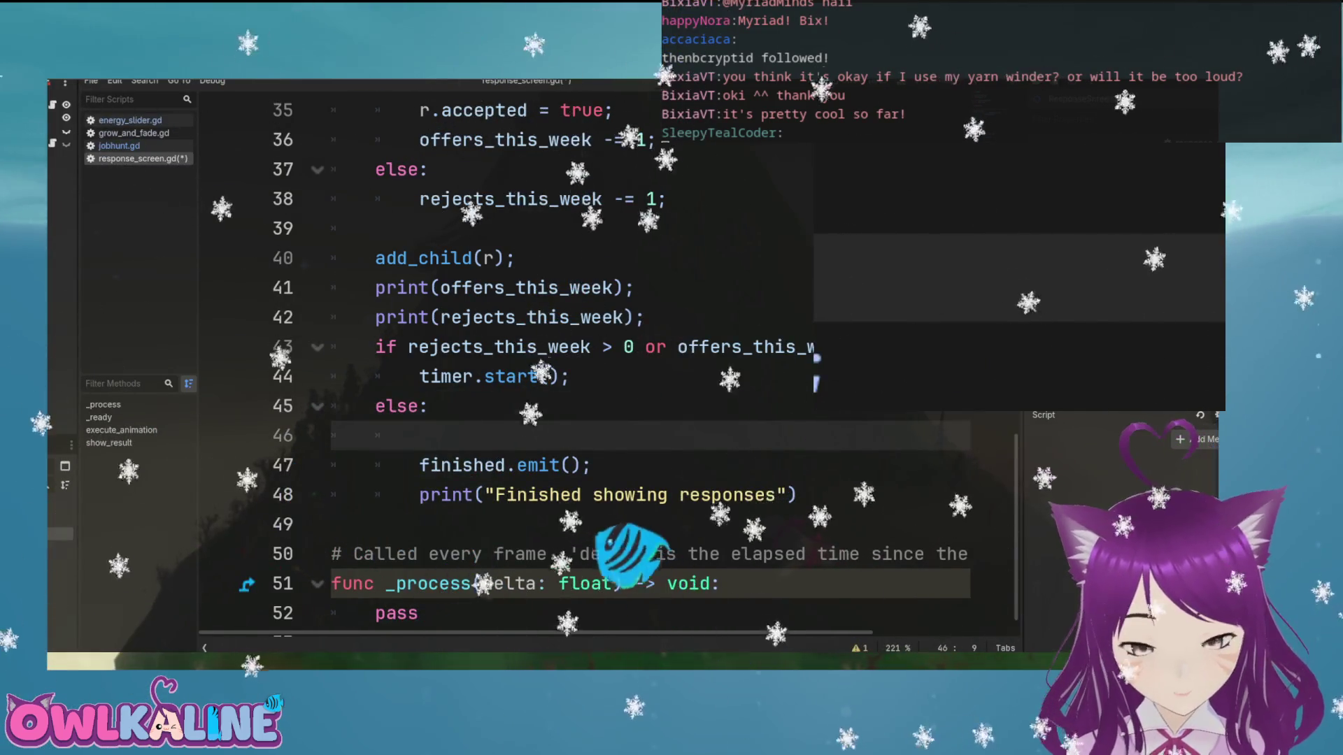
# Type and erase a tentative wait/pause call on that line, then save the script.
pyautogui.write('wa')
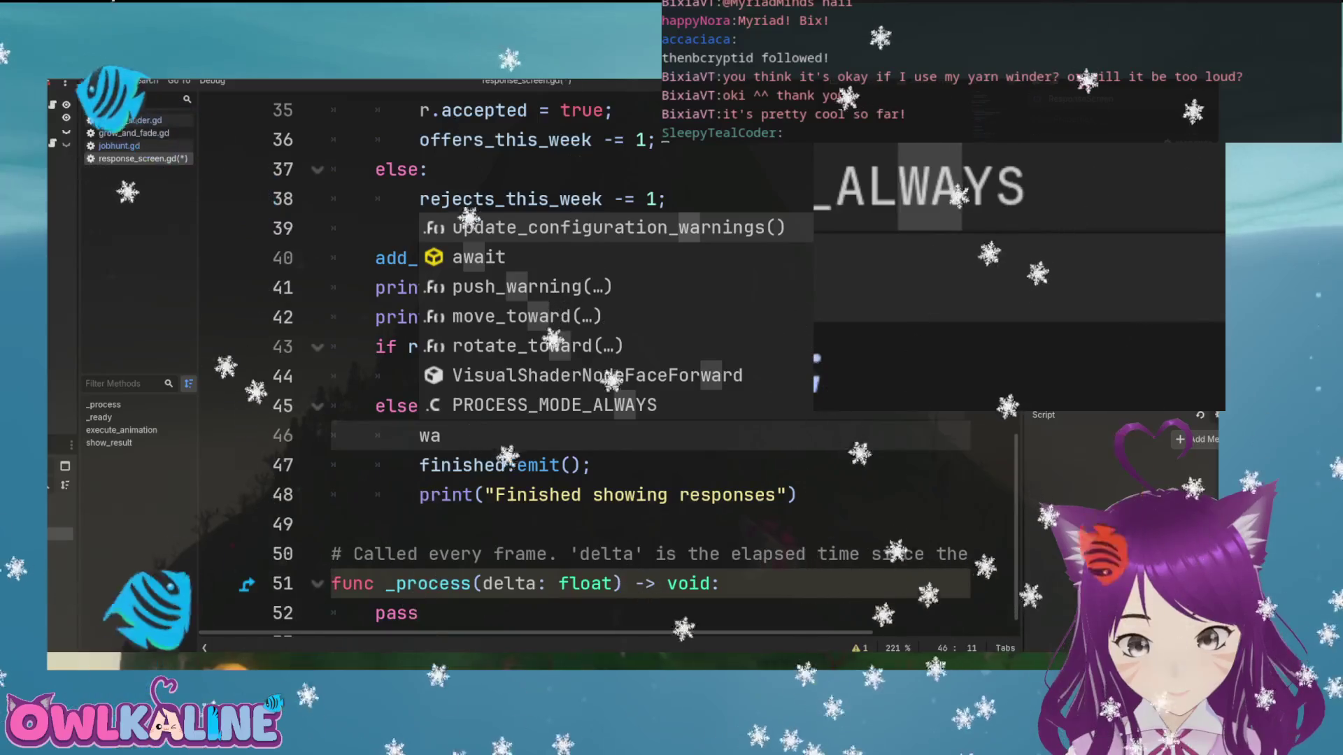
pyautogui.press('BackSpace')
pyautogui.press('Escape')
pyautogui.write('ait')
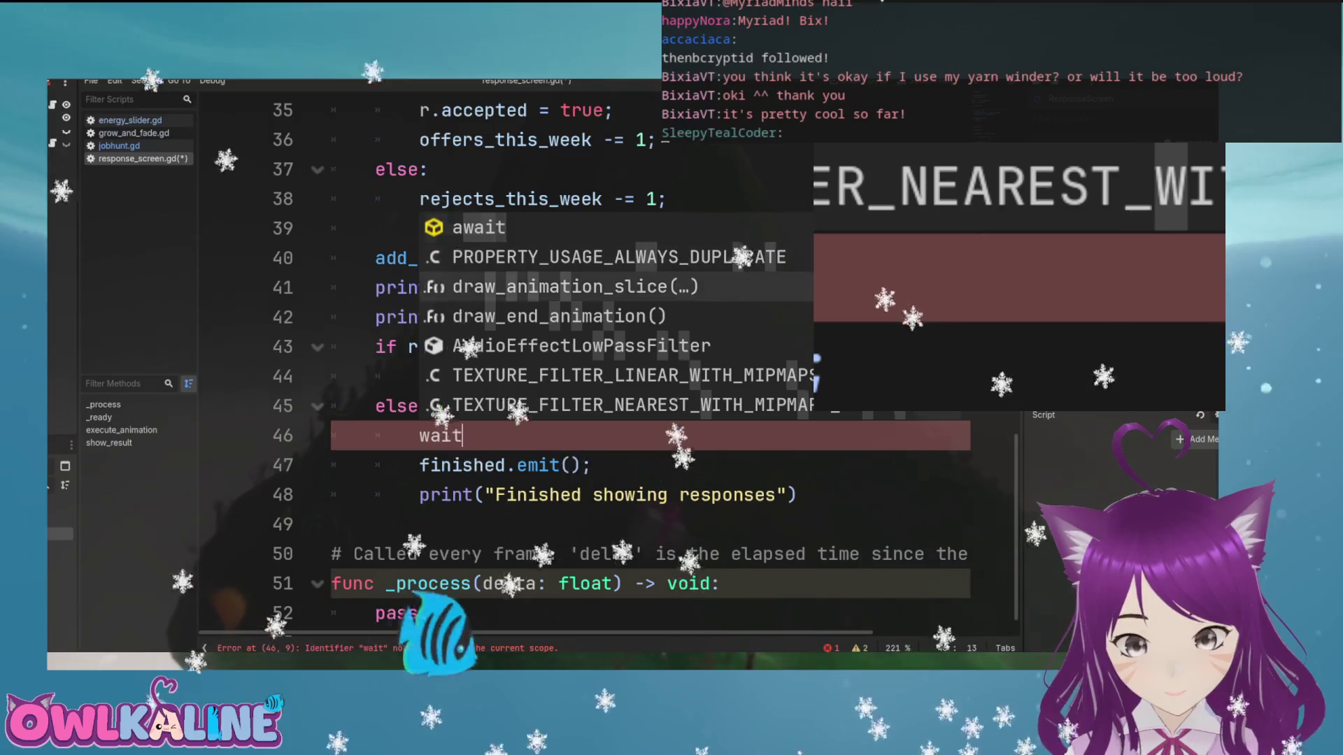
pyautogui.press('BackSpace')
pyautogui.press('BackSpace')
pyautogui.press('BackSpace')
pyautogui.write('paus')
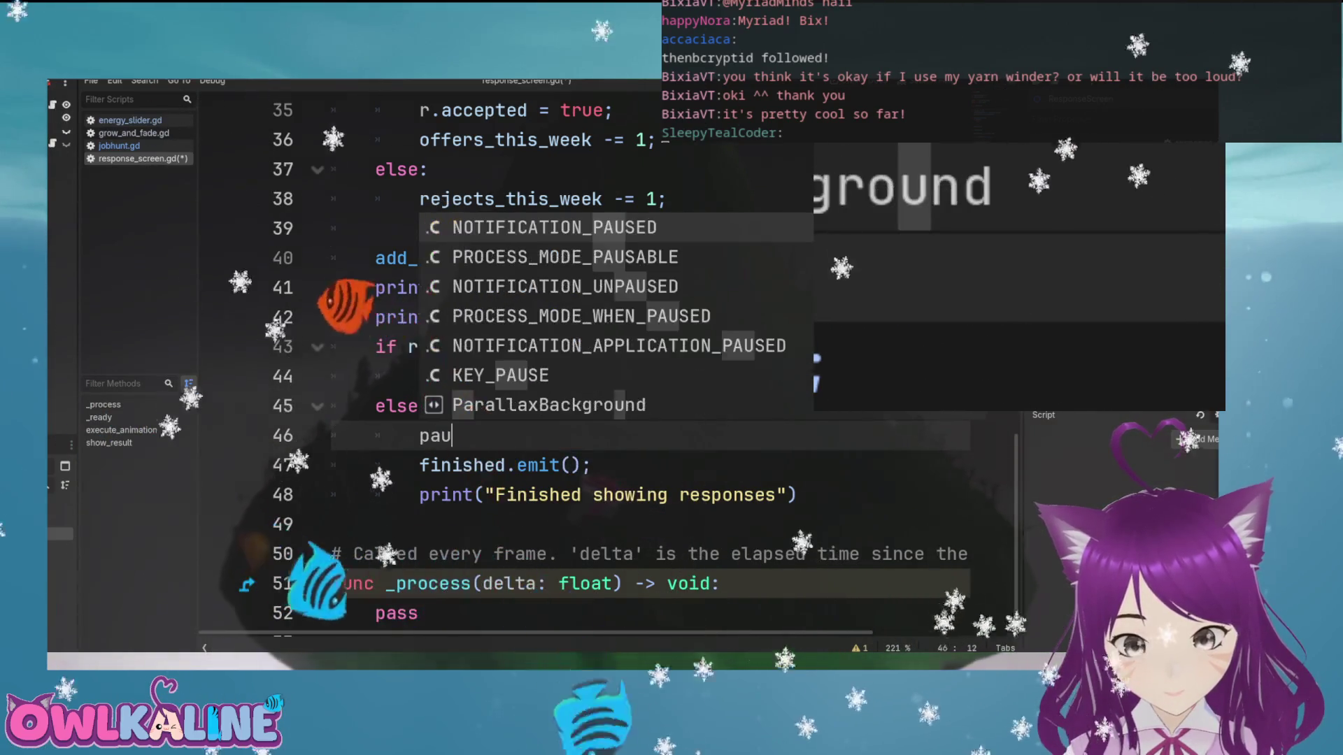
pyautogui.press('BackSpace')
pyautogui.press('BackSpace')
pyautogui.press('BackSpace')
pyautogui.hotkey('ctrl', 's')
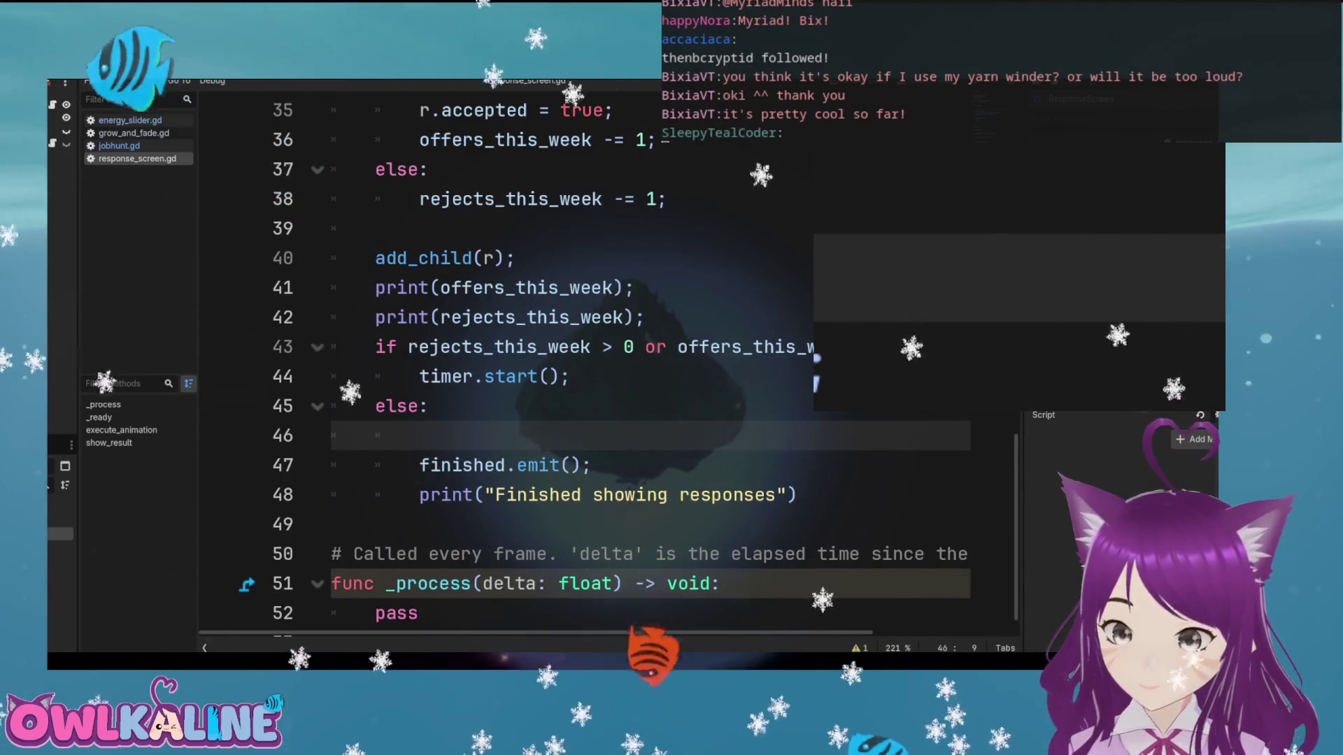
pyautogui.scroll(-1, 651, 420)
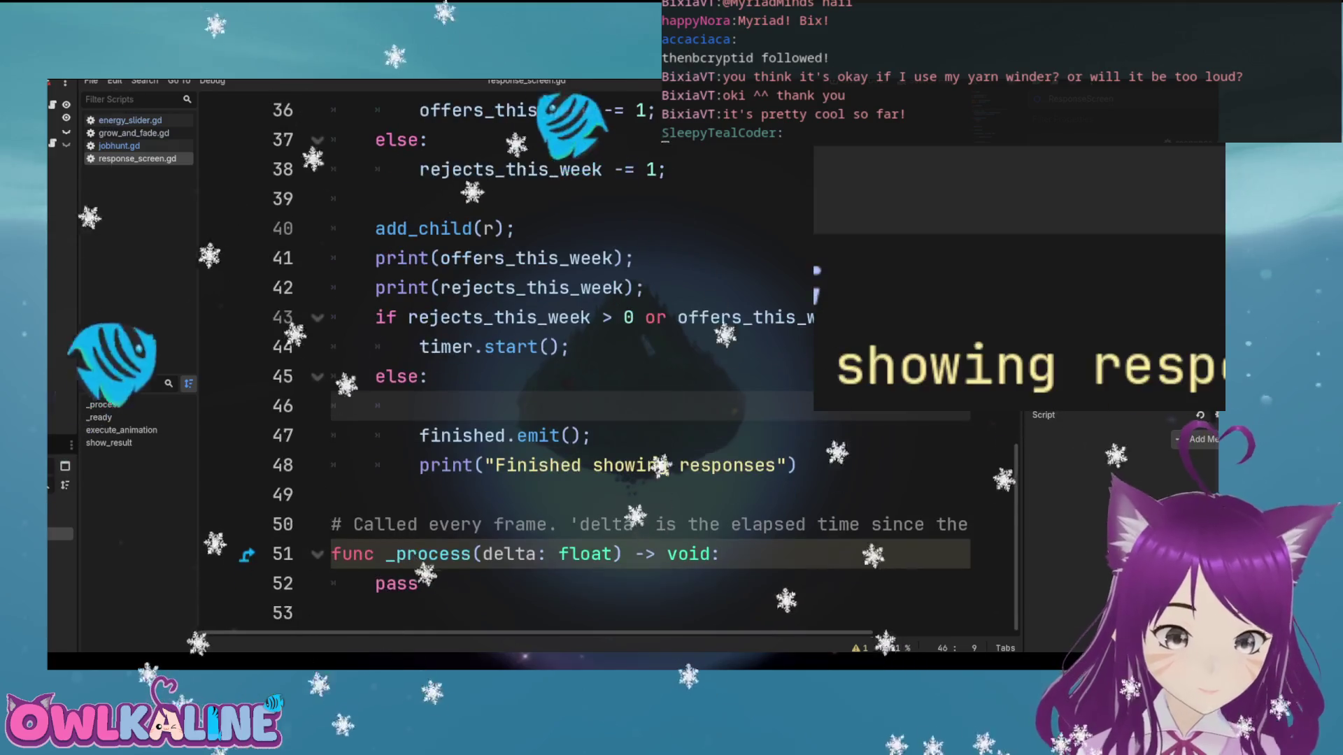
pyautogui.moveTo(418, 584); pyautogui.dragTo(331, 525)
pyautogui.scroll(12, 602, 363)
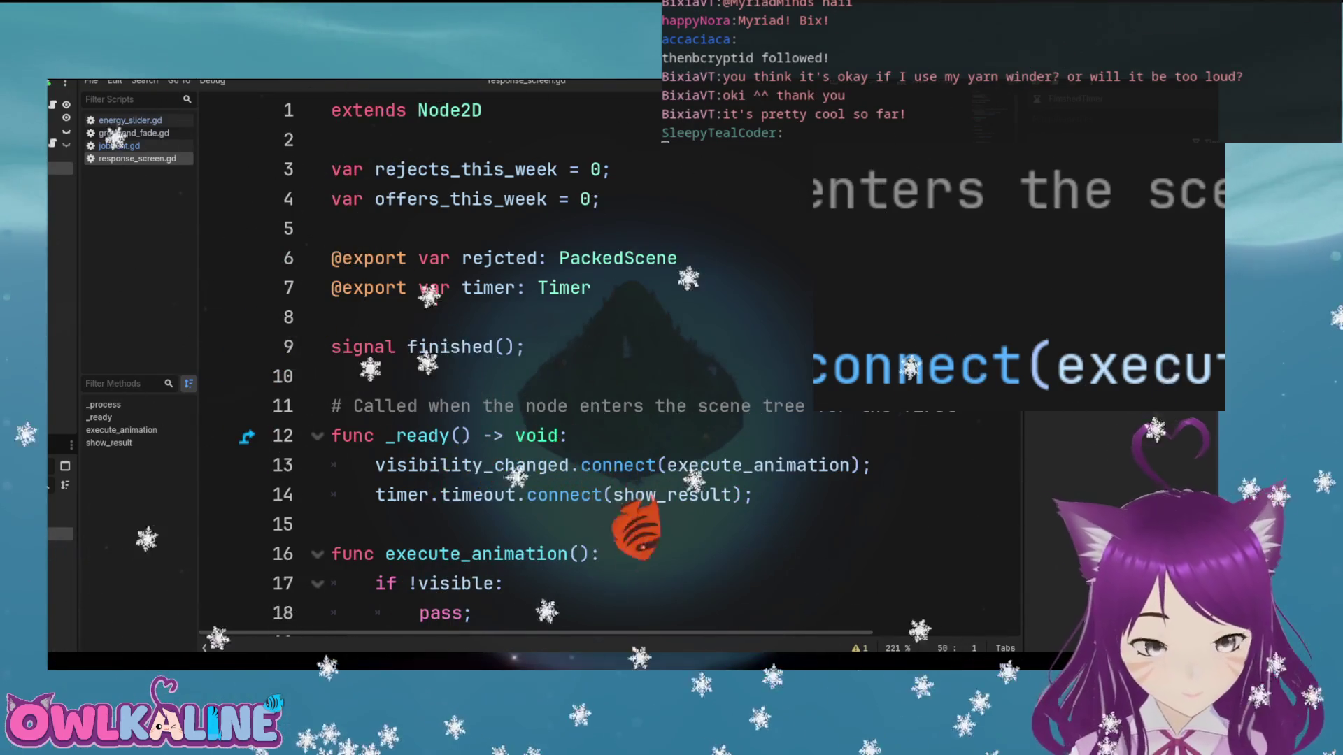
pyautogui.click(462, 258)
pyautogui.write('@export var finished_timer: Timer')
pyautogui.press('Return')
# Call finished_timer.start() in the else branch and save the script.
pyautogui.scroll(-12, 609, 363)
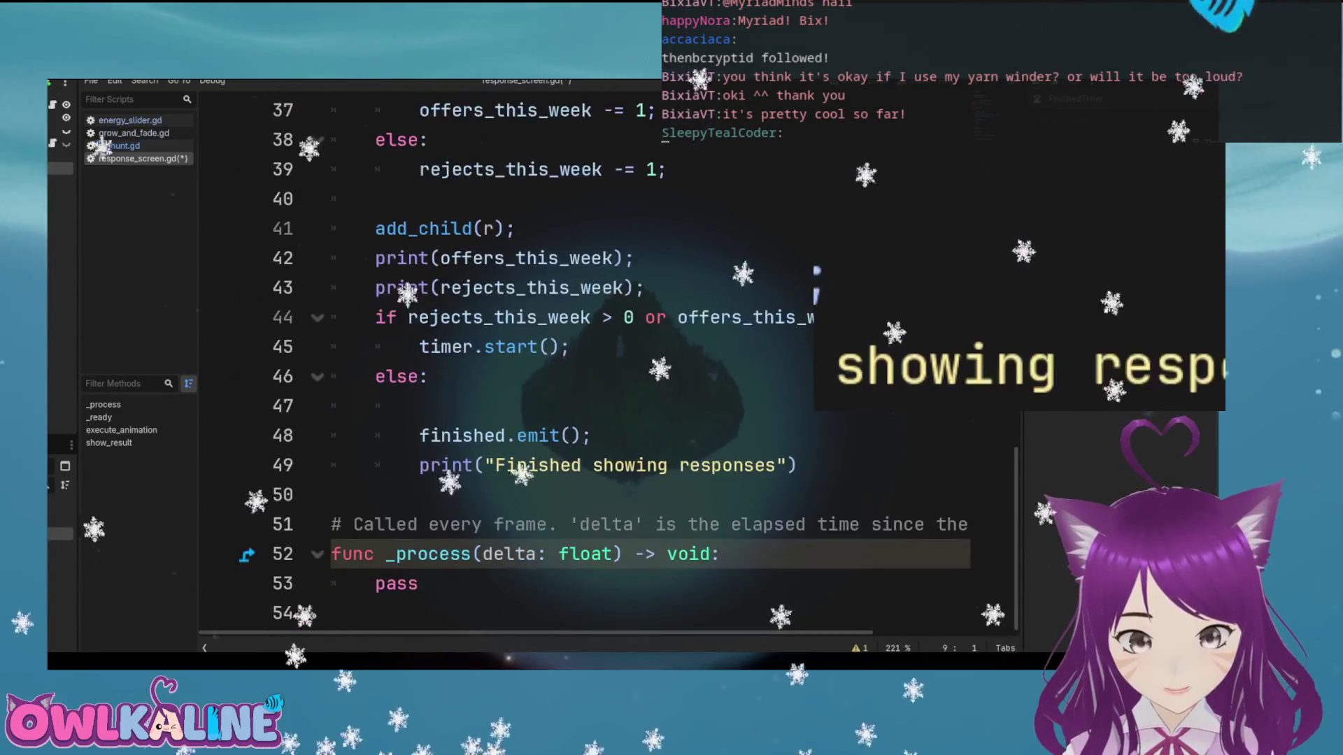
pyautogui.click(490, 406)
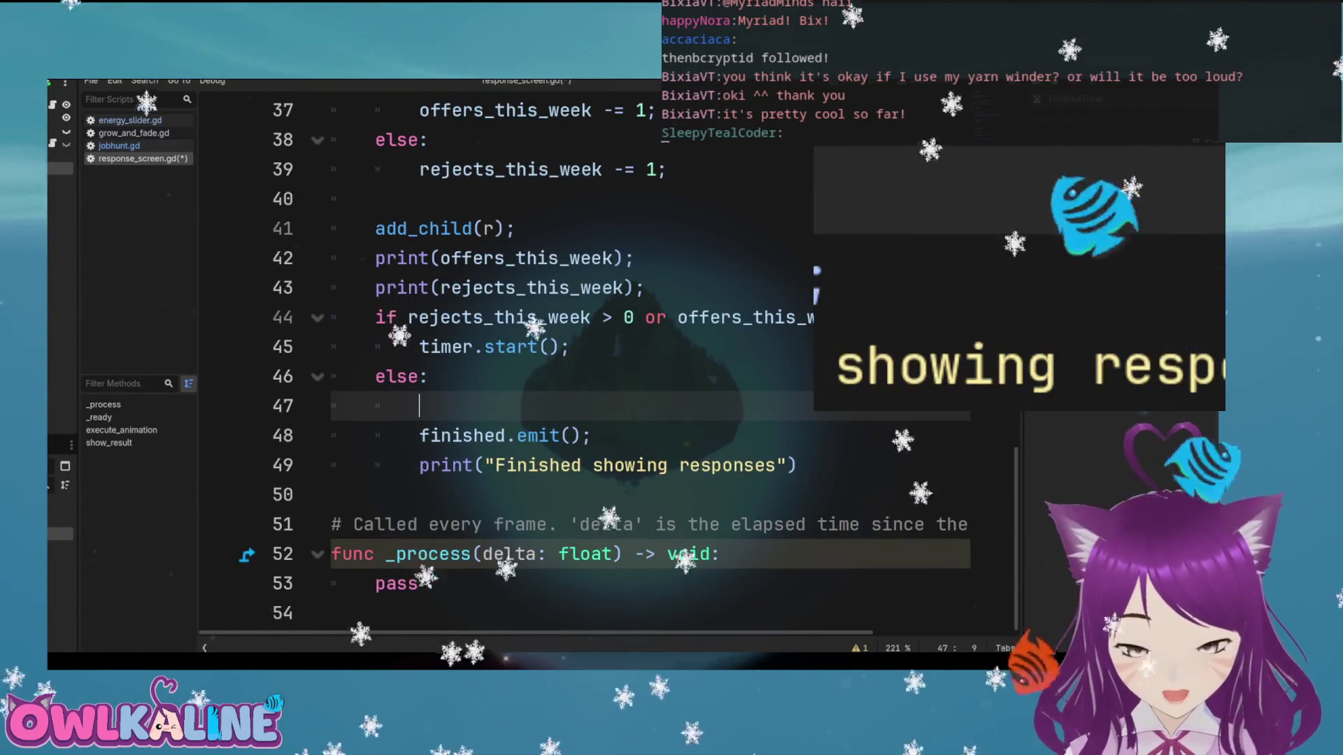
pyautogui.write('fini')
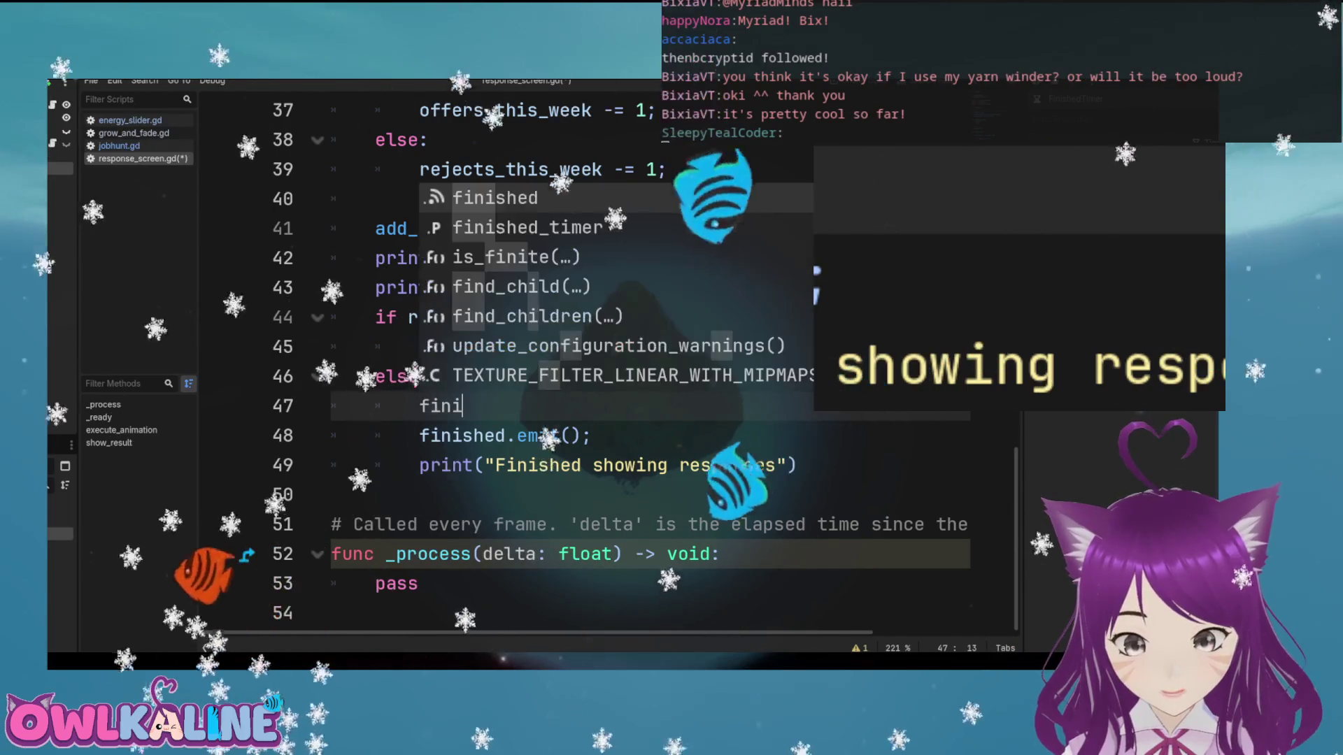
pyautogui.press('Down')
pyautogui.press('Return')
pyautogui.write('.st')
pyautogui.press('Return')
pyautogui.write(';')
pyautogui.hotkey('ctrl', 's')
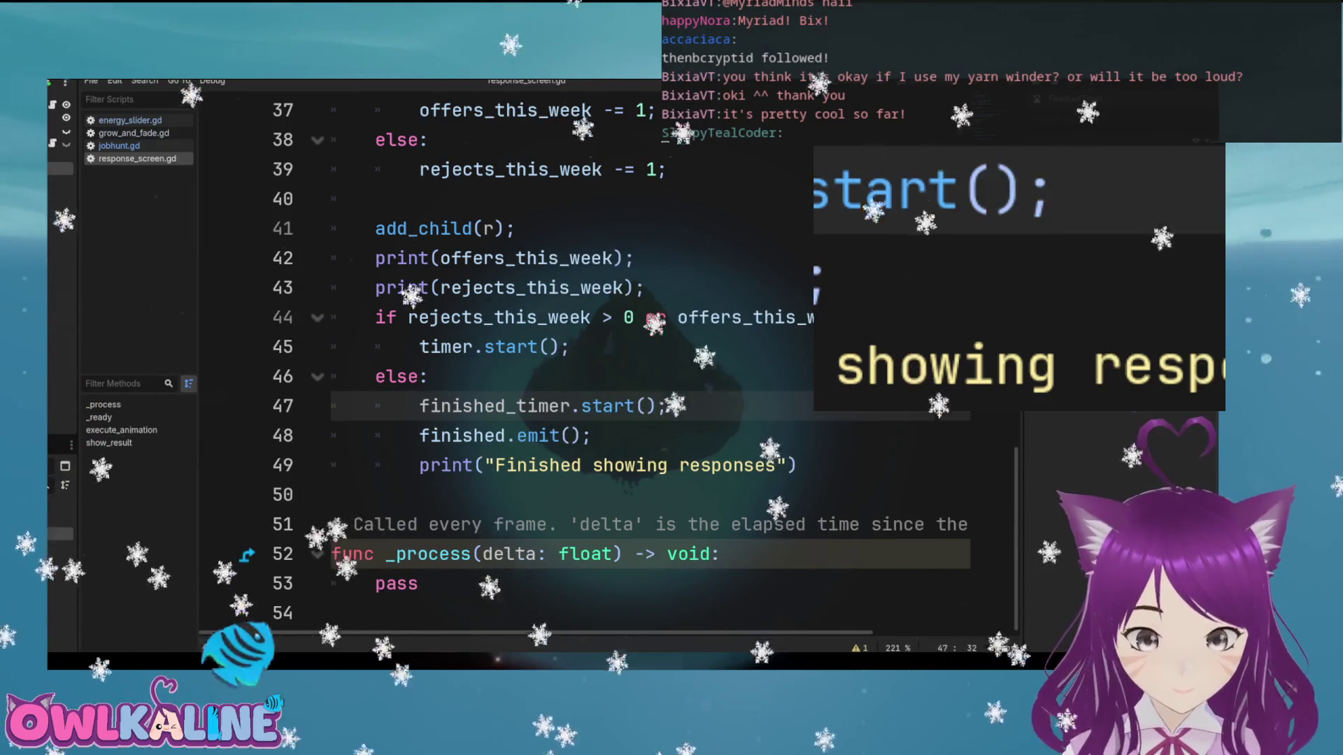
# In _ready, connect finished_timer.timeout to finished.emit and save.
pyautogui.scroll(10, 560, 350)
pyautogui.scroll(-2, 560, 349)
pyautogui.click(754, 347)
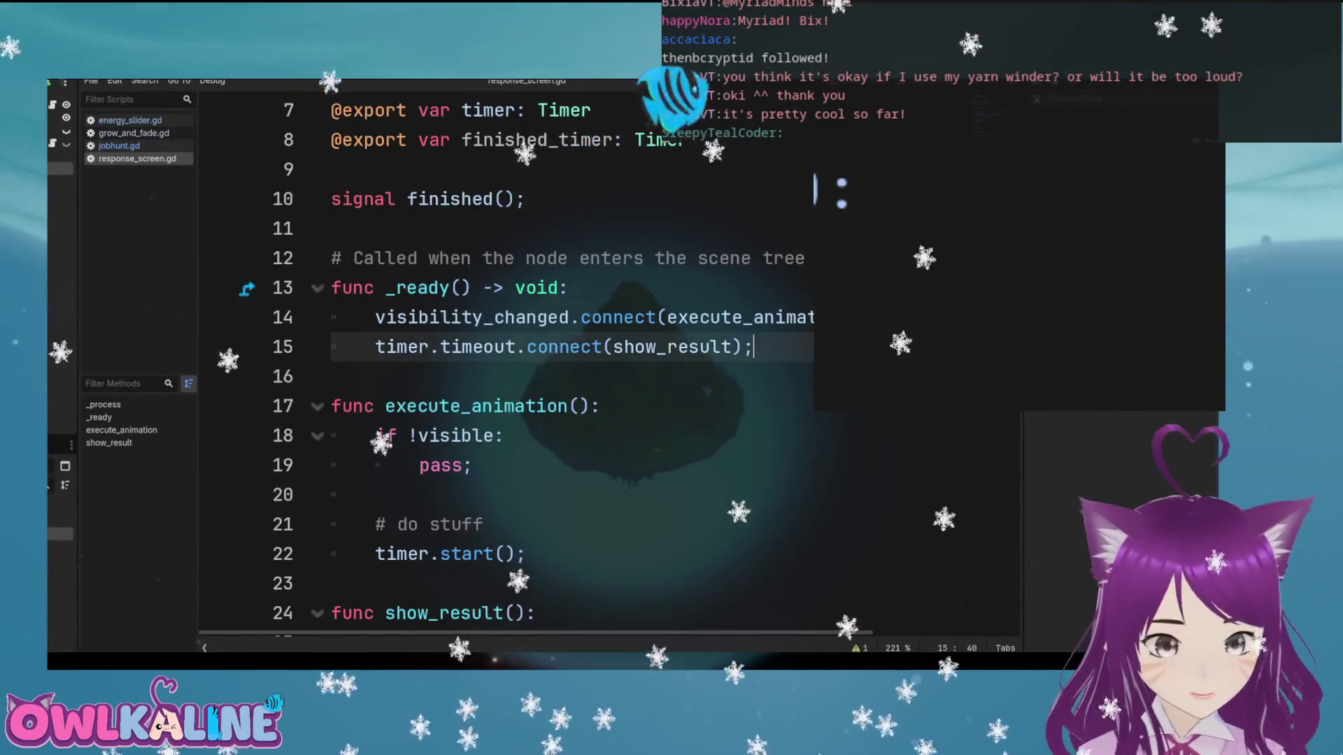
pyautogui.press('Return')
pyautogui.write('fini')
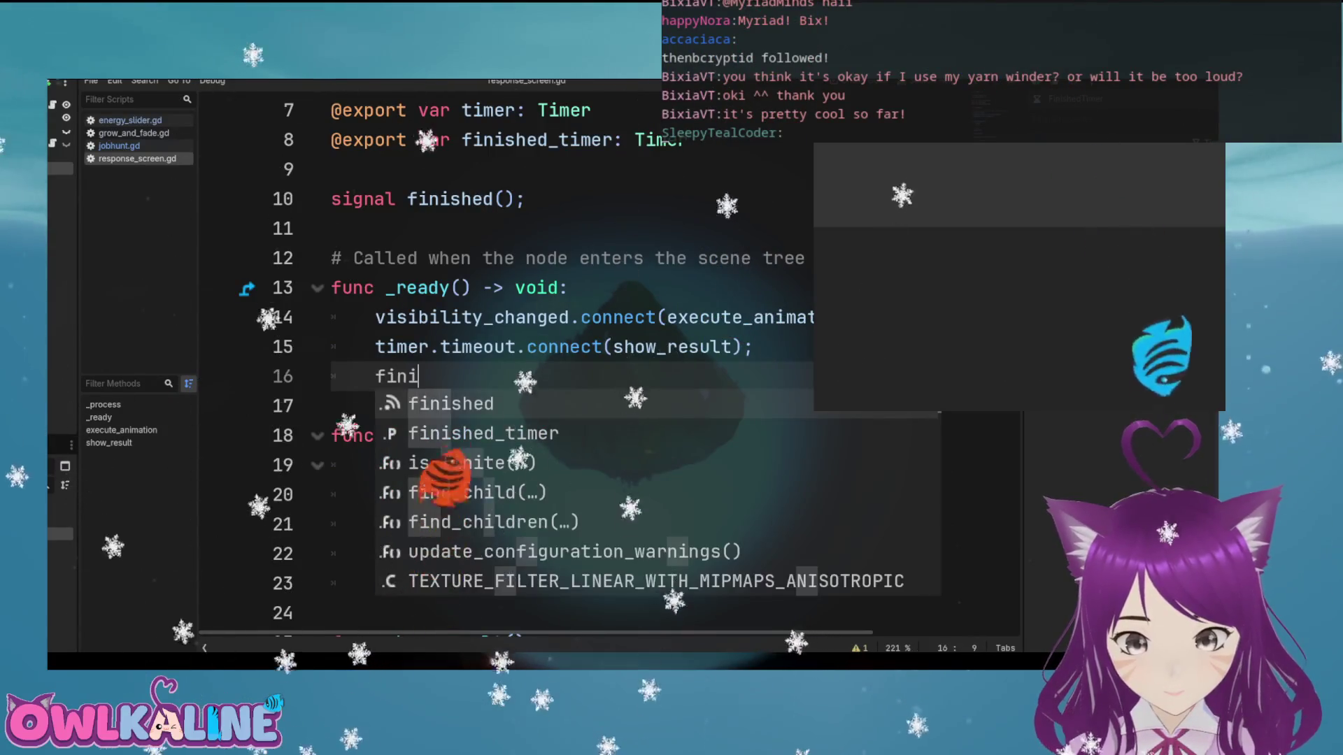
pyautogui.press('Down')
pyautogui.press('Return')
pyautogui.write('\\')
pyautogui.write('ti')
pyautogui.press('Return')
pyautogui.write('.em')
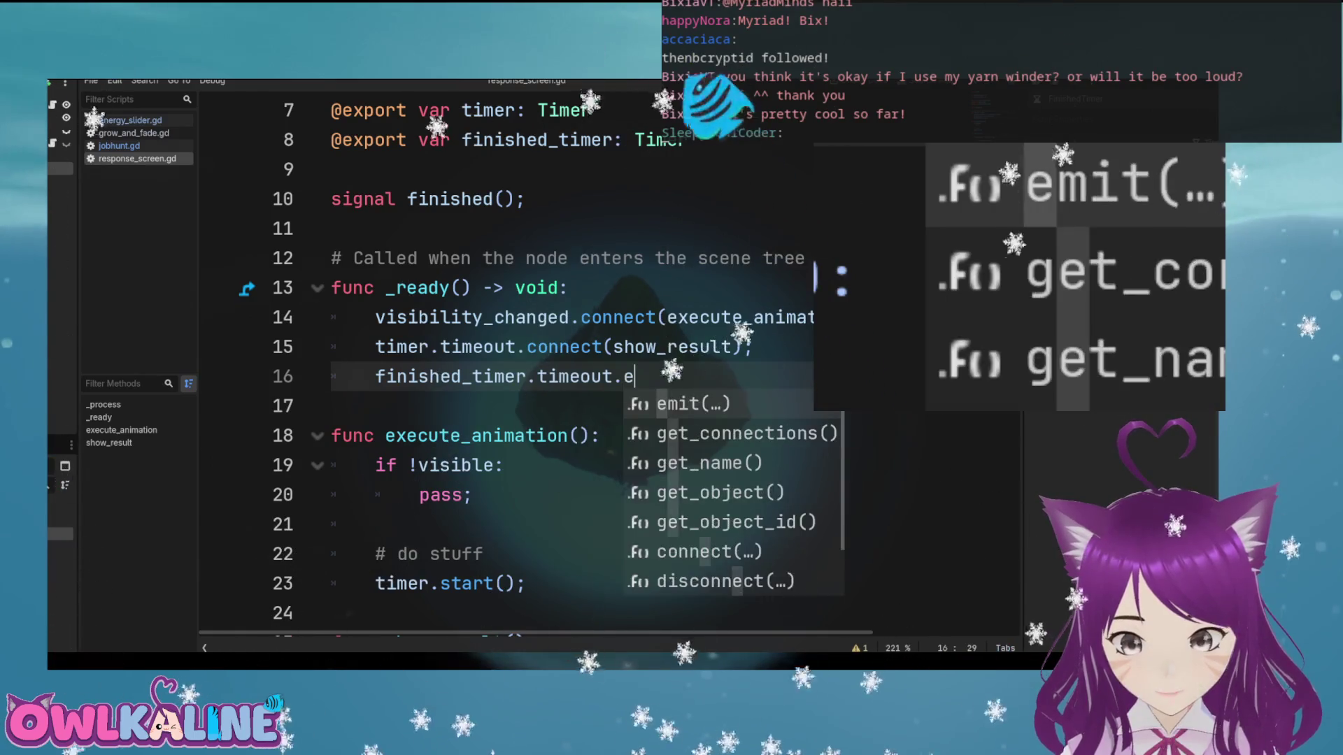
pyautogui.press('BackSpace')
pyautogui.press('BackSpace')
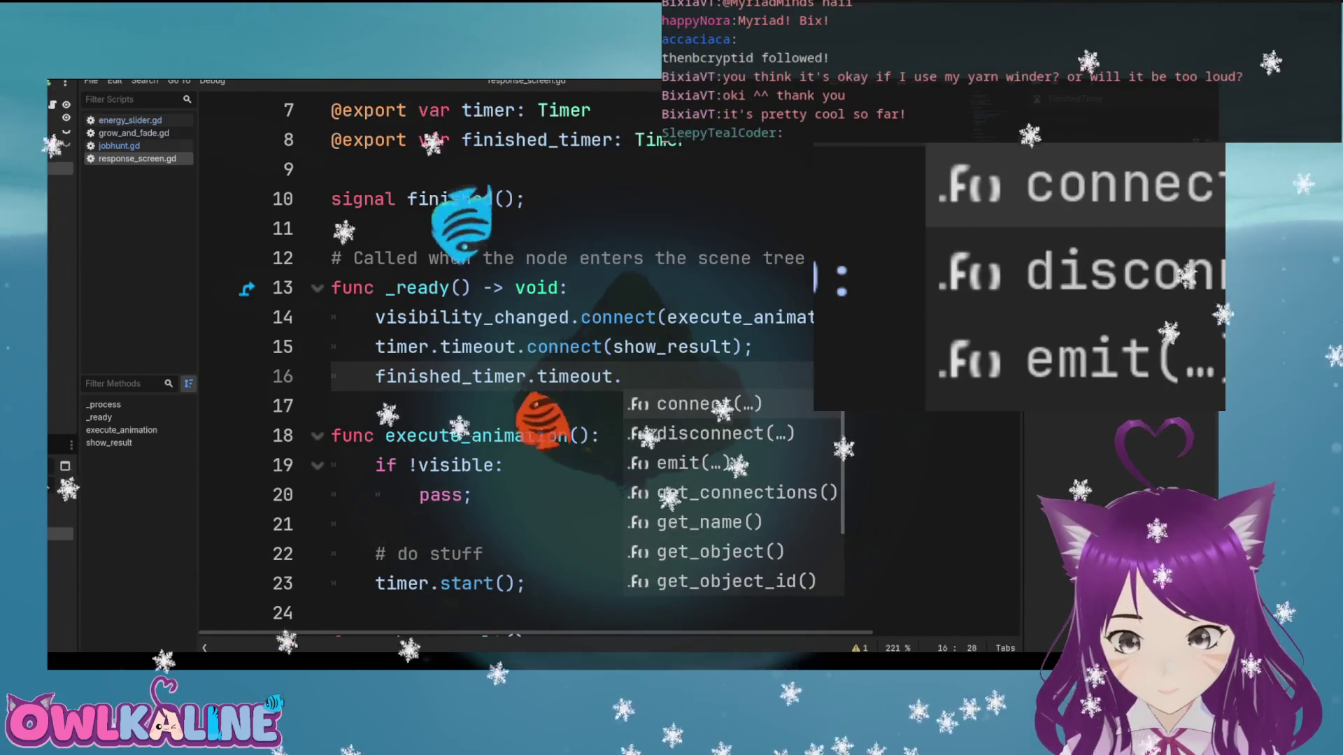
pyautogui.press('Return')
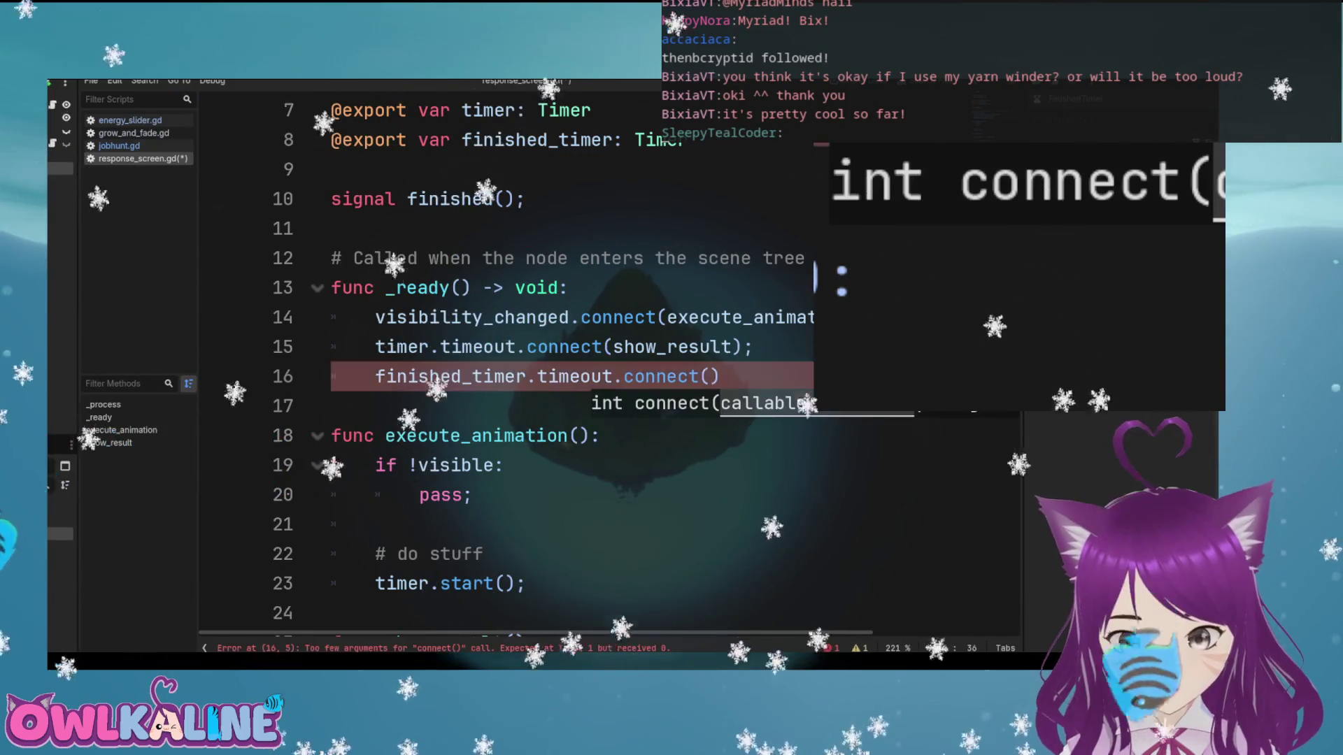
pyautogui.press('Return')
pyautogui.write('\\')
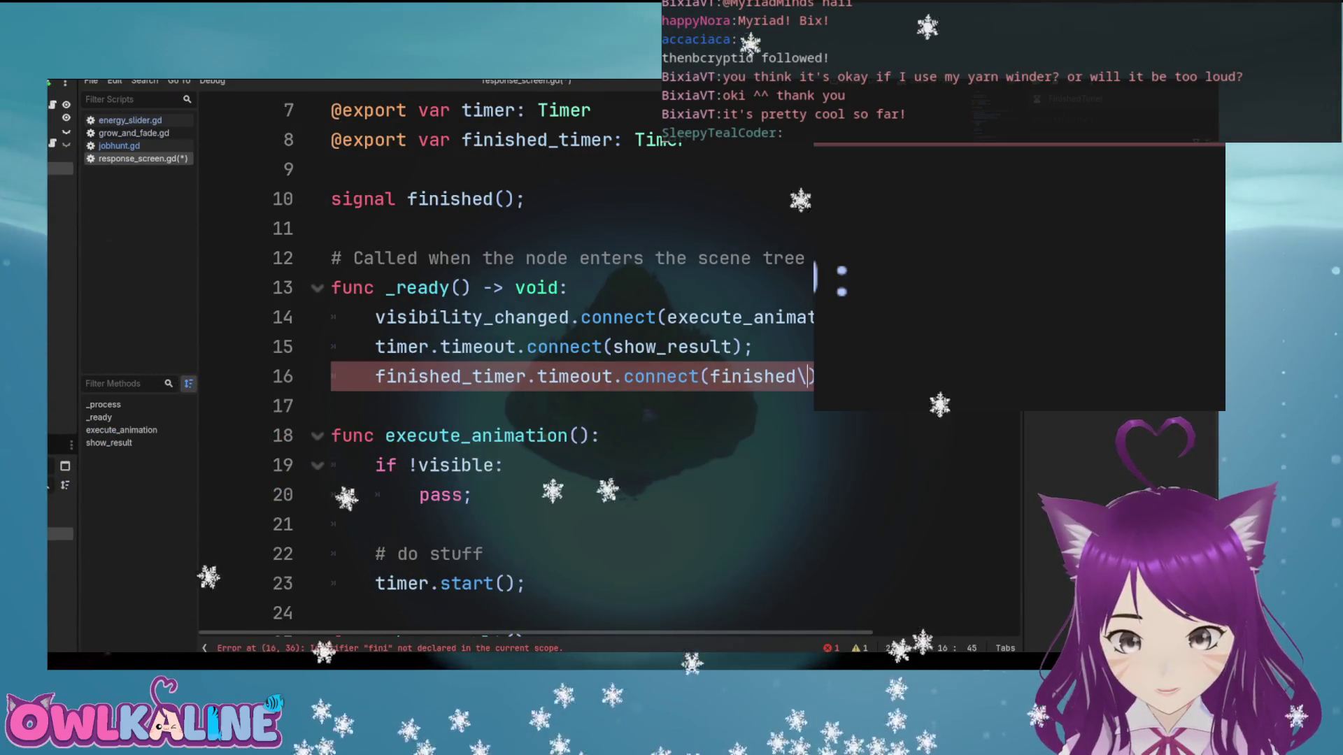
pyautogui.write('()')
pyautogui.hotkey('ctrl', 's')
# Delete the old finished.emit() line from the else branch.
pyautogui.scroll(-10, 601, 364)
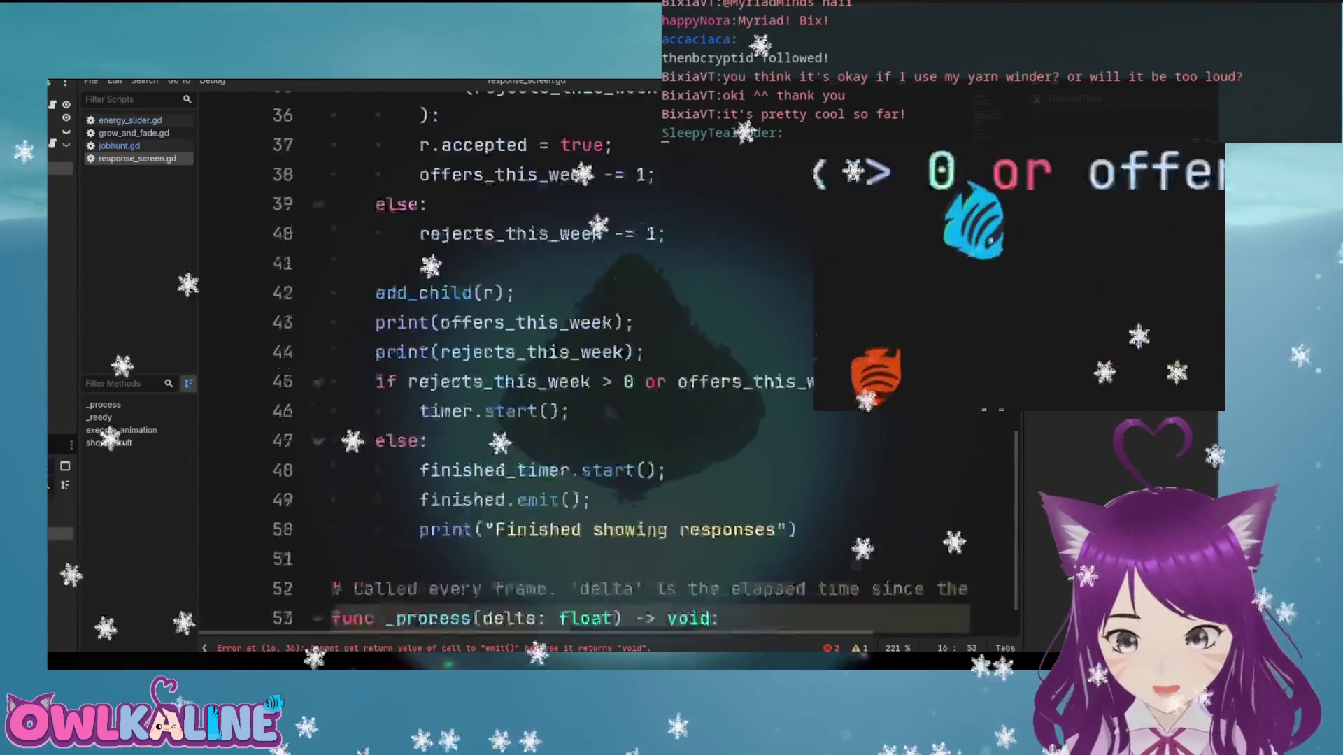
pyautogui.hotkey('shift', 'Home')
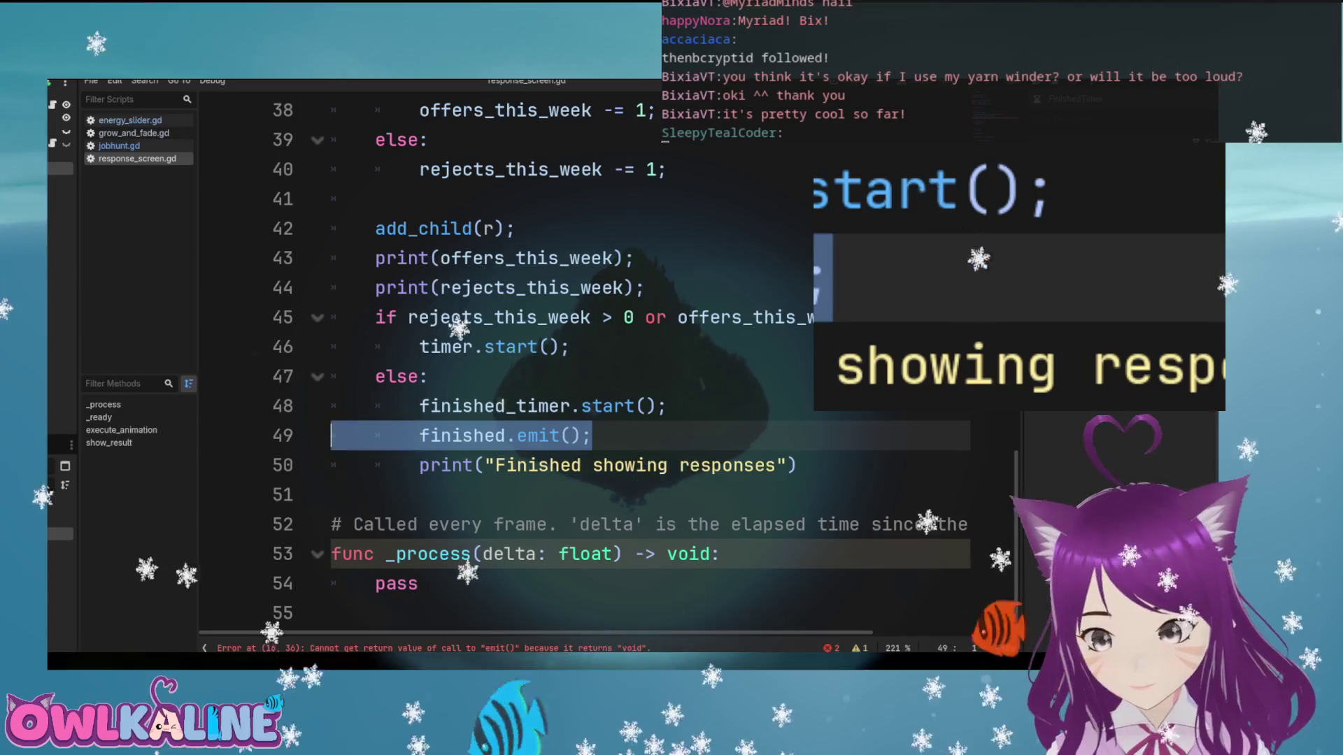
pyautogui.press('BackSpace')
pyautogui.press('BackSpace')
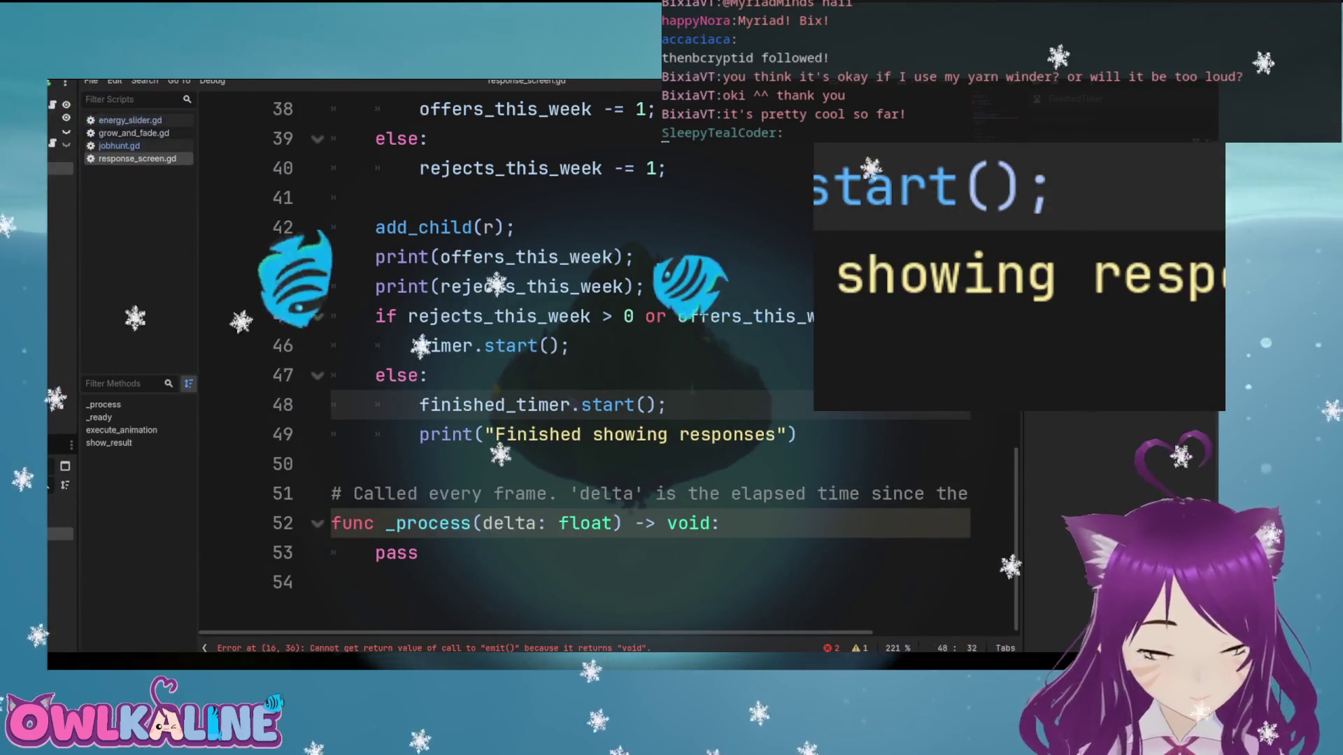
pyautogui.press('Up')
pyautogui.press('Up')
pyautogui.scroll(10, 714, 407)
pyautogui.scroll(-3, 1171, 203)
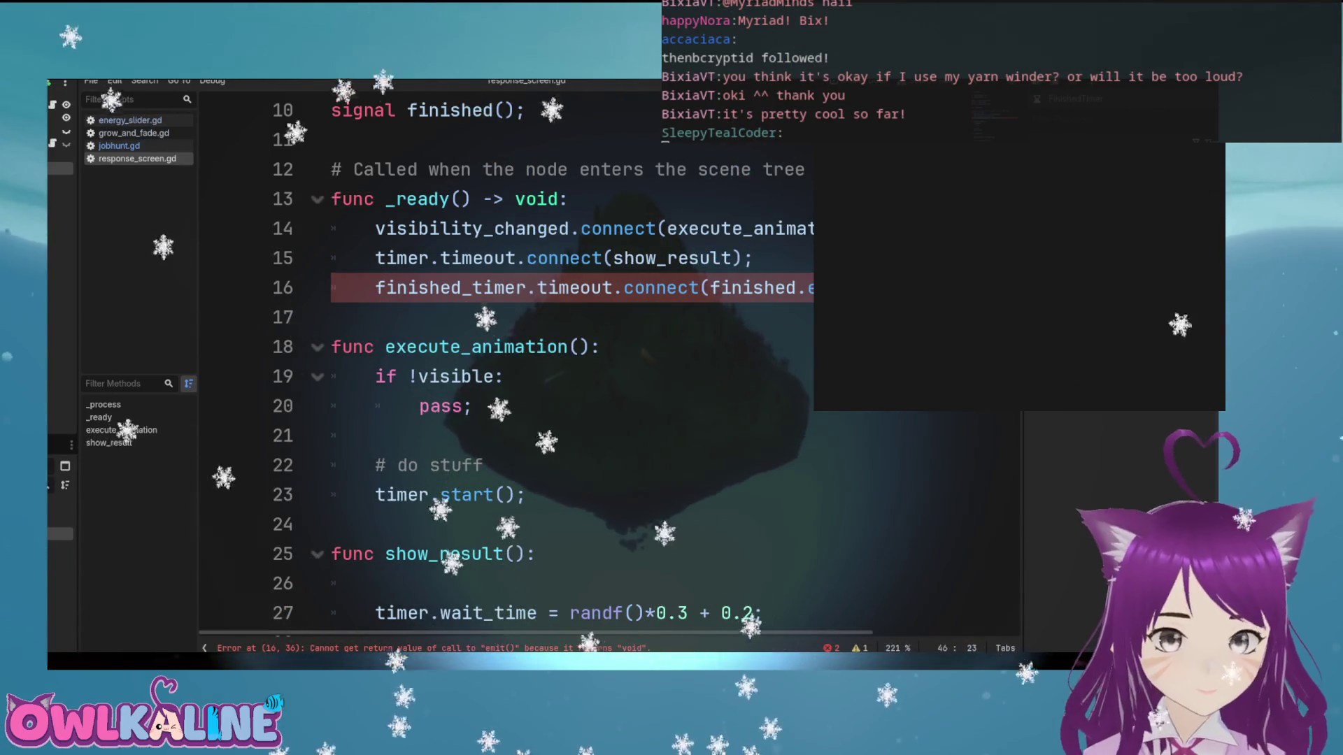
pyautogui.click(879, 288)
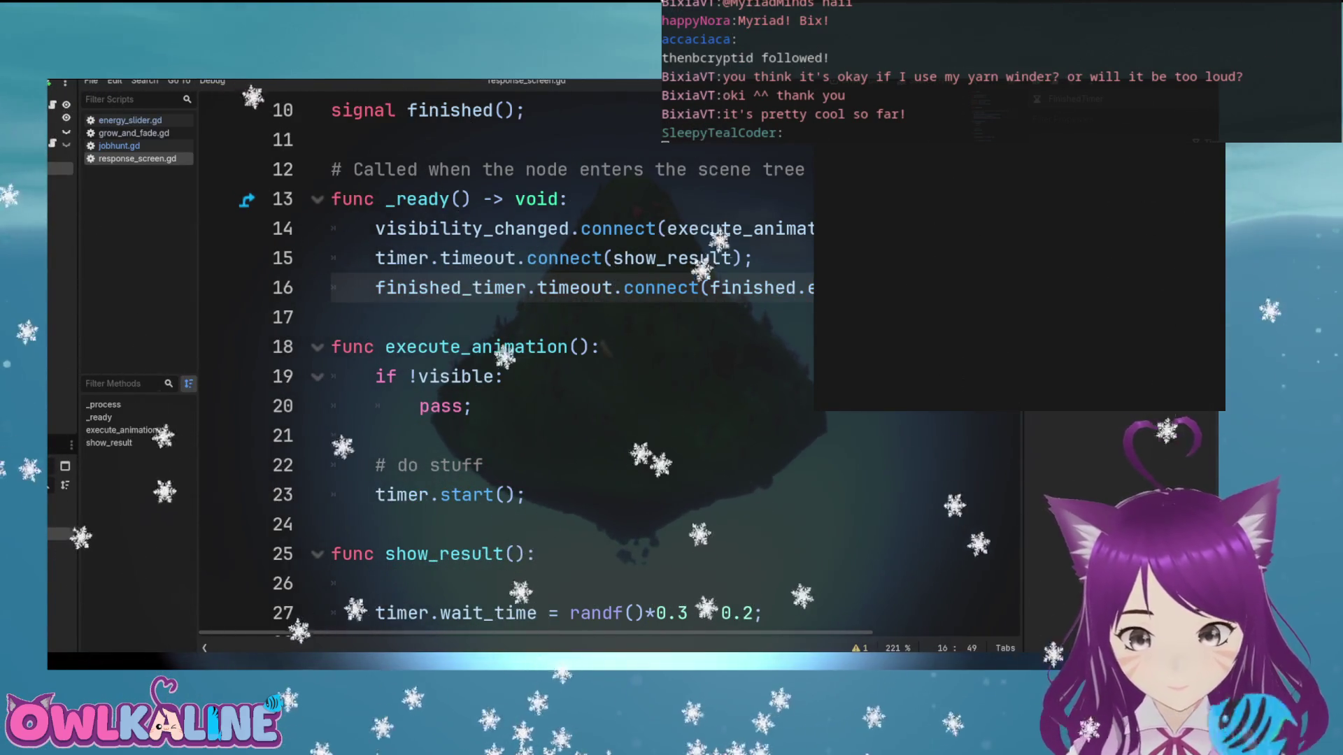
pyautogui.click(333, 316)
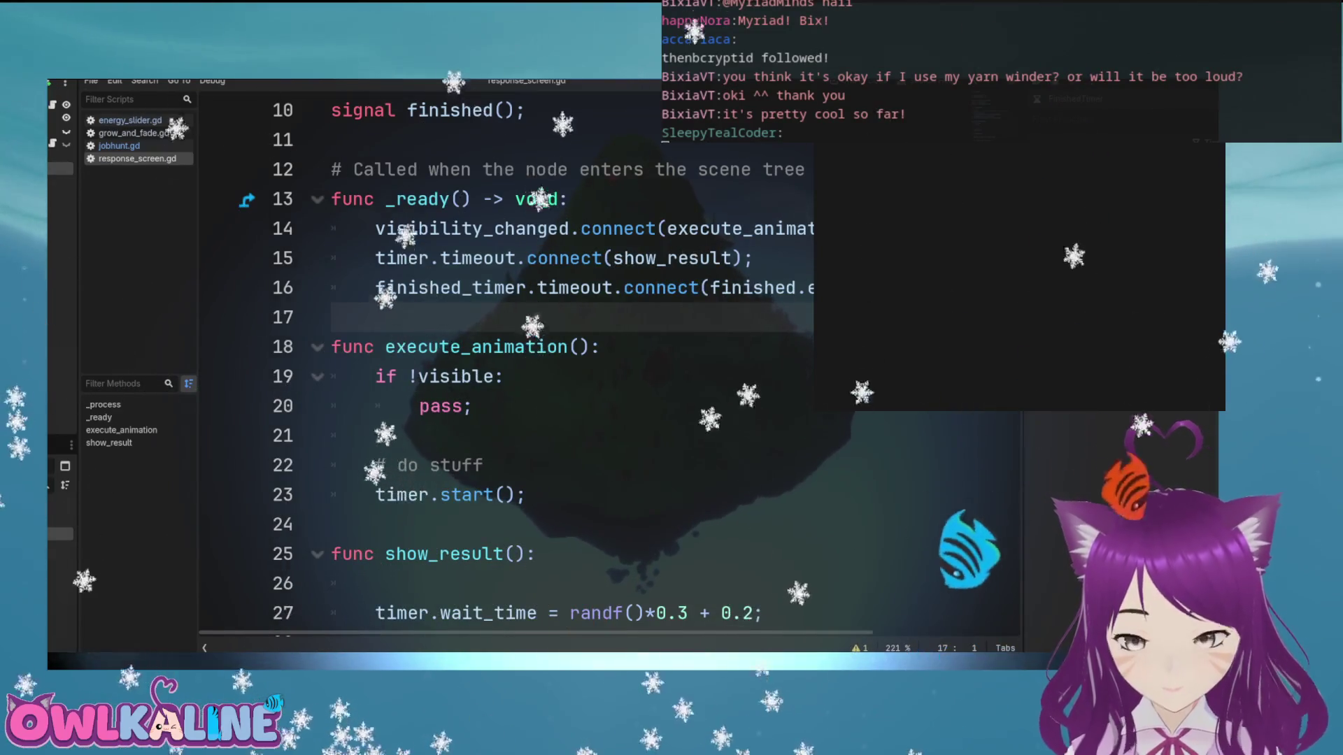
pyautogui.click(571, 199)
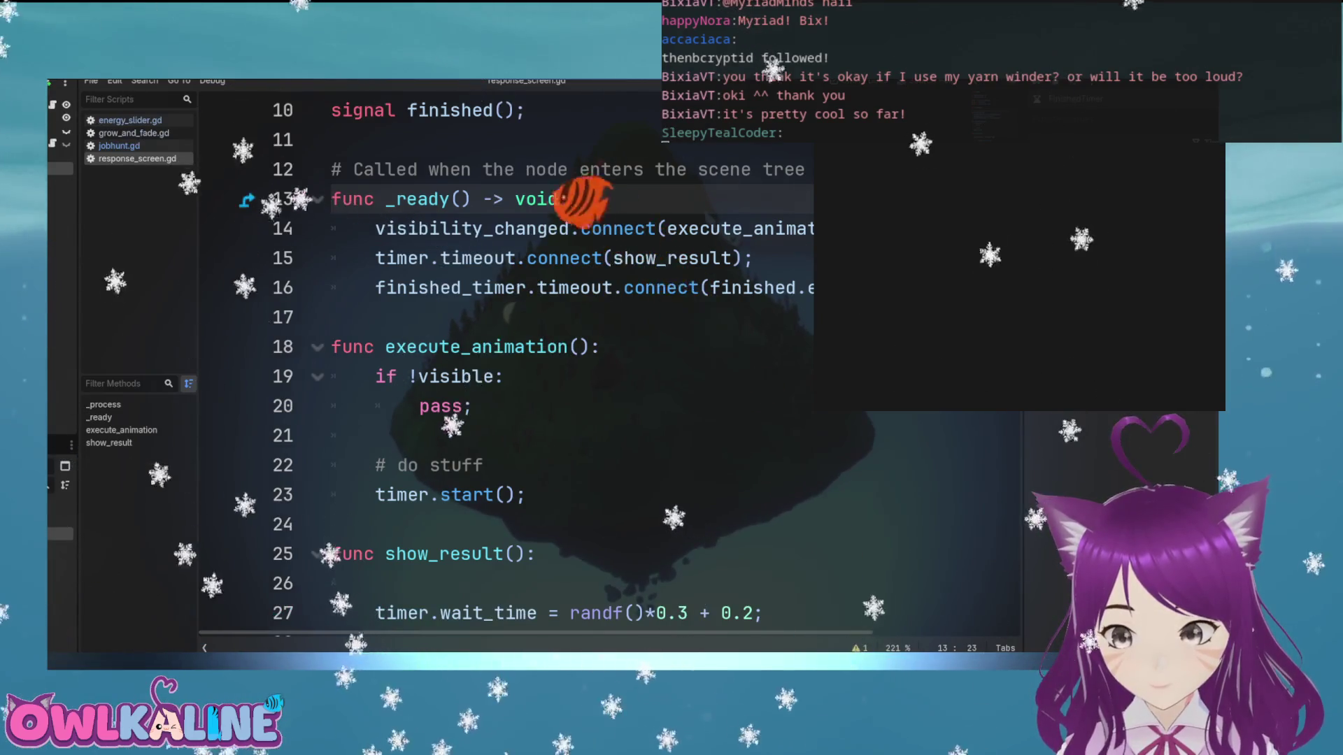
pyautogui.click(754, 258)
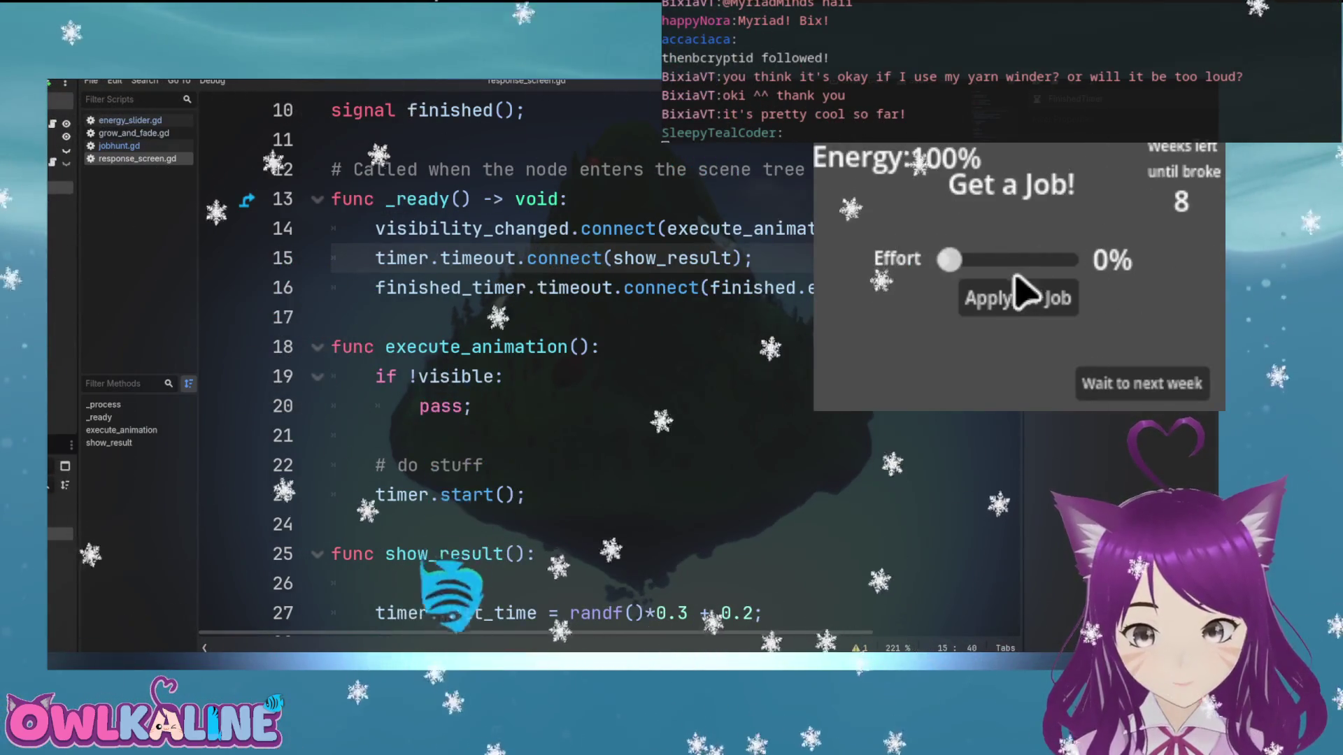
# Play two weeks at 45% effort, applying for jobs and viewing each week's responses.
pyautogui.click(1021, 297)
pyautogui.click(1022, 299)
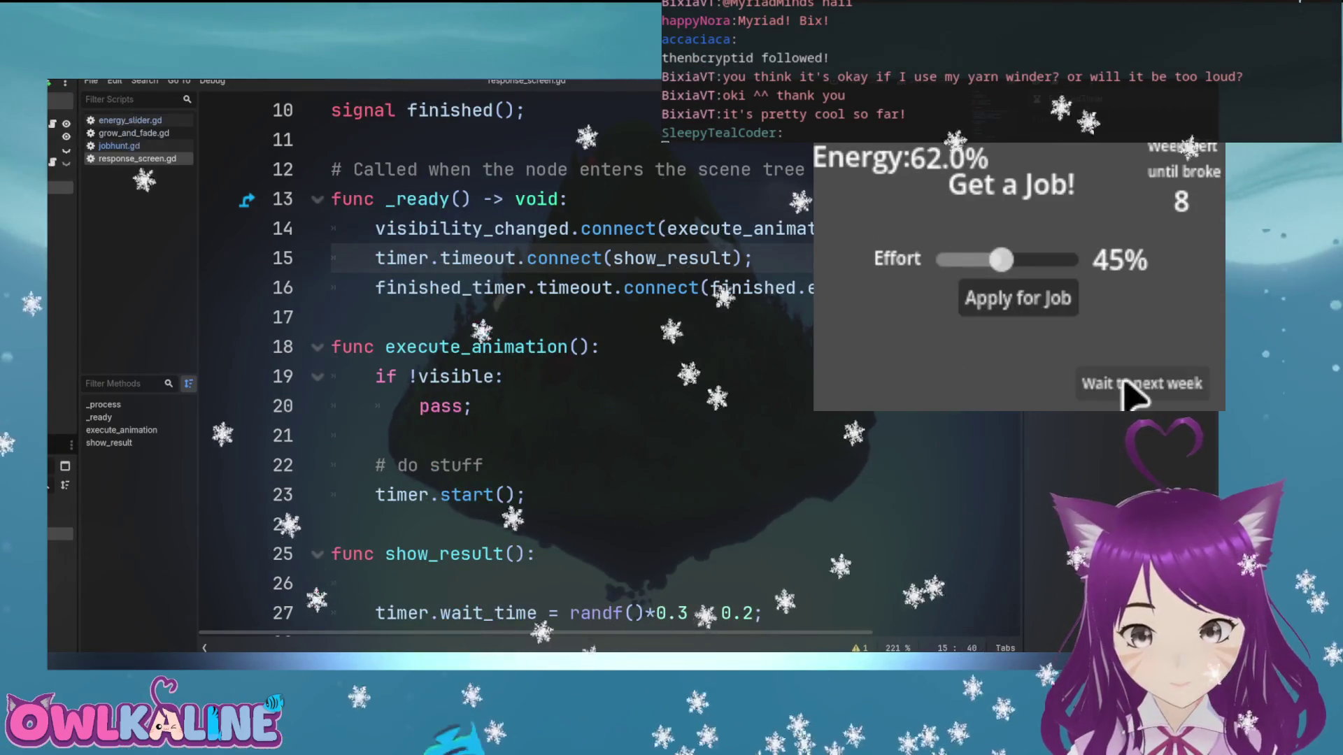
pyautogui.click(1133, 384)
pyautogui.click(1141, 356)
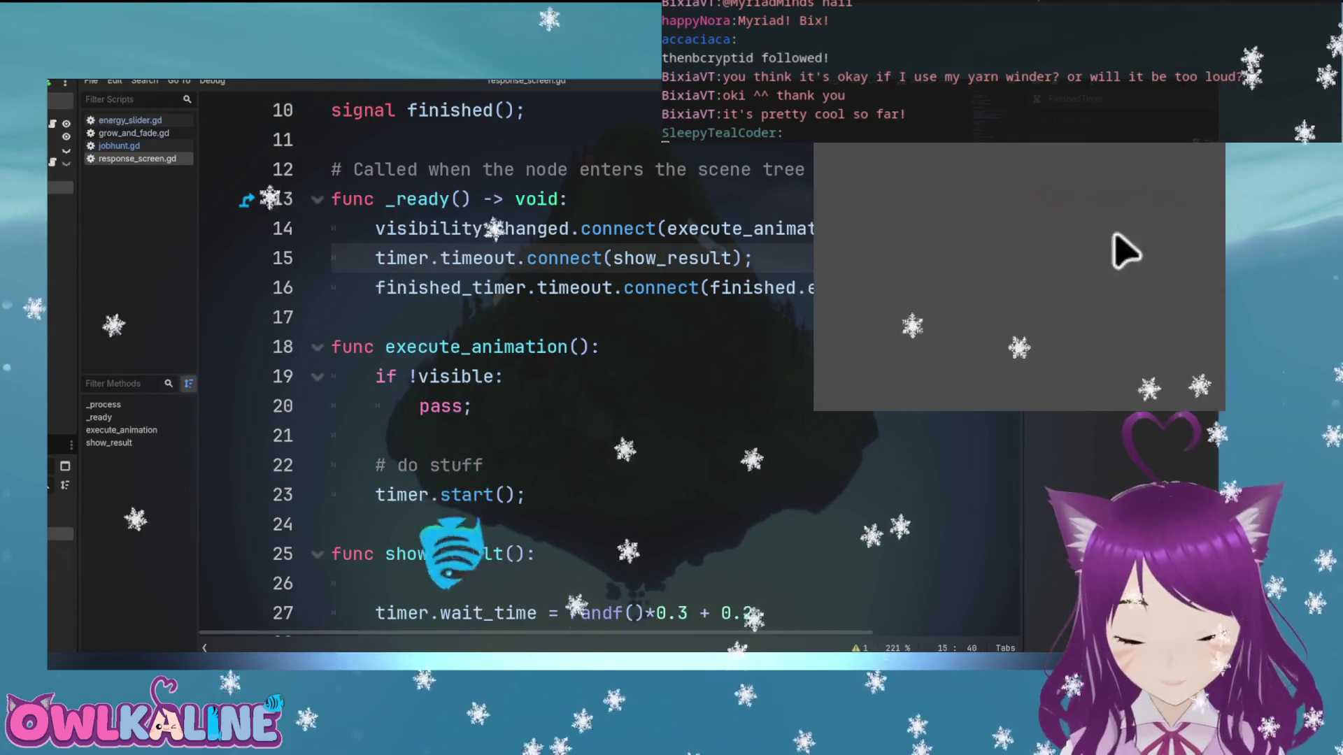
pyautogui.click(1003, 299)
pyautogui.click(1007, 301)
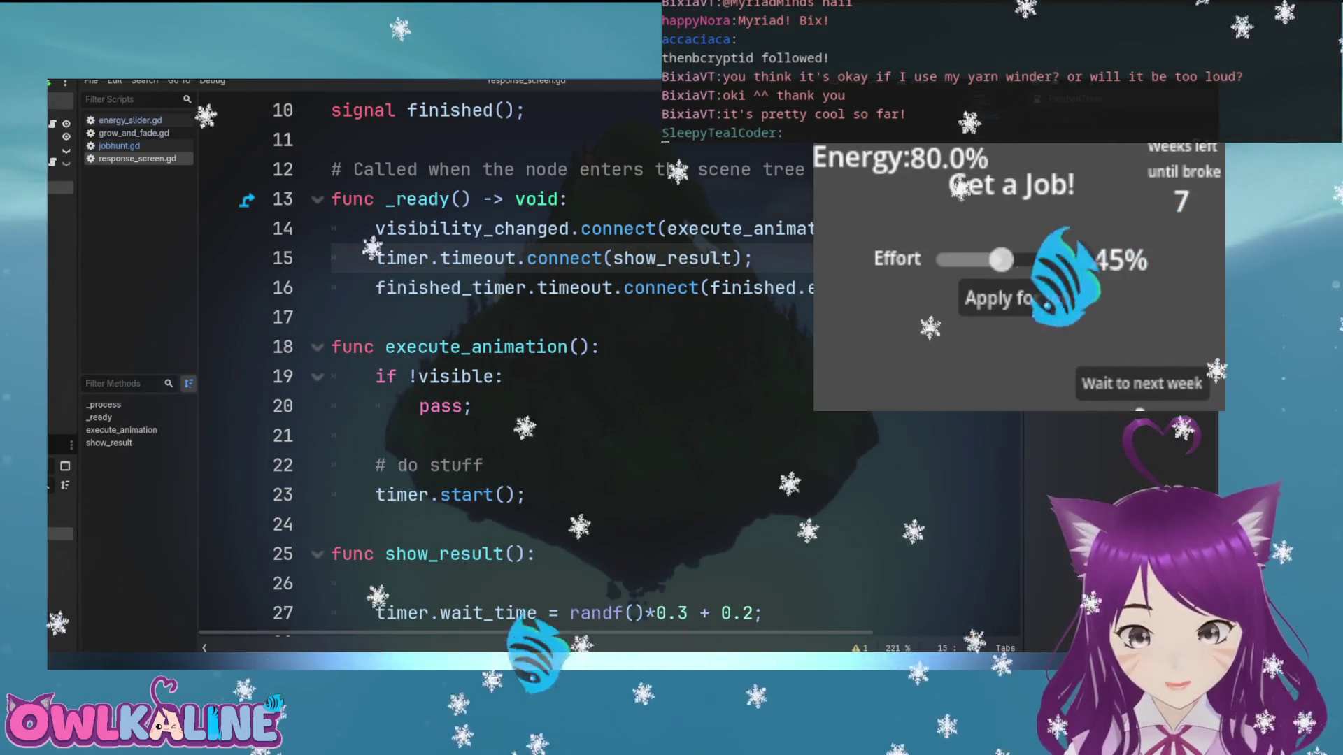
pyautogui.click(1136, 384)
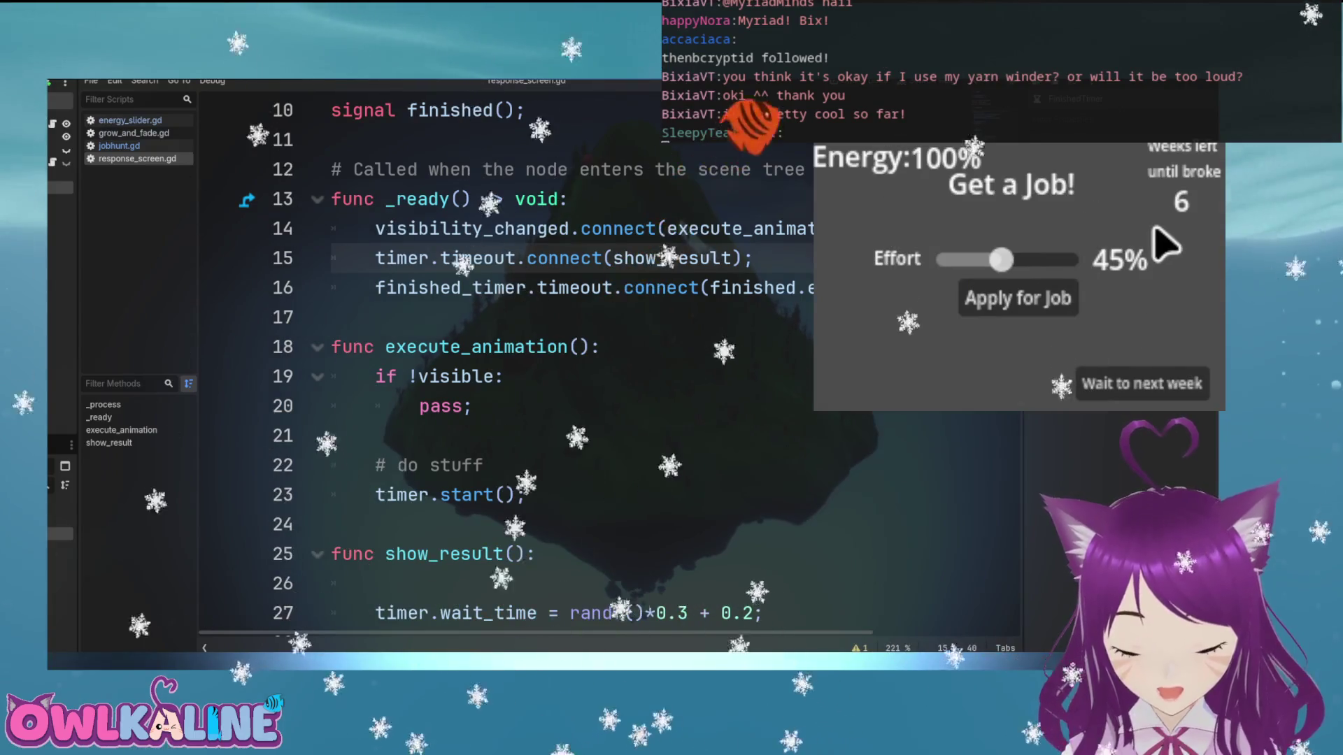
pyautogui.click(1012, 319)
pyautogui.click(1007, 318)
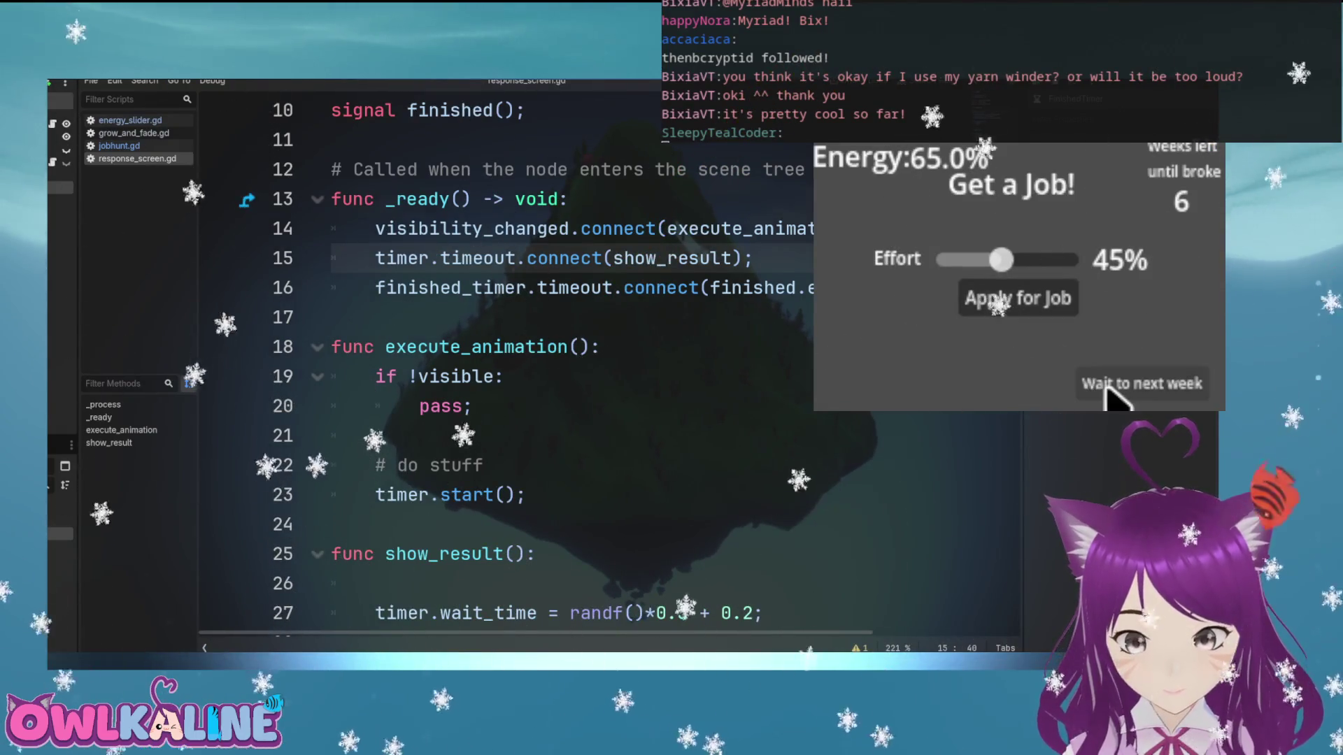
pyautogui.click(1107, 387)
pyautogui.click(1043, 356)
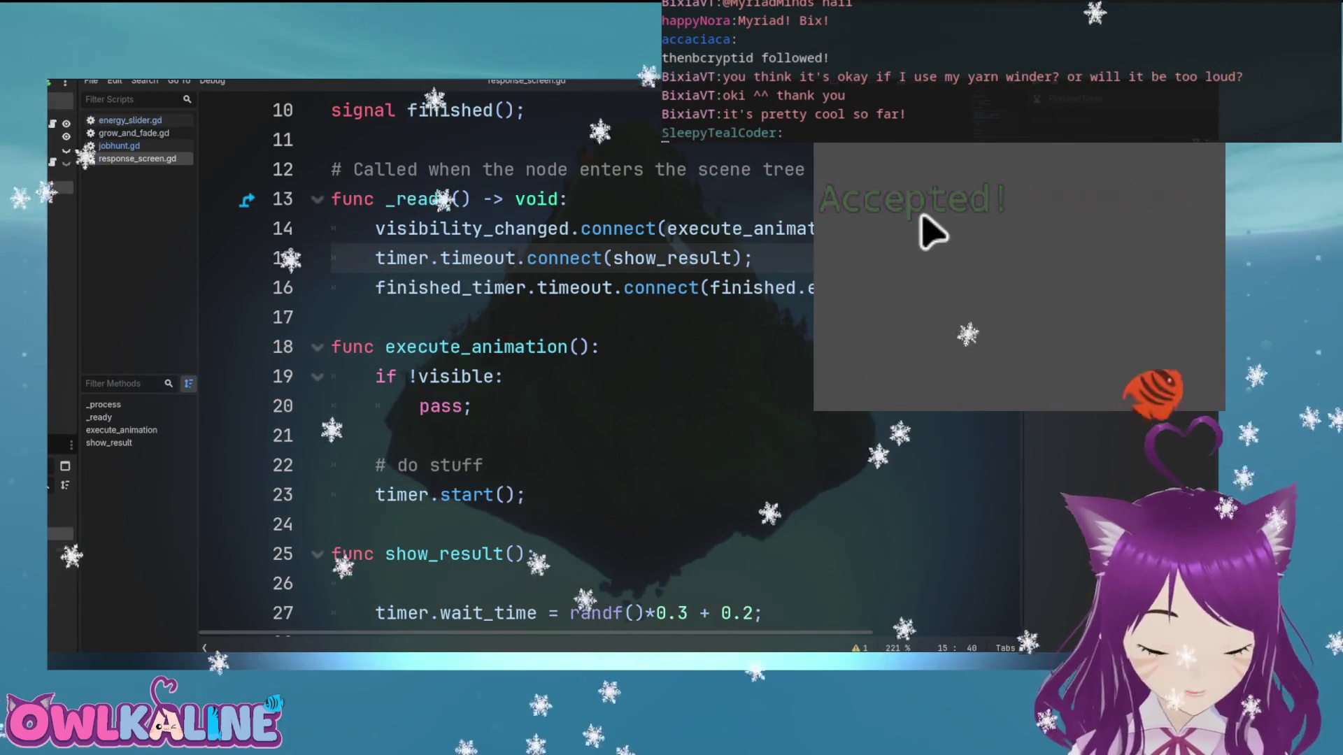
# Apply for three more jobs, advance a week, and see the responses.
pyautogui.click(1055, 307)
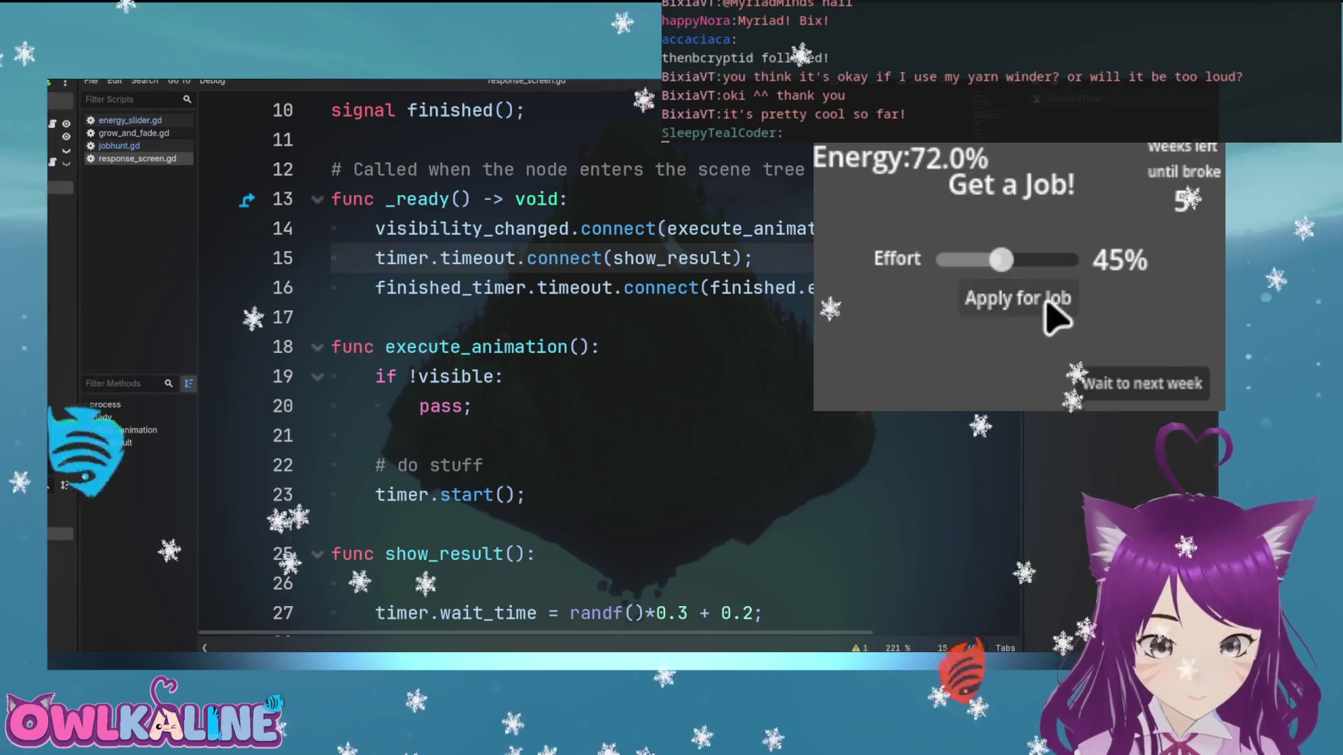
pyautogui.click(1042, 307)
pyautogui.click(1043, 306)
pyautogui.click(1129, 383)
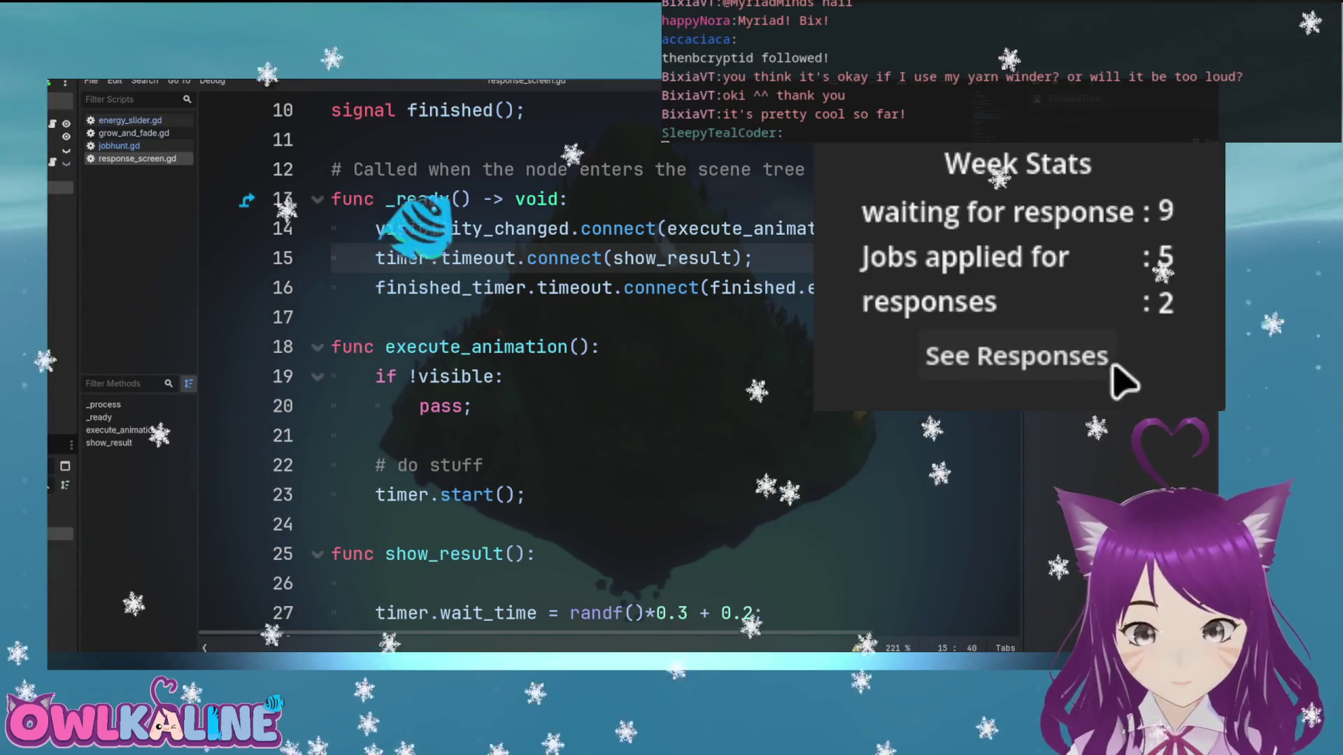
pyautogui.click(1096, 363)
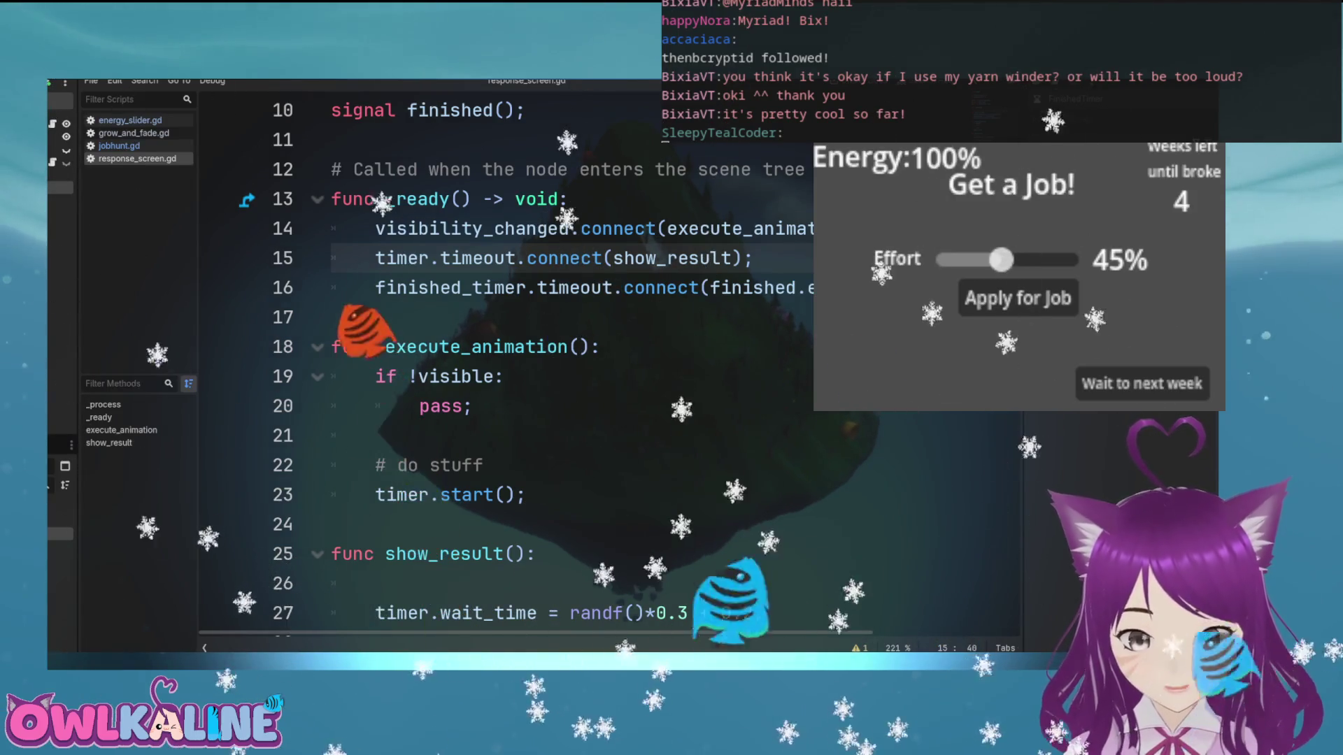
# Restart, apply once at 60% effort, reveal the Rejected response, and stop the game.
pyautogui.press('F8')
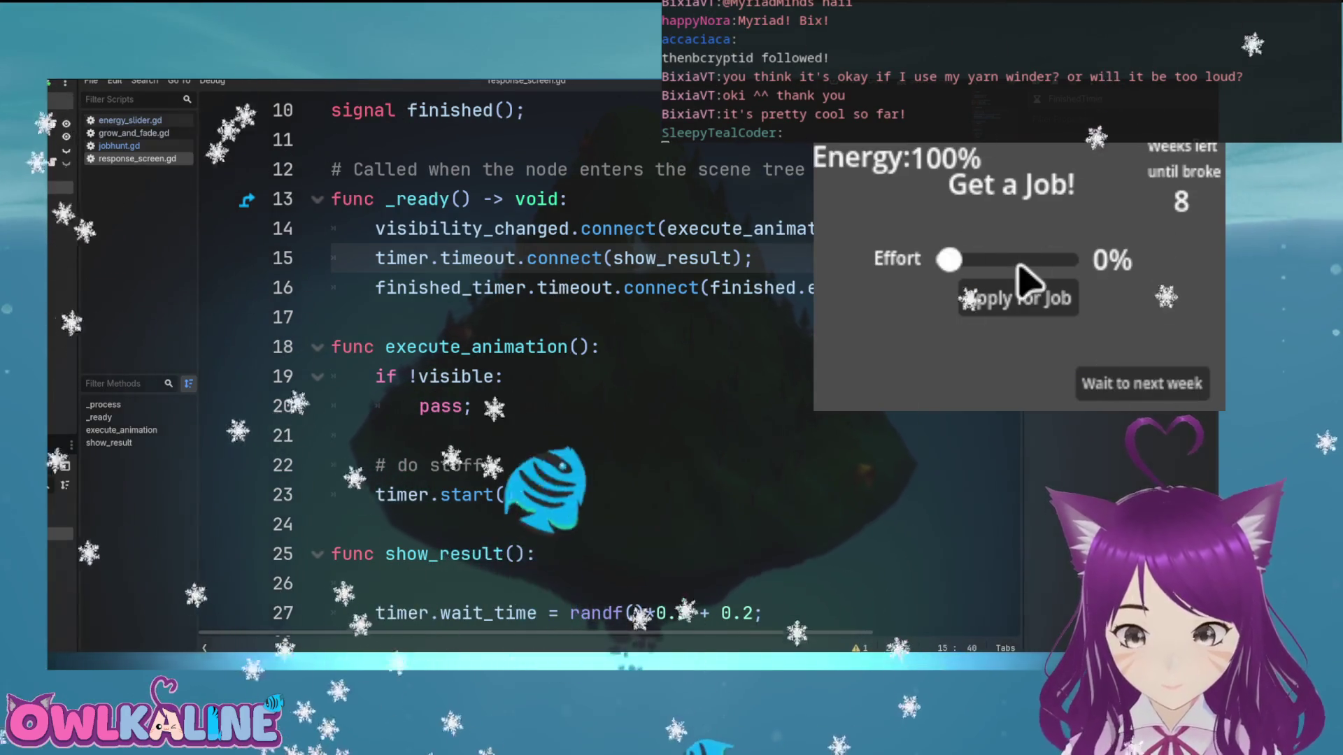
pyautogui.moveTo(946, 259); pyautogui.dragTo(1018, 260)
pyautogui.click(1008, 300)
pyautogui.click(1117, 384)
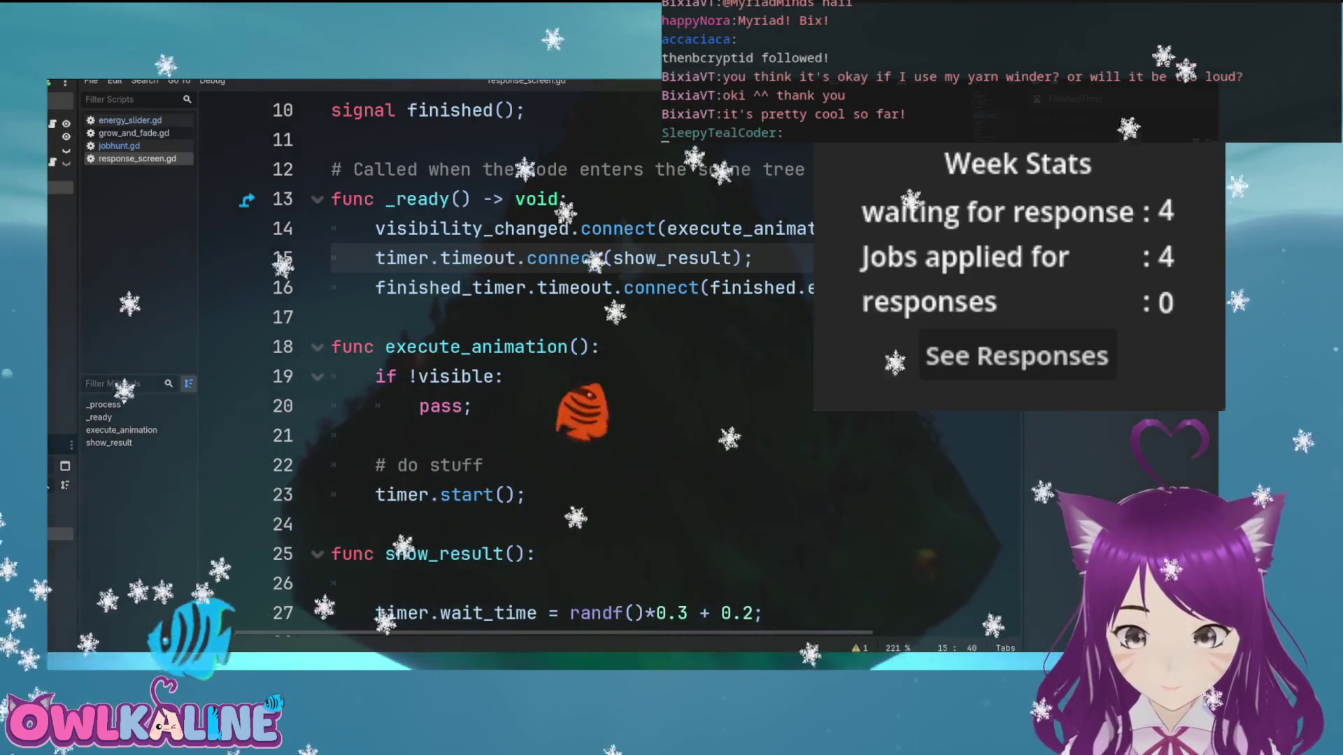
pyautogui.click(1073, 362)
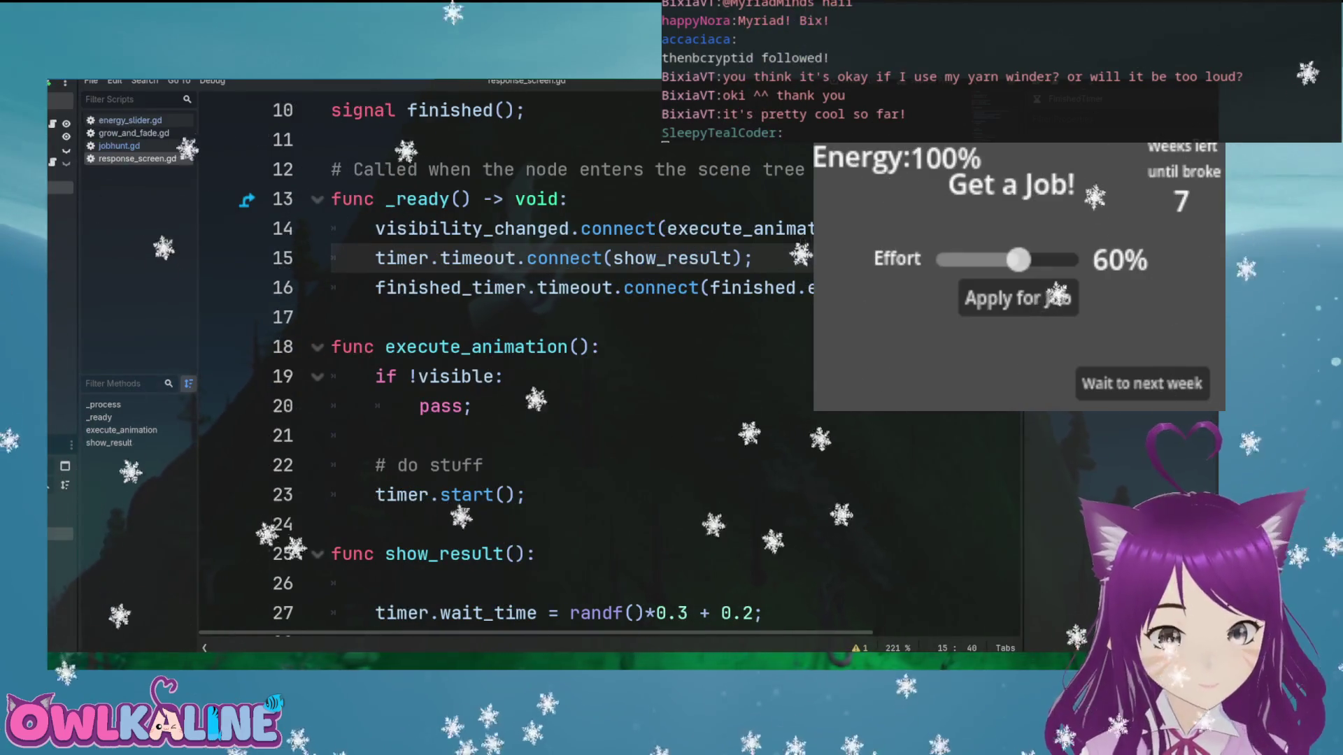
pyautogui.press('F8')
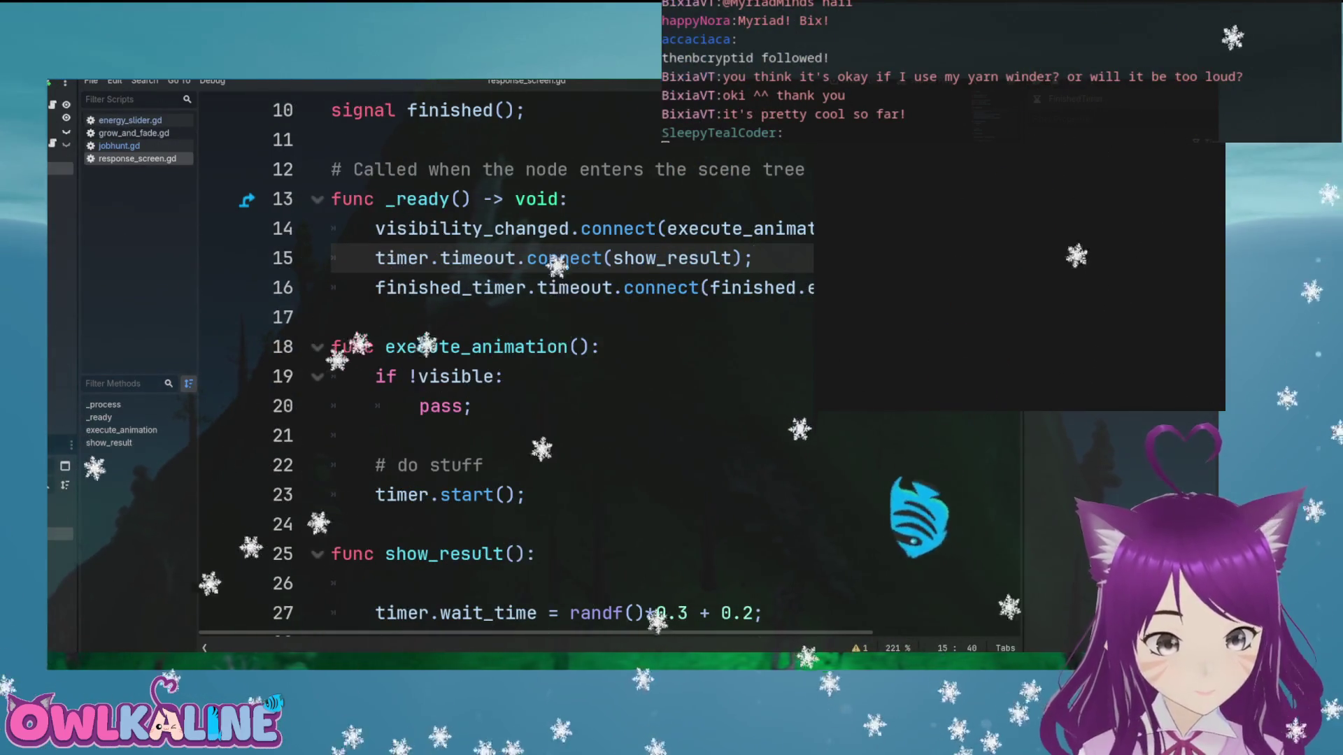
# Insert blank lines at the top of show_result in response_screen.gd.
pyautogui.scroll(-4, 837, 406)
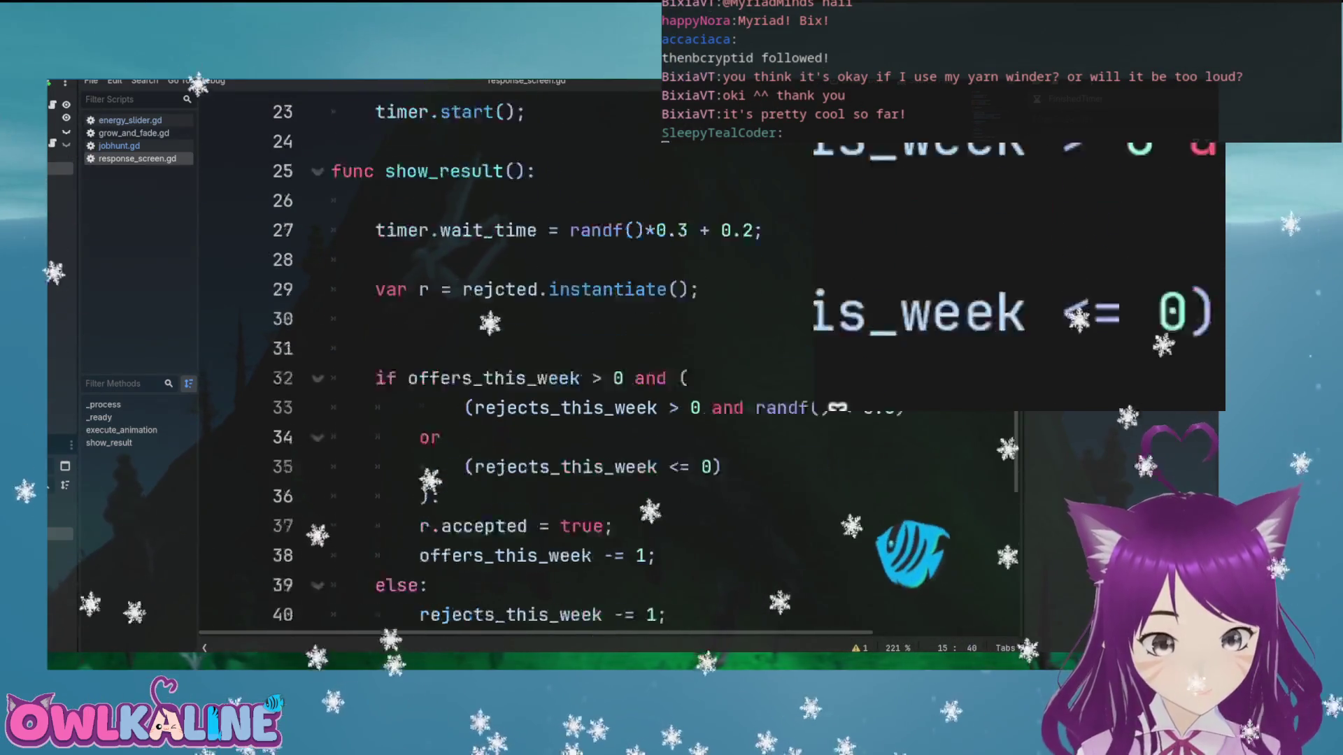
pyautogui.scroll(3, 837, 407)
pyautogui.scroll(2, 837, 406)
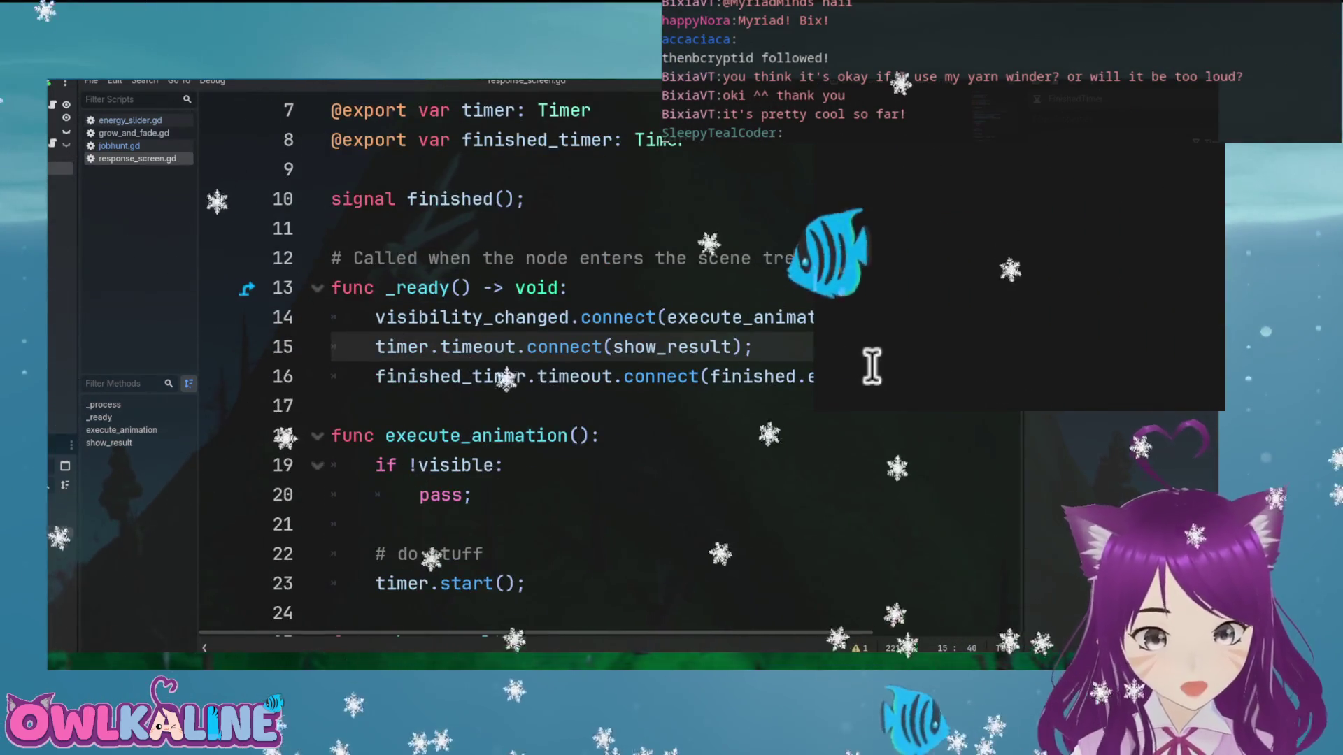
pyautogui.scroll(-10, 871, 365)
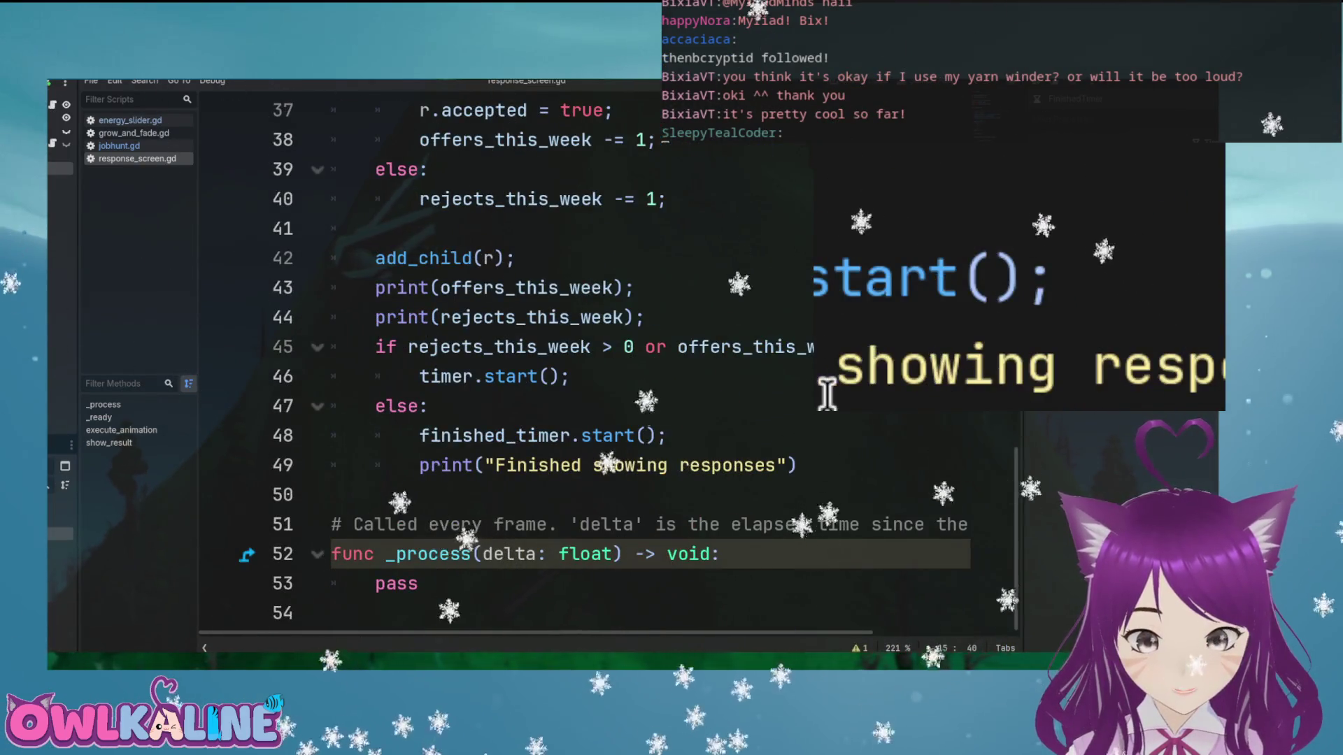
pyautogui.scroll(6, 827, 395)
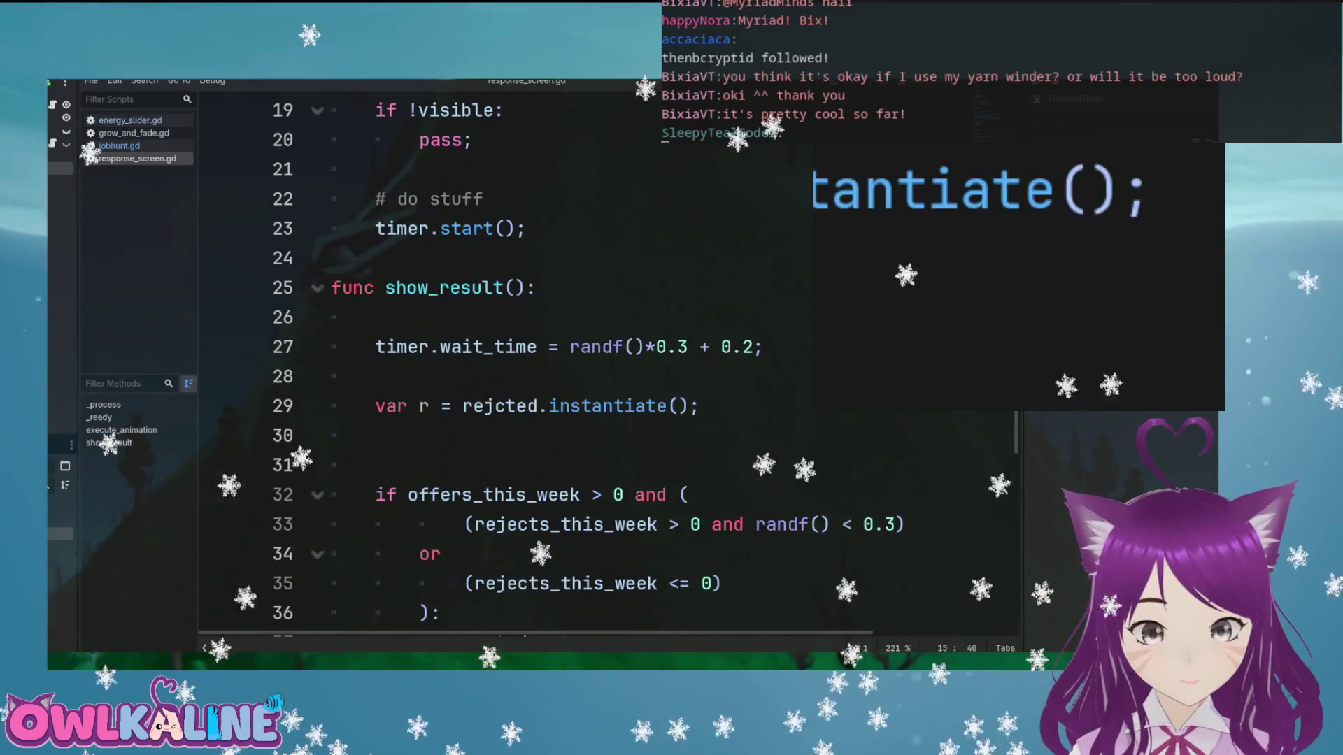
pyautogui.click(376, 317)
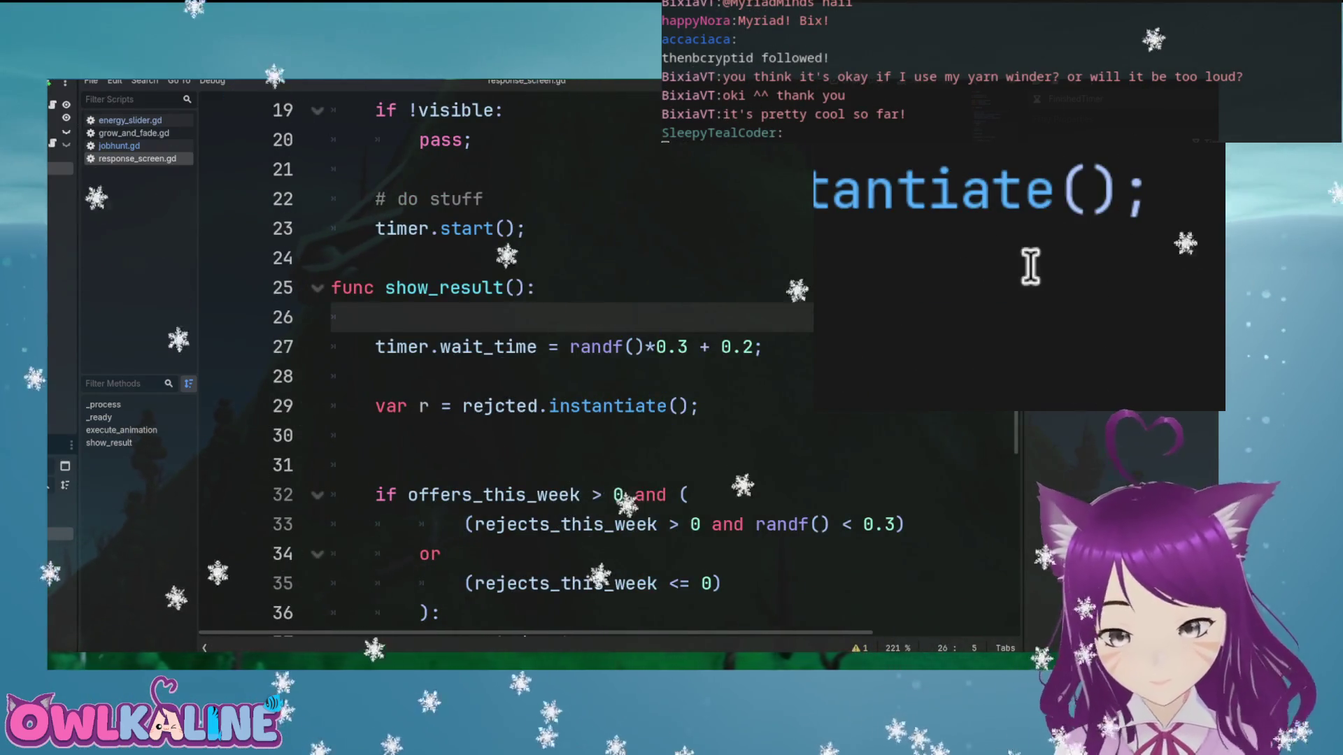
pyautogui.press('Return')
pyautogui.press('Up')
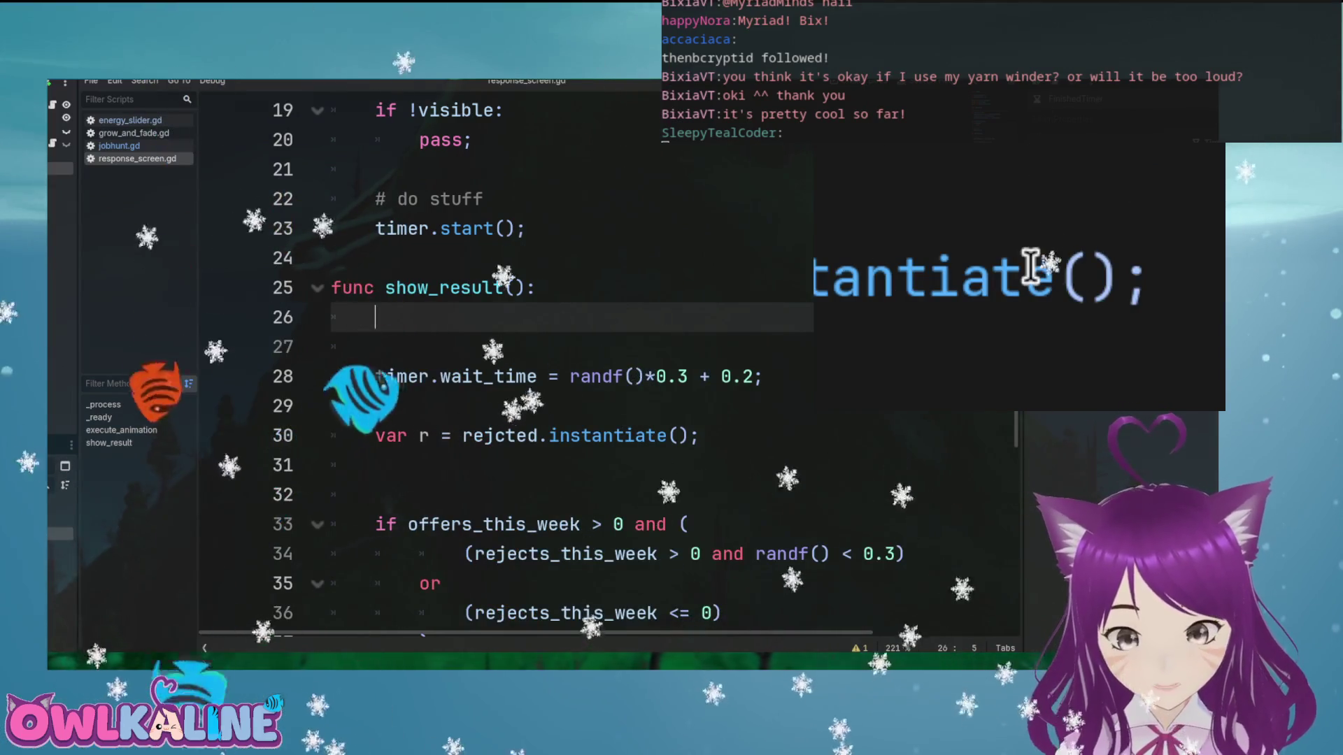
# Start an 'if offers_this_week' line after the finished_timer connection, remove it, and save.
pyautogui.scroll(6, 601, 363)
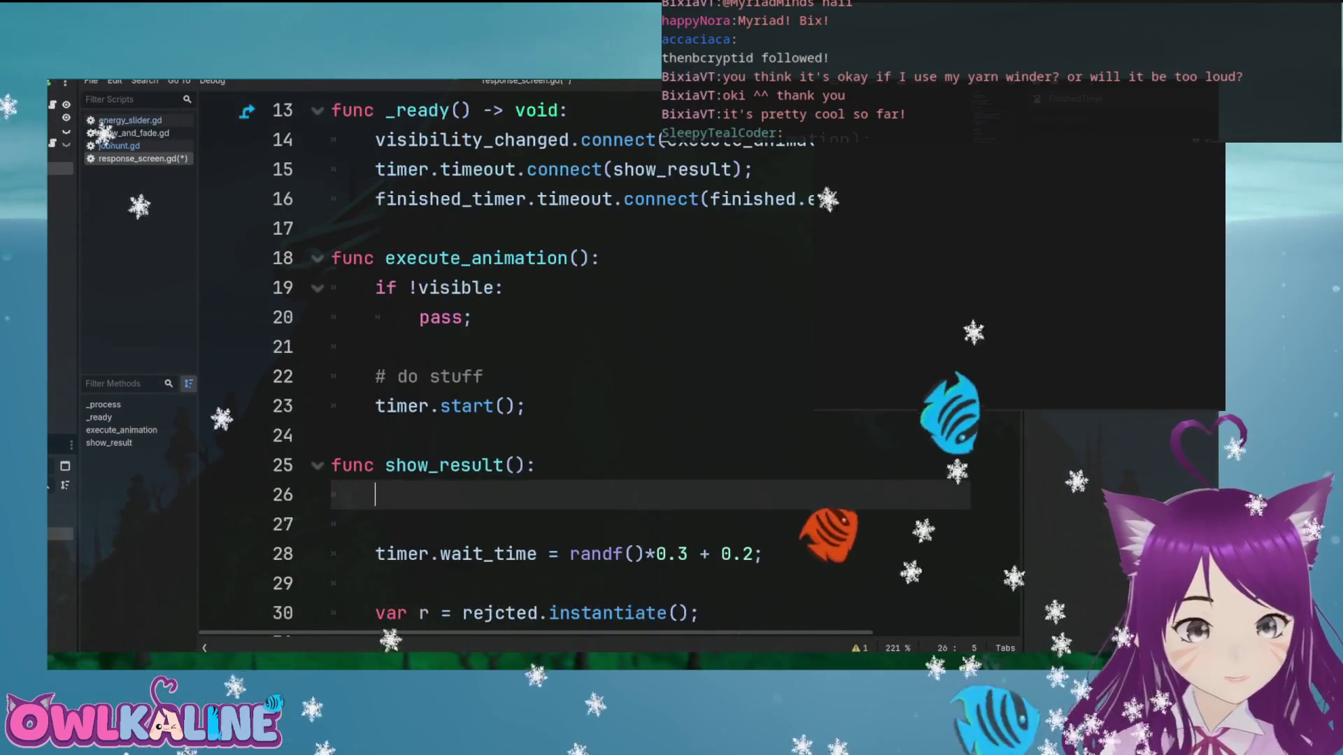
pyautogui.scroll(-1, 602, 364)
pyautogui.click(872, 465)
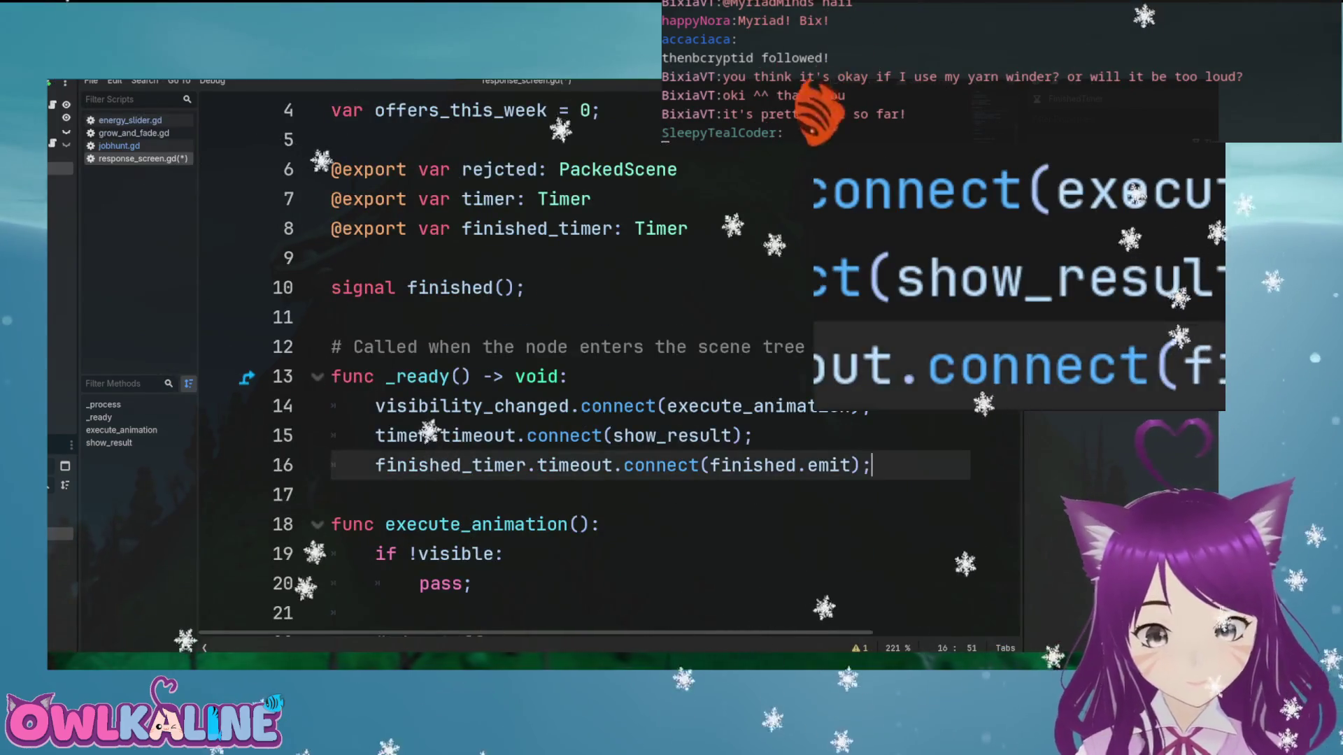
pyautogui.press('Return')
pyautogui.write('if ')
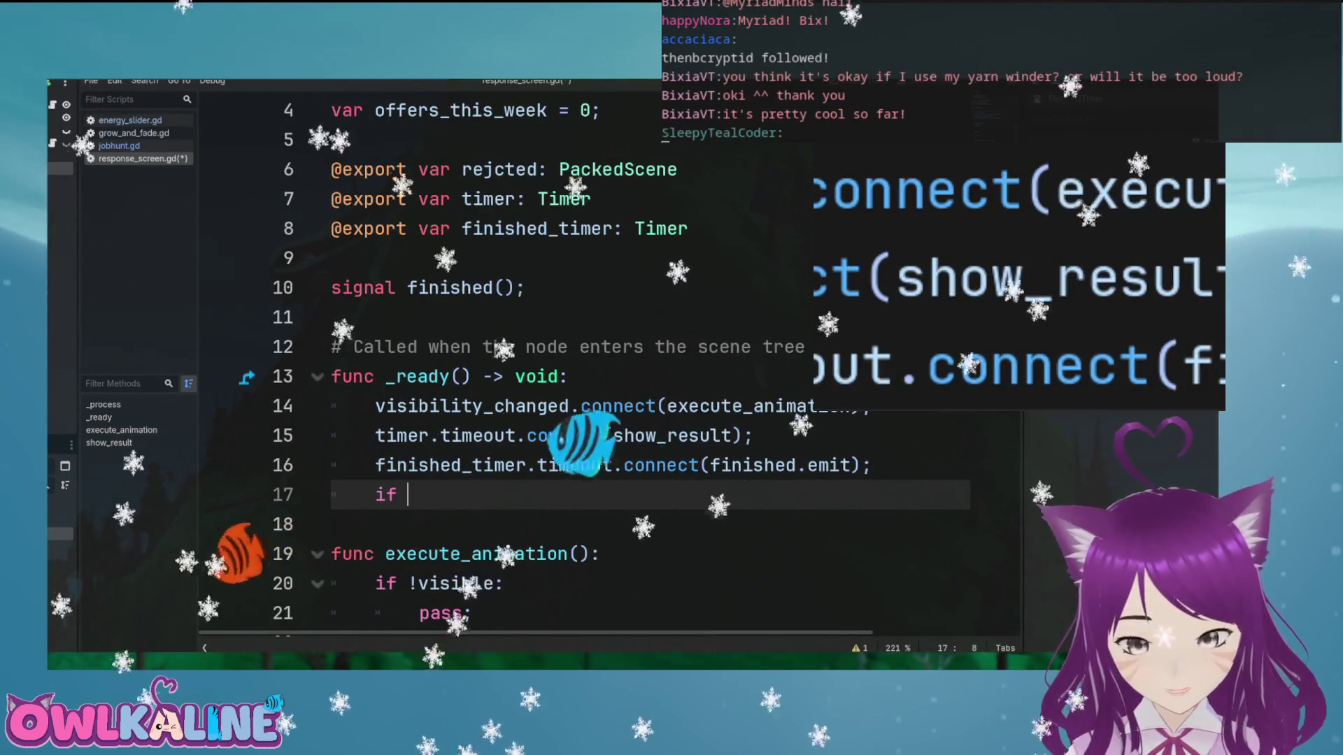
pyautogui.write('offse')
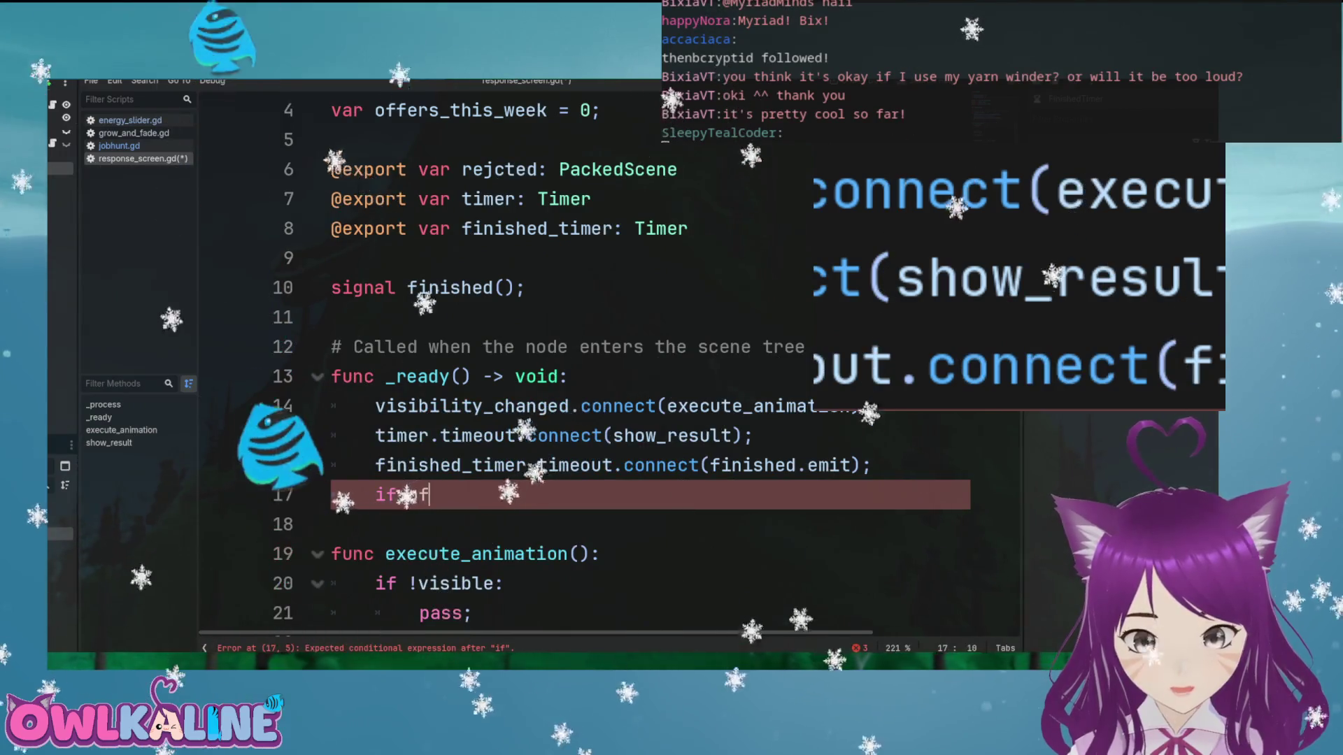
pyautogui.press('Return')
pyautogui.write('\\]')
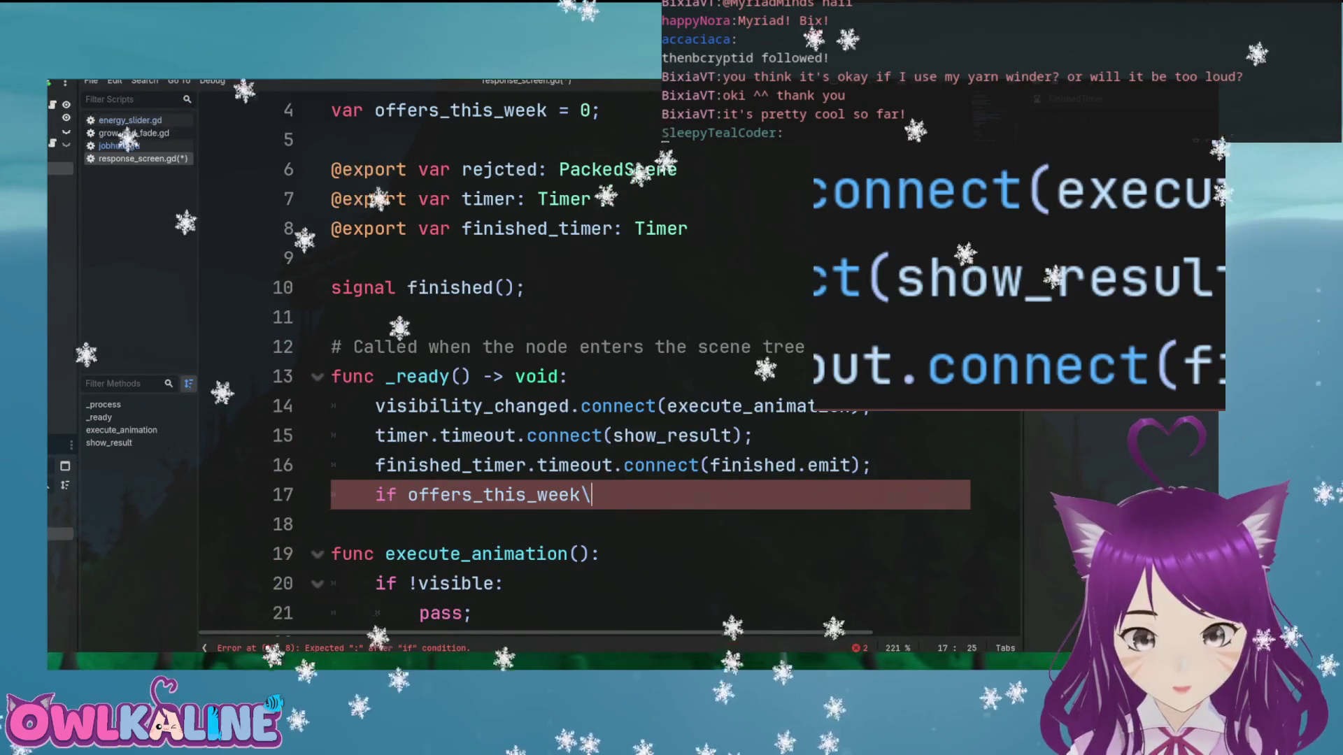
pyautogui.write('+')
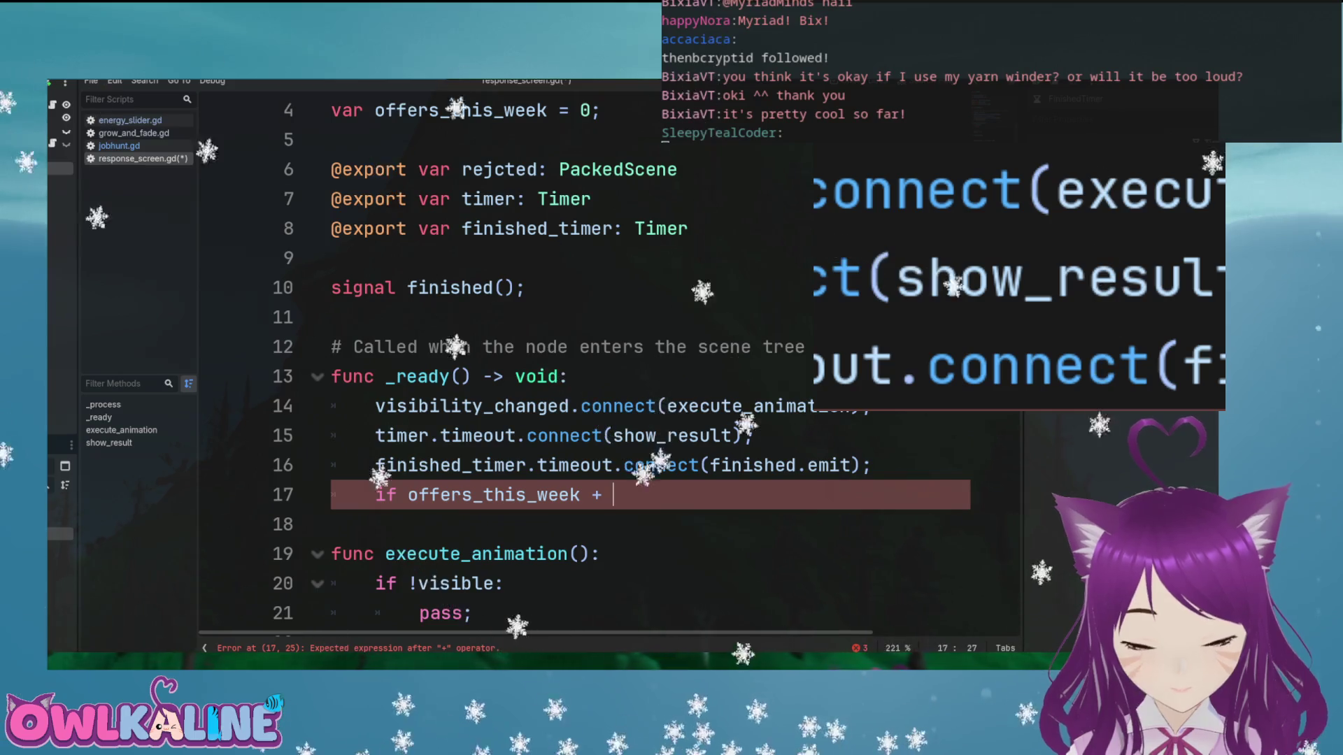
pyautogui.press('BackSpace')
pyautogui.press('BackSpace')
pyautogui.hotkey('ctrl', 's')
# Under # do stuff, write an if condition using offers_this_week and rejects_this_week.
pyautogui.scroll(-4, 560, 350)
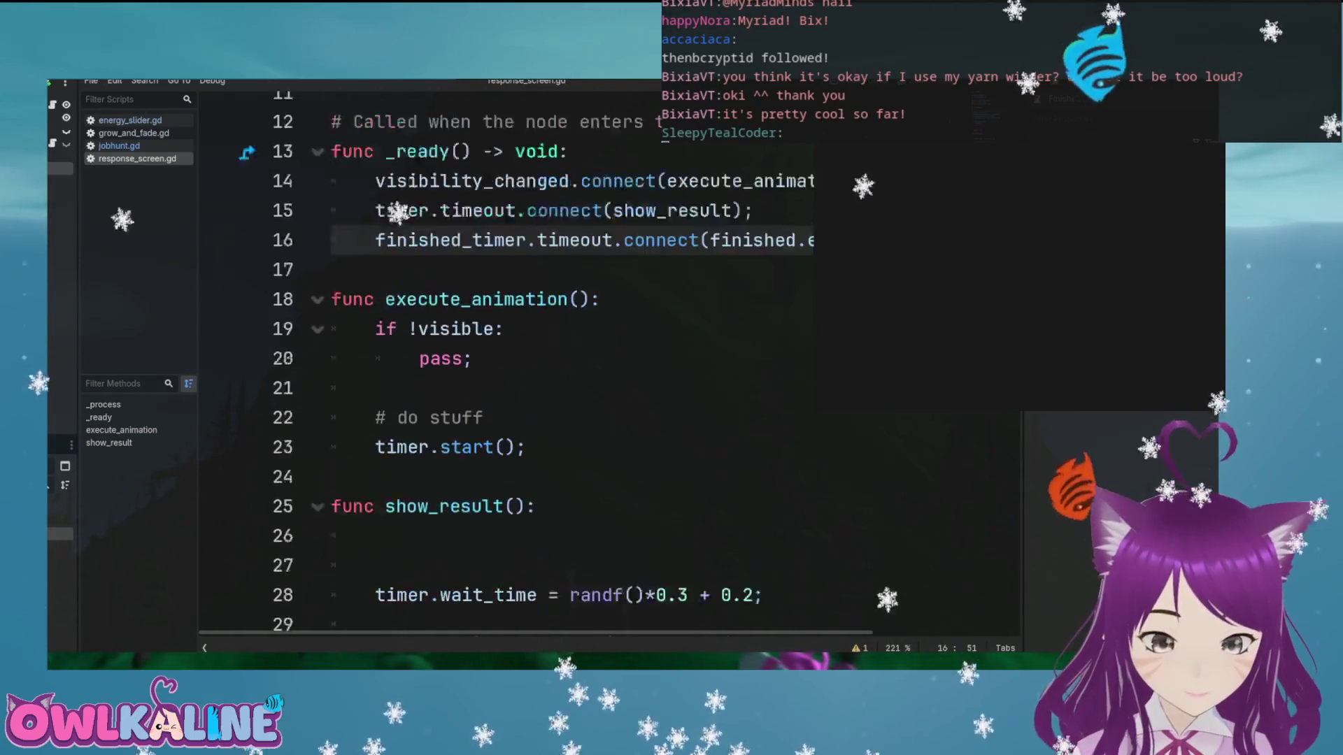
pyautogui.scroll(1, 560, 349)
pyautogui.click(504, 406)
pyautogui.scroll(3, 504, 406)
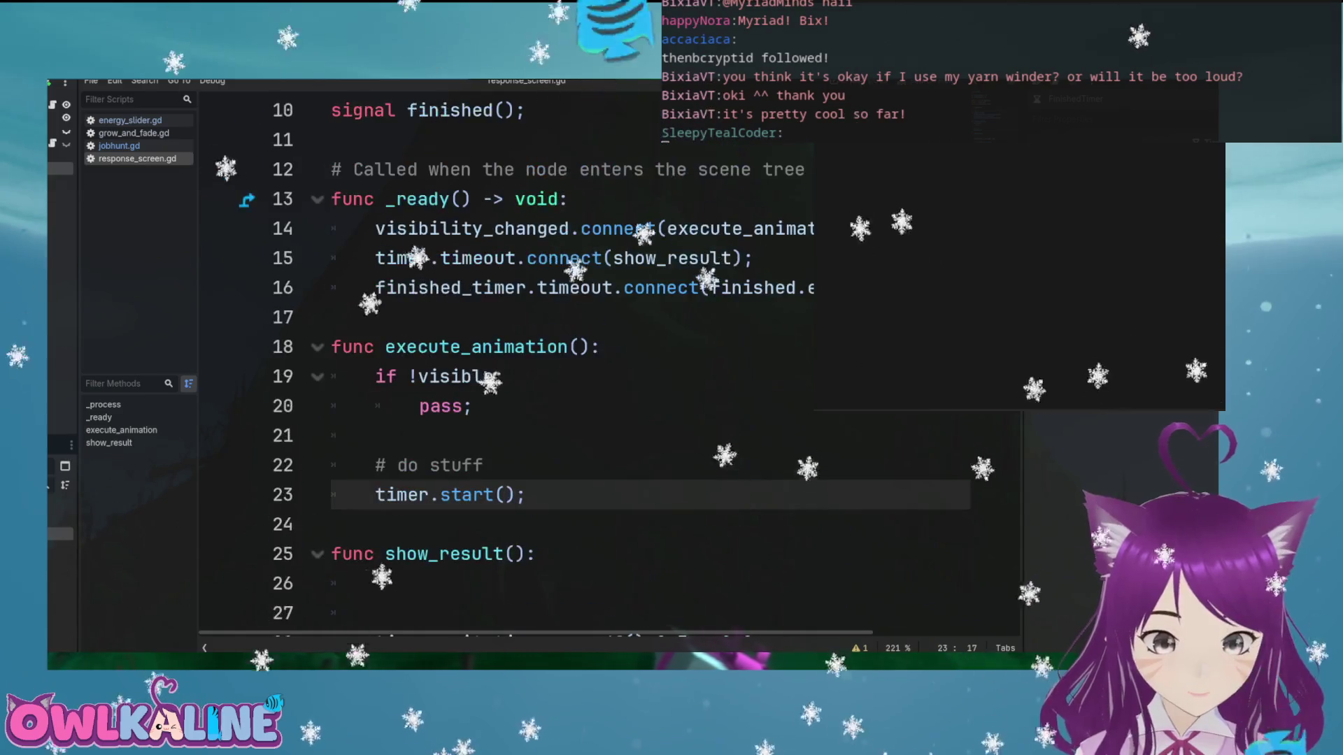
pyautogui.click(484, 465)
pyautogui.press('Return')
pyautogui.write('\\')
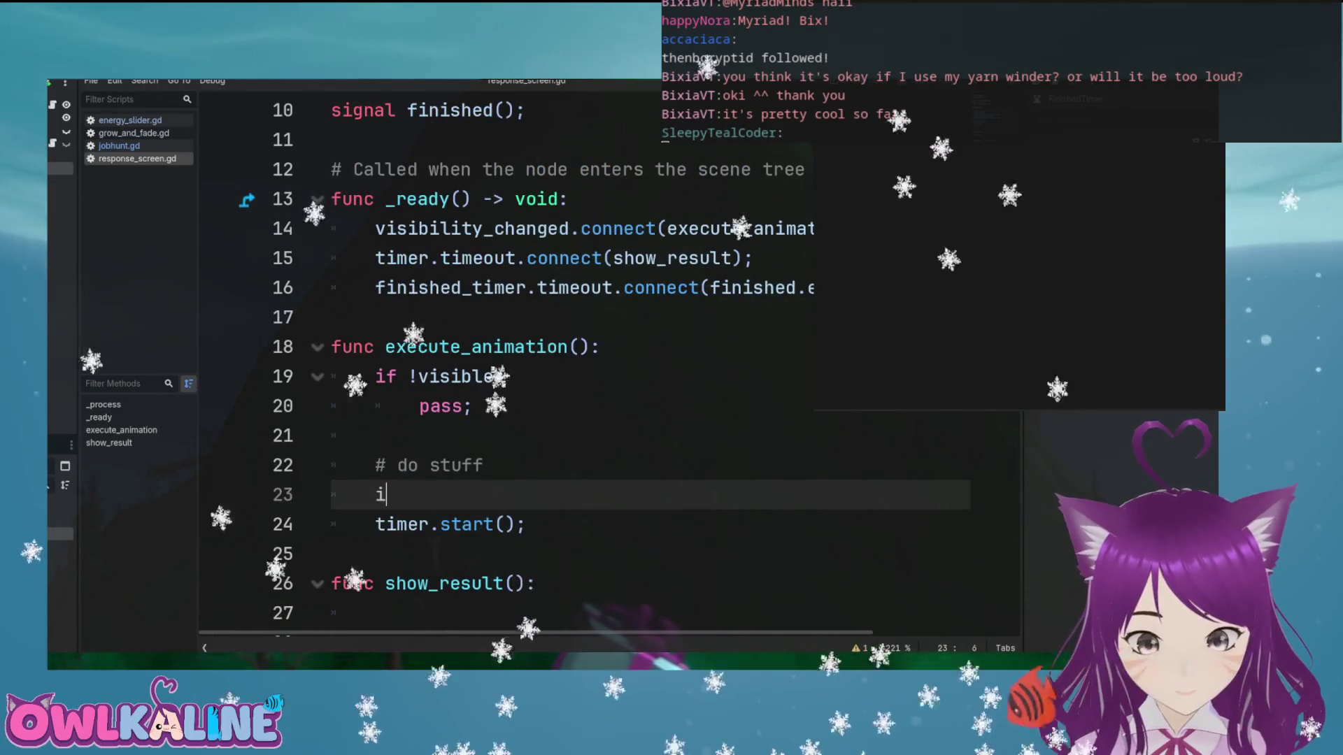
pyautogui.write('f off')
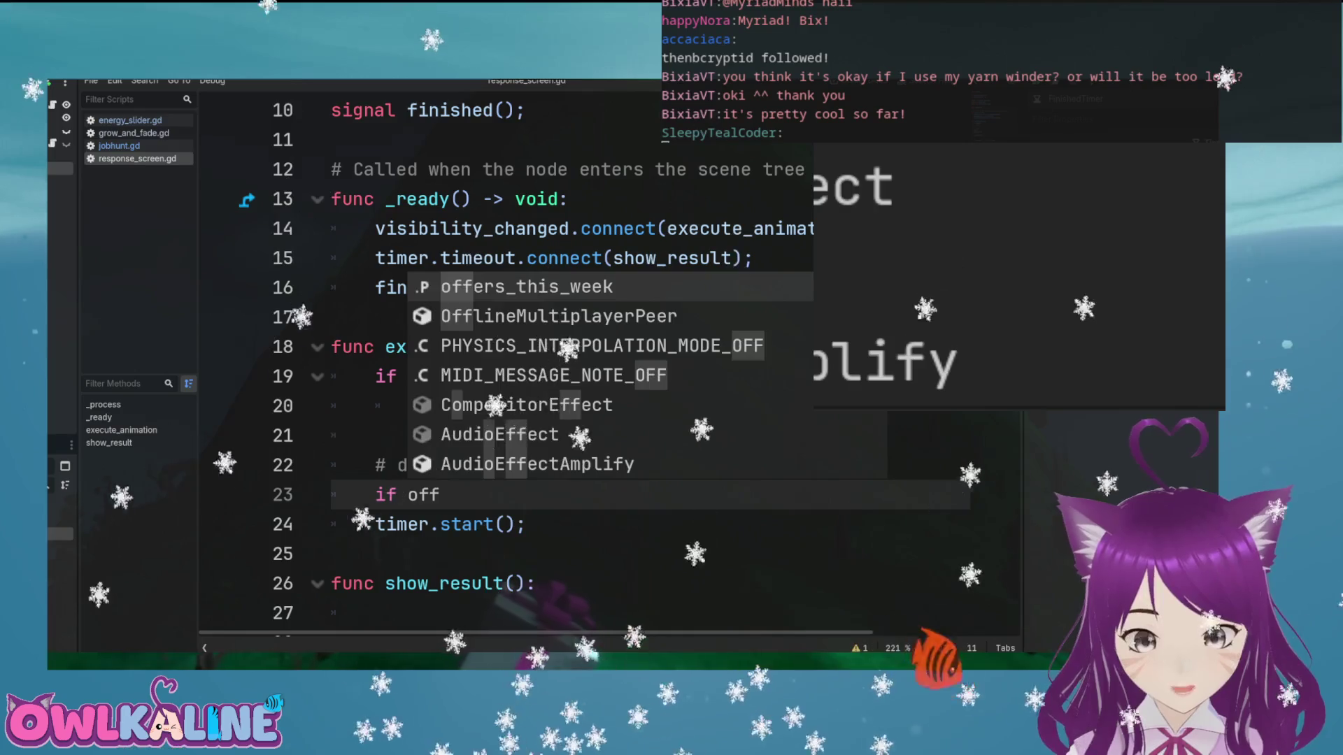
pyautogui.press('Return')
pyautogui.write('>')
pyautogui.scroll(3, 504, 364)
pyautogui.write('+')
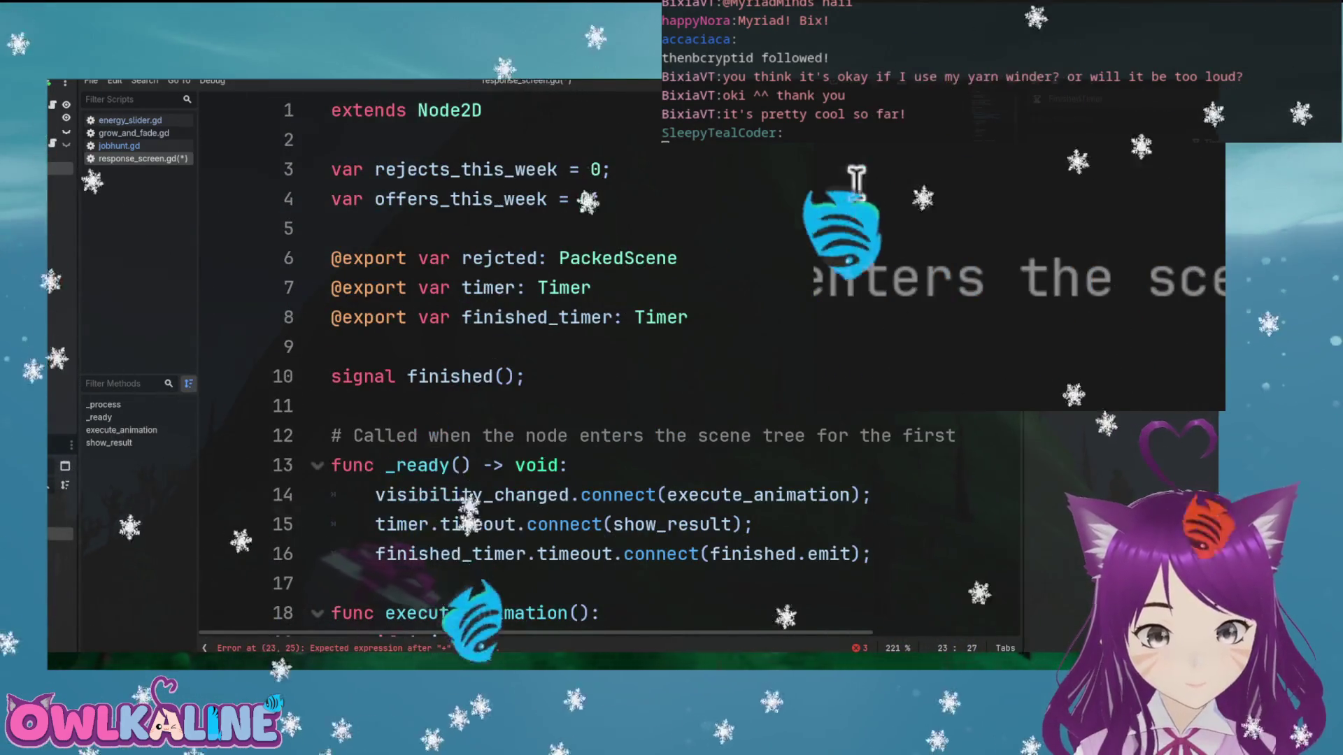
pyautogui.scroll(-6, 856, 181)
pyautogui.write('j')
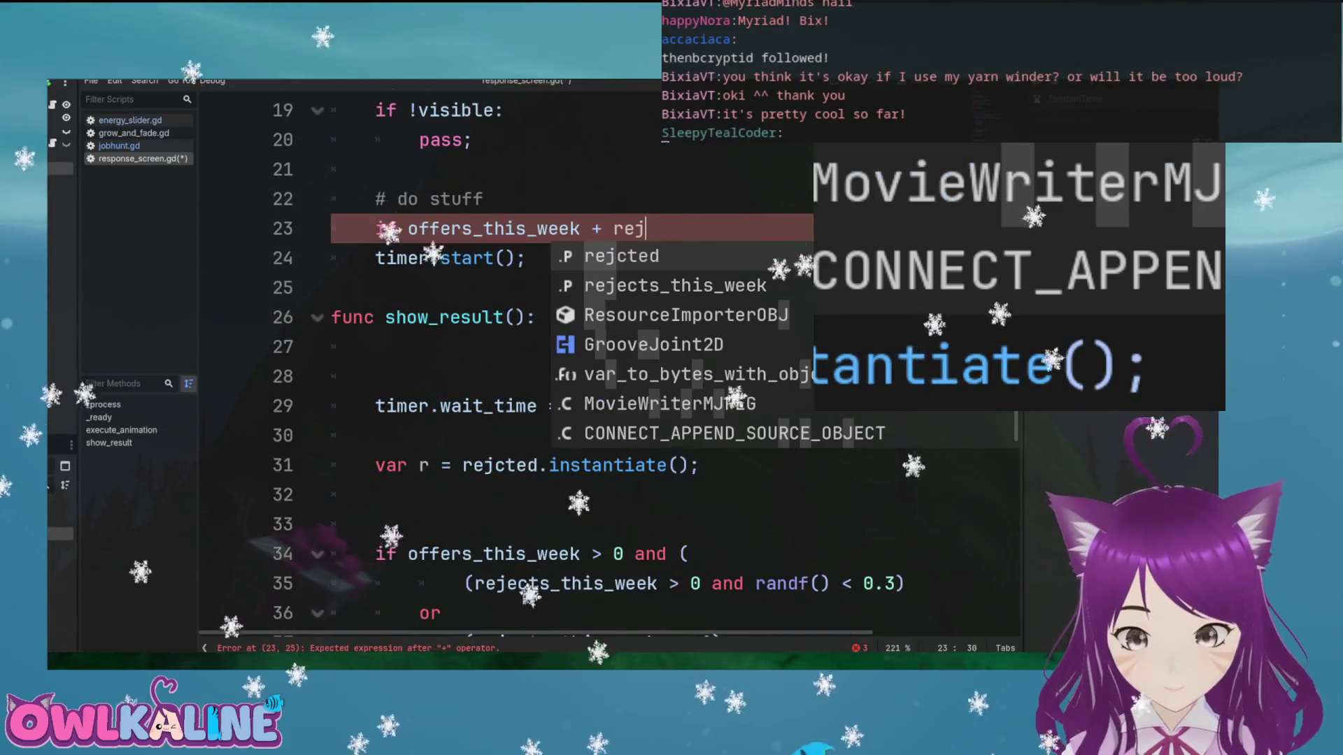
pyautogui.press('Down')
pyautogui.press('Return')
pyautogui.write('\\')
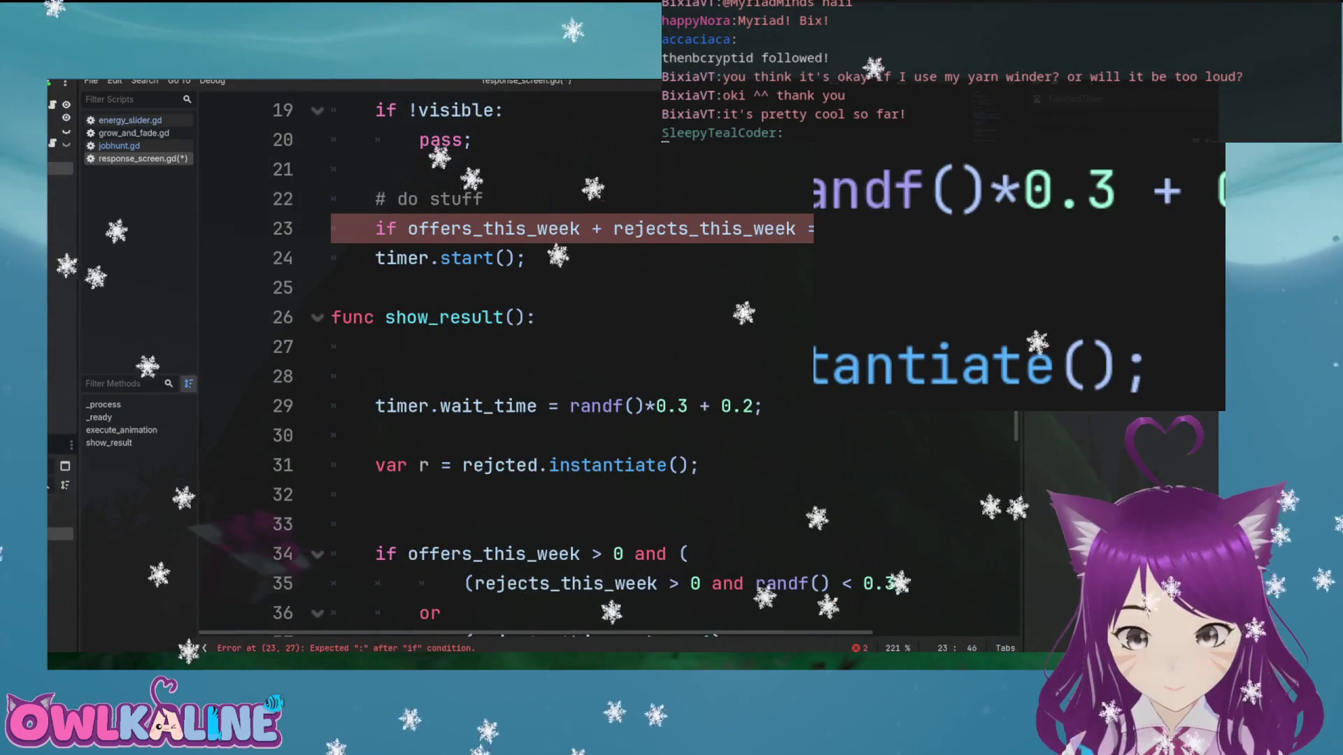
# Add an else branch with timer.start() indented beneath it.
pyautogui.press('Return')
pyautogui.write('\\')
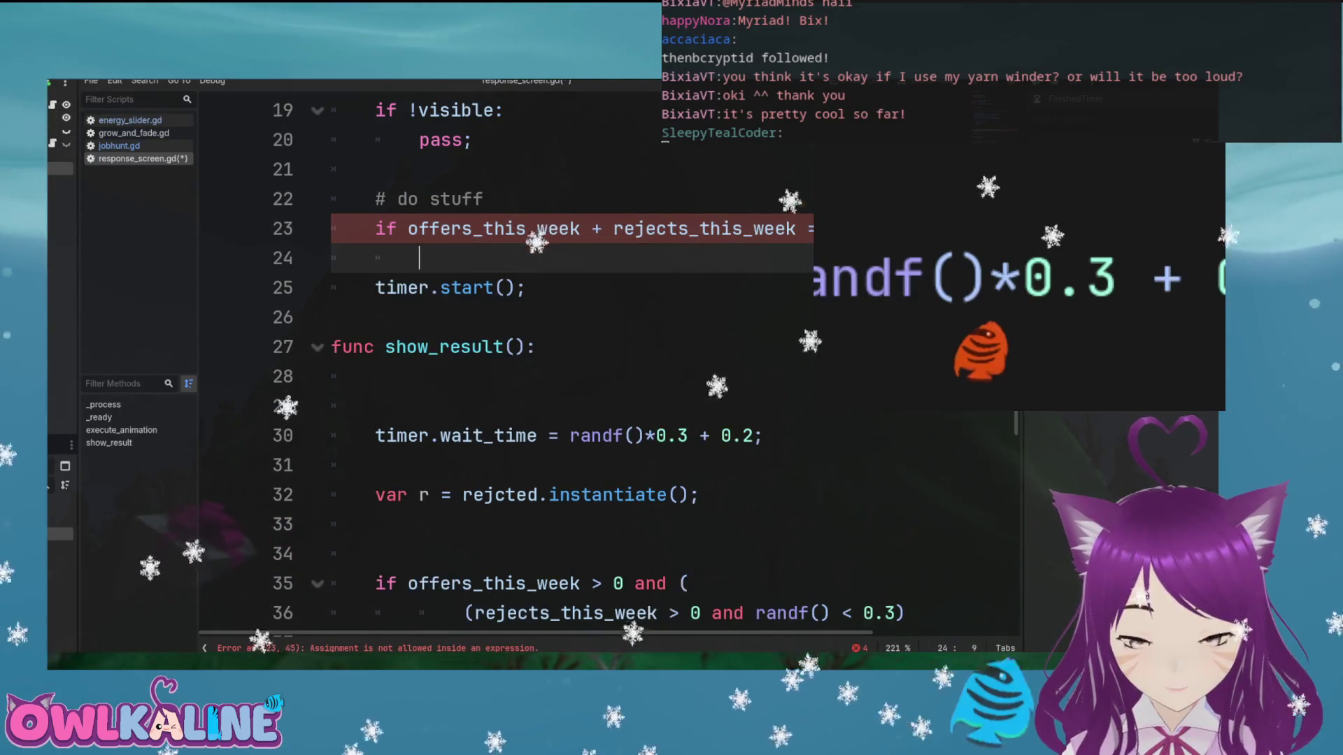
pyautogui.press('Return')
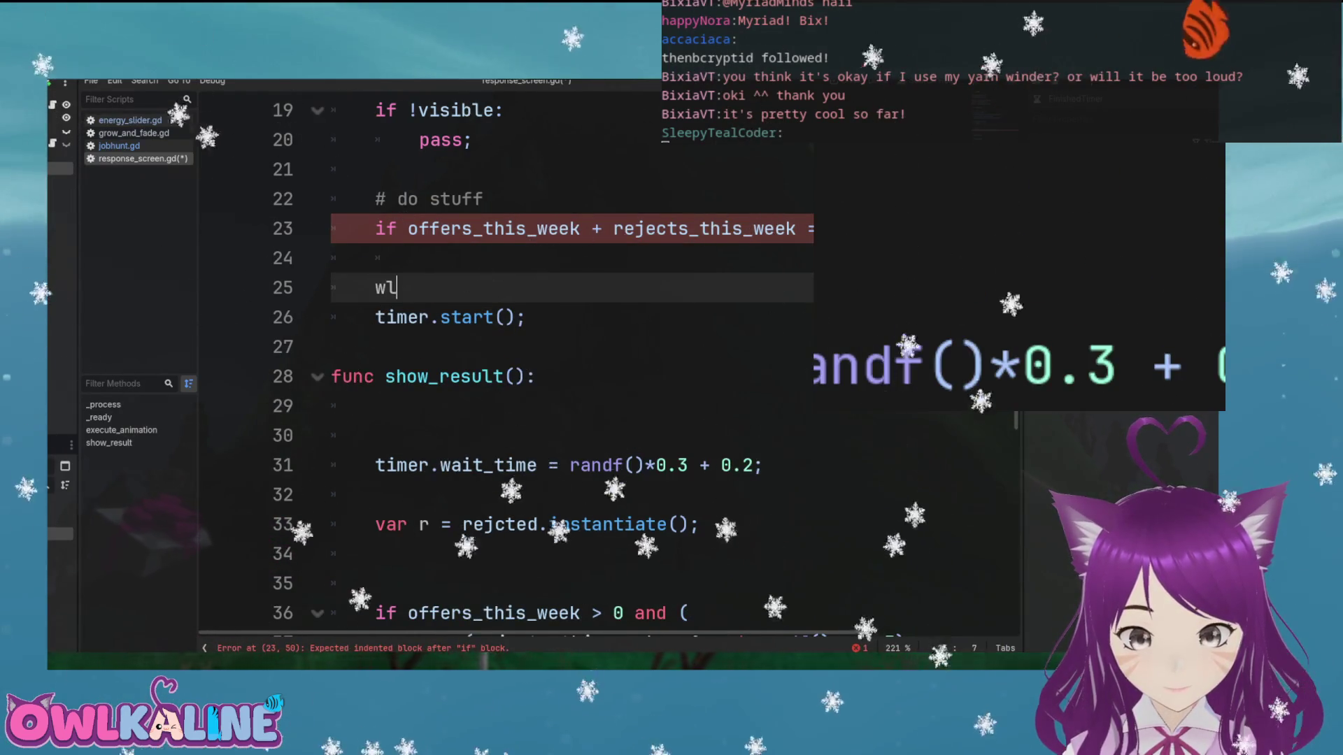
pyautogui.press('BackSpace')
pyautogui.press('BackSpace')
pyautogui.press('BackSpace')
pyautogui.write('else:')
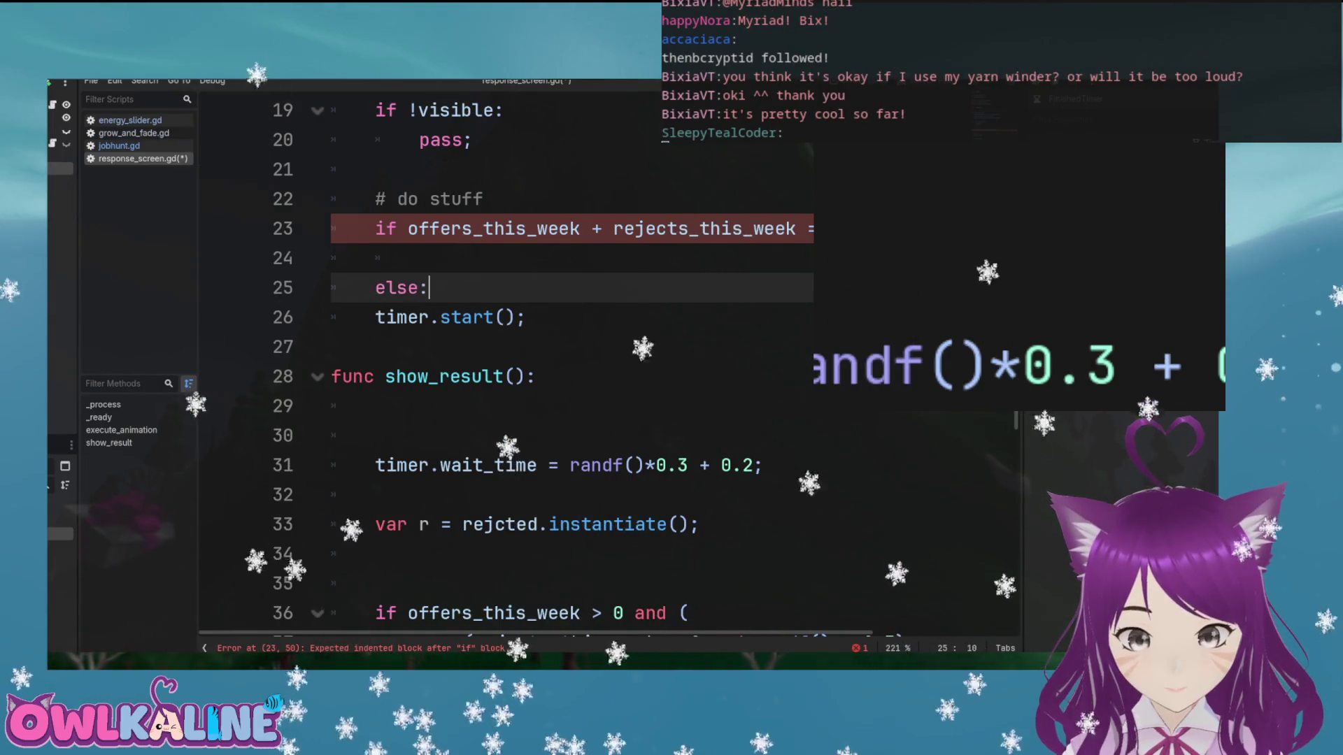
pyautogui.press('Down')
pyautogui.press('Home')
pyautogui.press('Tab')
pyautogui.press('Up')
pyautogui.press('Up')
# Call finished_timer.start() inside the if block, save, and return to the 2D view.
pyautogui.write('fini')
pyautogui.press('Down')
pyautogui.press('Return')
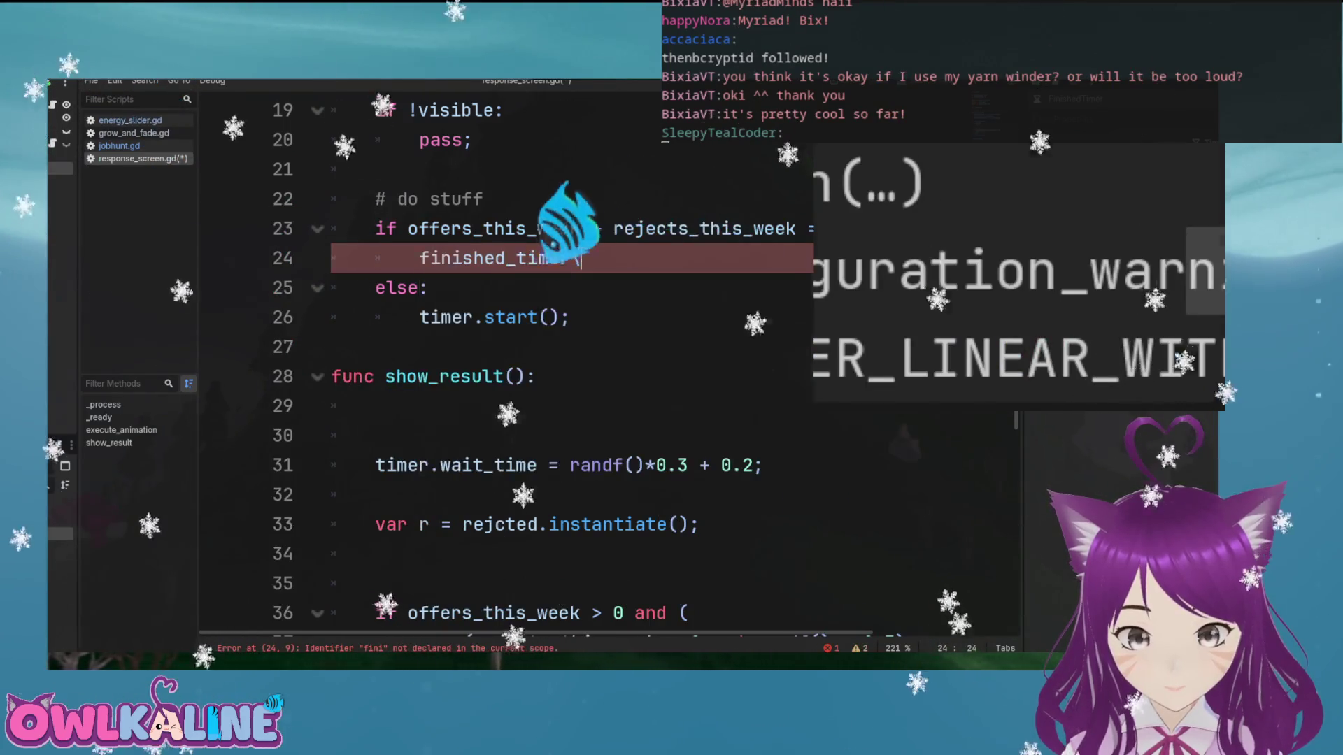
pyautogui.press('BackSpace')
pyautogui.write('.start();')
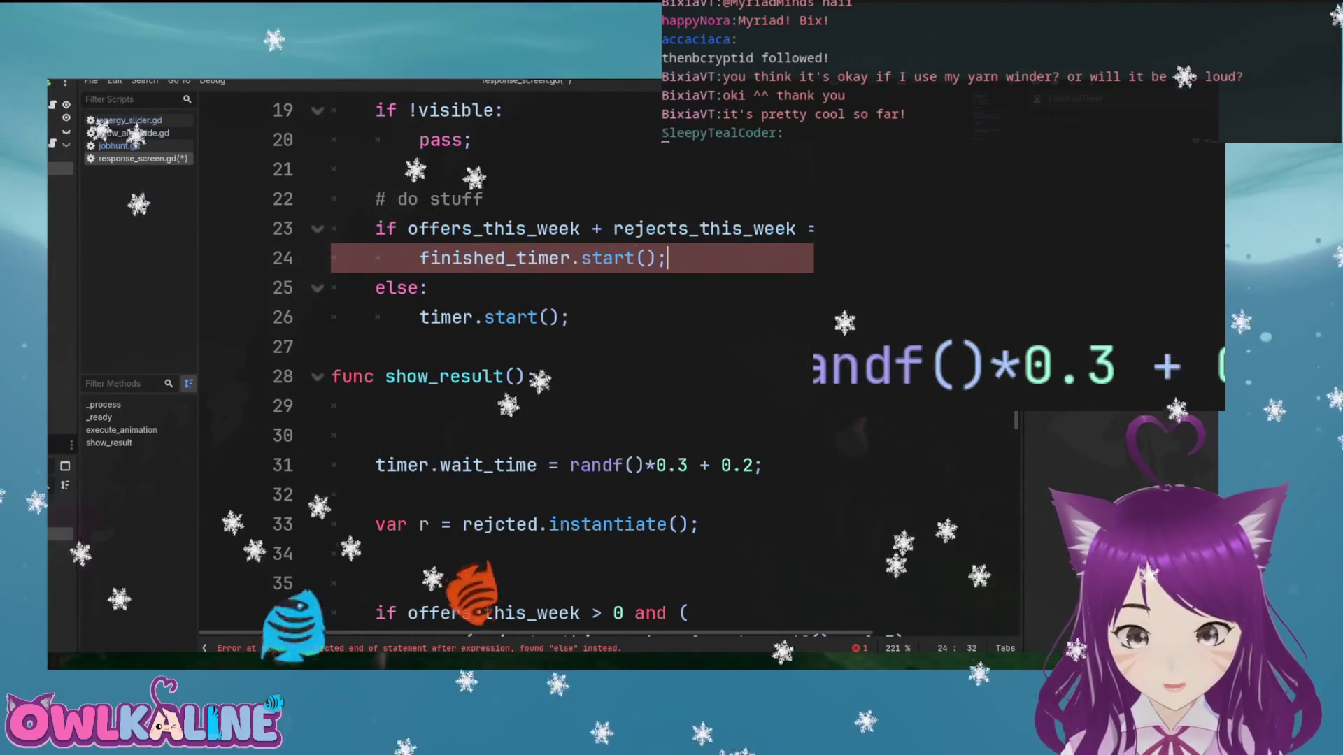
pyautogui.hotkey('ctrl', 's')
pyautogui.hotkey('ctrl', 'F1')
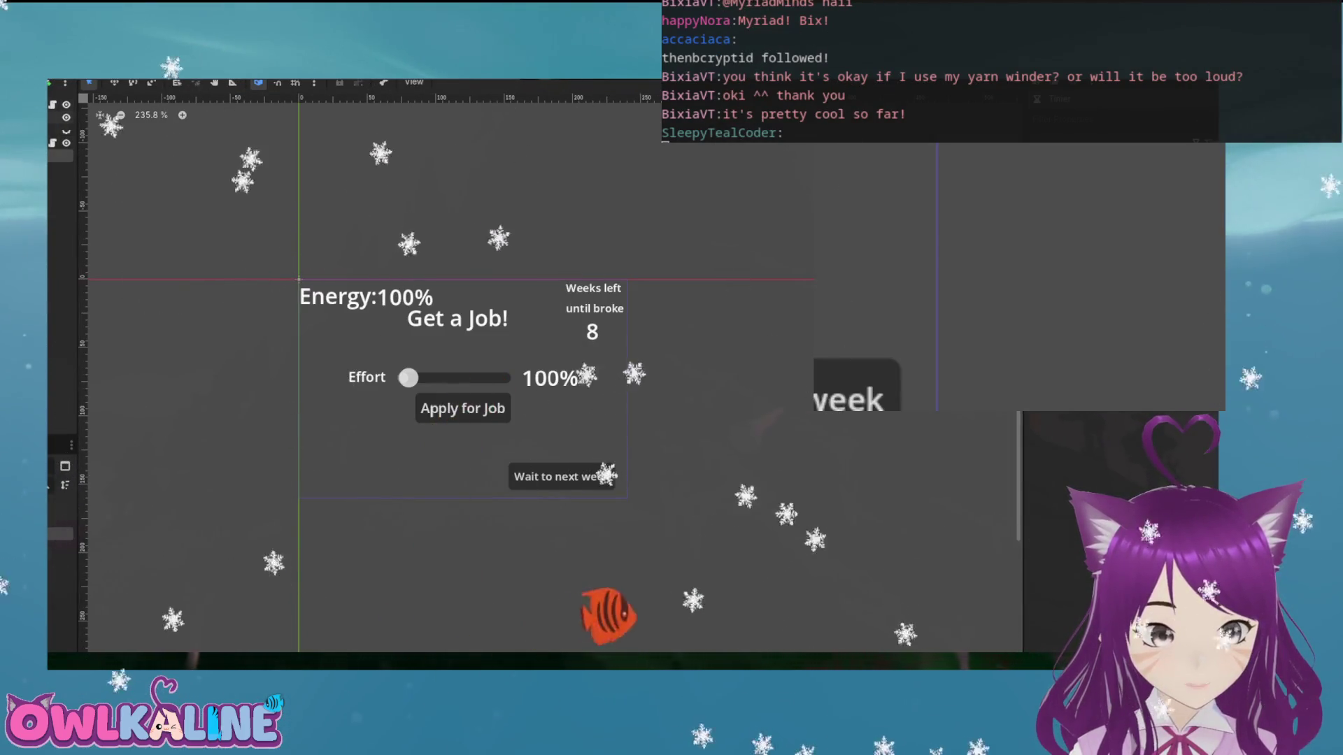
# Add a 'No Responses!' Label under ResponseScreen and drag it down and right on the canvas.
pyautogui.click(60, 155)
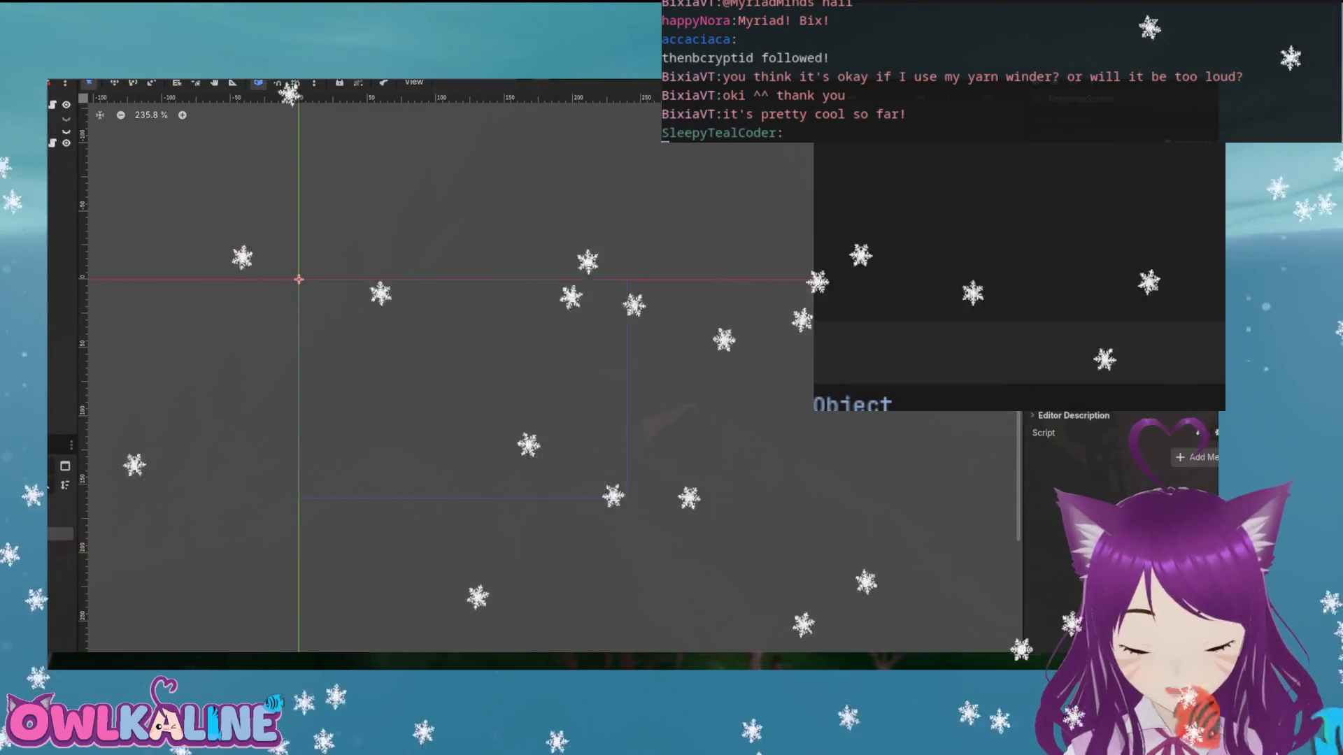
pyautogui.press('Return')
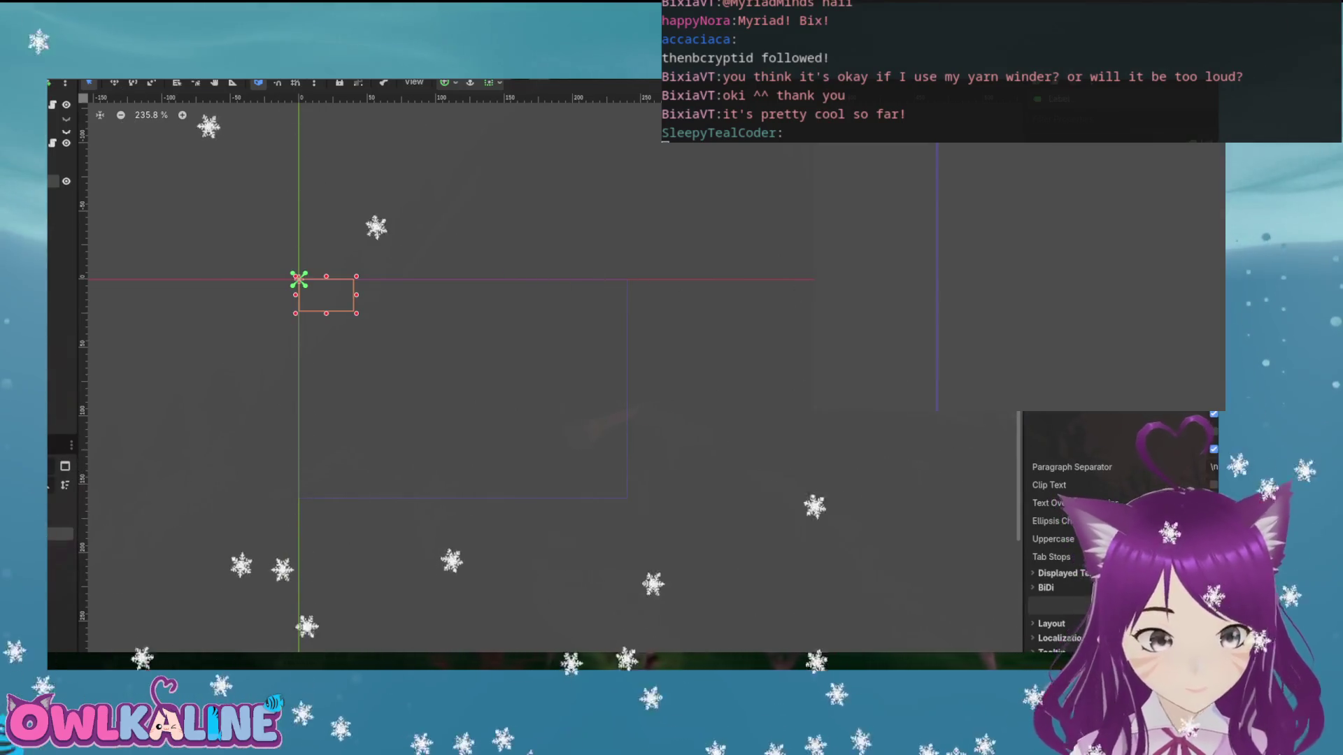
pyautogui.write('No Responses!')
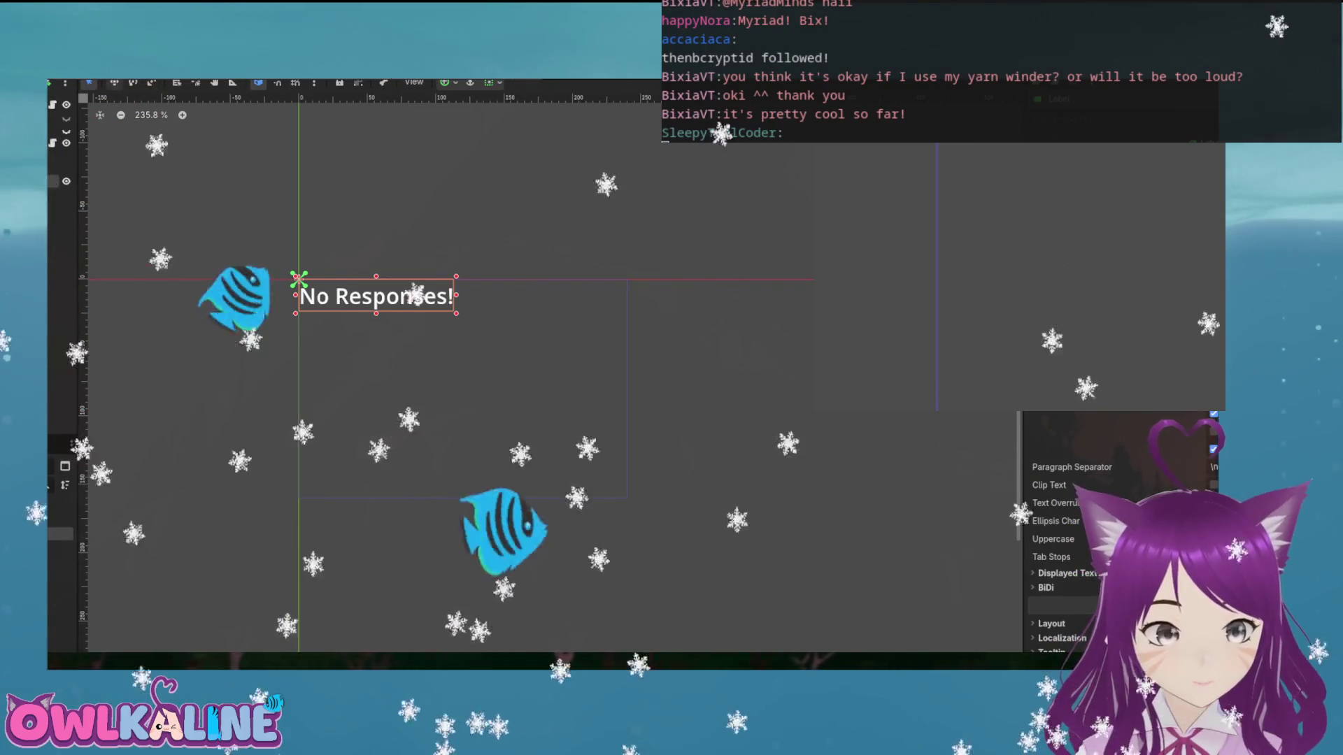
pyautogui.press('w')
pyautogui.moveTo(377, 297); pyautogui.dragTo(470, 390)
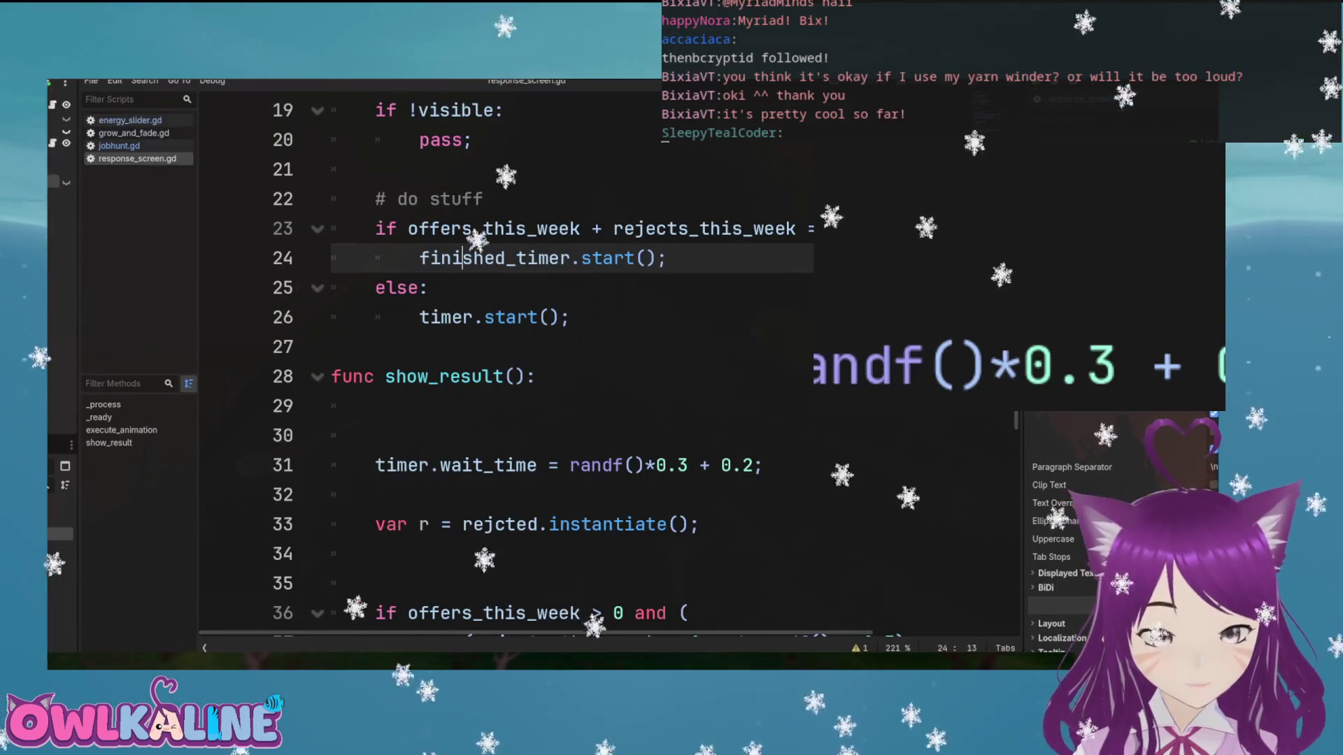
# Add an exported no_responses_text Label variable on line 9 of response_screen.gd and save.
pyautogui.click(473, 229)
pyautogui.click(668, 258)
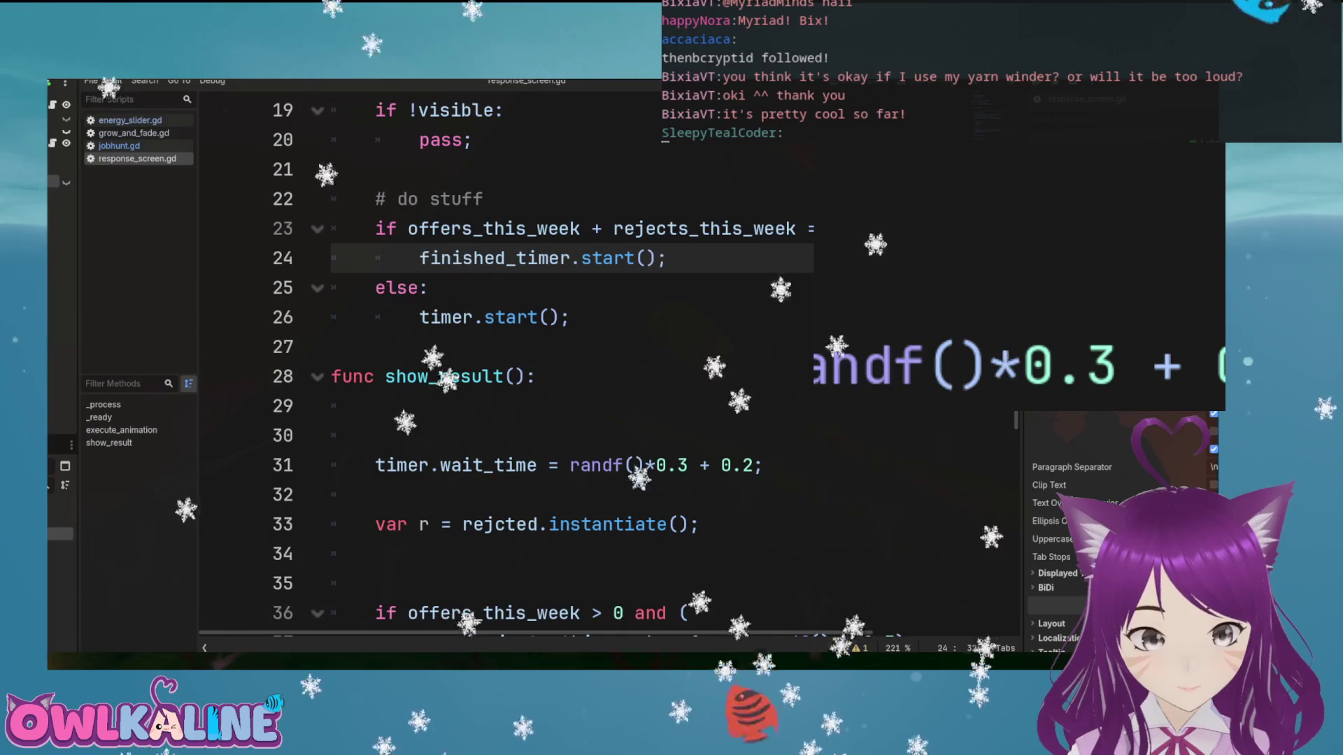
pyautogui.scroll(6, 602, 363)
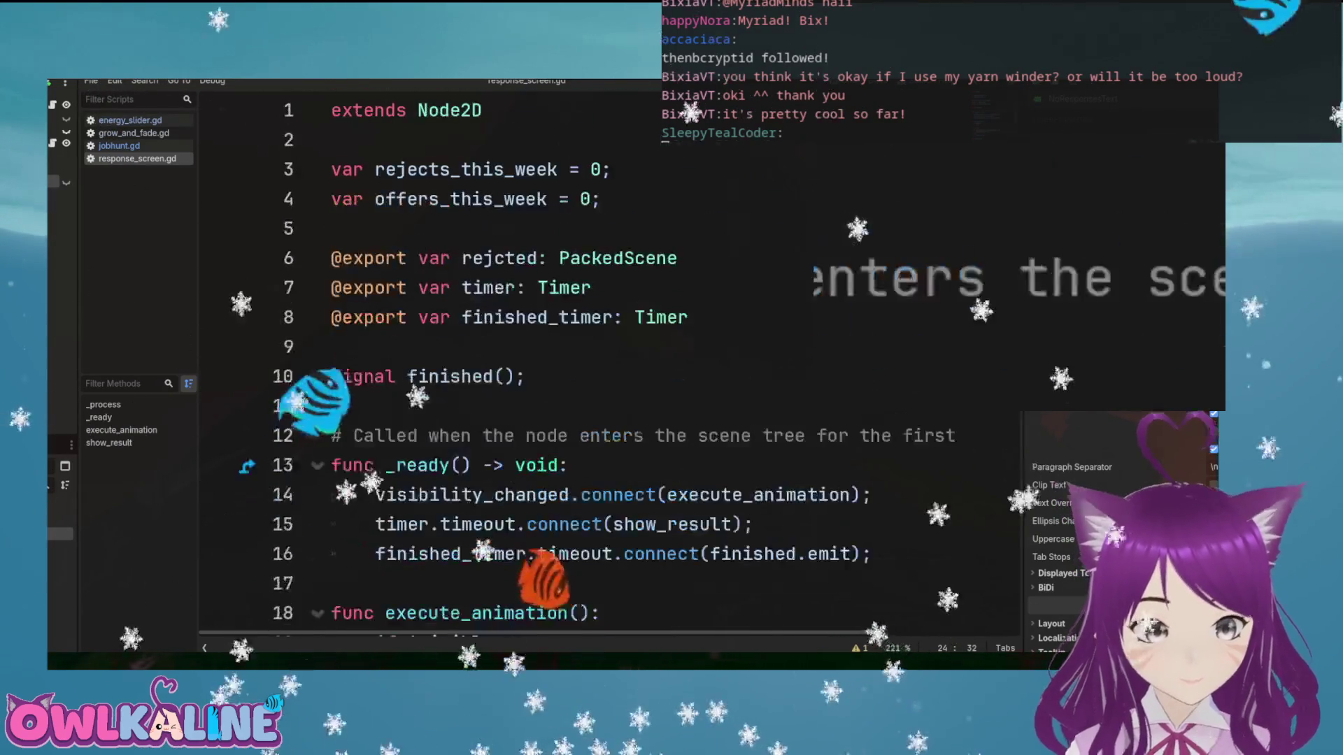
pyautogui.moveTo(1082, 99); pyautogui.dragTo(437, 347)
pyautogui.hotkey('ctrl', 's')
# Add no_responses_text.show() after finished_timer.start() in the no-responses branch.
pyautogui.scroll(-6, 601, 364)
pyautogui.scroll(1, 601, 364)
pyautogui.scroll(-2, 601, 363)
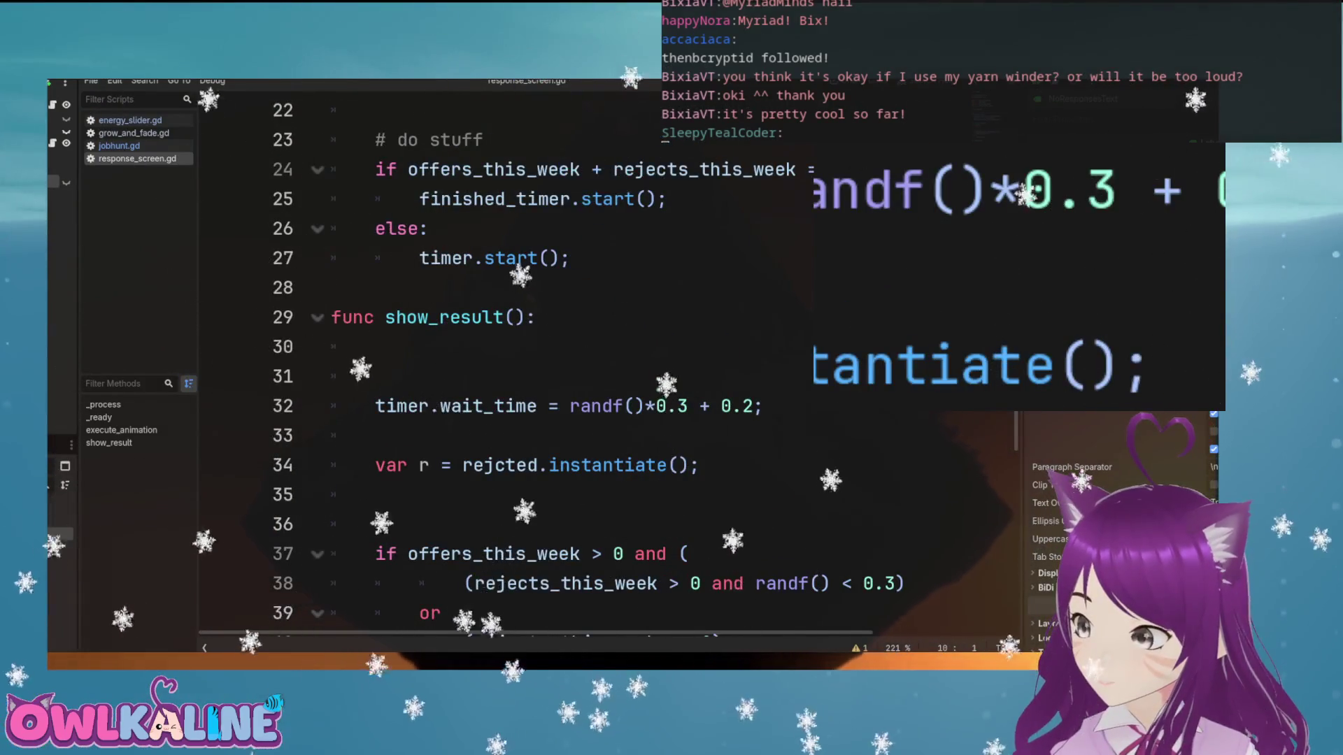
pyautogui.click(668, 199)
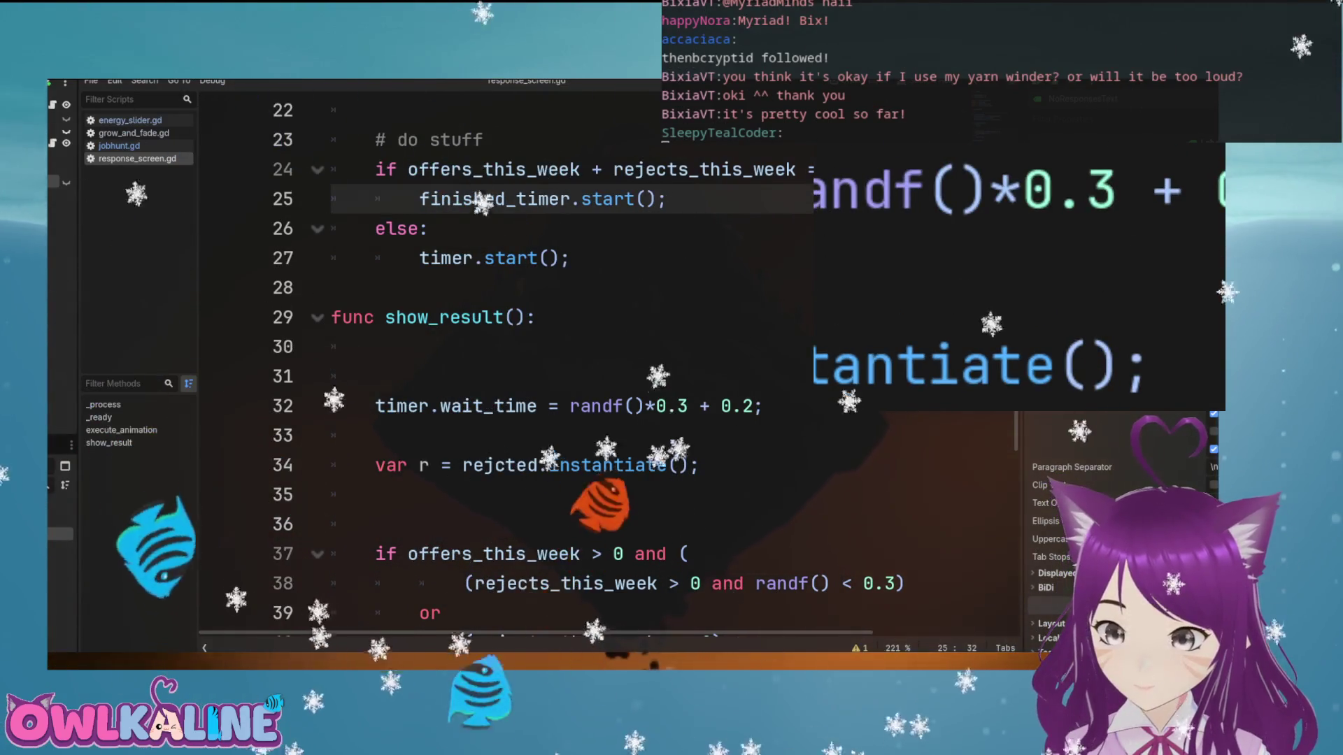
pyautogui.press('Return')
pyautogui.write('no')
pyautogui.press('Return')
pyautogui.write('\\')
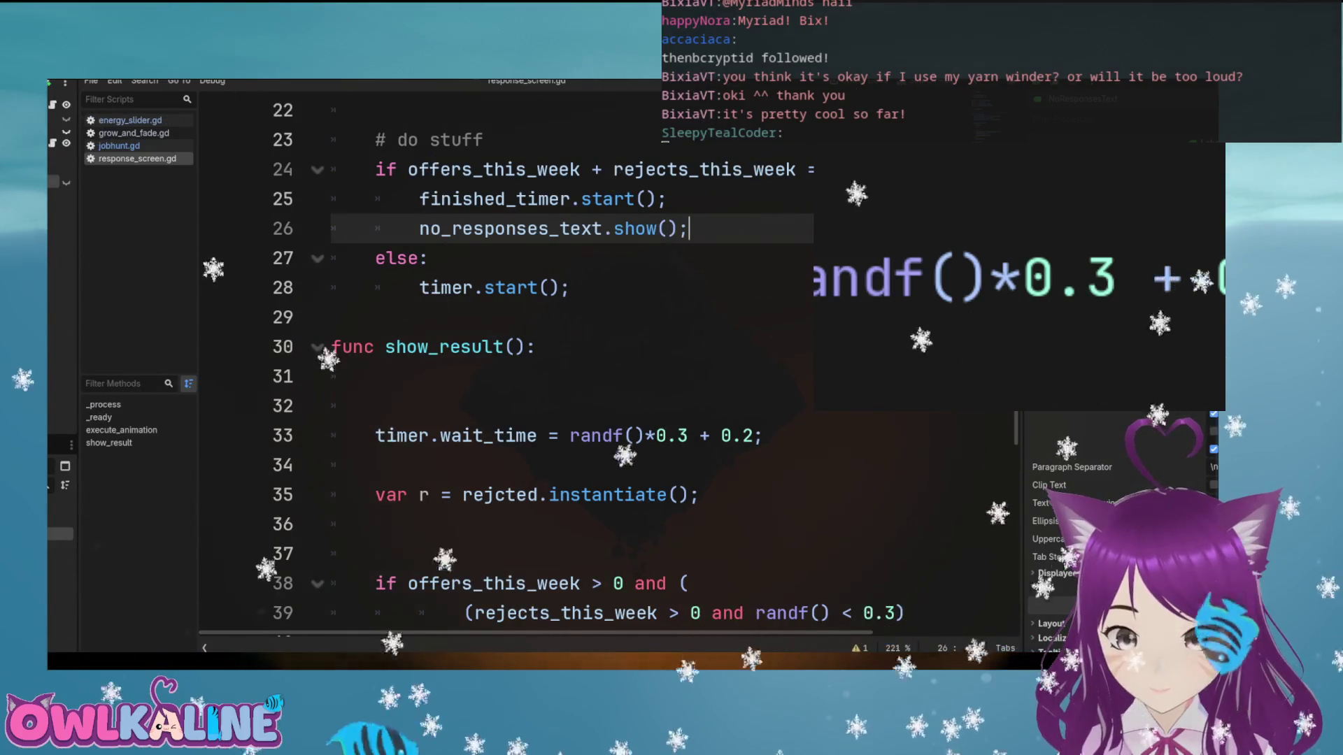
# Add no_responses_text.hide() under else and save the script.
pyautogui.press('BackSpace')
pyautogui.hotkey('ctrl', 'z')
pyautogui.press('Down')
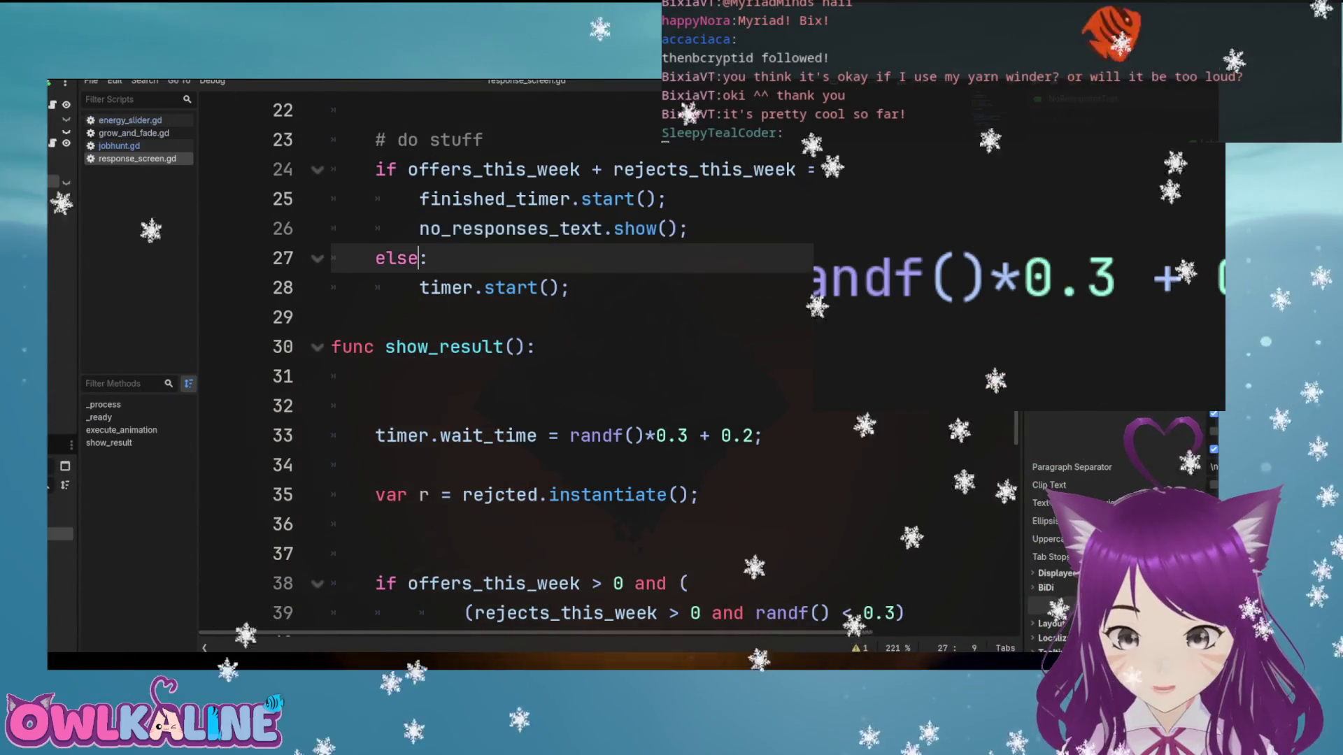
pyautogui.press('Return')
pyautogui.write('\\')
pyautogui.doubleClick(635, 287)
pyautogui.write('hide')
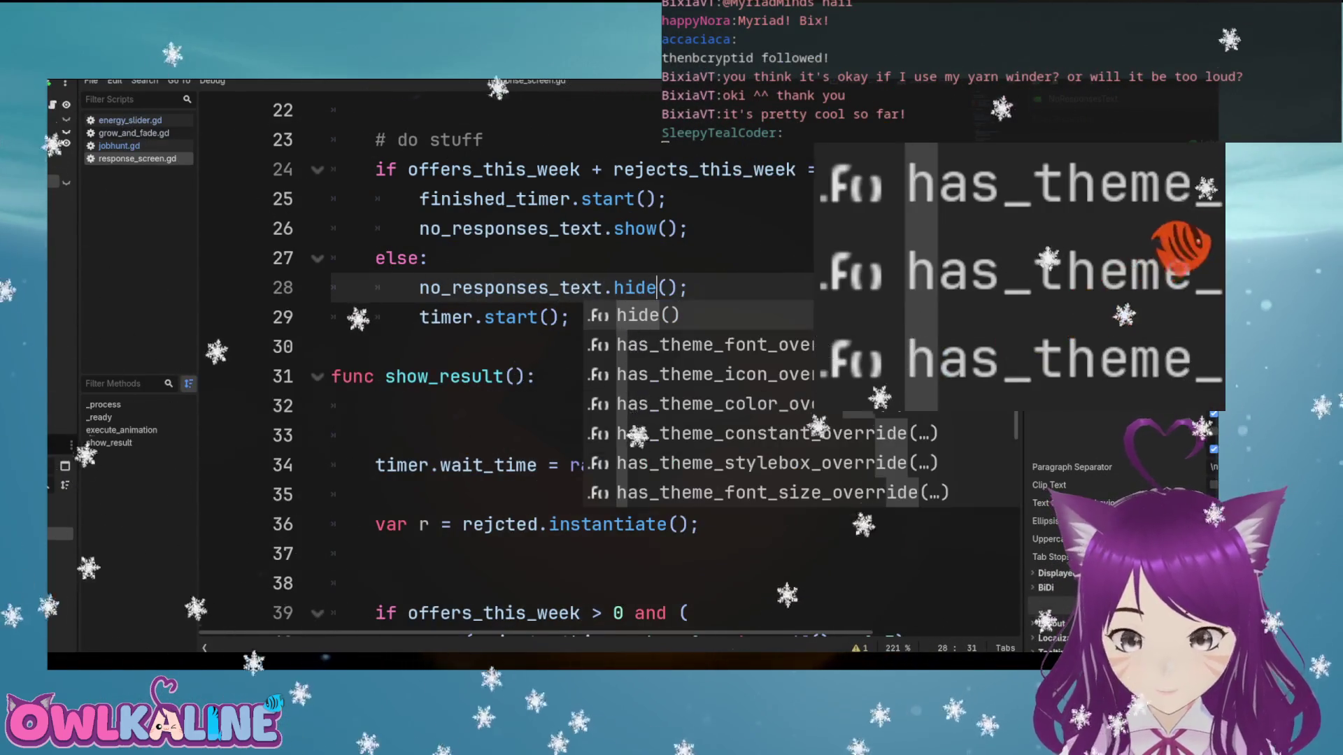
pyautogui.click(691, 229)
pyautogui.hotkey('ctrl', 's')
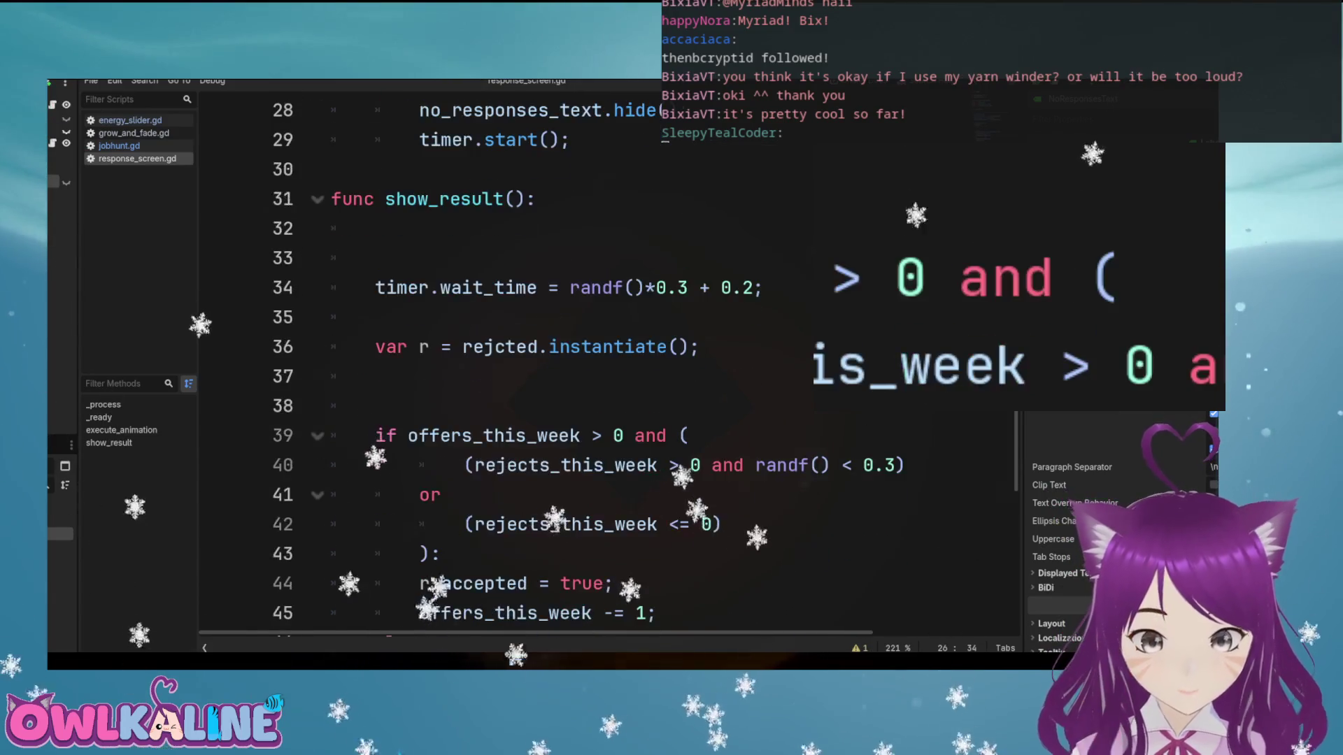
# Delete the empty line 32 inside show_result and run the game with F5.
pyautogui.doubleClick(446, 316)
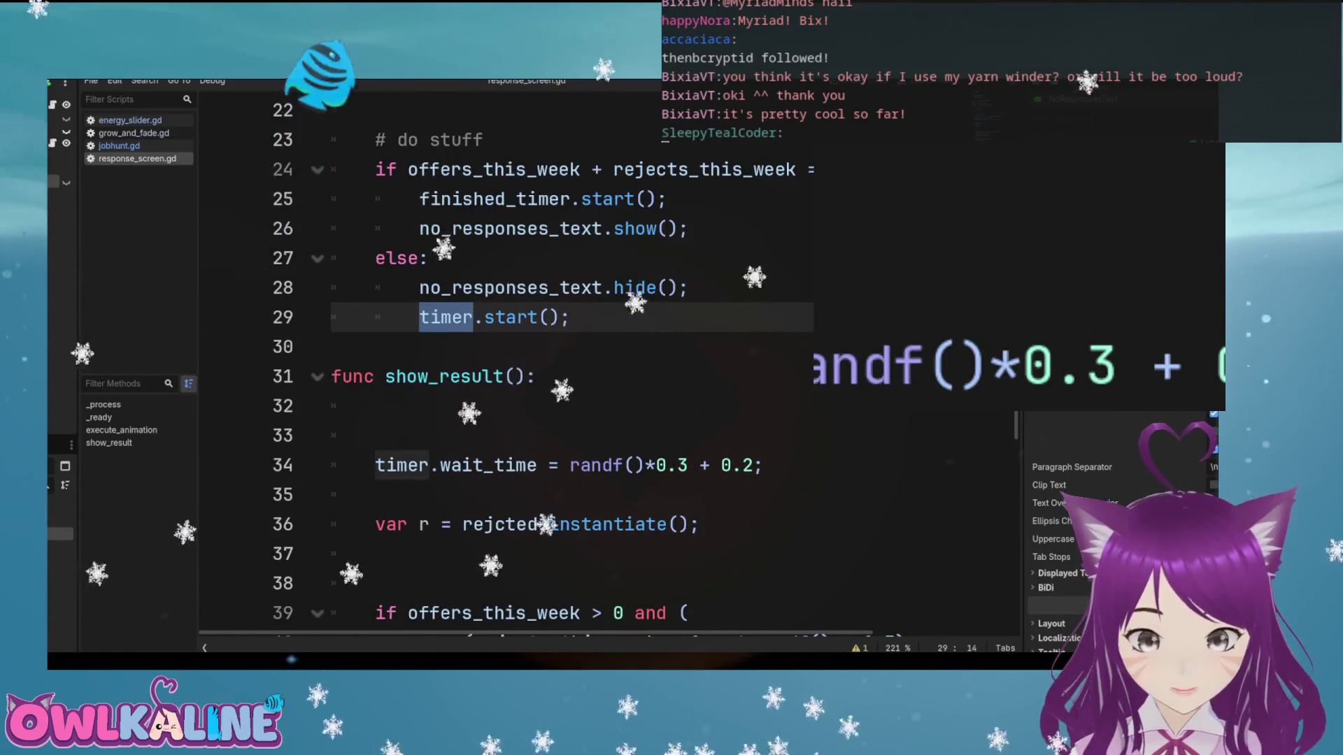
pyautogui.scroll(3, 559, 364)
pyautogui.scroll(-3, 559, 363)
pyautogui.click(332, 406)
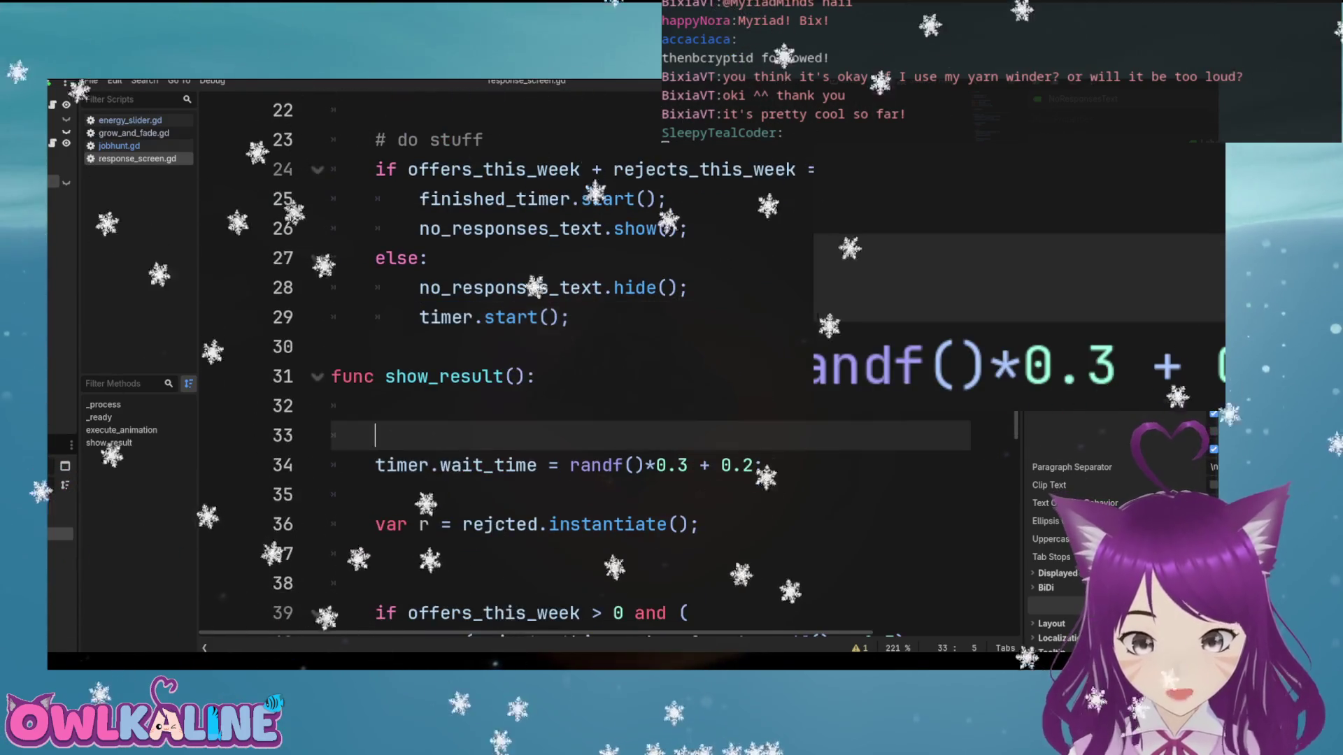
pyautogui.press('BackSpace')
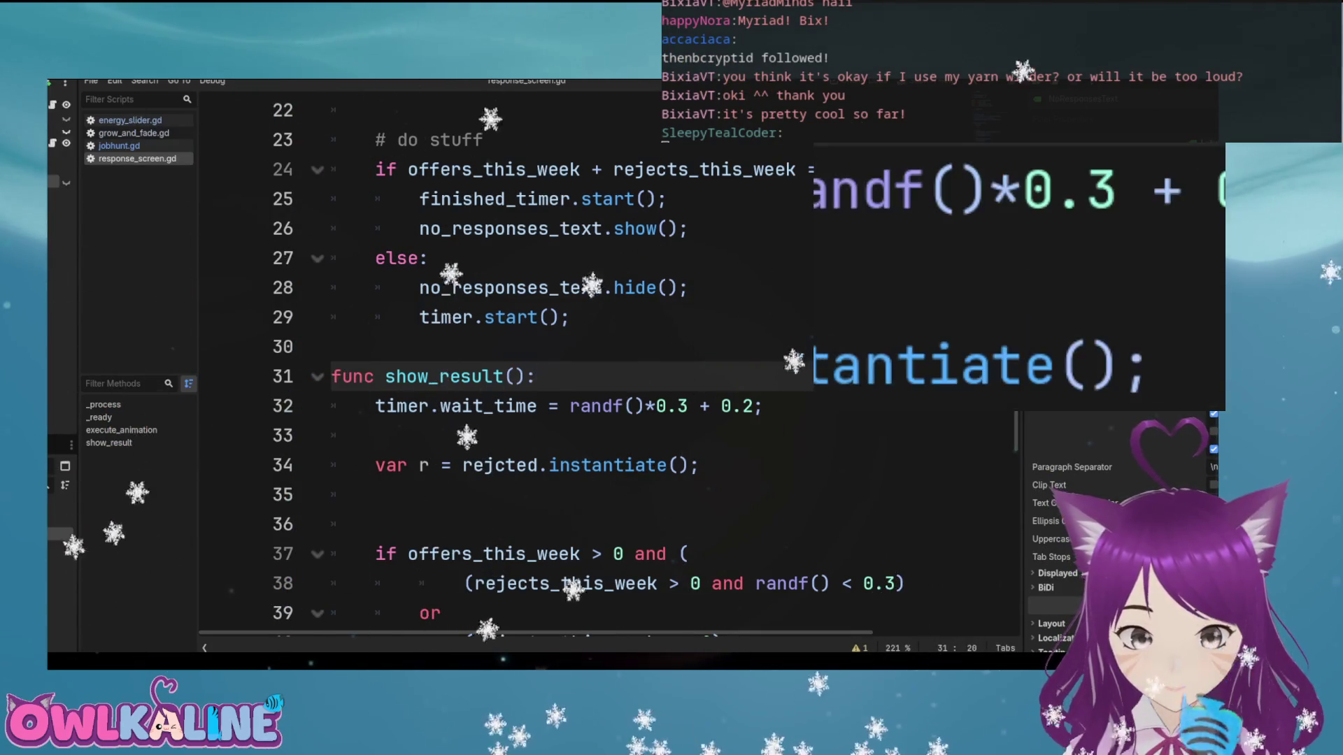
pyautogui.press('F5')
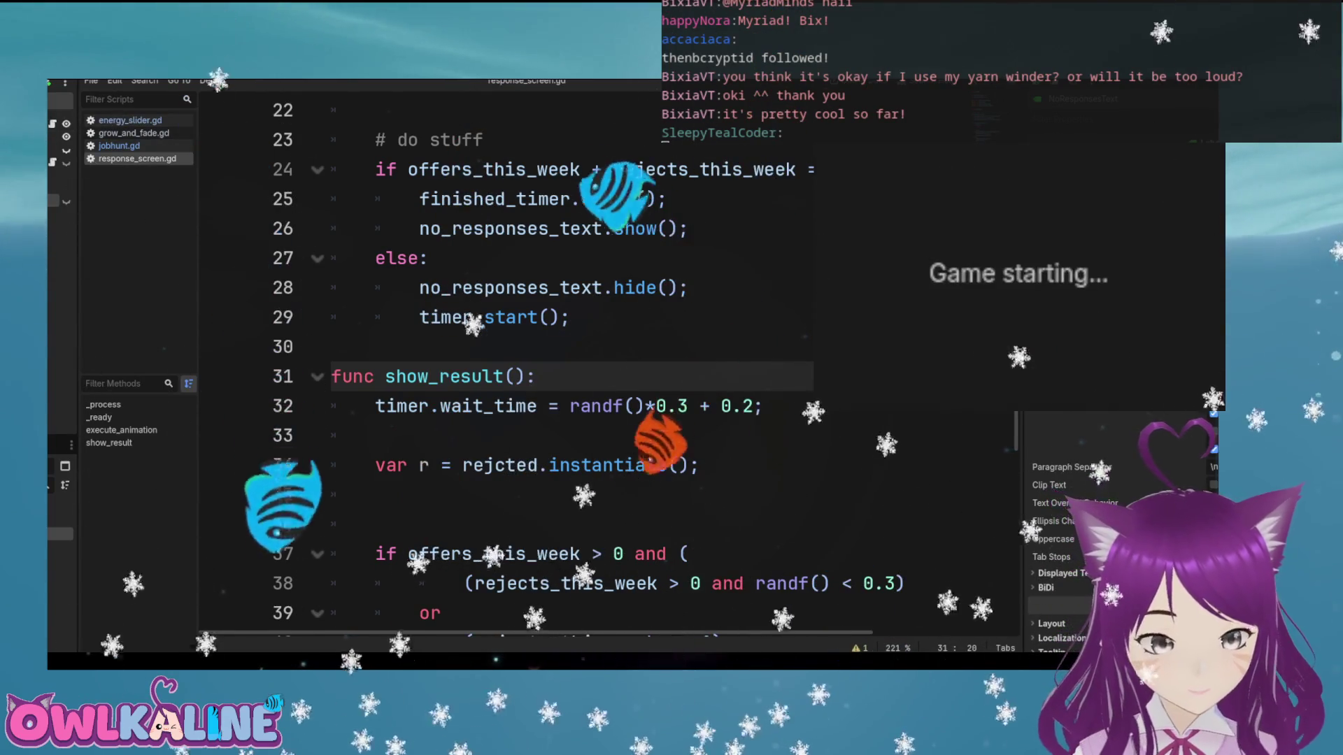
# Apply for jobs across two weeks, ending each week and viewing the responses.
pyautogui.click(1030, 299)
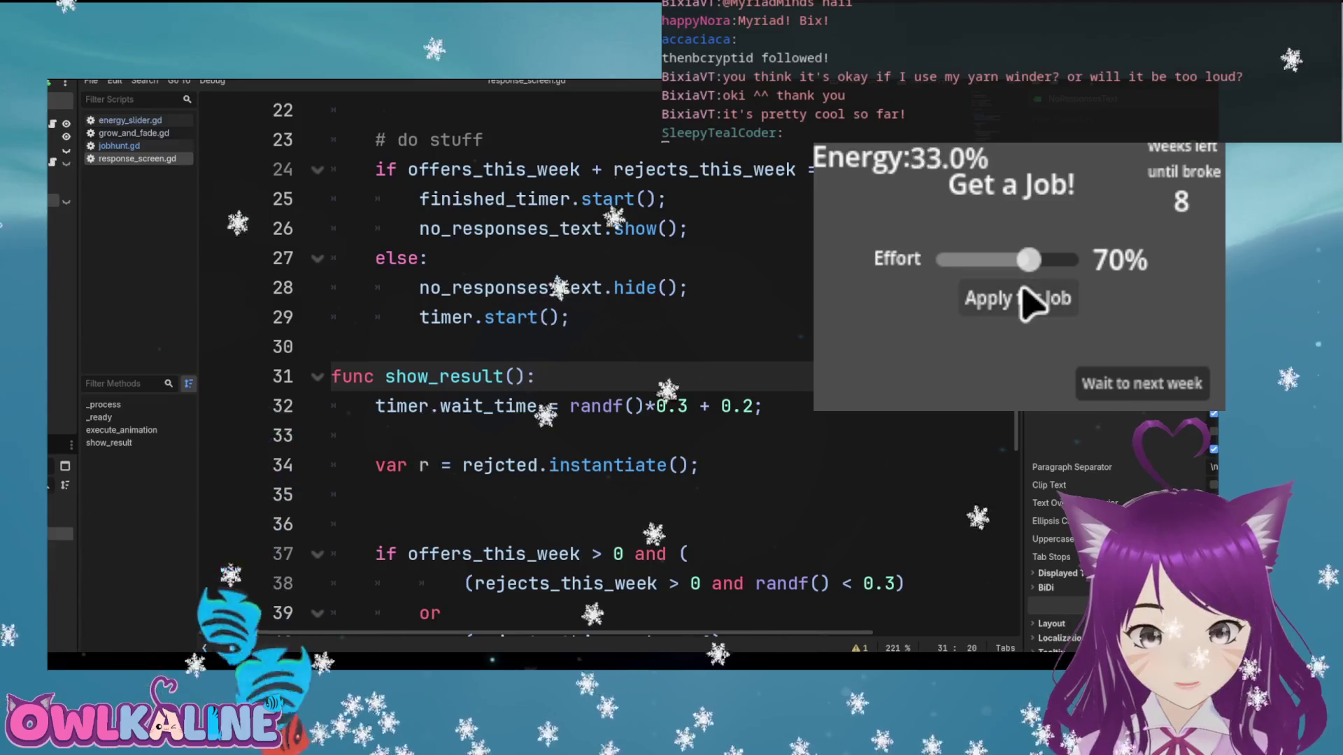
pyautogui.click(1118, 384)
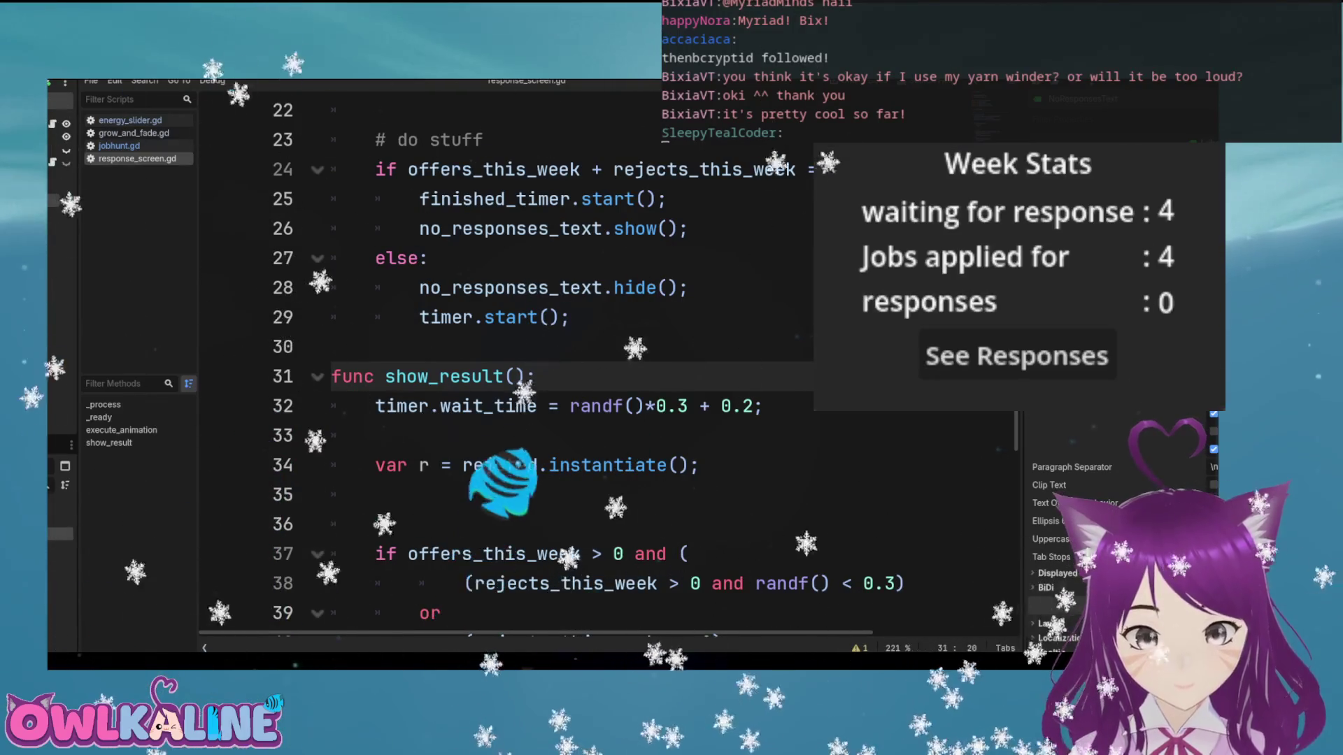
pyautogui.click(1084, 358)
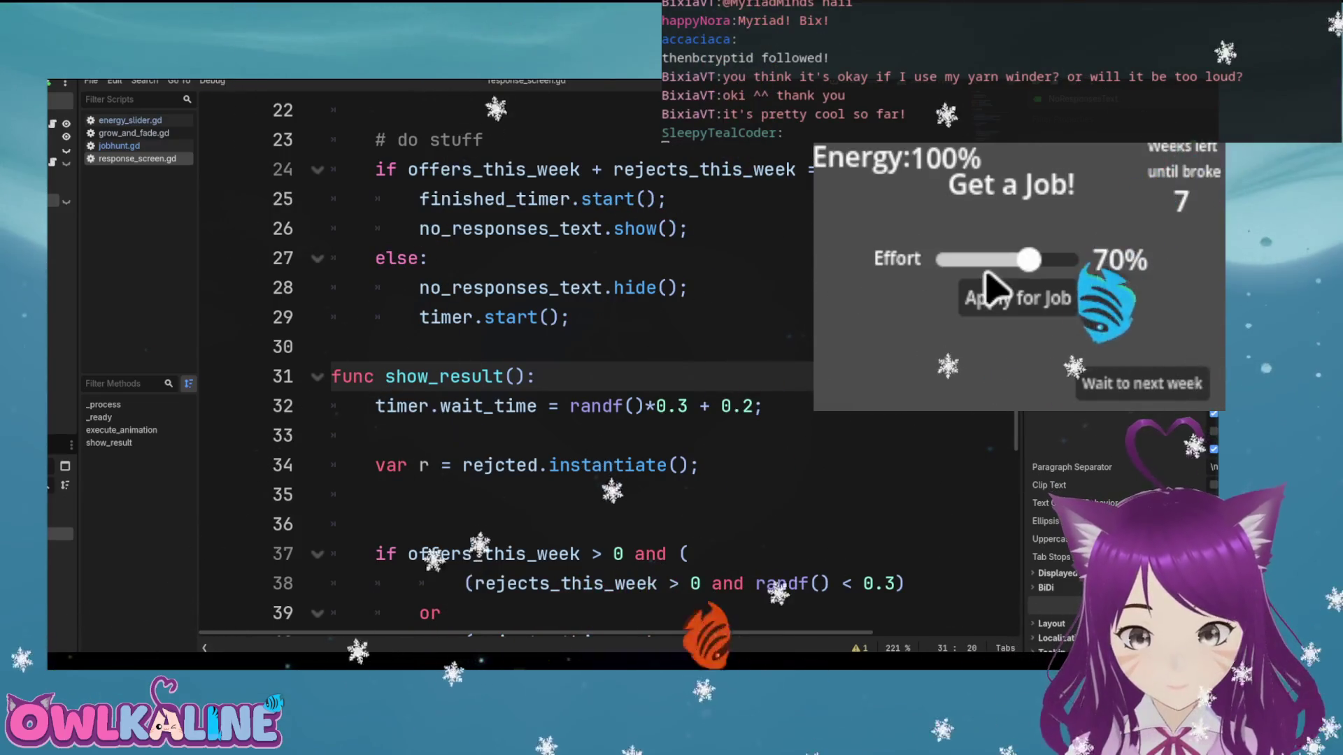
pyautogui.click(1008, 299)
pyautogui.click(1018, 300)
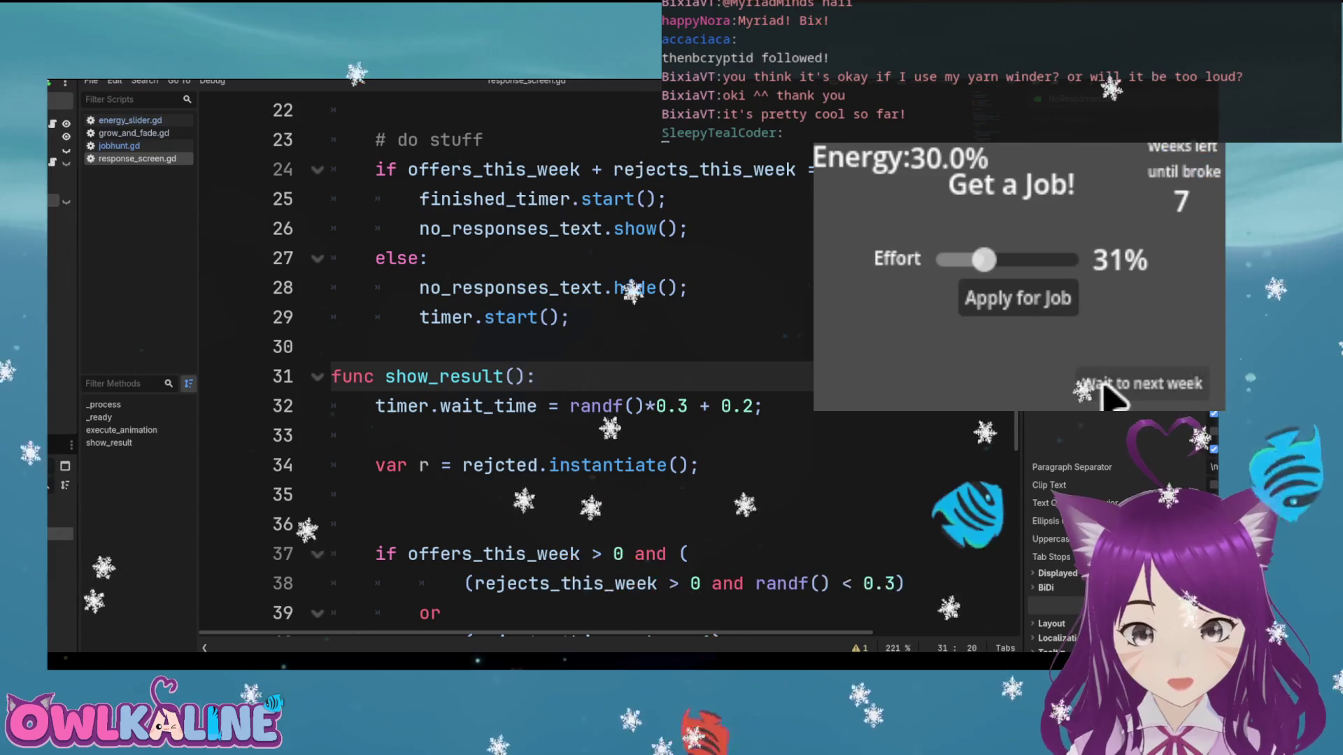
pyautogui.click(1112, 385)
pyautogui.click(1018, 357)
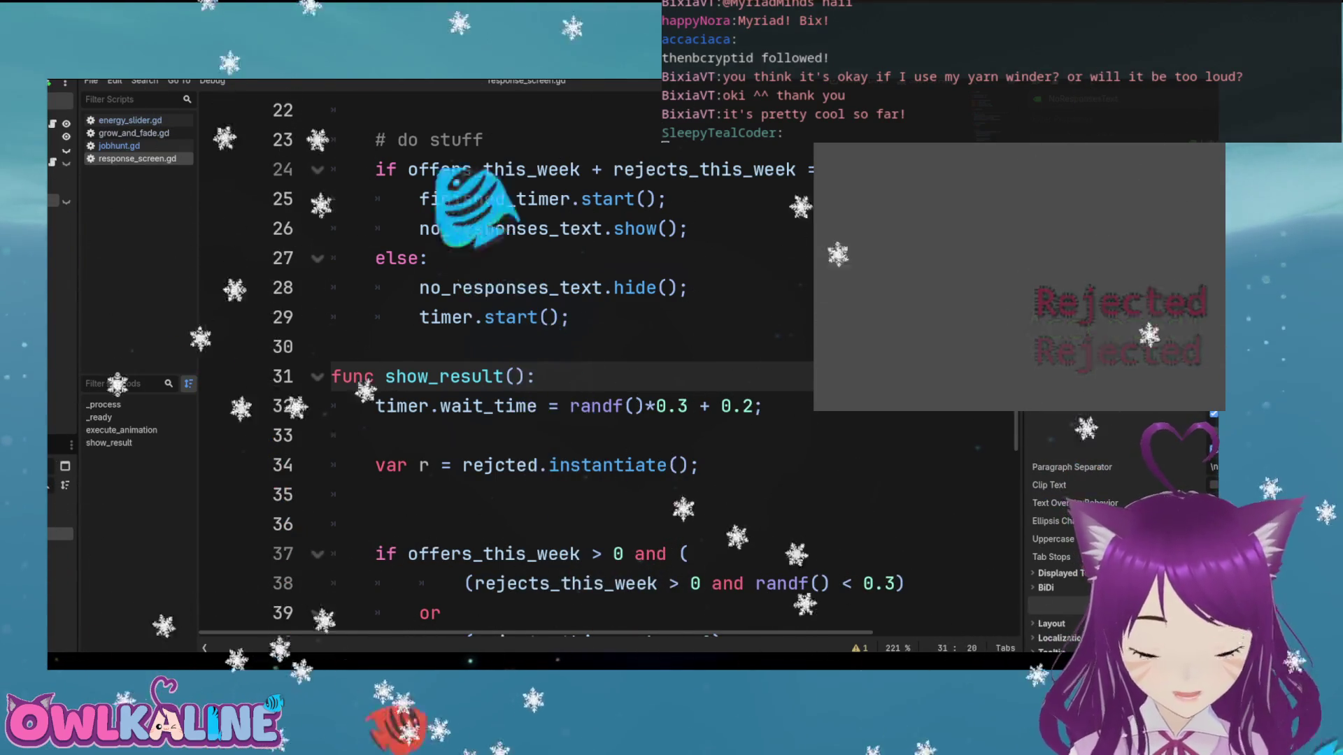
# Play more weeks at about 69% effort, then at 41%, checking the responses.
pyautogui.click(1028, 260)
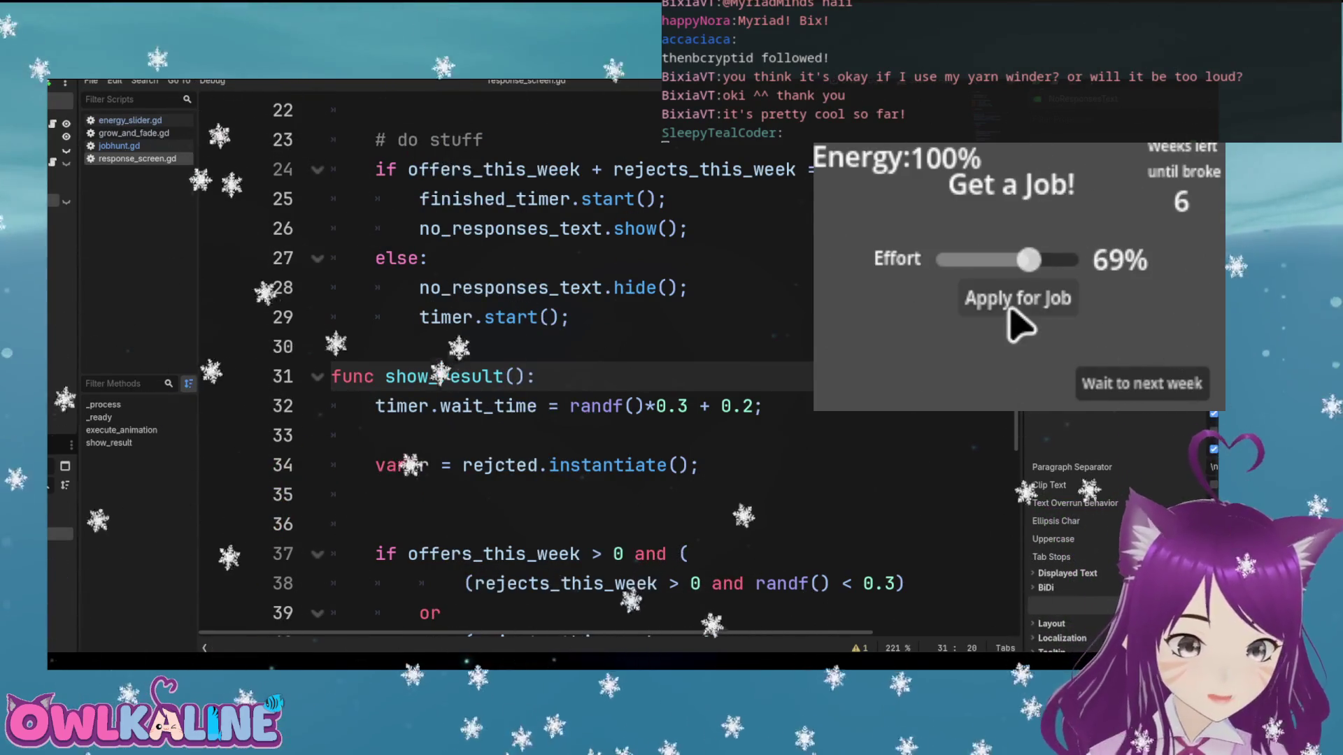
pyautogui.click(1133, 383)
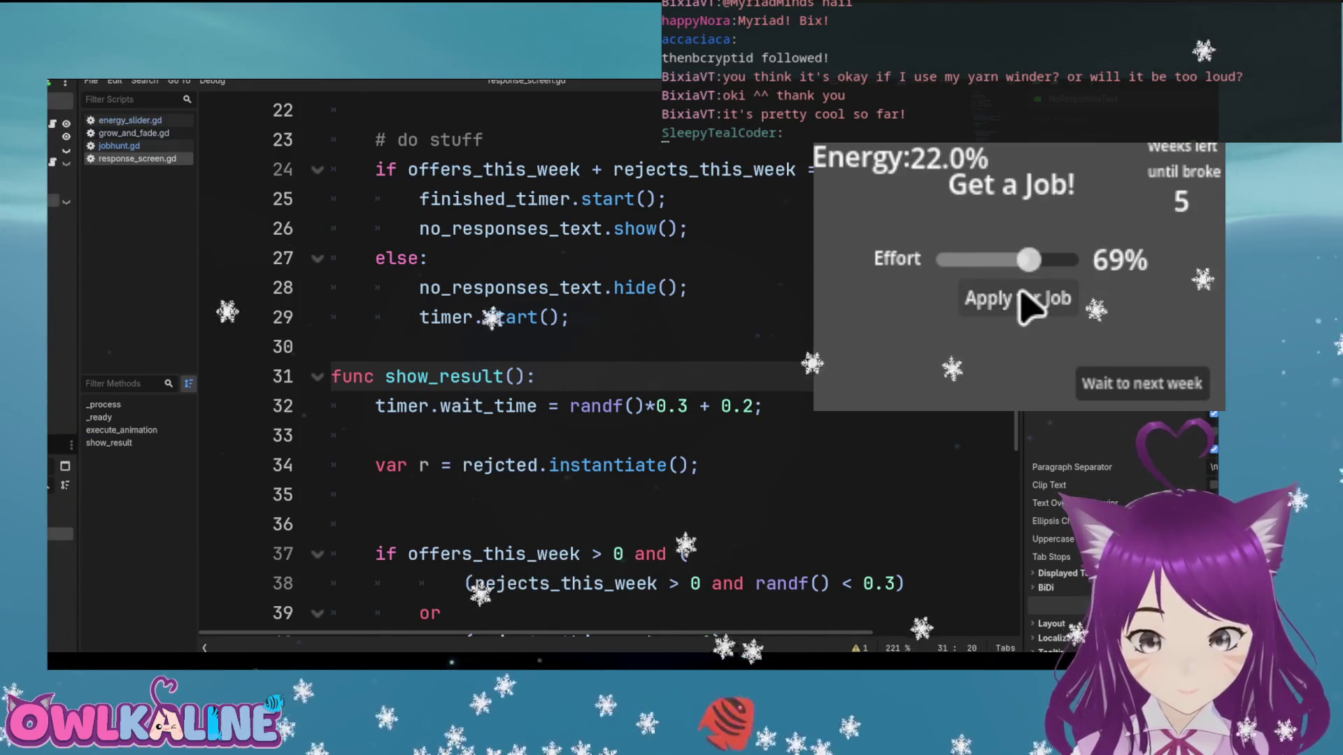
pyautogui.click(1123, 383)
pyautogui.click(1055, 367)
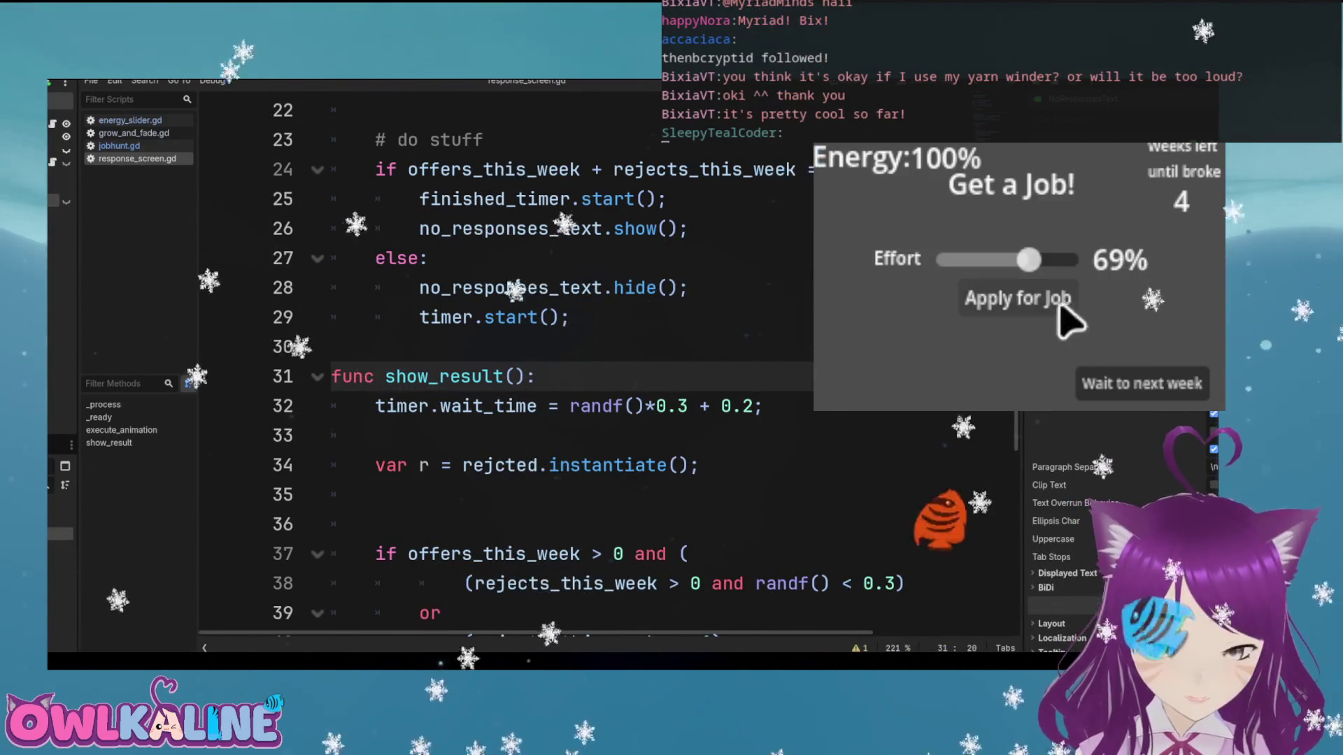
pyautogui.click(1140, 384)
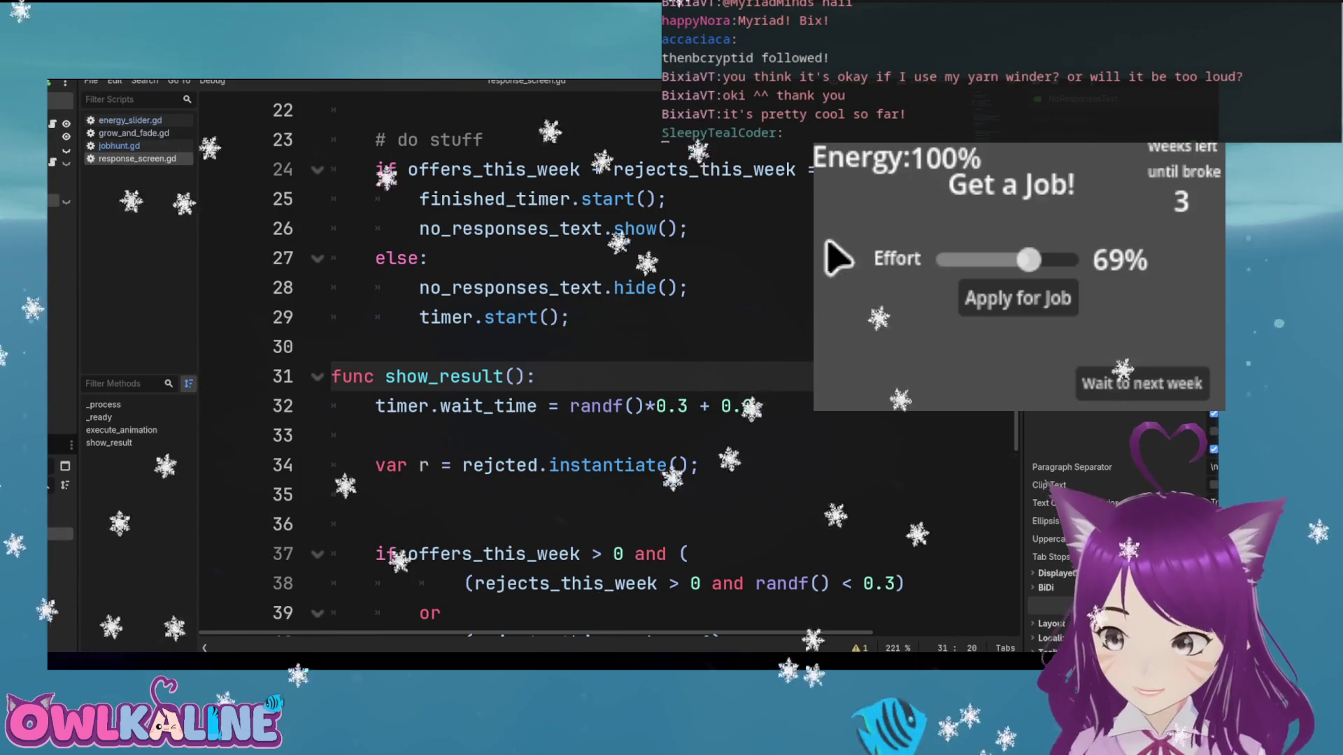
pyautogui.moveTo(1025, 261); pyautogui.dragTo(996, 260)
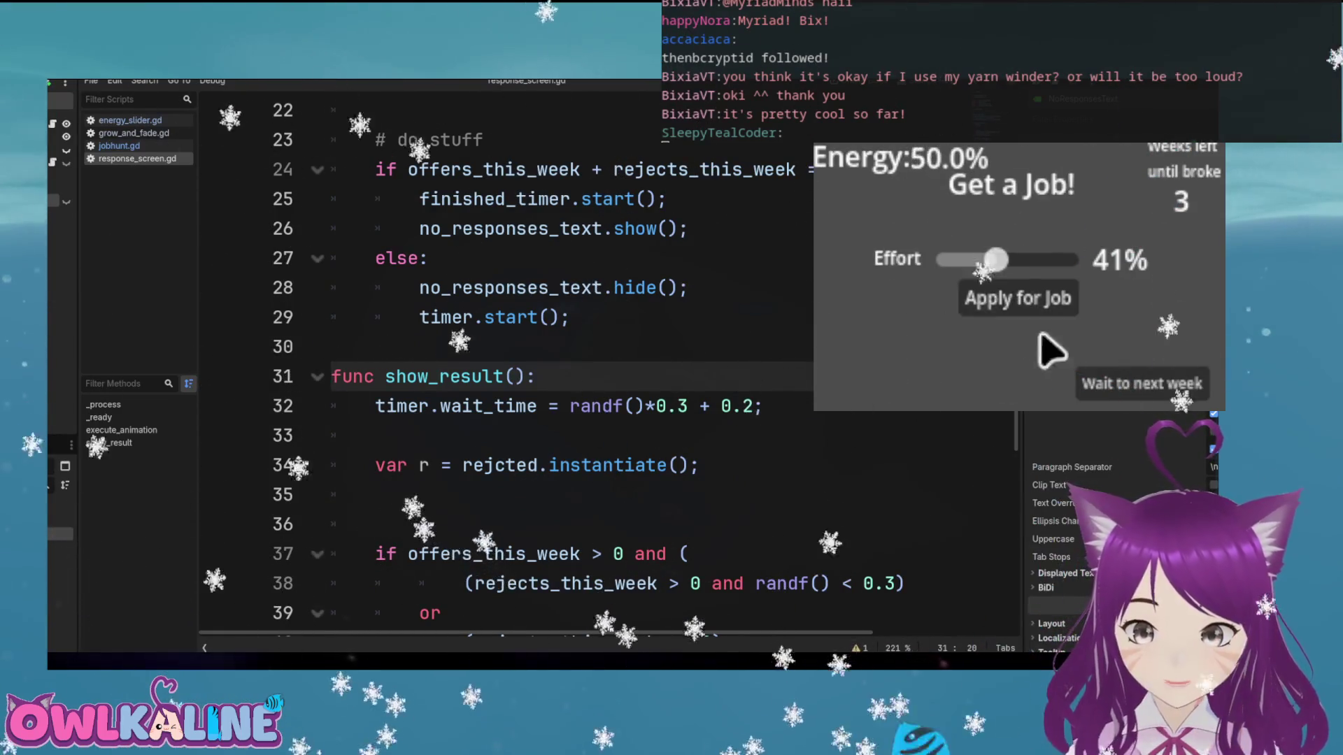
pyautogui.click(1049, 299)
pyautogui.click(1077, 361)
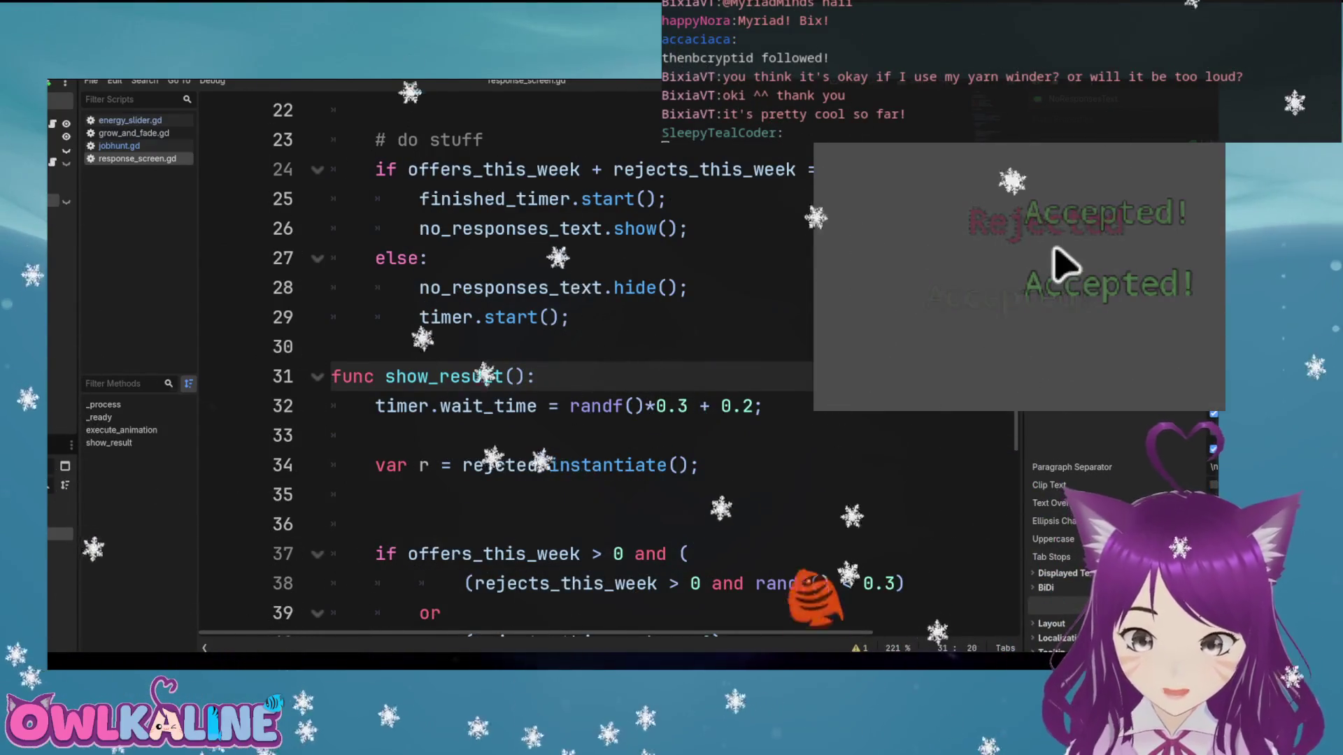
# Apply for two jobs at 100% effort and advance weeks until the line-58 breakpoint.
pyautogui.moveTo(989, 260); pyautogui.dragTo(1073, 260)
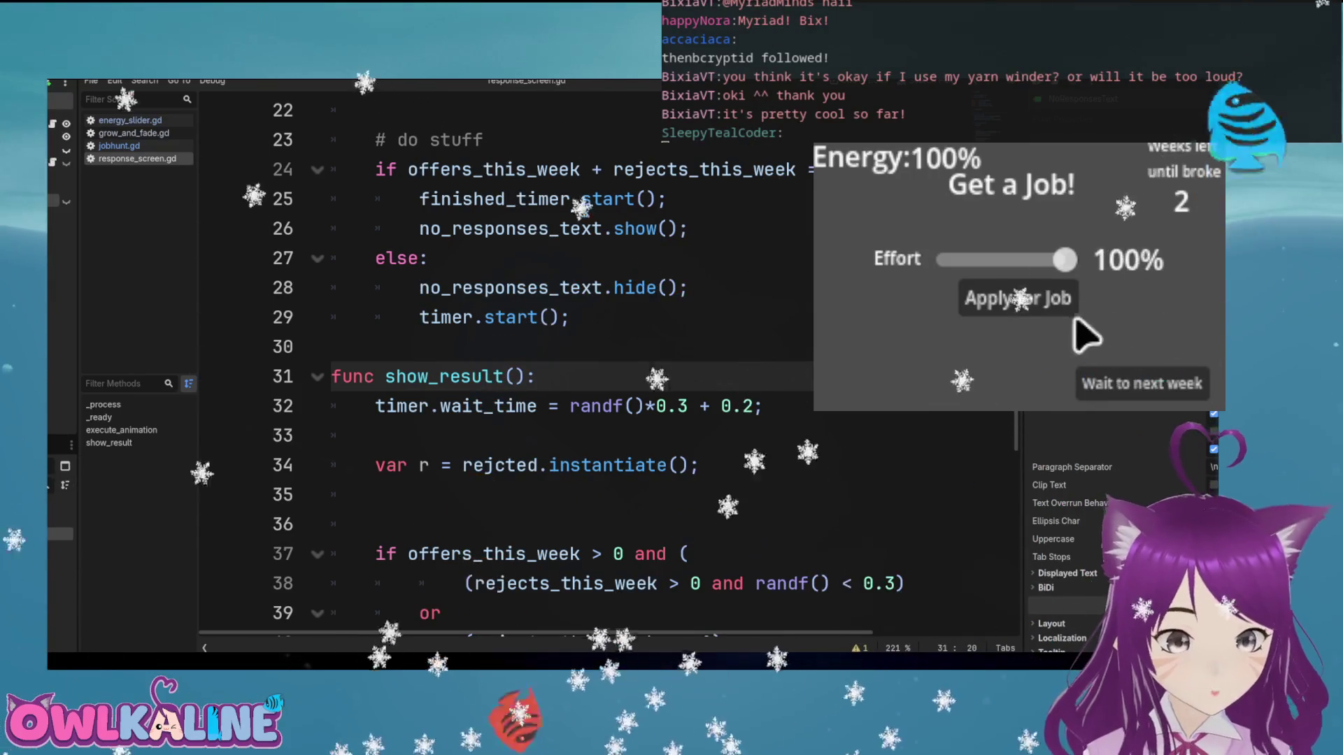
pyautogui.click(1042, 307)
pyautogui.click(1030, 308)
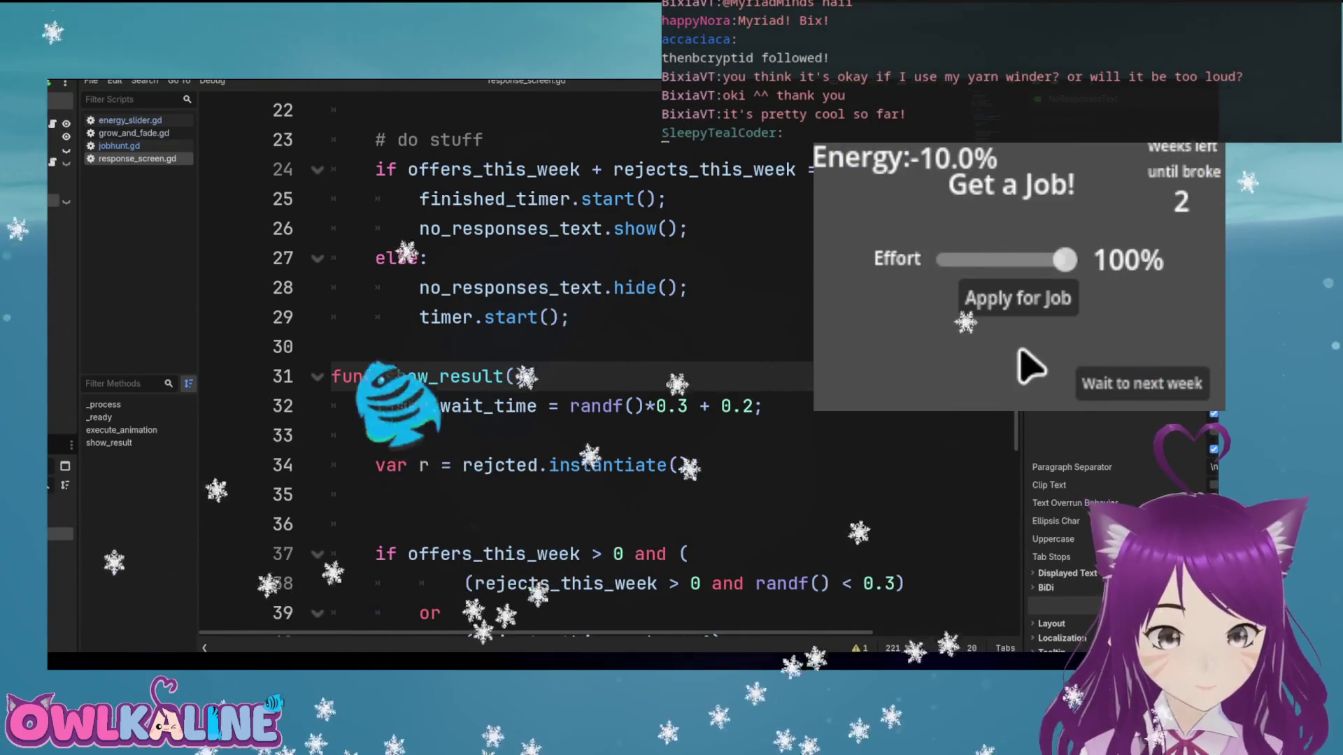
pyautogui.click(1091, 383)
pyautogui.click(1064, 355)
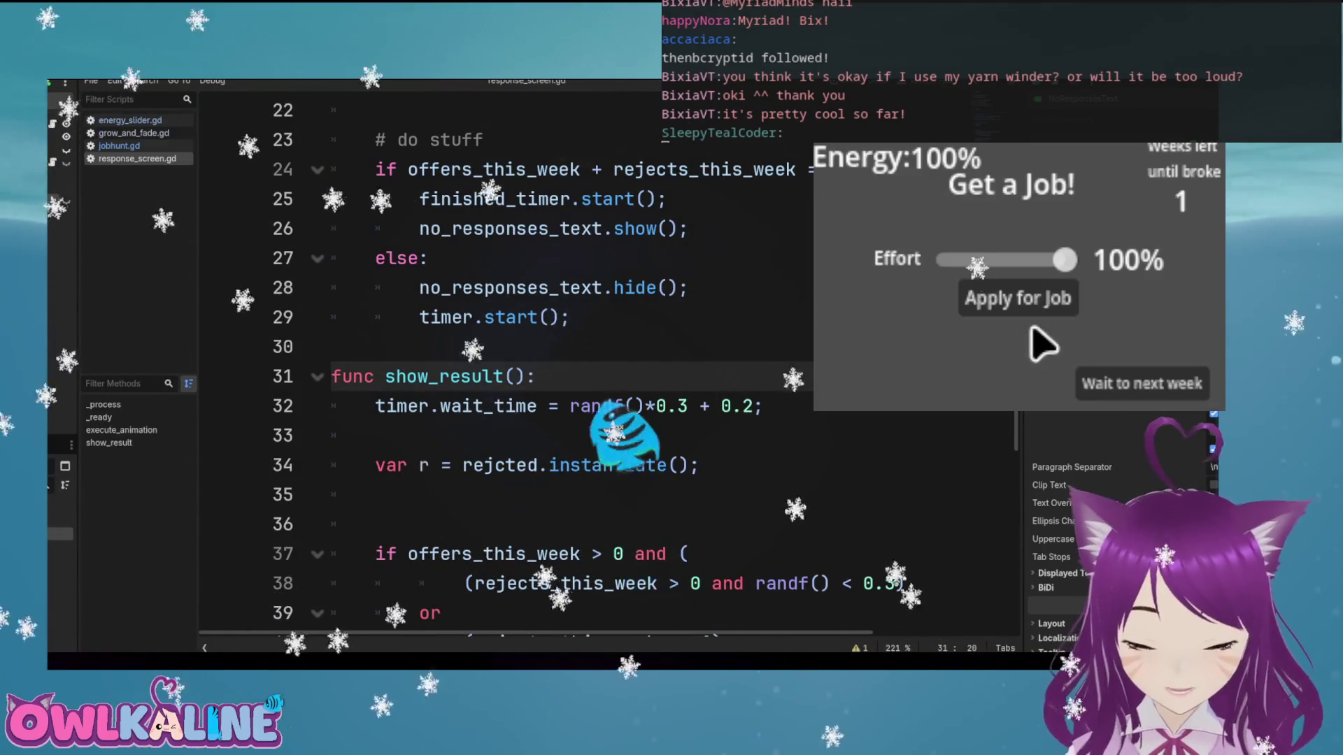
pyautogui.click(1133, 388)
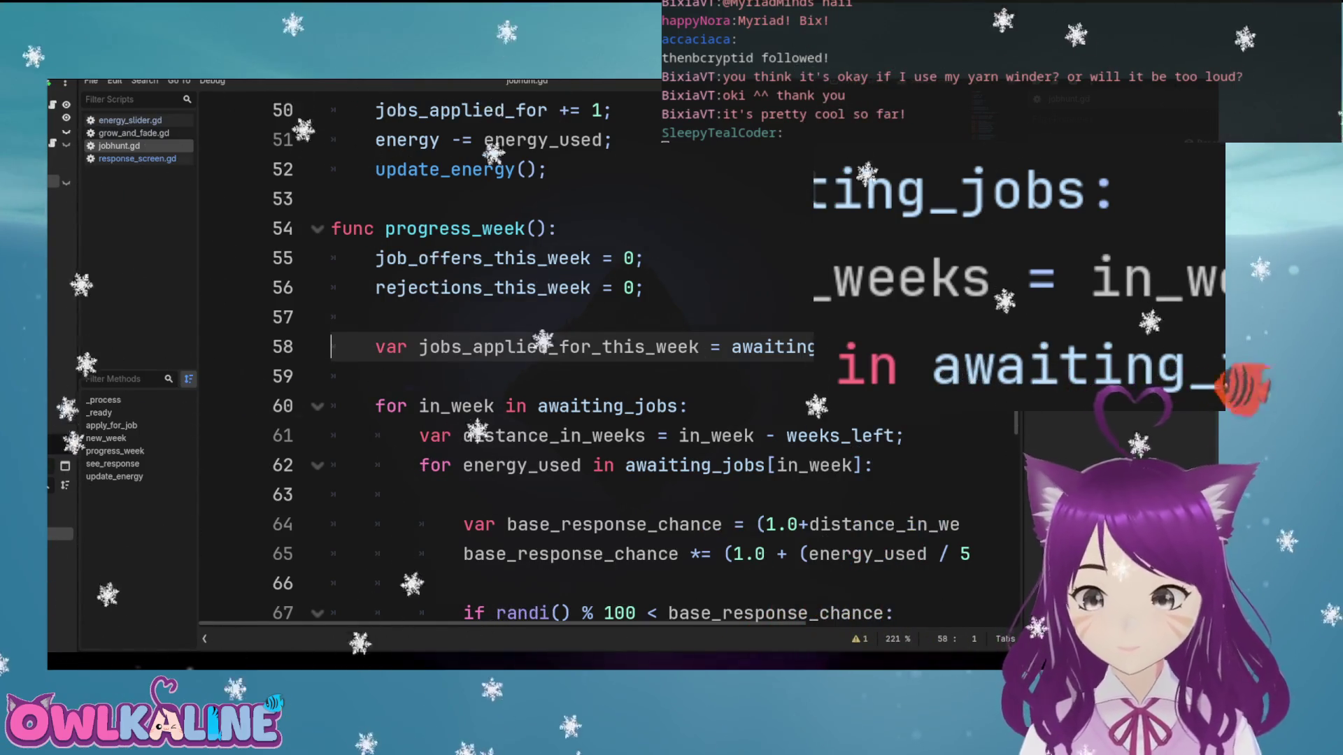
# Change line 58's awaiting_jobs lookup to .get_or_add(weeks_left, []) and relaunch the game.
pyautogui.doubleClick(776, 347)
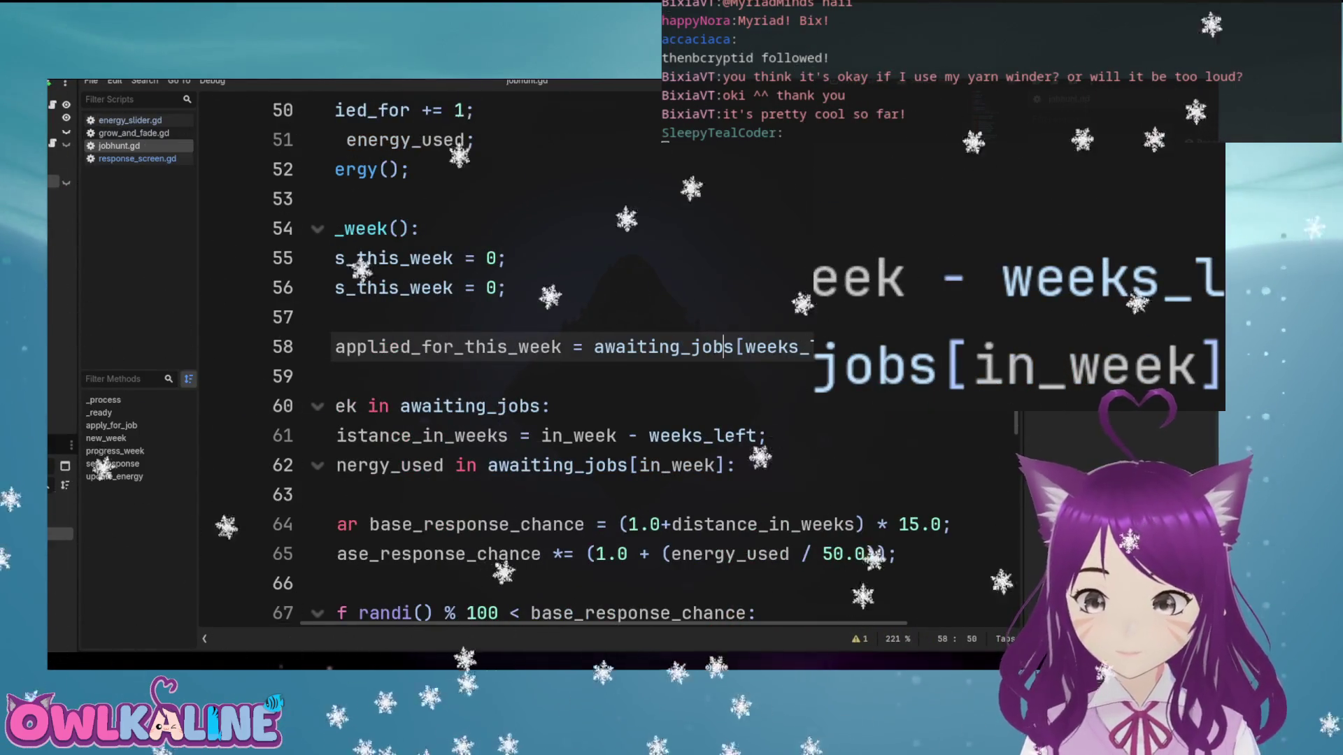
pyautogui.press('Delete')
pyautogui.write('.get_or_add(')
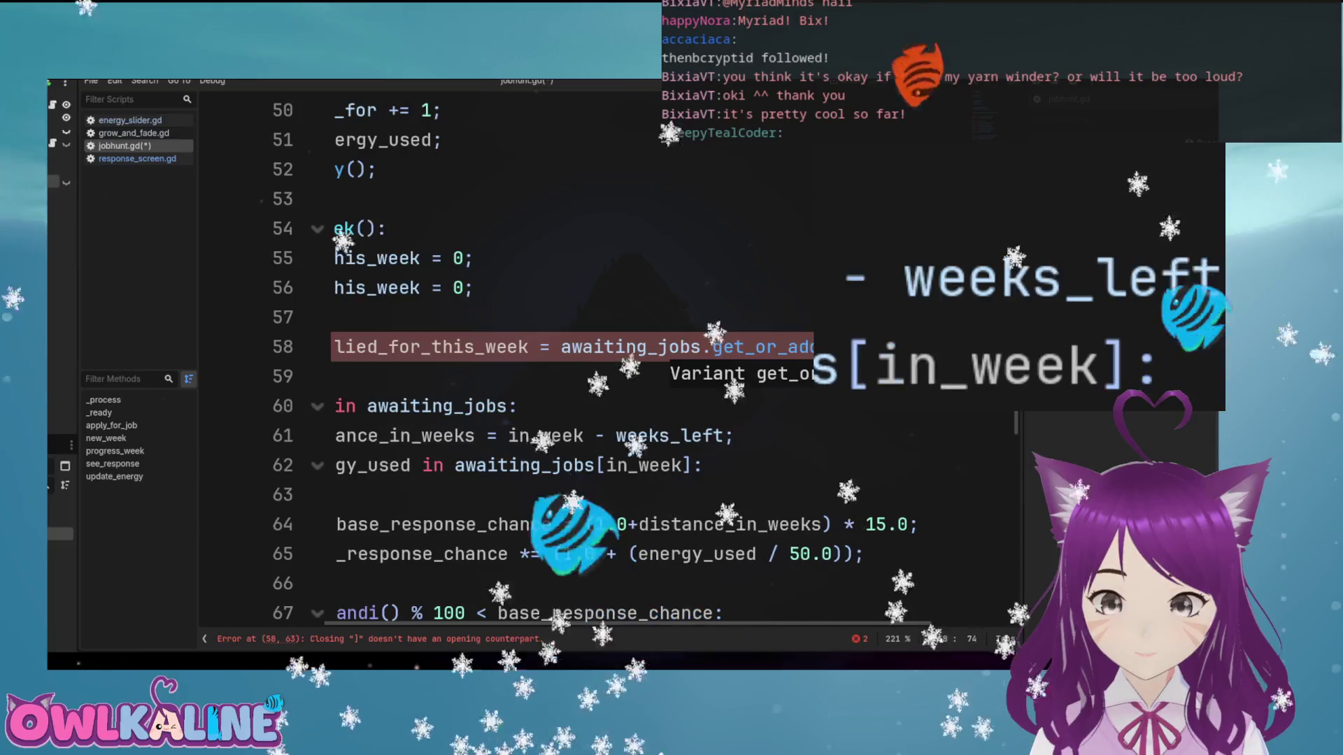
pyautogui.write(',')
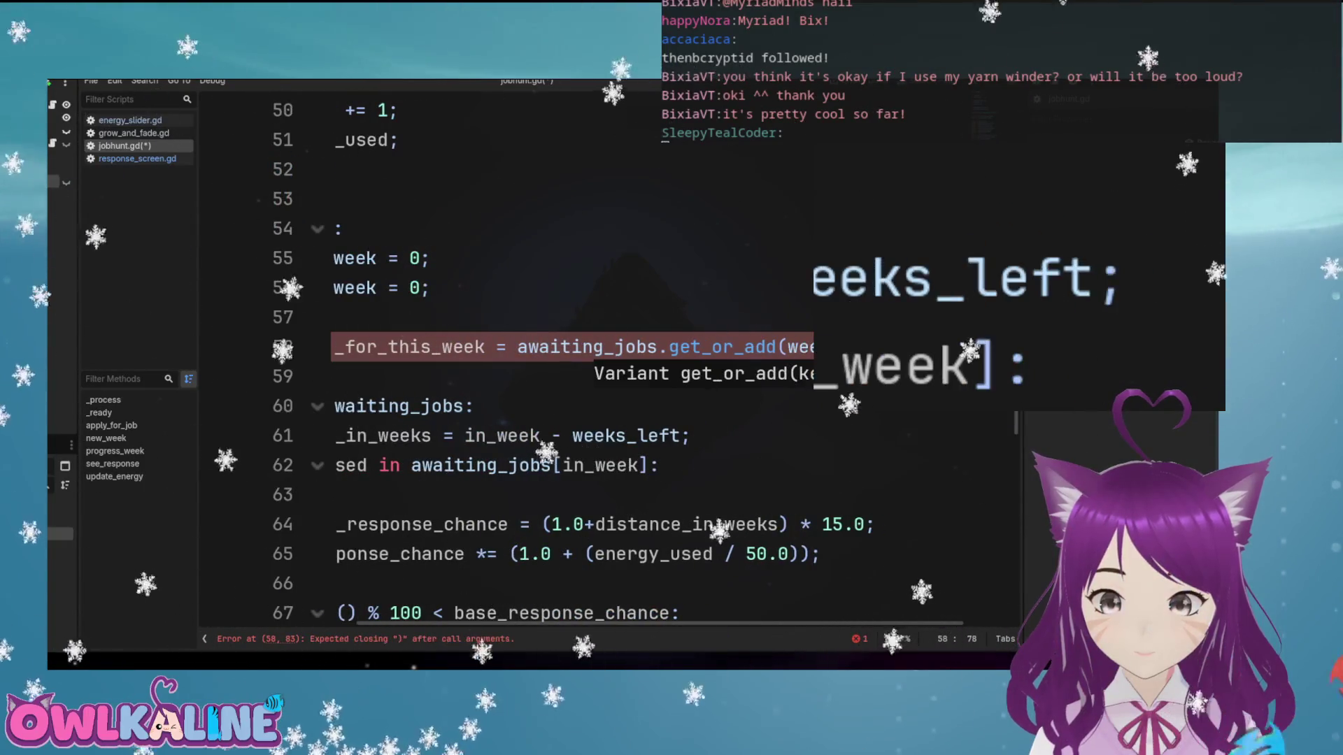
pyautogui.write(' [])')
pyautogui.press('Home')
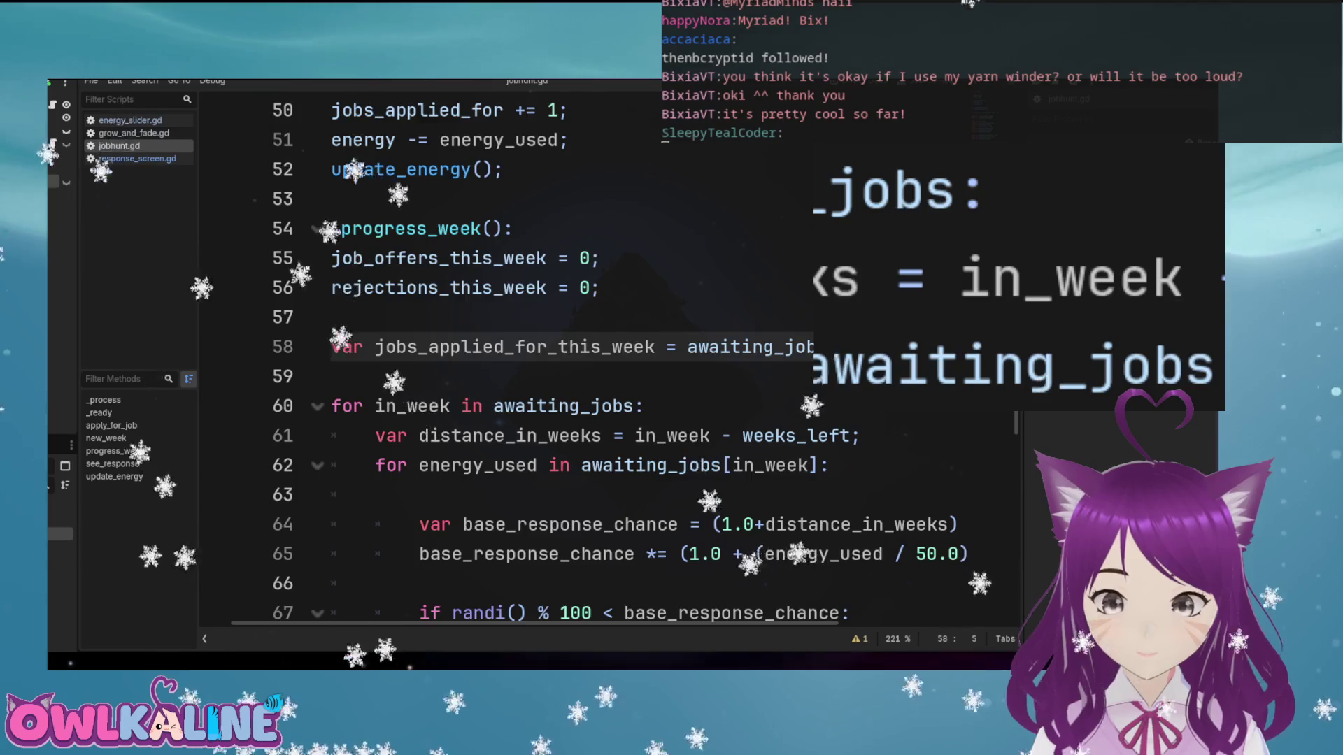
pyautogui.press('Home')
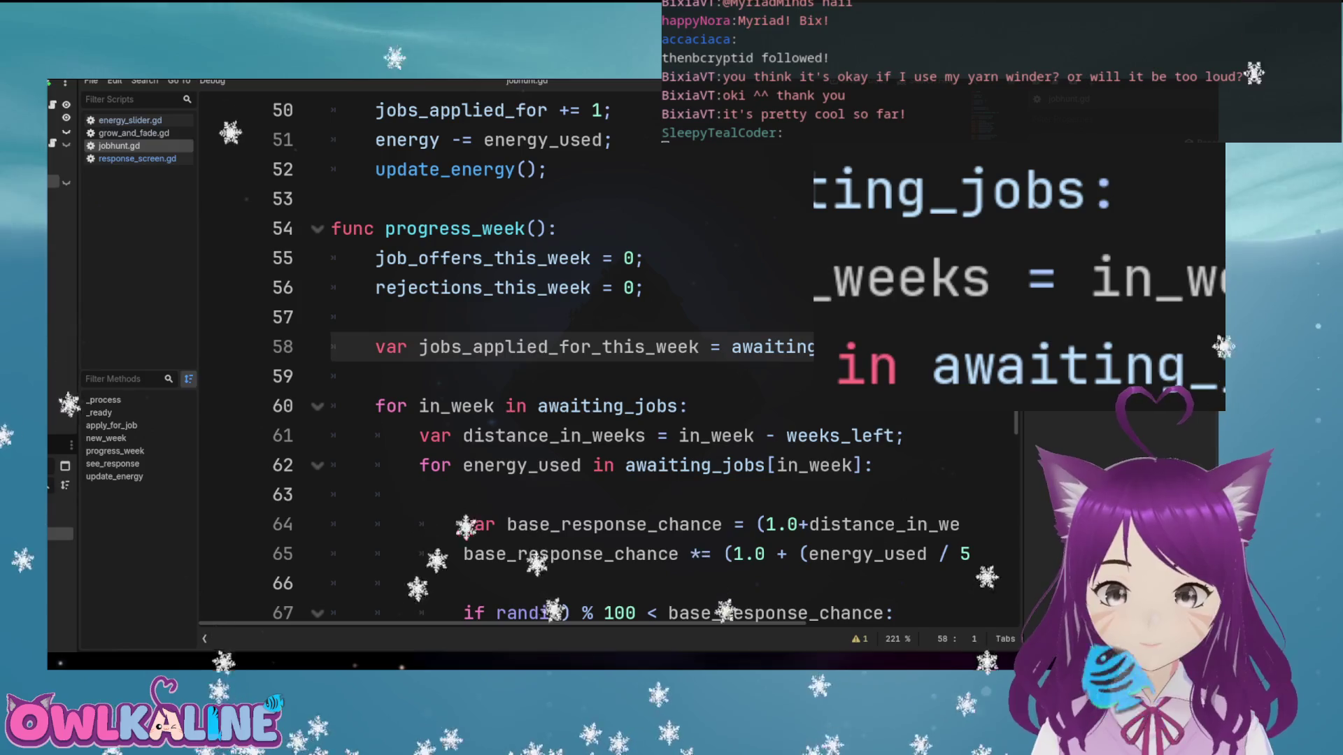
pyautogui.press('F5')
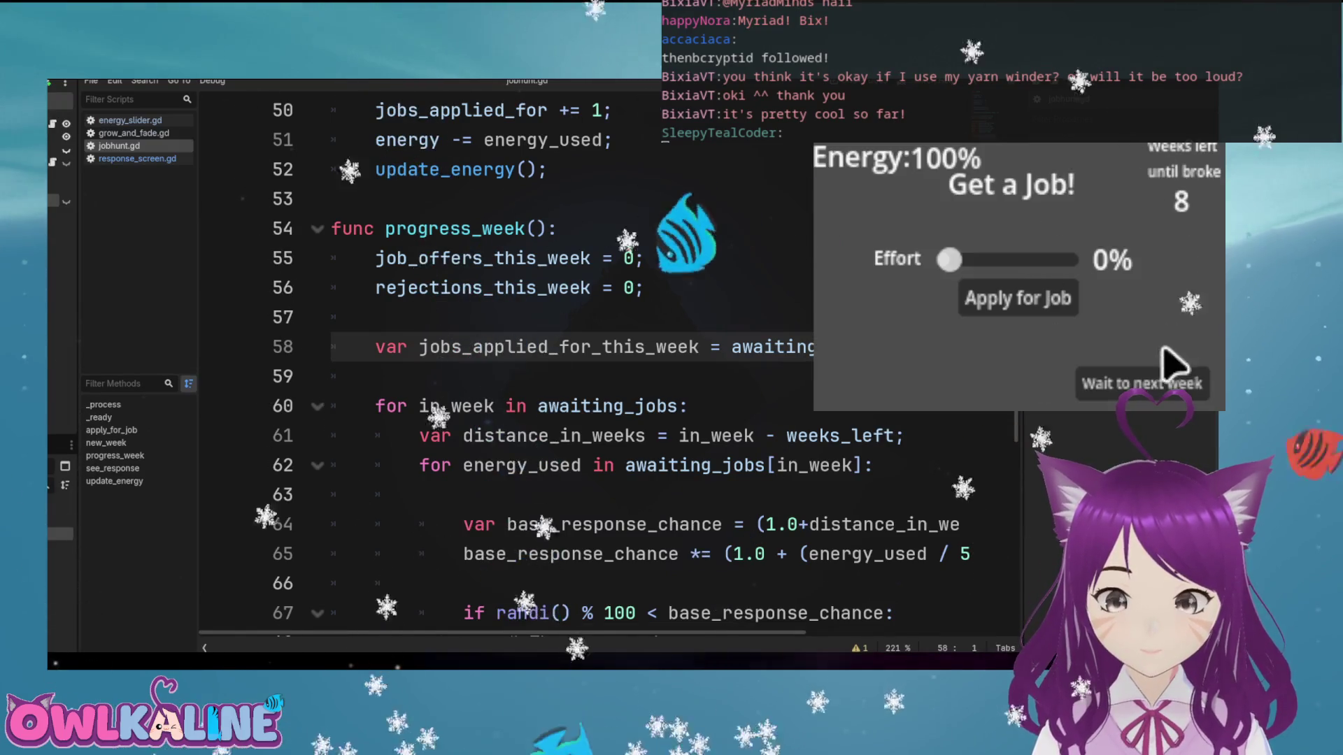
# Check the current responses, set effort to 25%, apply for two jobs and advance a week.
pyautogui.click(1021, 362)
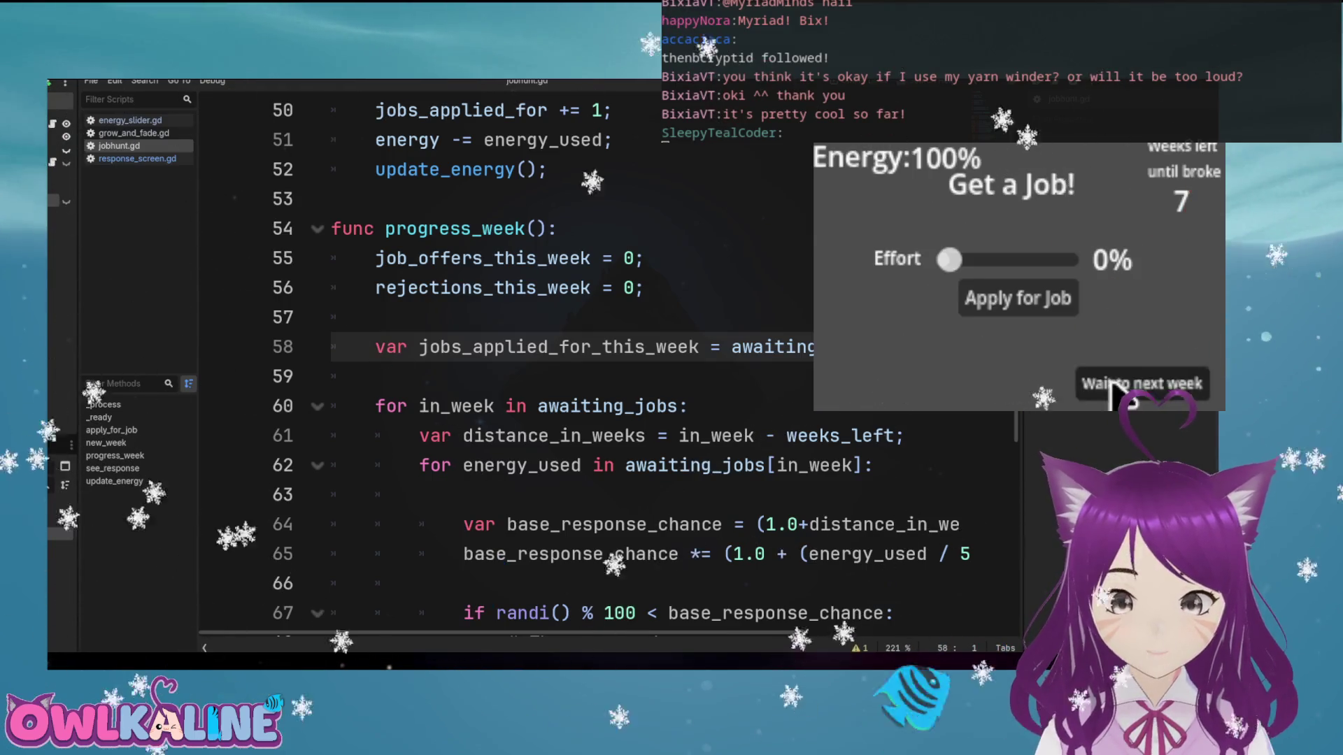
pyautogui.click(1114, 387)
pyautogui.click(1082, 366)
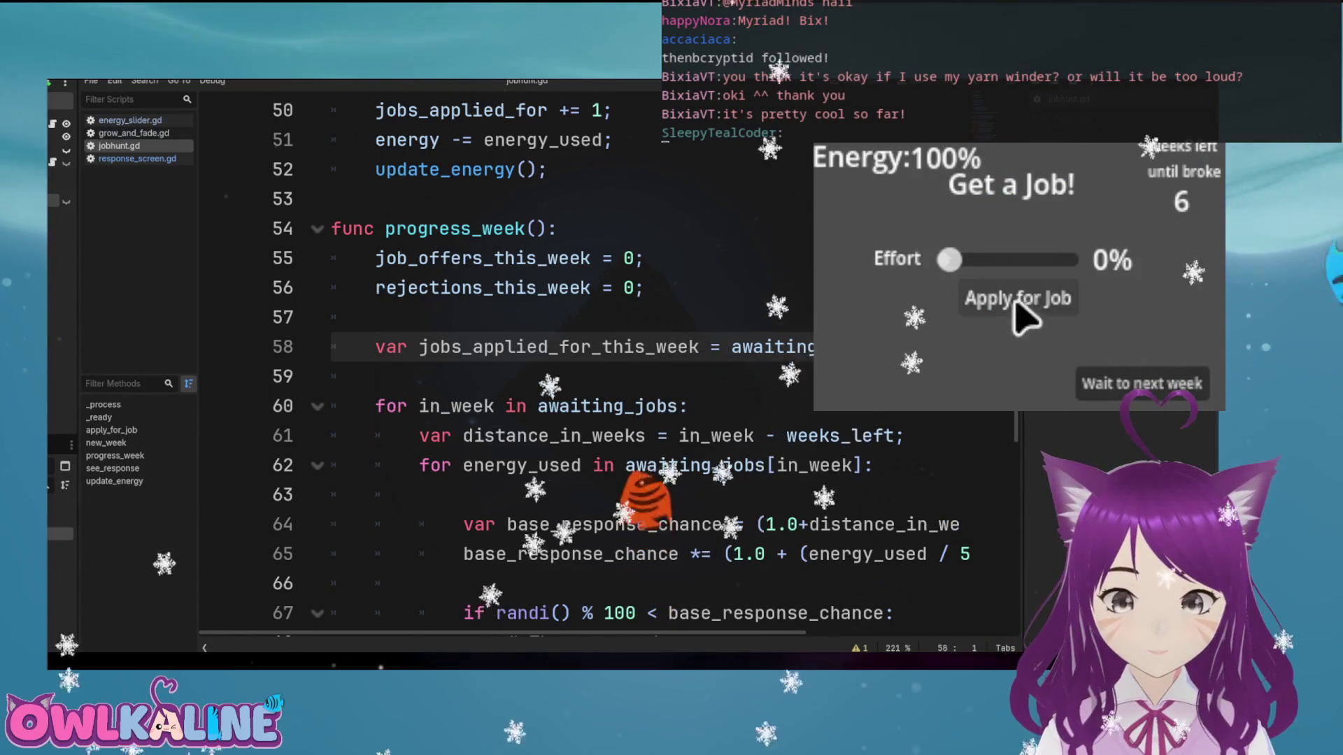
pyautogui.click(974, 261)
pyautogui.click(971, 288)
pyautogui.click(979, 301)
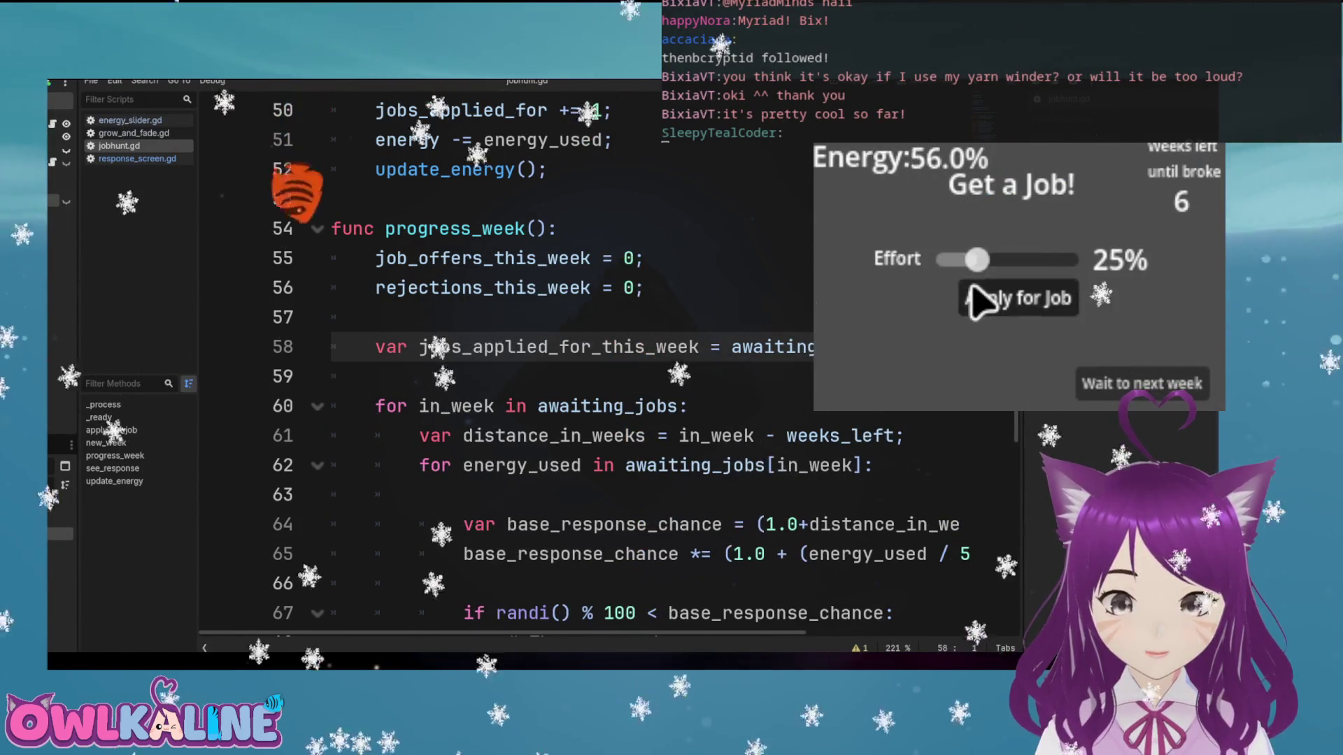
pyautogui.click(1120, 384)
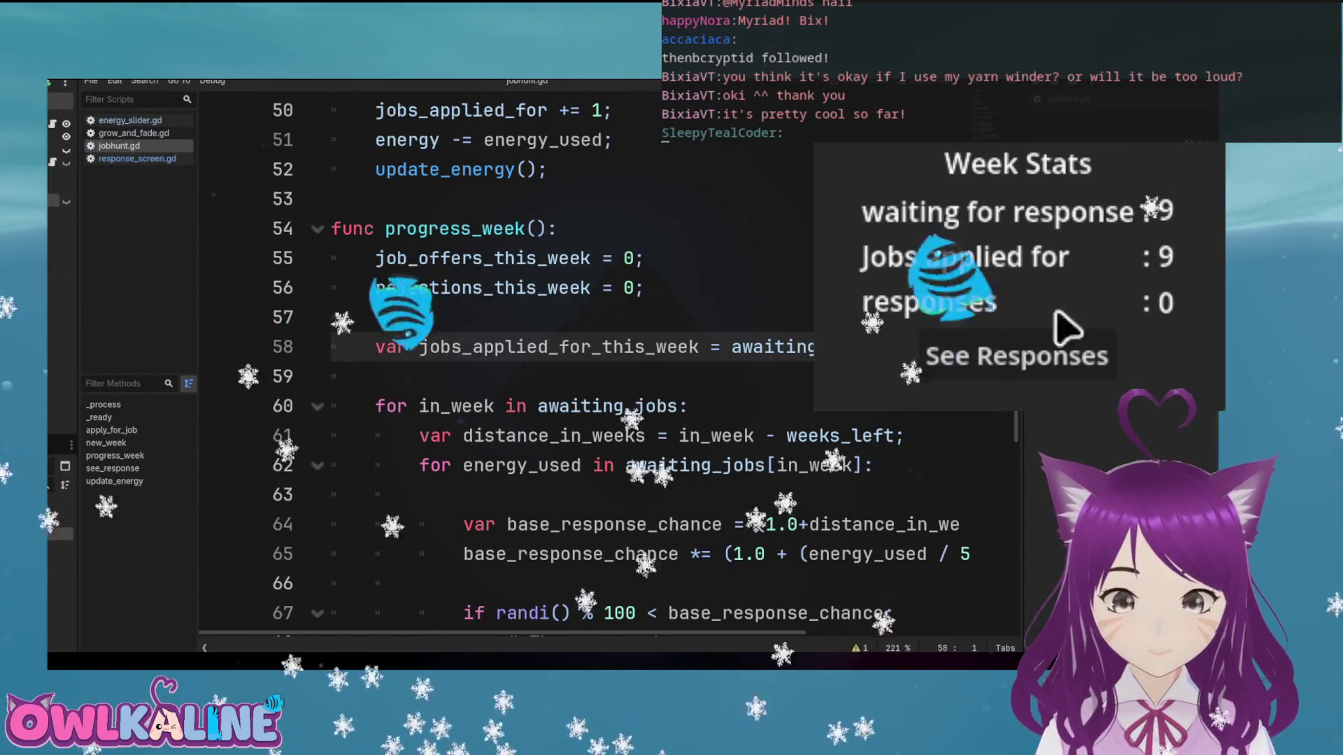
pyautogui.click(1040, 360)
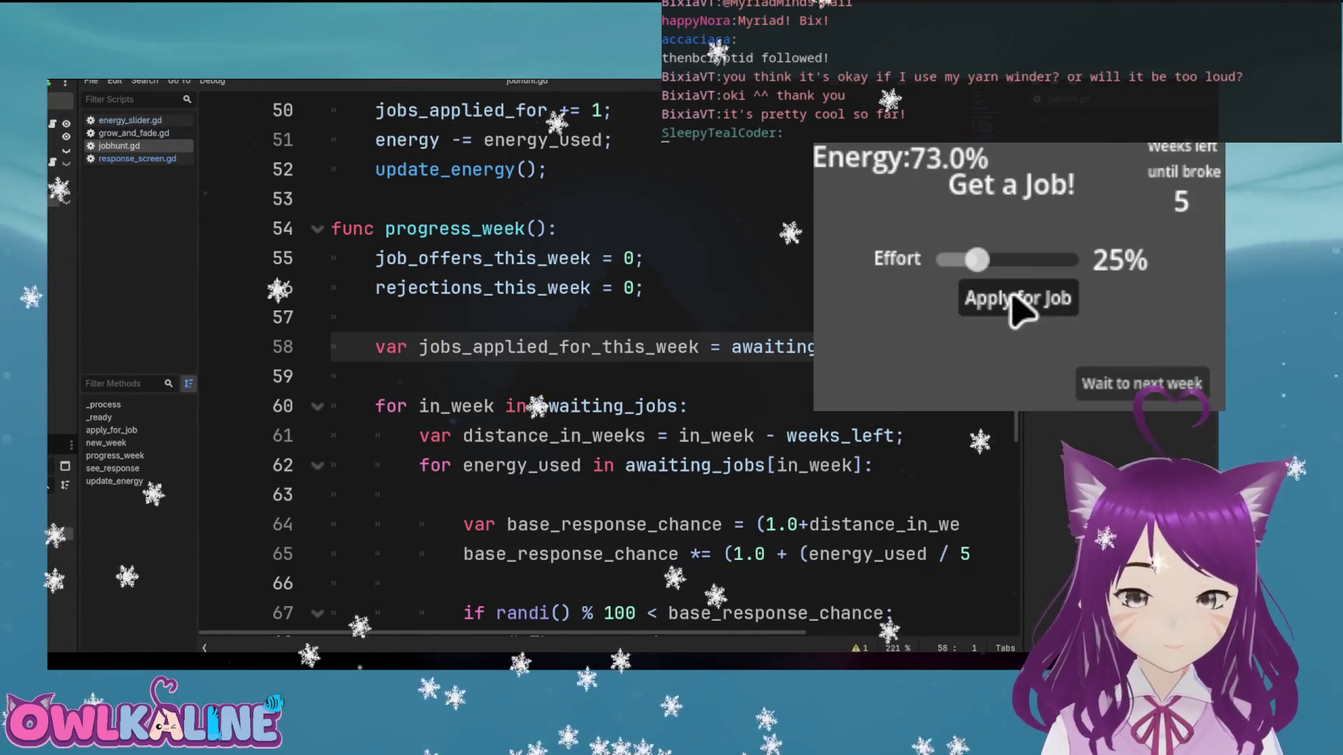
# Apply for two jobs in each of the next two weeks and view their responses.
pyautogui.click(1018, 305)
pyautogui.click(1022, 304)
pyautogui.click(1137, 387)
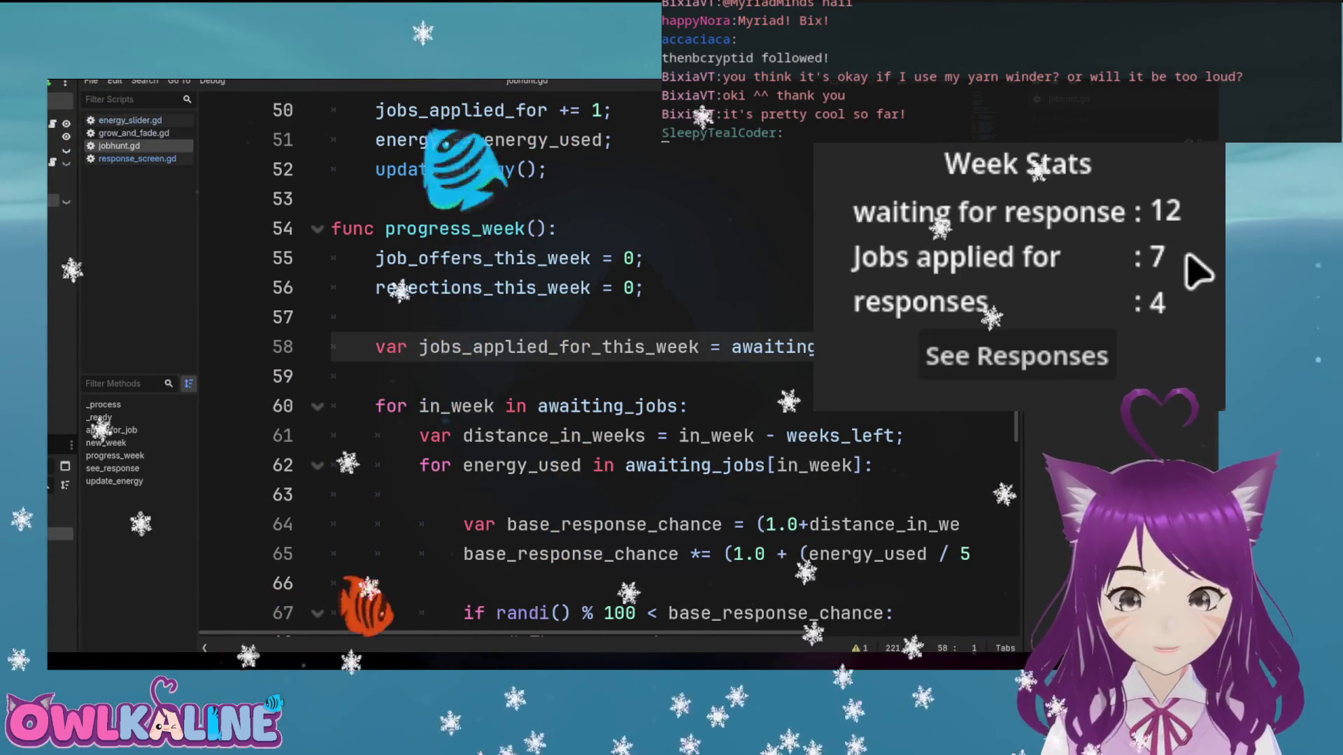
pyautogui.click(951, 350)
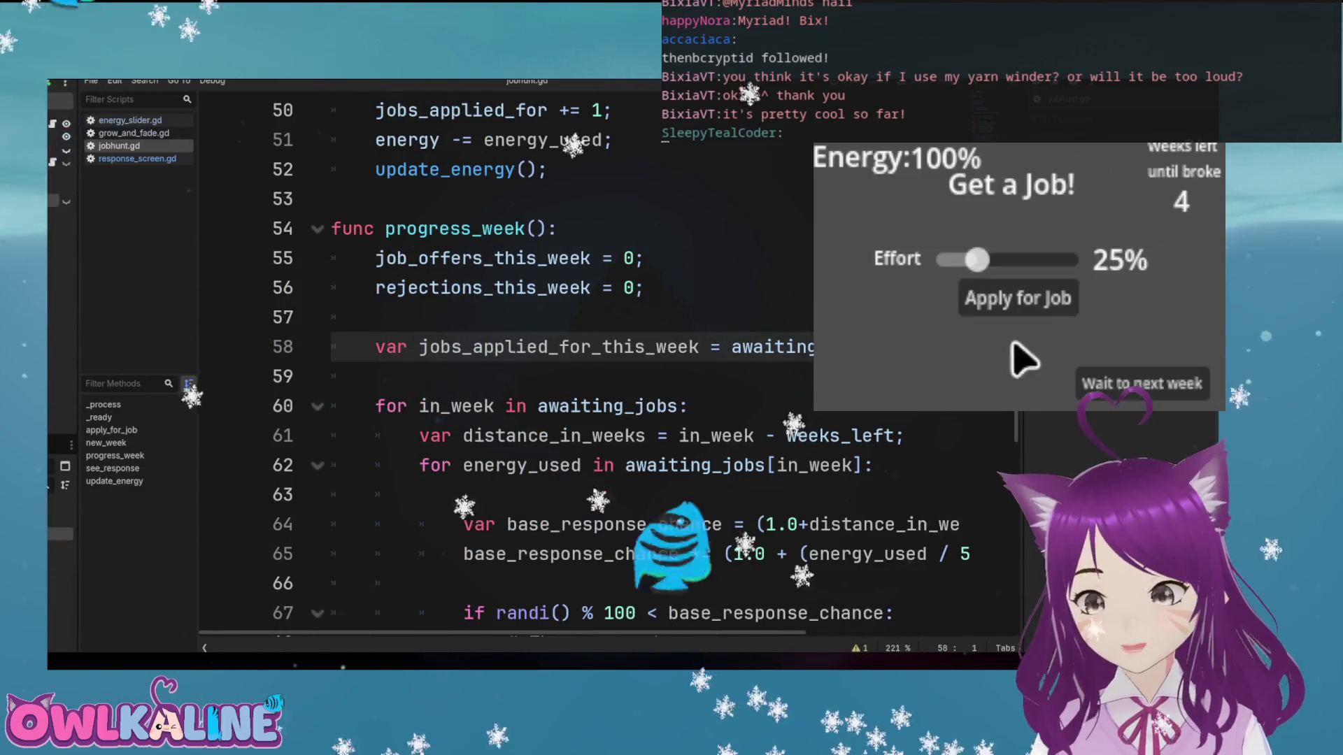
pyautogui.click(1049, 299)
pyautogui.click(1047, 299)
pyautogui.click(1119, 381)
pyautogui.click(1049, 354)
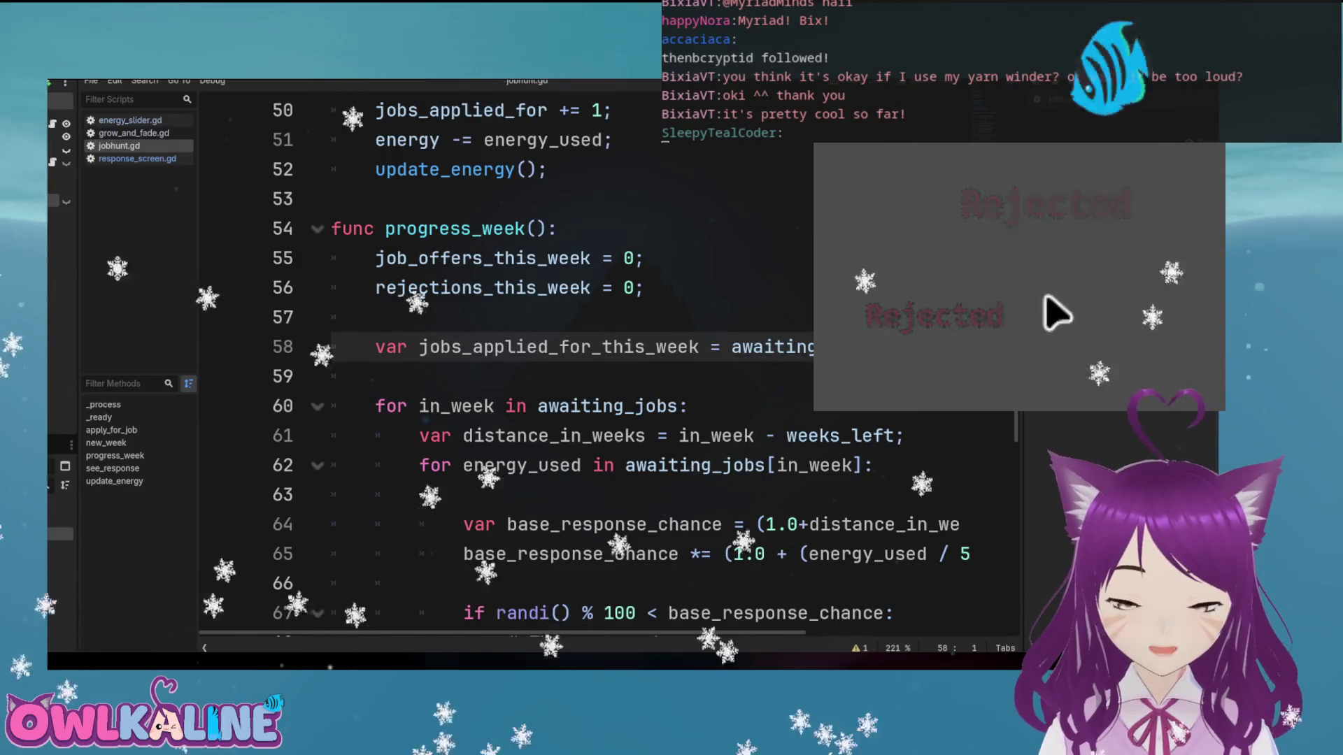
# Apply for jobs, advance through two more weeks and view the responses.
pyautogui.click(1101, 382)
pyautogui.click(1017, 297)
pyautogui.click(1112, 385)
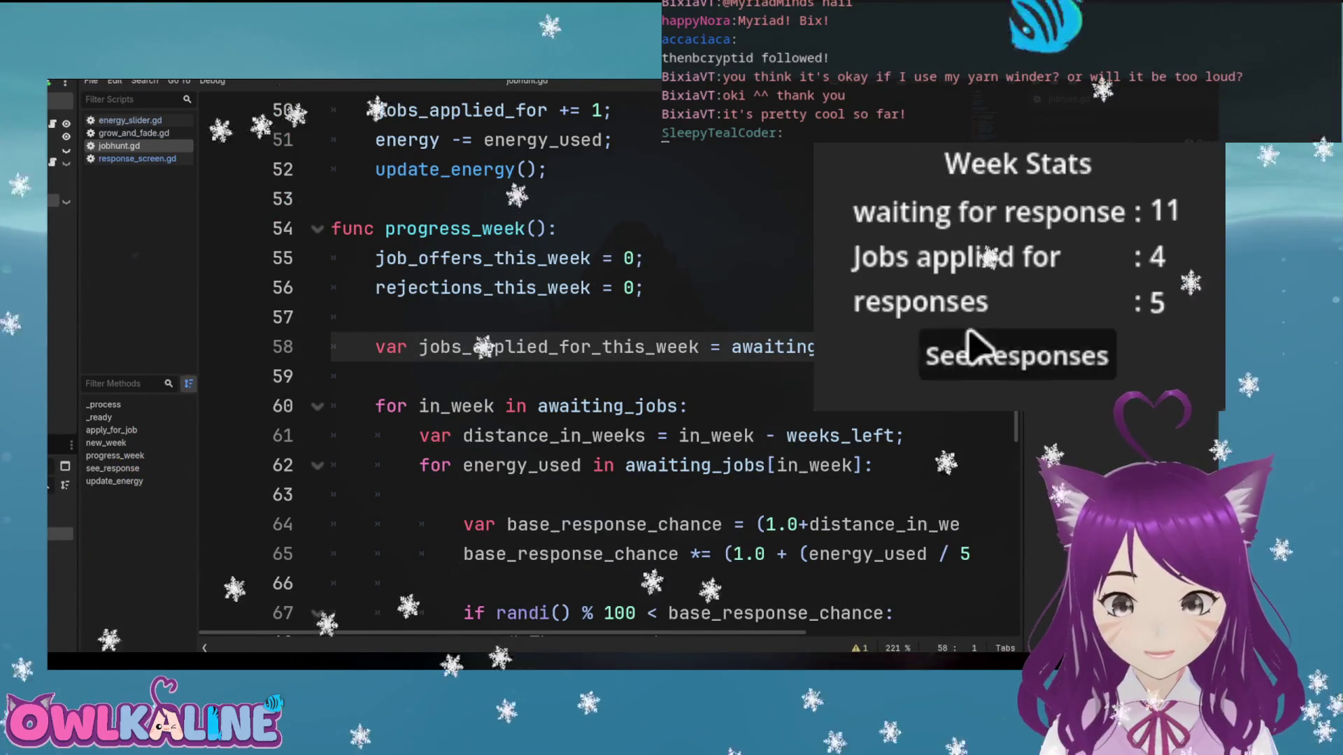
pyautogui.click(974, 346)
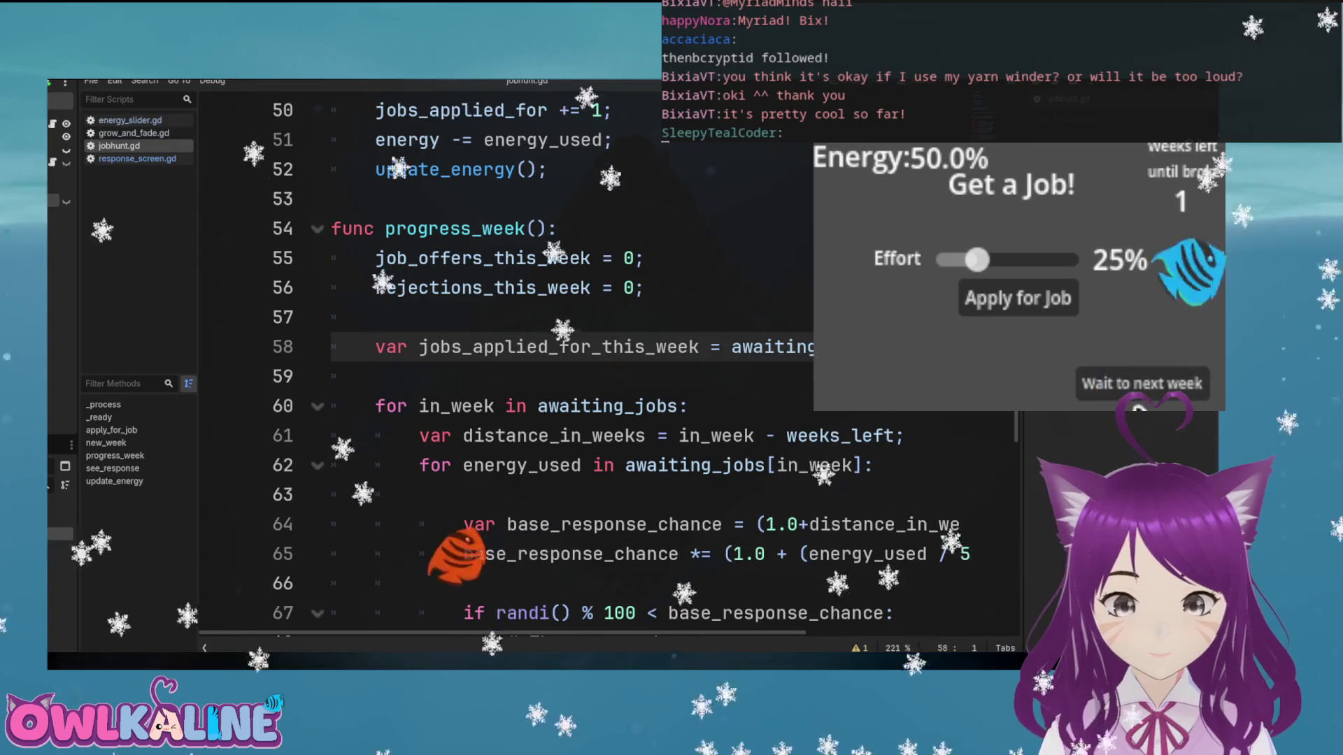
pyautogui.click(1147, 381)
pyautogui.click(1026, 350)
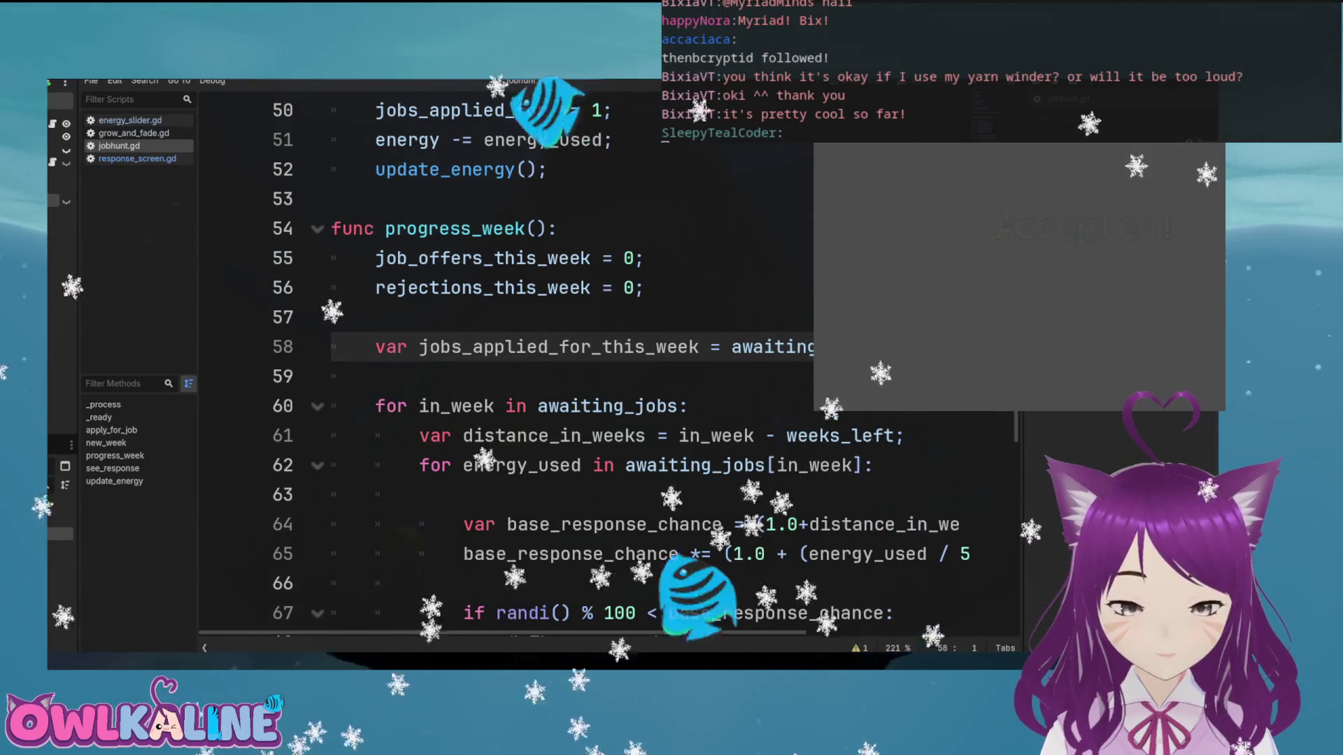
# Apply for five jobs, view the final week's responses, and stop the game with F8.
pyautogui.click(1046, 304)
pyautogui.click(1049, 313)
pyautogui.click(1049, 313)
pyautogui.click(1049, 313)
pyautogui.click(1049, 312)
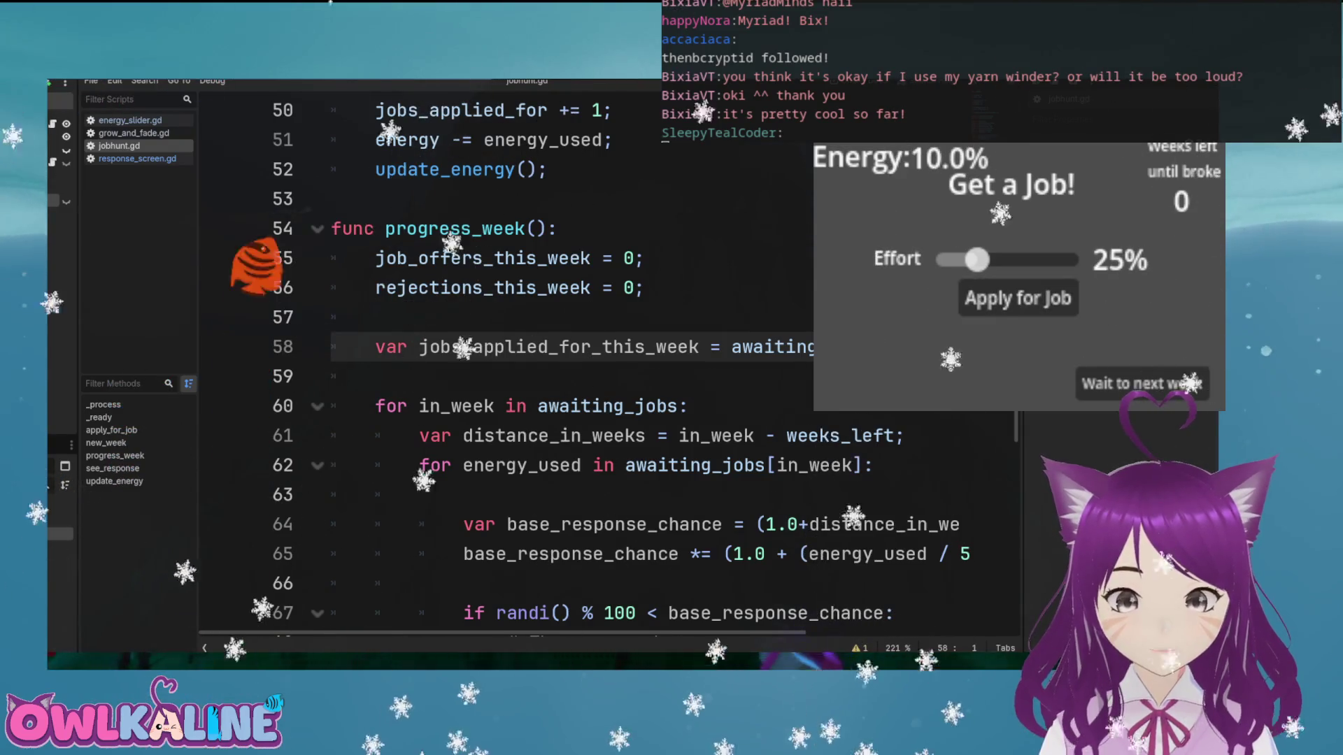
pyautogui.click(1140, 383)
pyautogui.click(1013, 354)
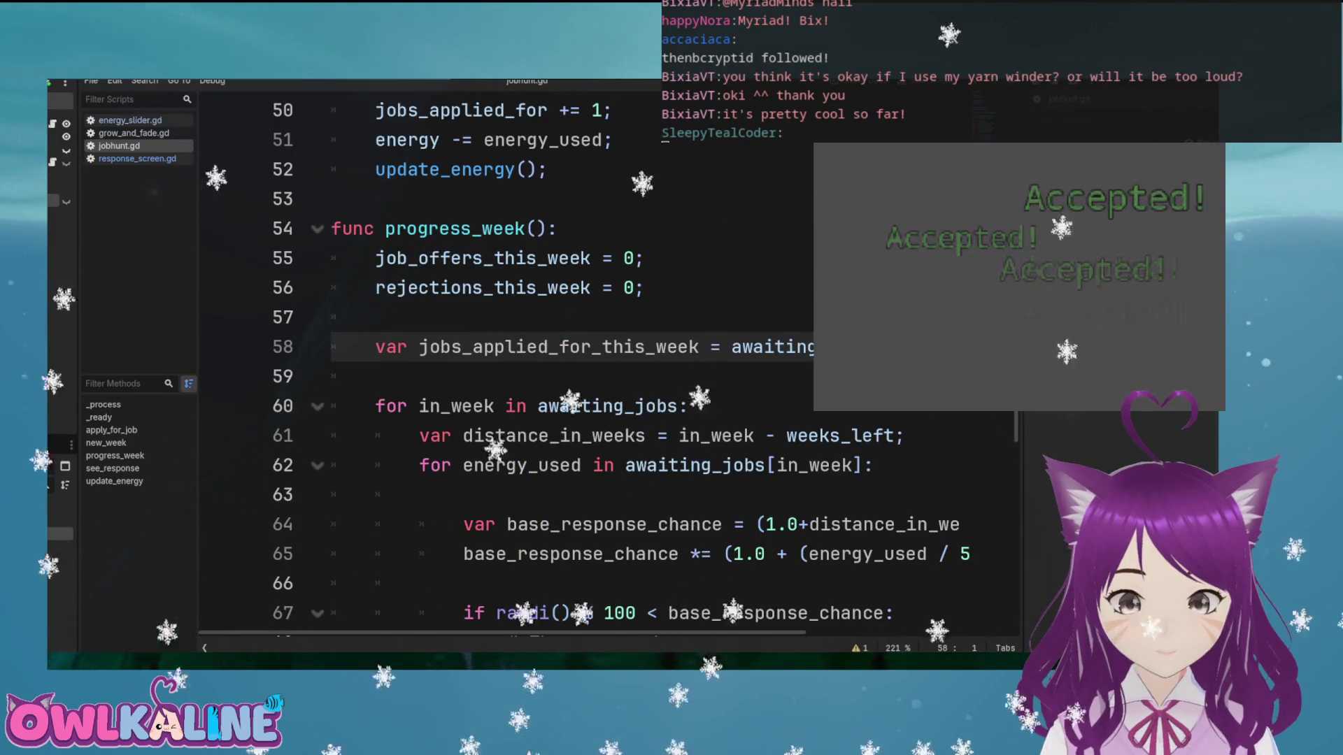
pyautogui.press('F8')
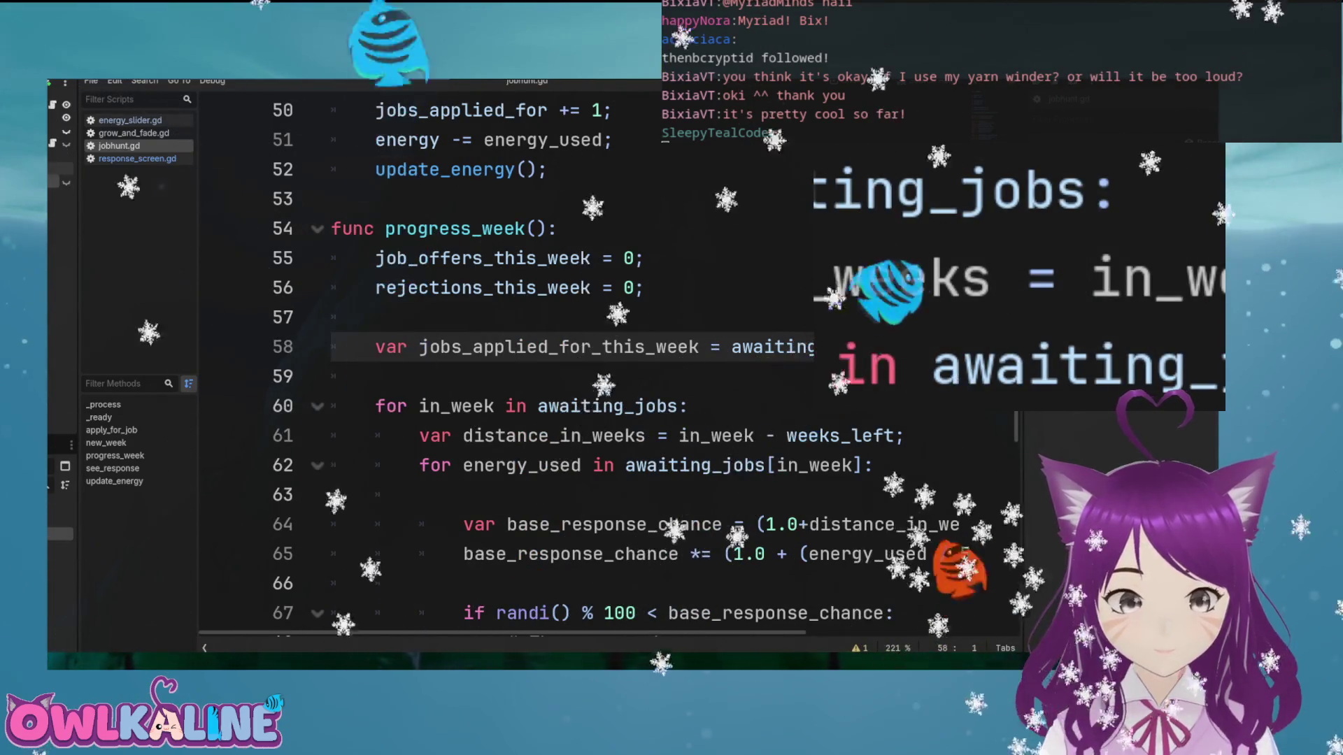
# Delete the 'Finished showing responses' print line from response_screen.gd and save.
pyautogui.hotkey('ctrl', 'shift', '.')
pyautogui.scroll(-6, 845, 389)
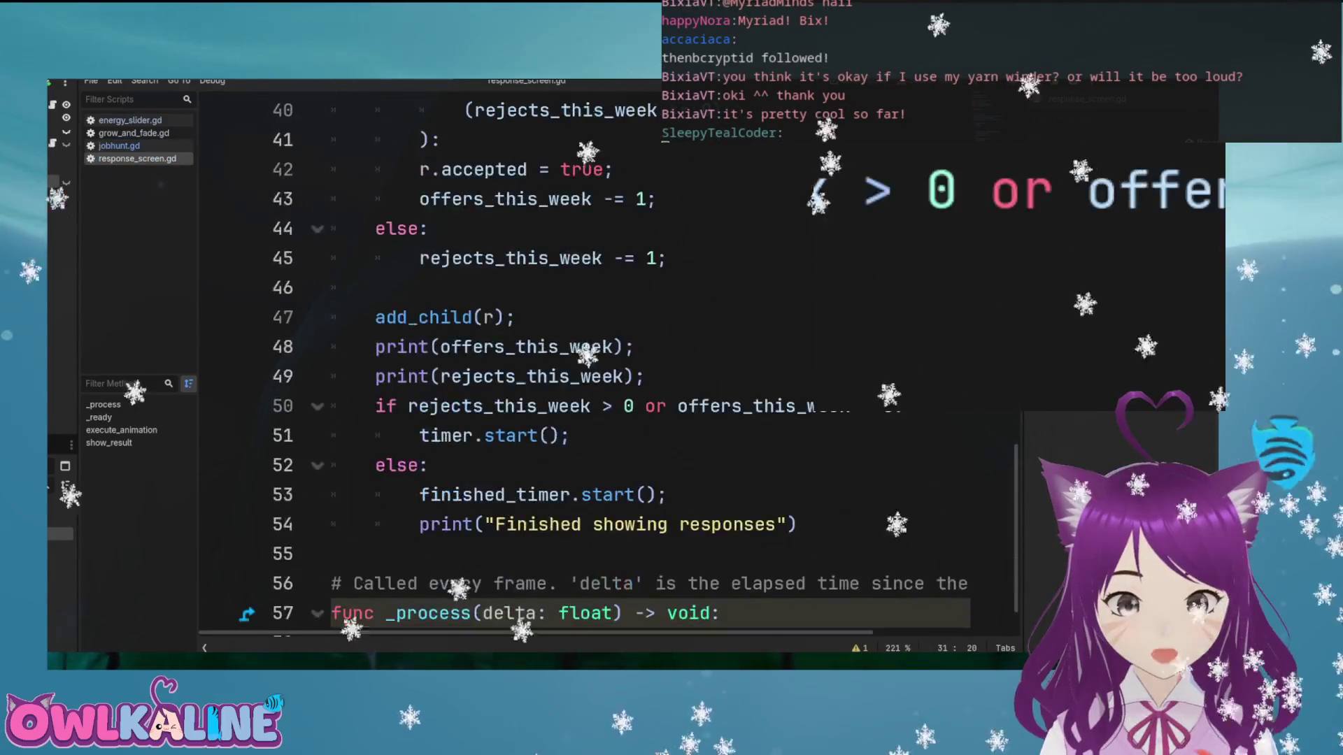
pyautogui.scroll(14, 273, 441)
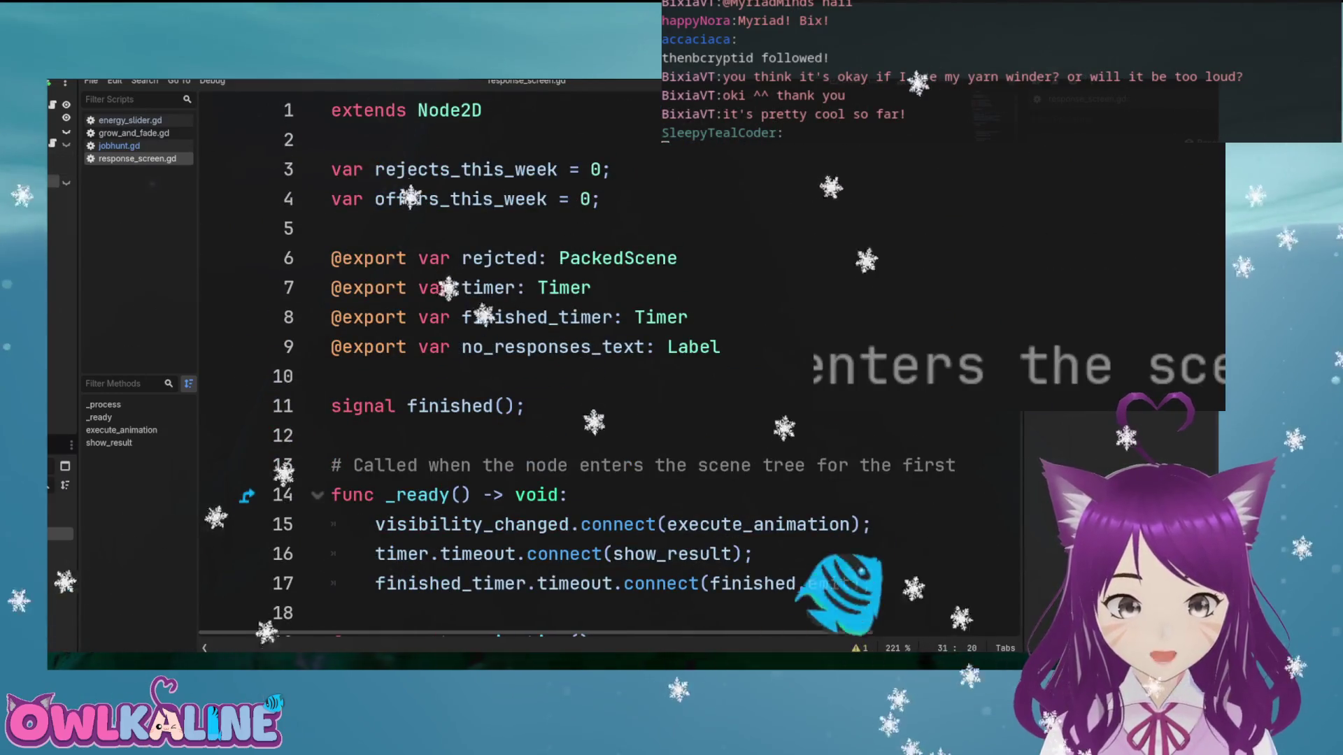
pyautogui.scroll(-9, 609, 364)
pyautogui.scroll(-5, 868, 385)
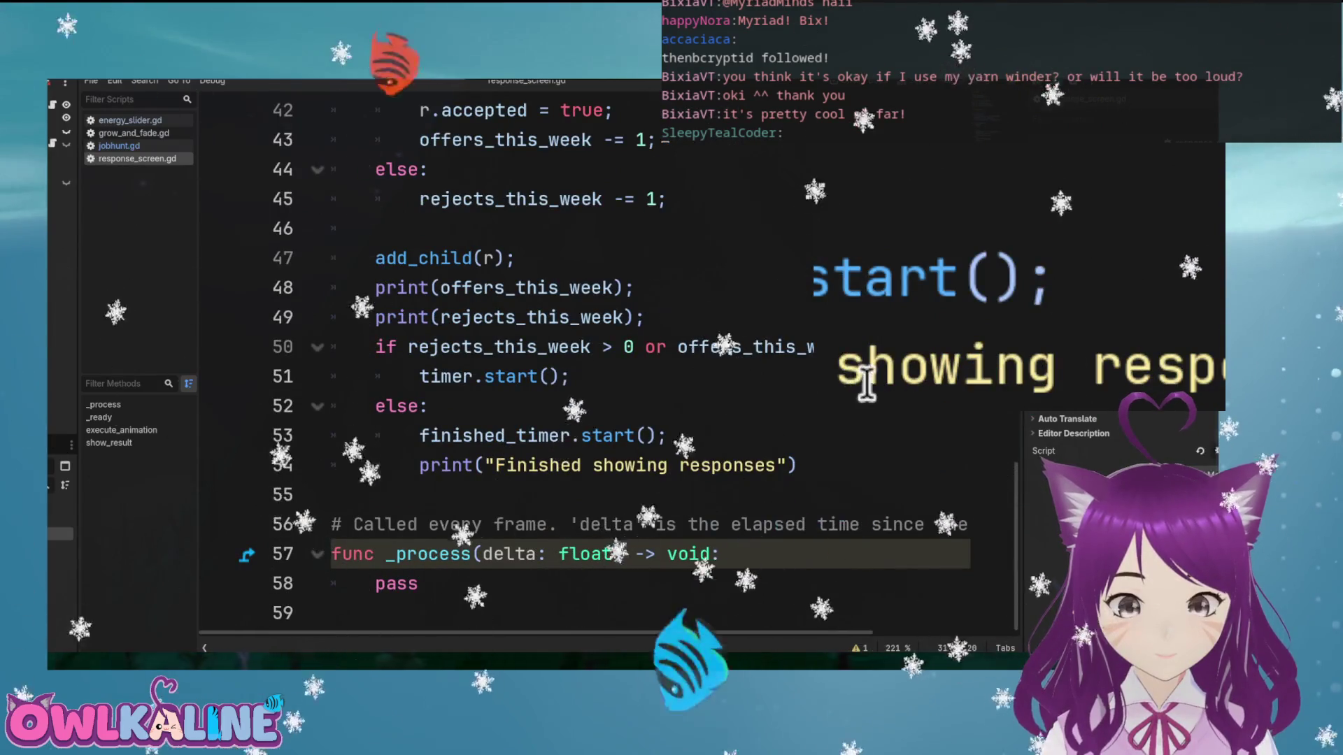
pyautogui.tripleClick(909, 360)
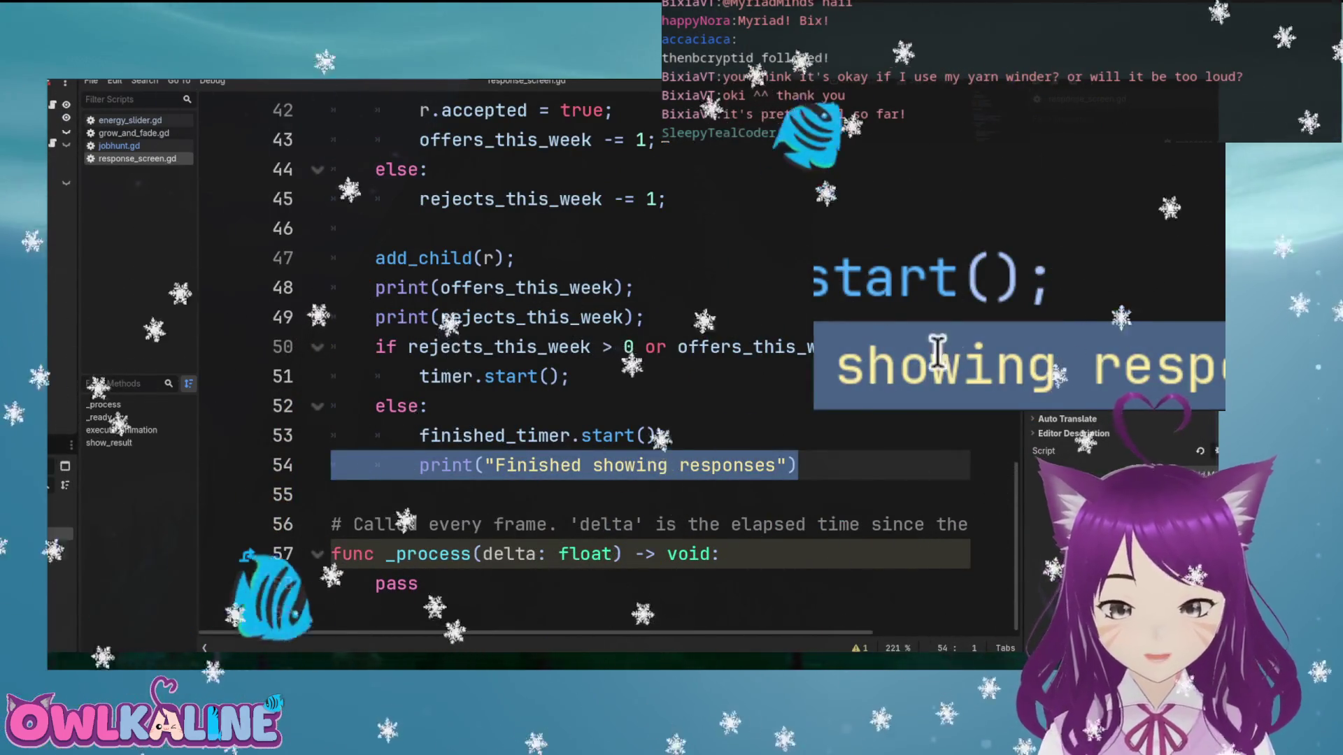
pyautogui.press('BackSpace')
pyautogui.scroll(4, 630, 468)
pyautogui.click(651, 435)
pyautogui.hotkey('ctrl', 's')
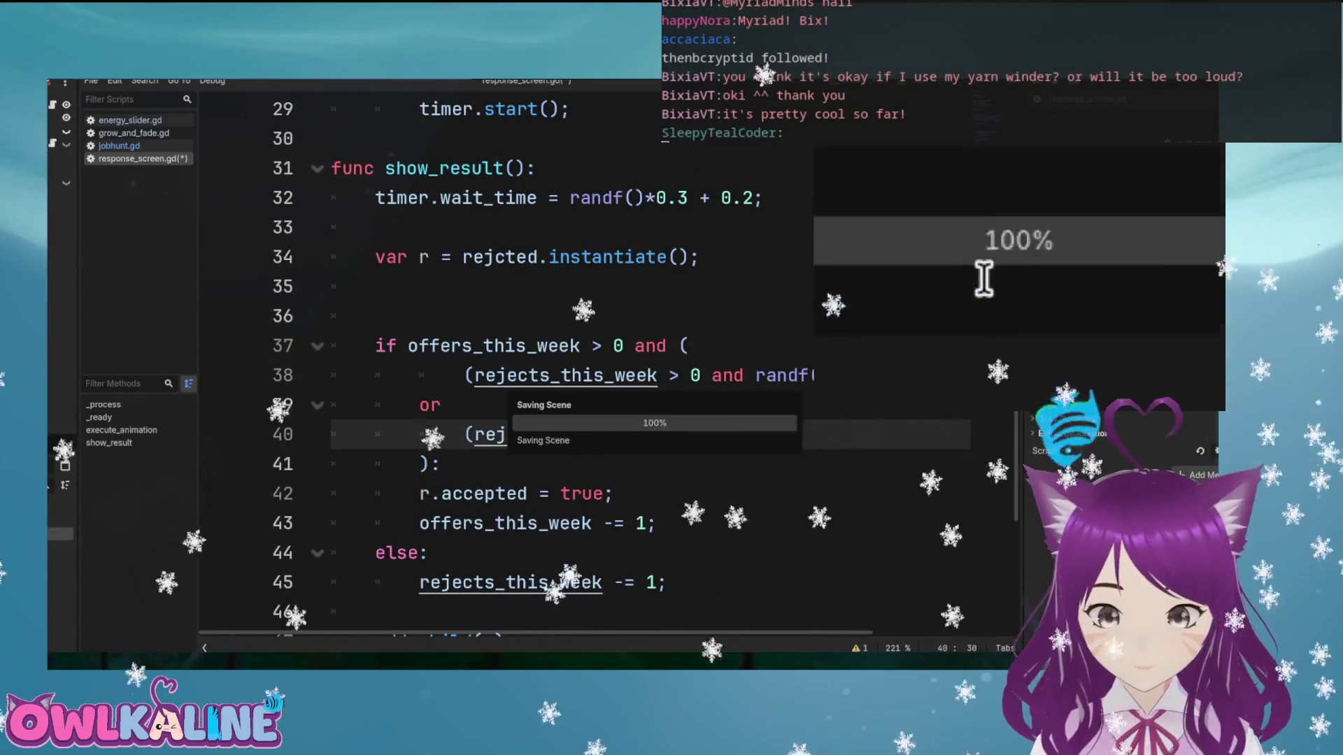
# Delete the print(offers_this_week) and print(rejects_this_week) lines, then return to the 2D editor.
pyautogui.scroll(7, 648, 433)
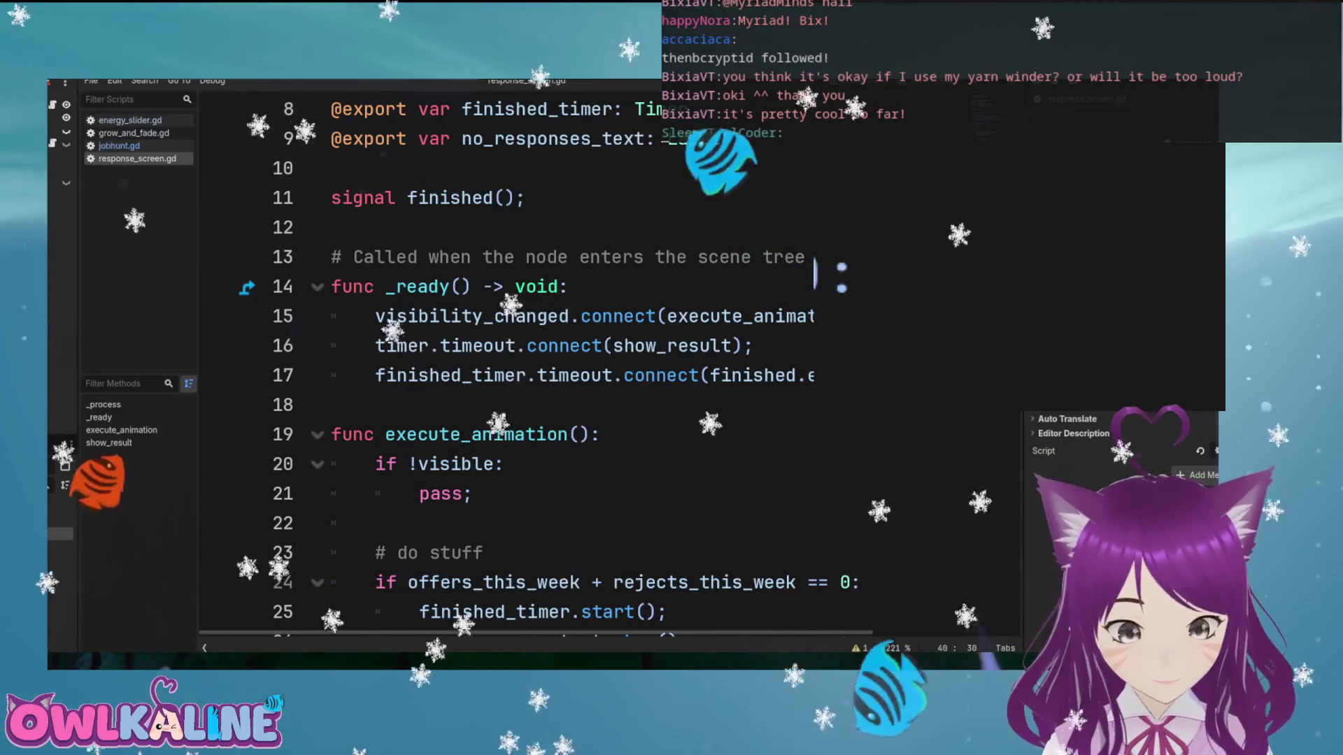
pyautogui.scroll(3, 630, 420)
pyautogui.doubleClick(503, 169)
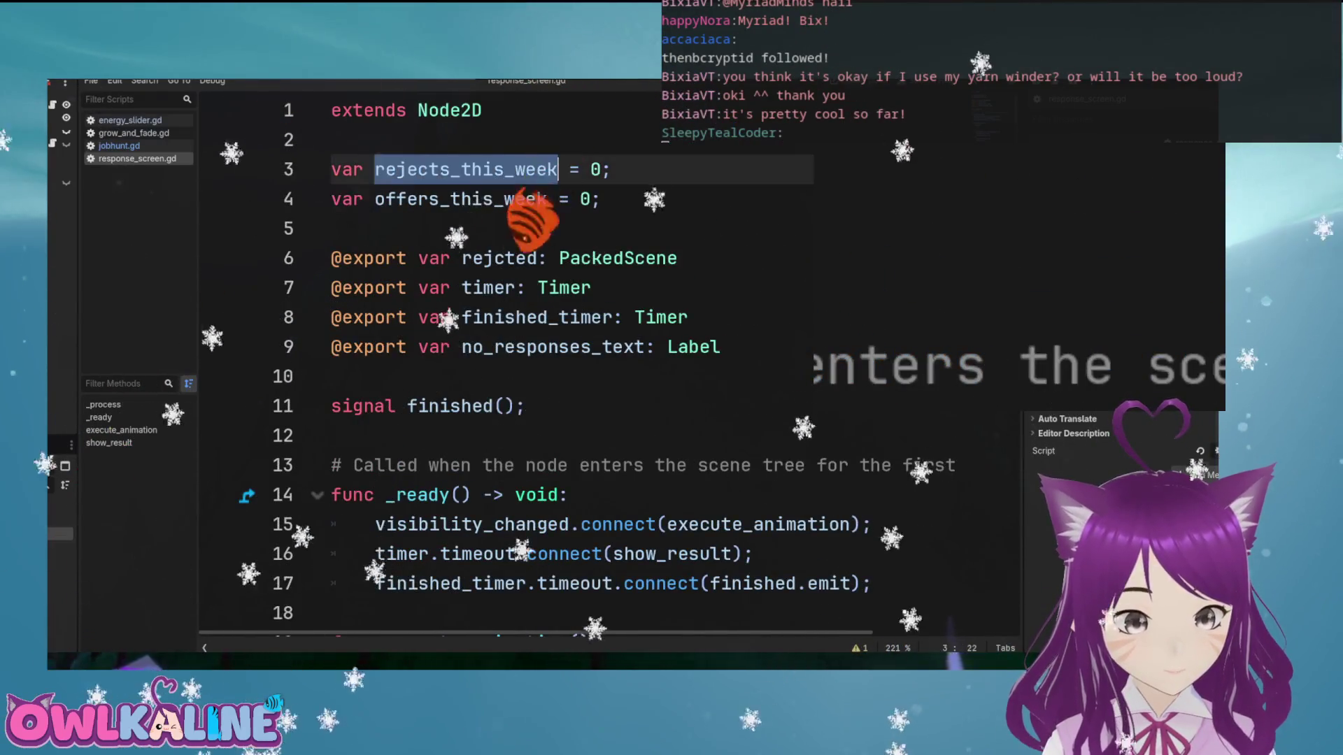
pyautogui.scroll(-10, 559, 349)
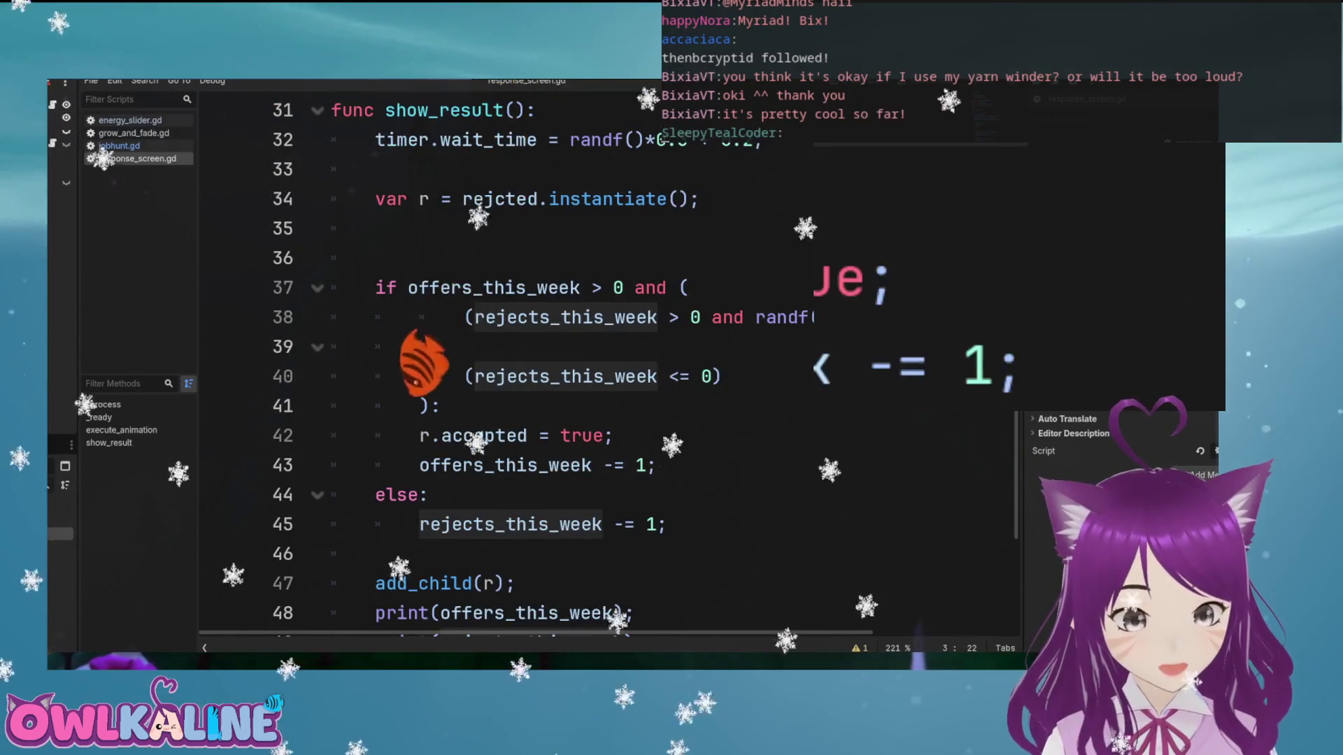
pyautogui.scroll(-3, 609, 364)
pyautogui.click(634, 346)
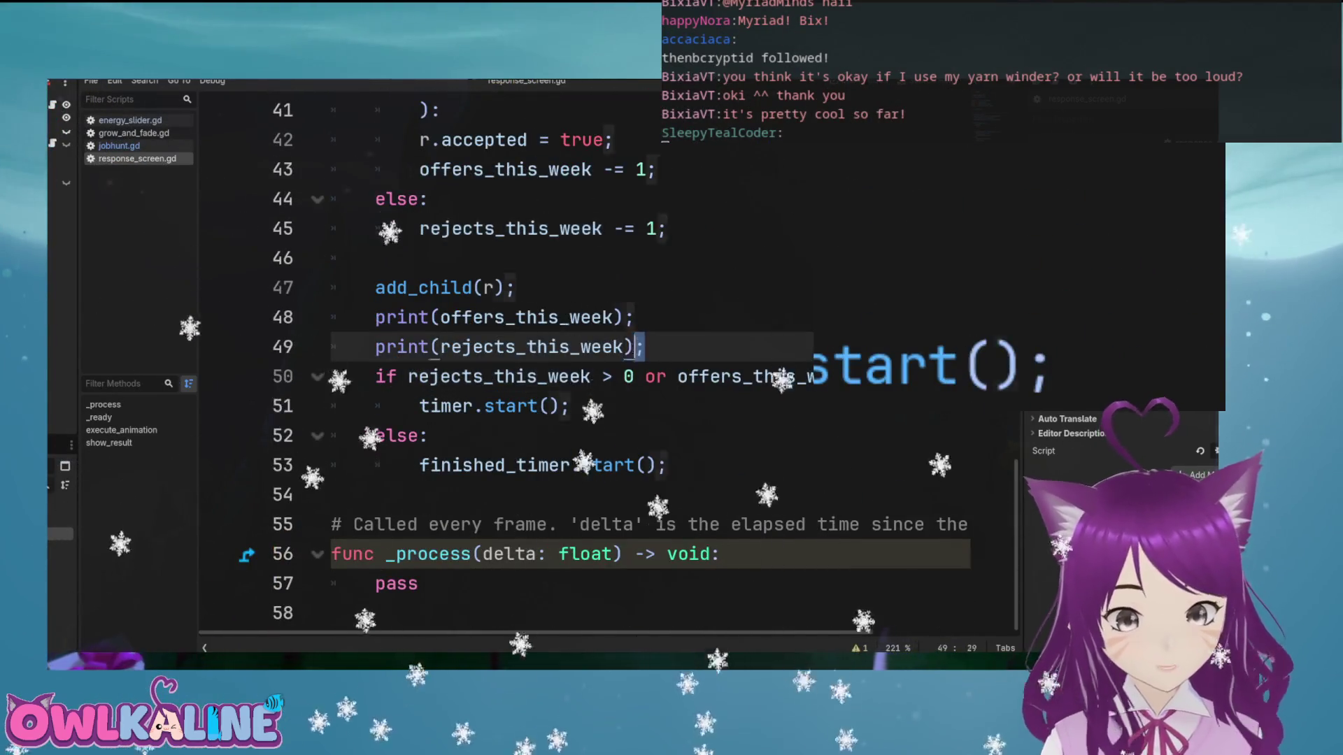
pyautogui.moveTo(635, 347); pyautogui.dragTo(331, 317)
pyautogui.press('BackSpace')
pyautogui.press('BackSpace')
pyautogui.press('Up')
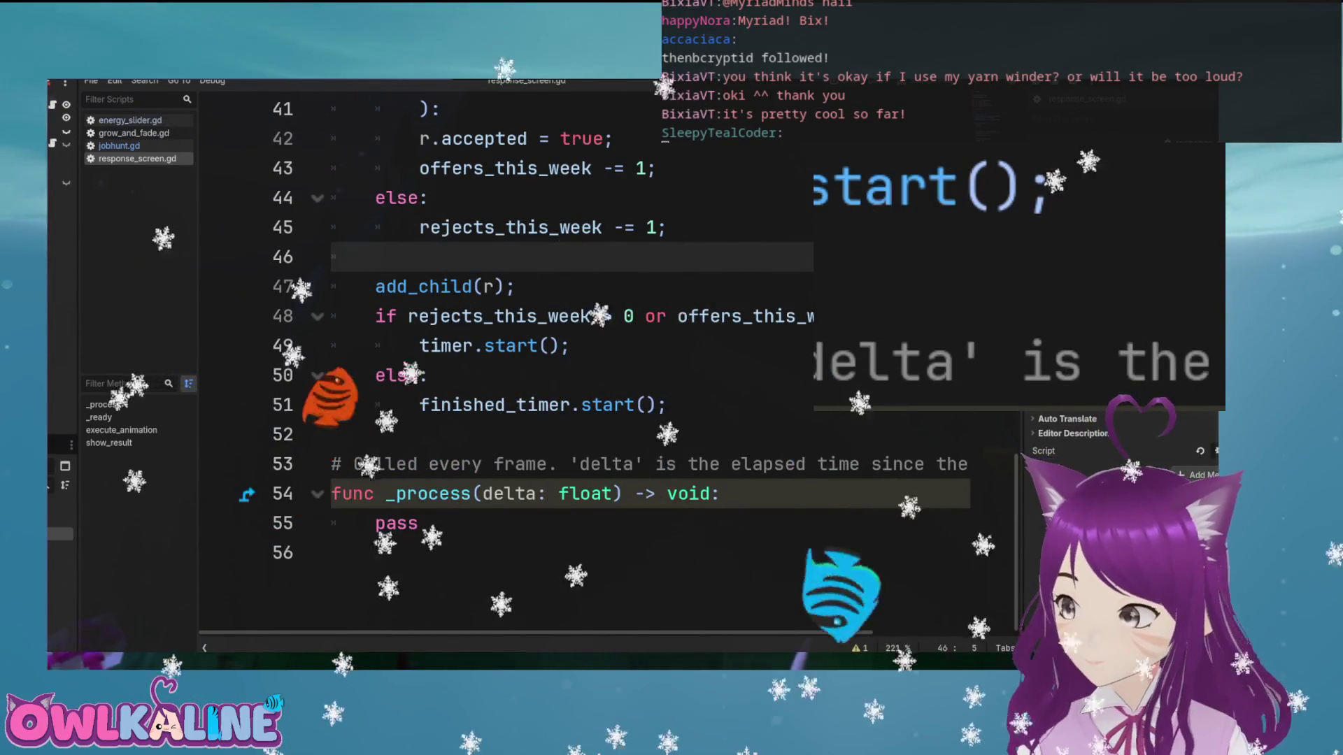
pyautogui.scroll(8, 608, 364)
pyautogui.scroll(5, 609, 363)
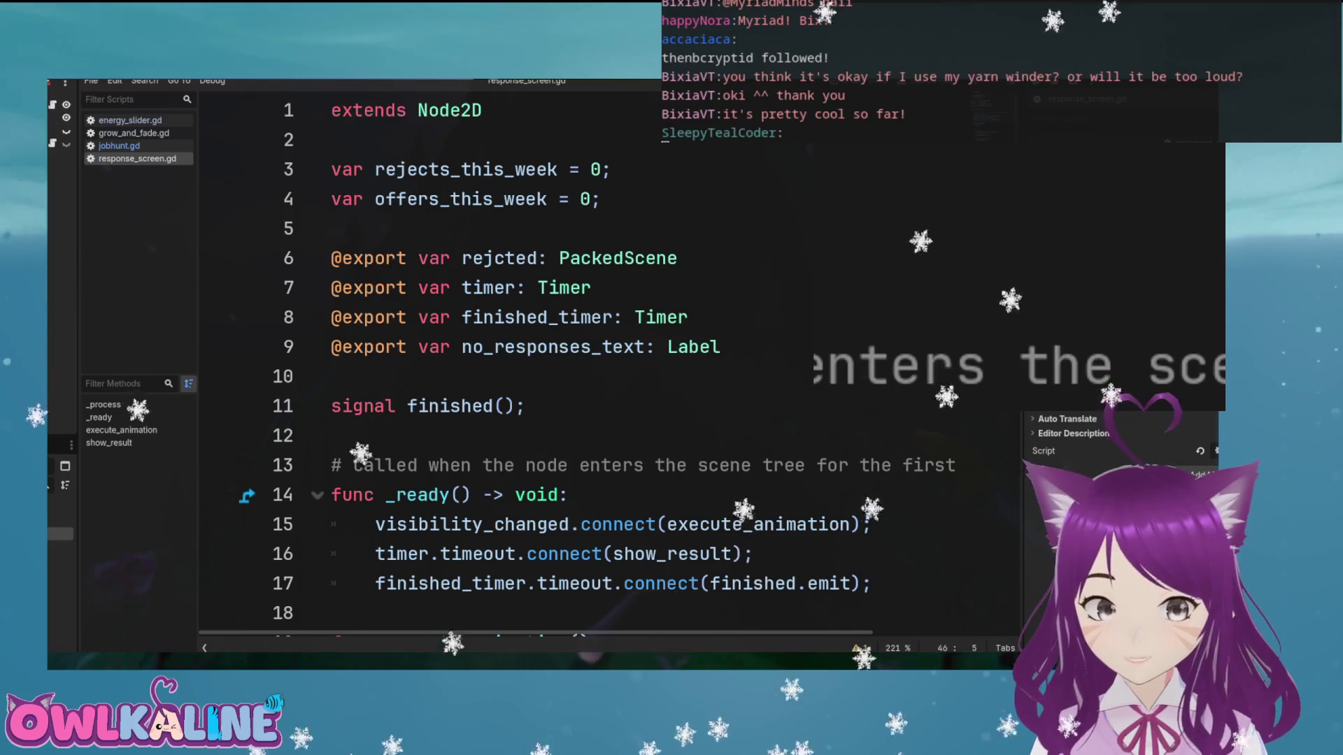
pyautogui.hotkey('ctrl', 'F1')
pyautogui.scroll(3, 531, 364)
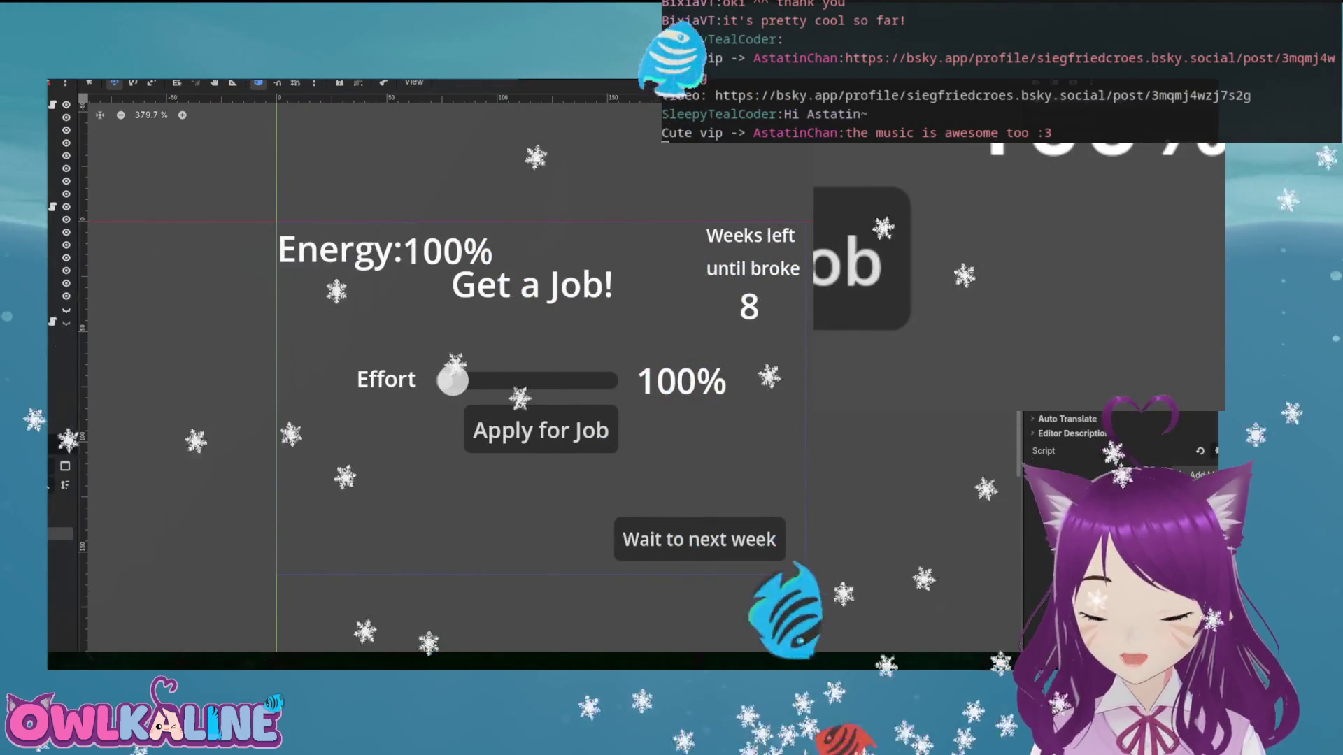
# Inspect the header labels and nudge the Energy: label down.
pyautogui.scroll(3, 375, 309)
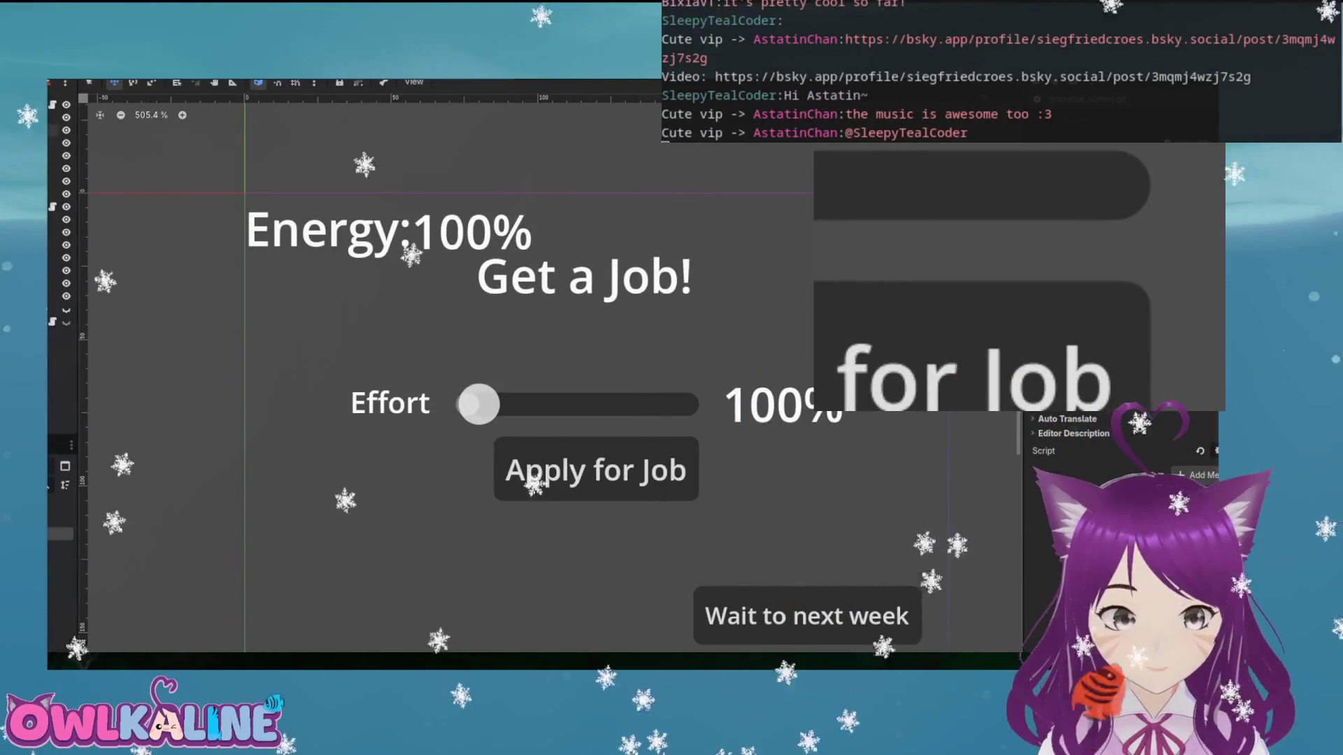
pyautogui.click(584, 276)
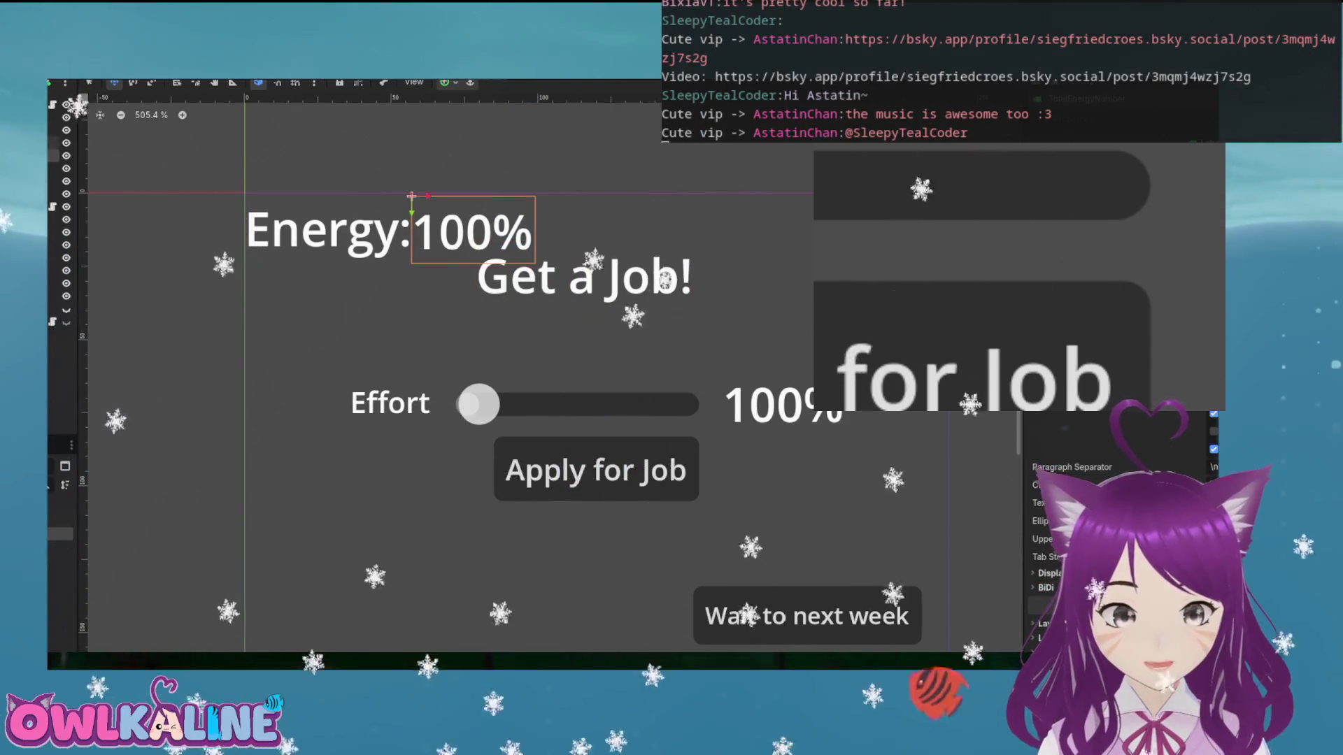
pyautogui.click(329, 231)
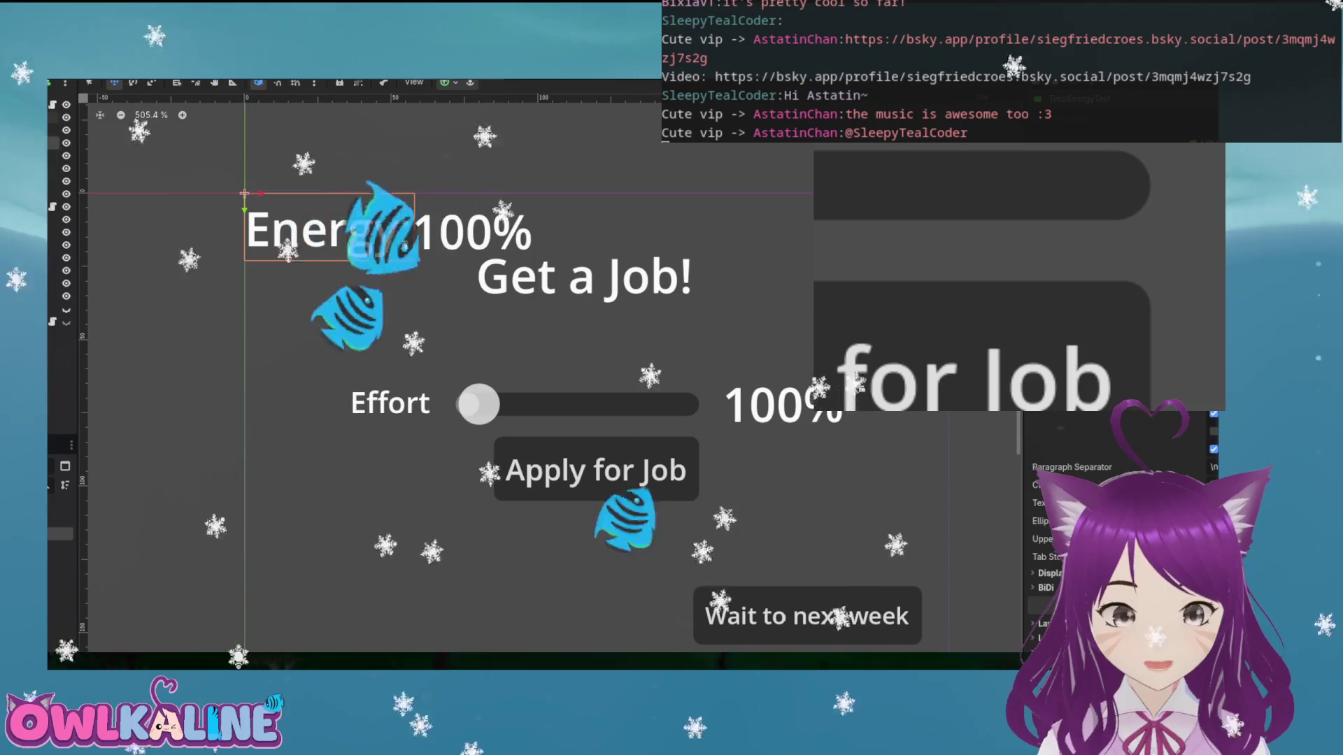
pyautogui.click(594, 335)
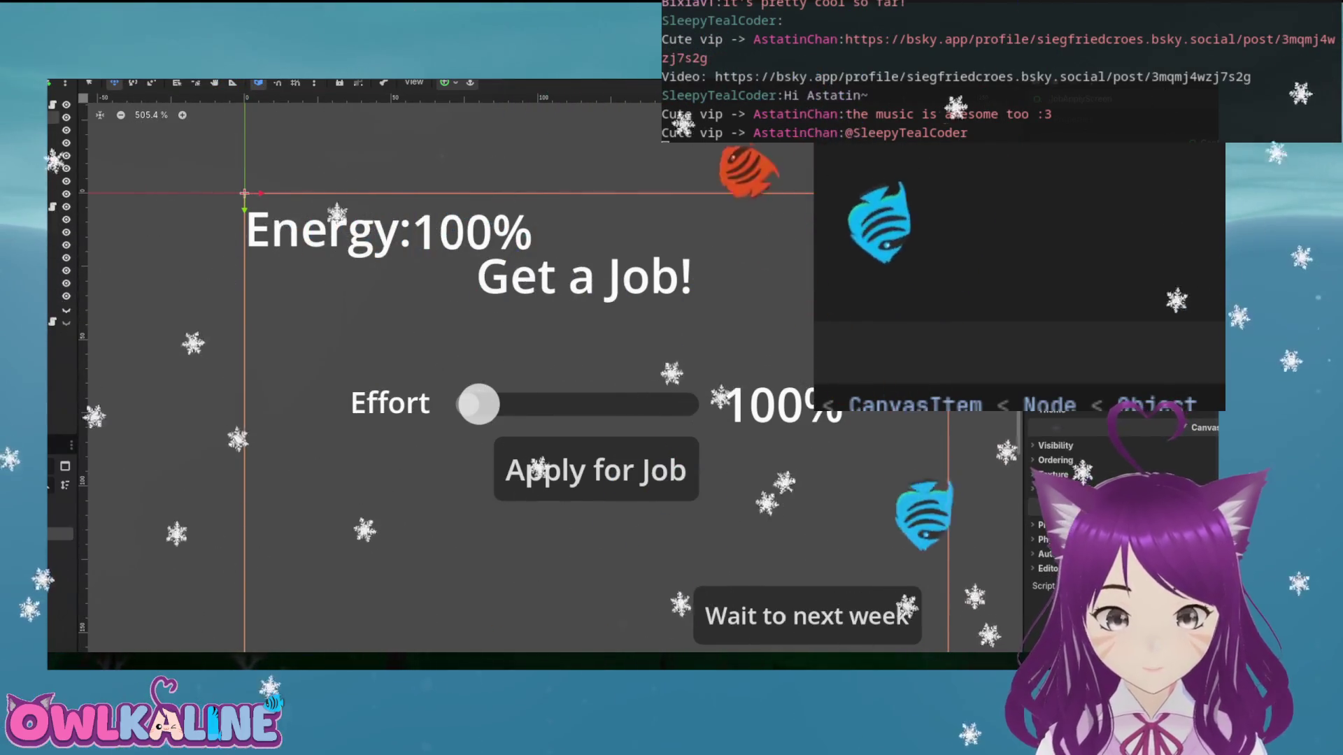
pyautogui.click(303, 280)
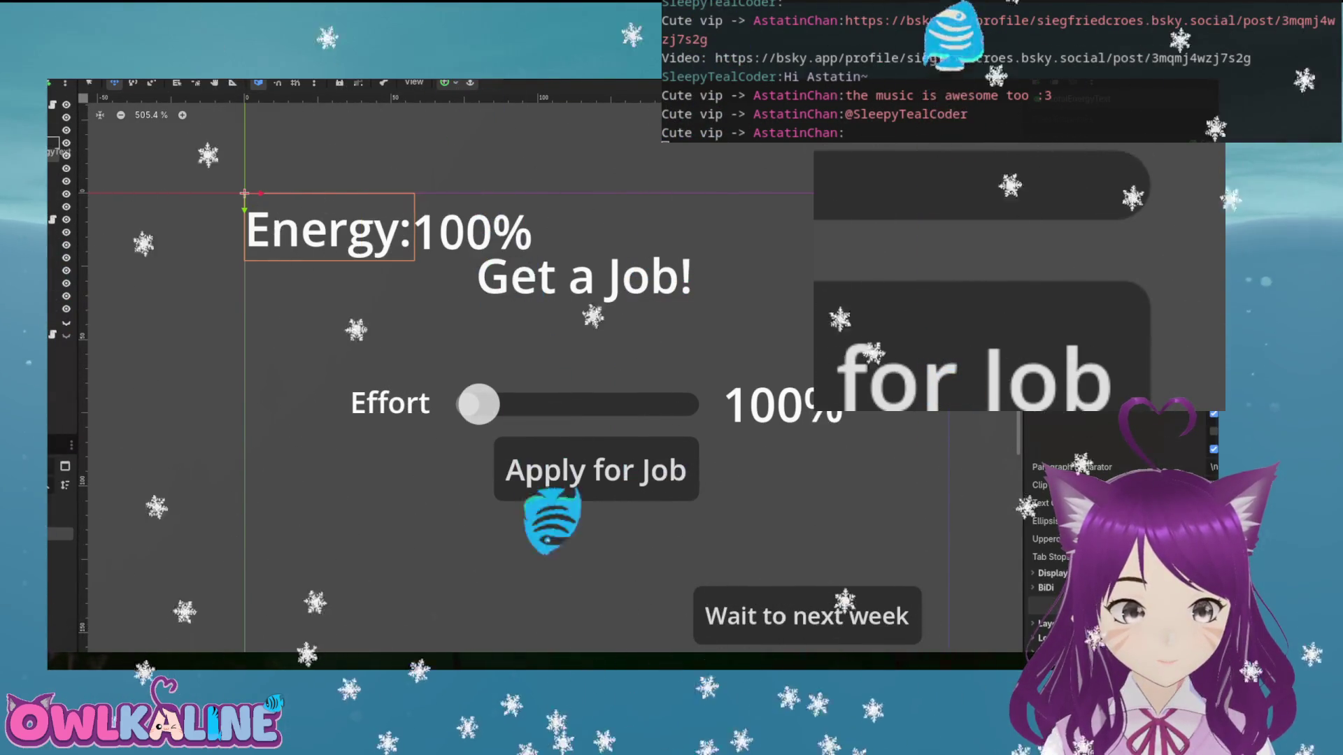
pyautogui.click(472, 230)
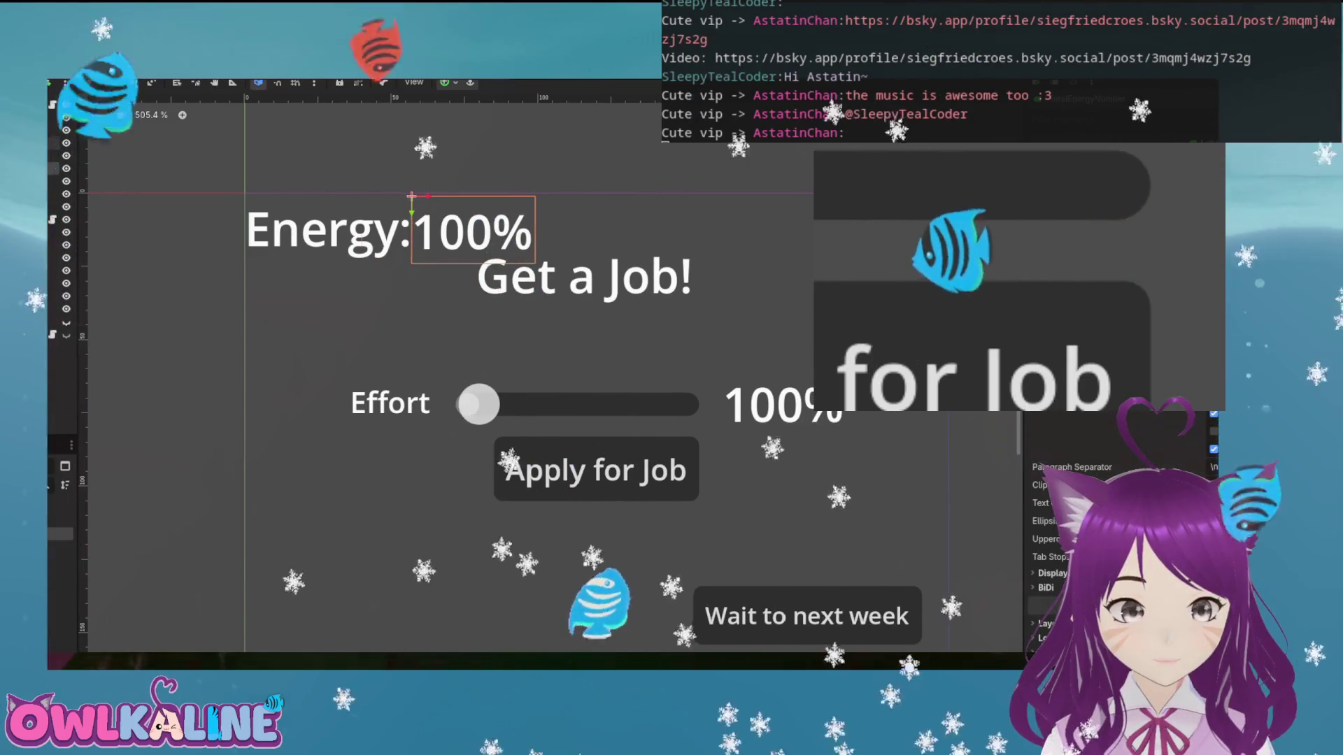
pyautogui.click(303, 251)
pyautogui.moveTo(303, 252)
pyautogui.mouseDown()
pyautogui.moveTo(392, 287)
pyautogui.moveTo(318, 281)
pyautogui.moveTo(303, 327)
pyautogui.mouseUp()
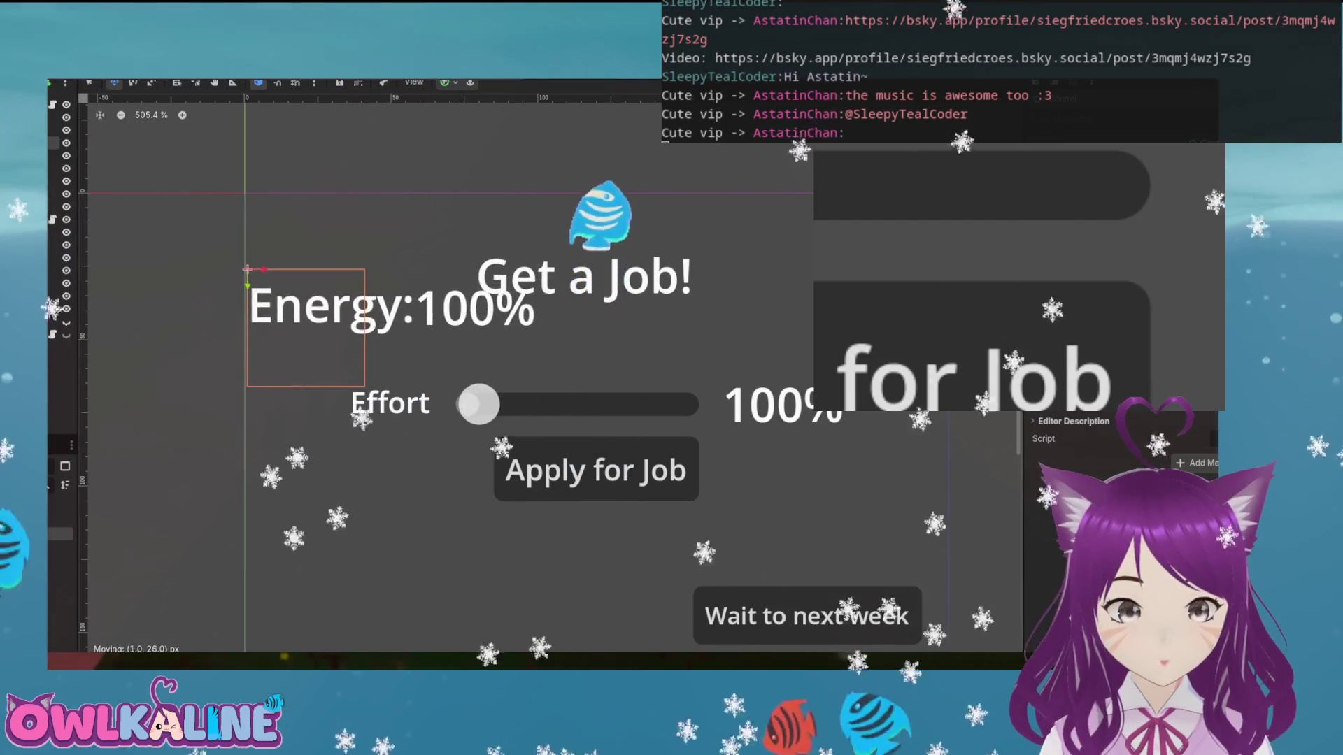
# Move the Get a Job! title up and left with the Energy readout just below it.
pyautogui.click(585, 274)
pyautogui.moveTo(585, 275); pyautogui.dragTo(576, 233)
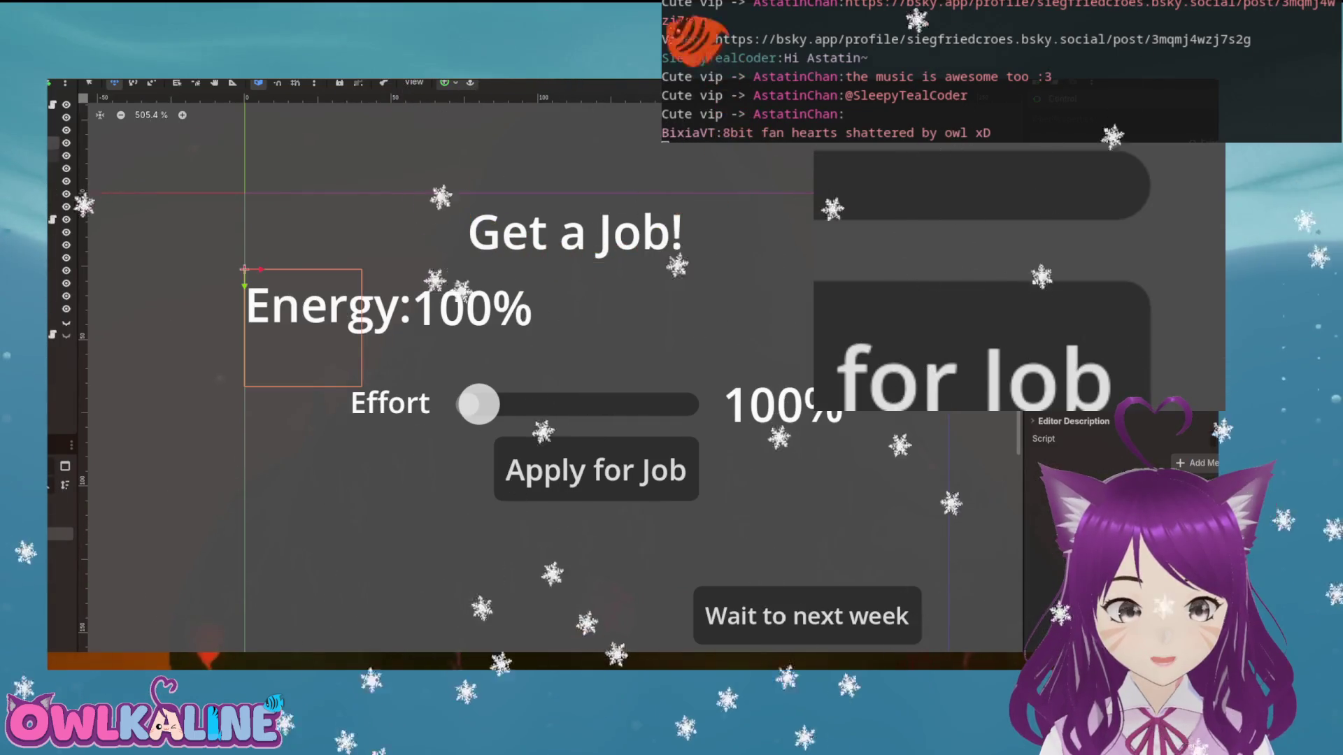
pyautogui.moveTo(301, 321); pyautogui.dragTo(485, 304)
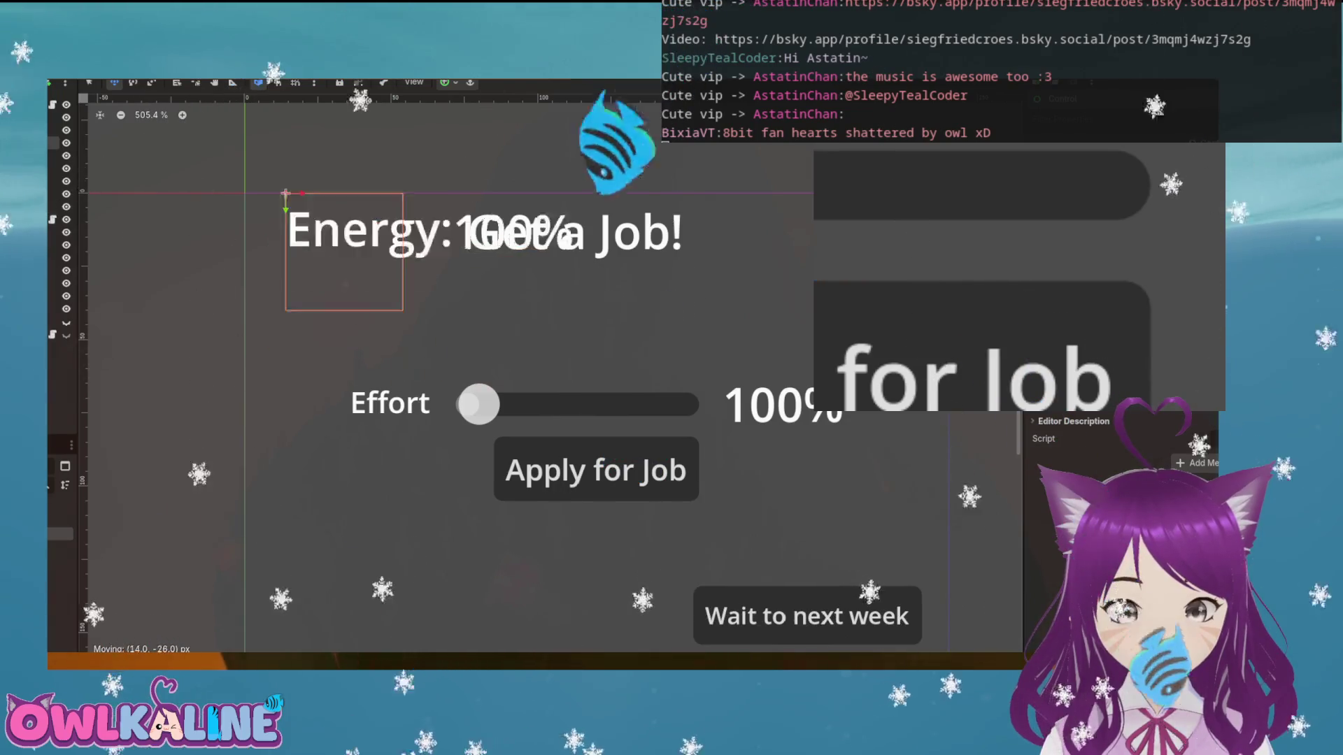
pyautogui.moveTo(280, 307); pyautogui.dragTo(293, 310)
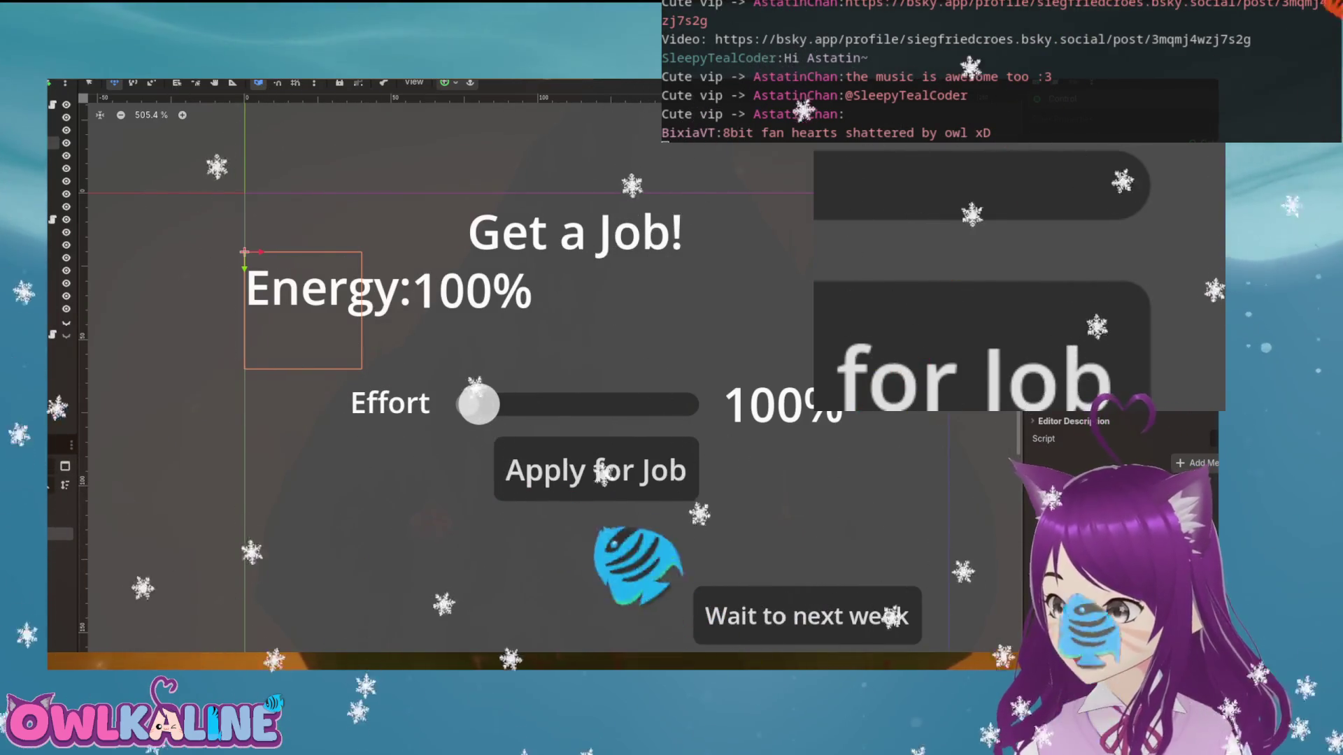
# Pan the canvas to show the whole UI layout and select the 100% energy value label.
pyautogui.scroll(-3, 804, 336)
pyautogui.scroll(6, 804, 335)
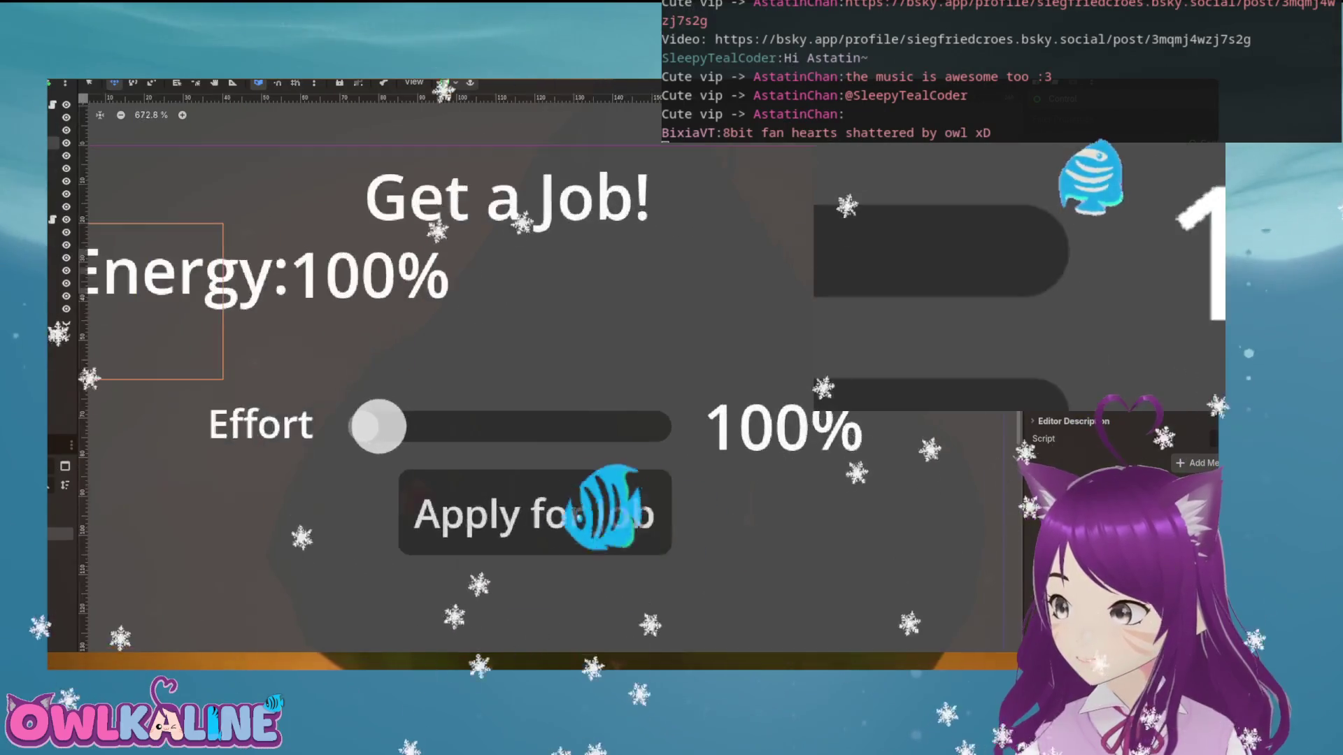
pyautogui.scroll(-5, 808, 360)
pyautogui.scroll(4, 808, 360)
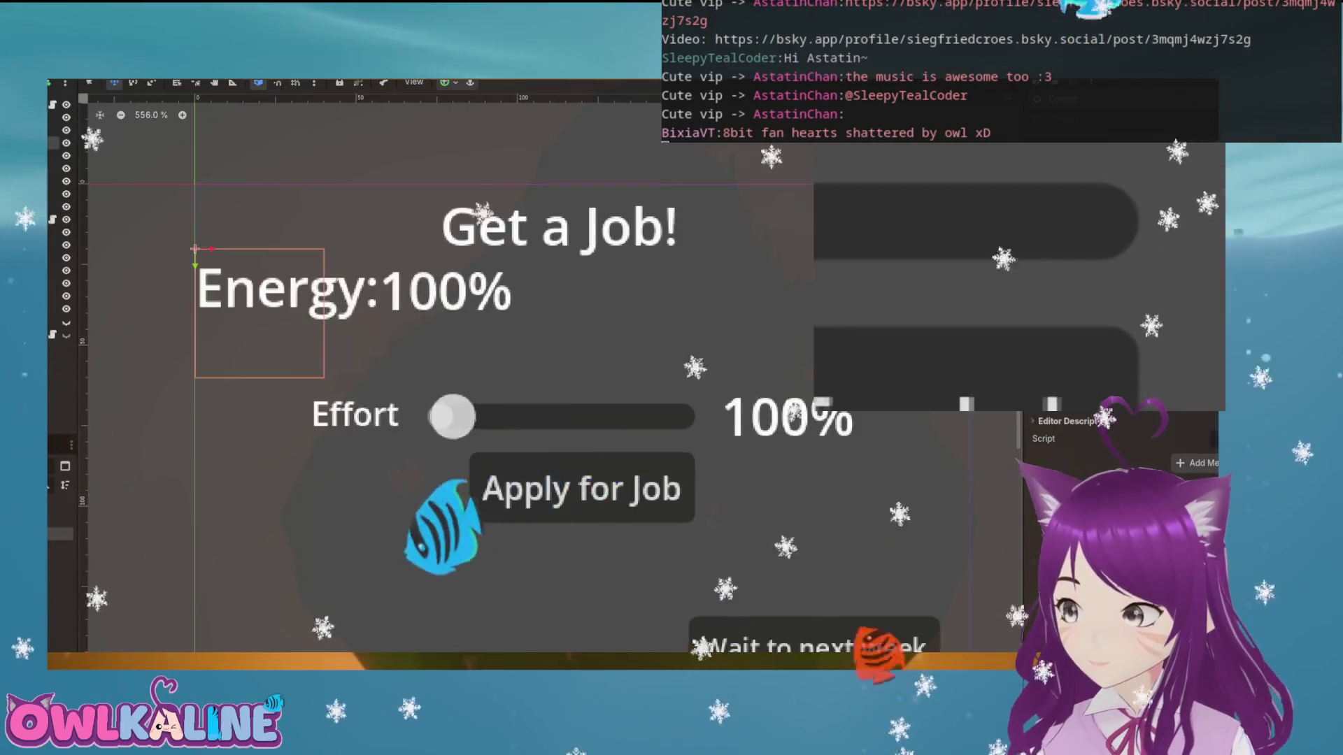
pyautogui.scroll(-4, 805, 331)
pyautogui.moveTo(664, 462)
pyautogui.mouseDown()
pyautogui.moveTo(515, 437)
pyautogui.moveTo(656, 460)
pyautogui.moveTo(689, 441)
pyautogui.moveTo(649, 456)
pyautogui.moveTo(628, 442)
pyautogui.moveTo(648, 513)
pyautogui.moveTo(630, 441)
pyautogui.moveTo(615, 478)
pyautogui.moveTo(567, 418)
pyautogui.moveTo(581, 421)
pyautogui.moveTo(594, 435)
pyautogui.moveTo(501, 460)
pyautogui.moveTo(599, 403)
pyautogui.mouseUp()
pyautogui.scroll(4, 222, 232)
pyautogui.scroll(-3, 484, 272)
pyautogui.moveTo(484, 272)
pyautogui.mouseDown()
pyautogui.moveTo(299, 257)
pyautogui.moveTo(301, 296)
pyautogui.moveTo(370, 223)
pyautogui.moveTo(472, 237)
pyautogui.moveTo(538, 266)
pyautogui.moveTo(377, 272)
pyautogui.moveTo(476, 300)
pyautogui.moveTo(393, 352)
pyautogui.mouseUp()
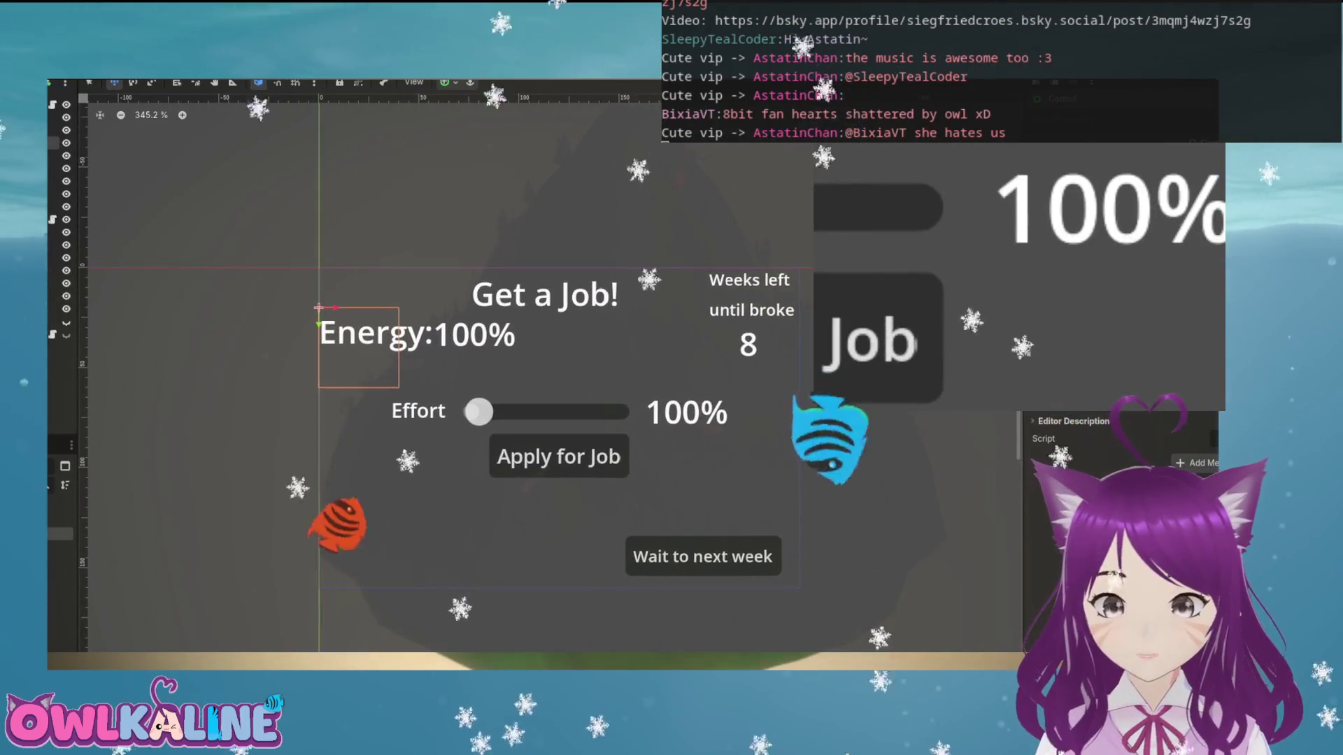
pyautogui.click(475, 335)
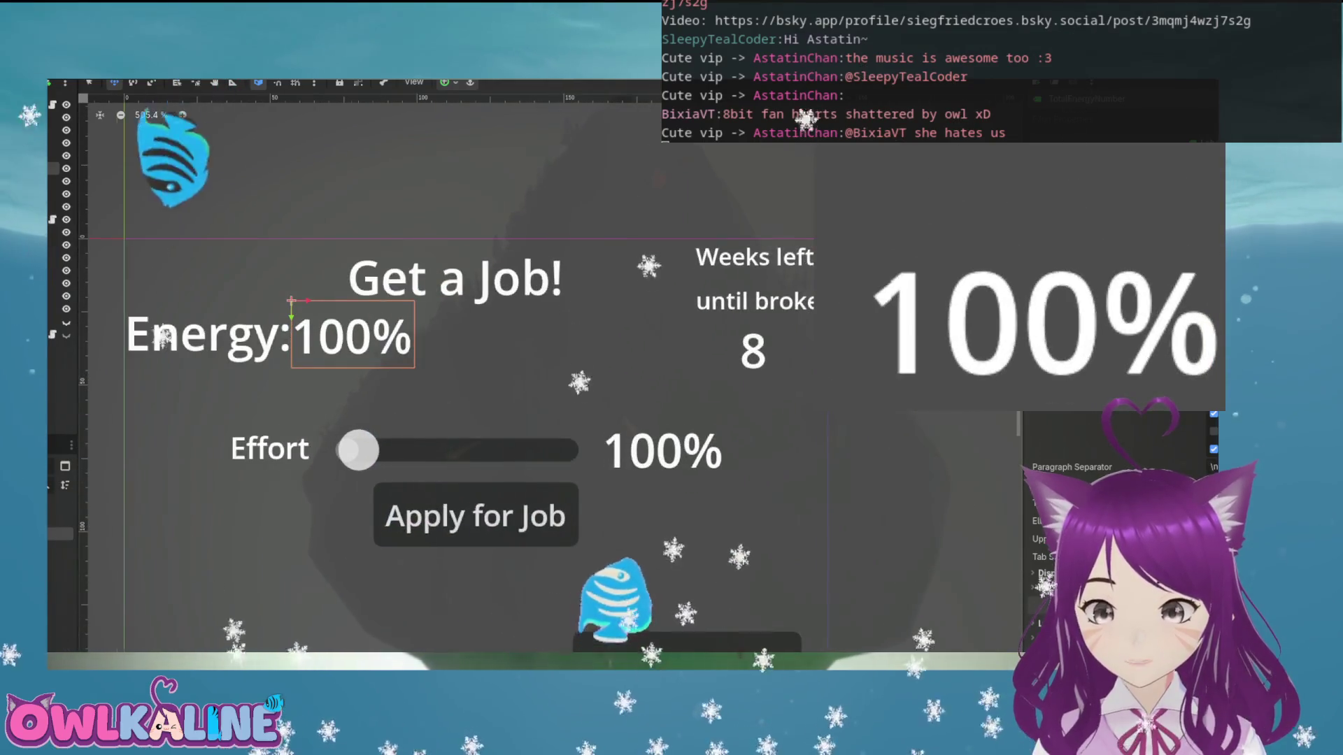
# Pan and zoom the canvas to check the standalone Energy: caption and the weeks-left counter.
pyautogui.scroll(4, 870, 367)
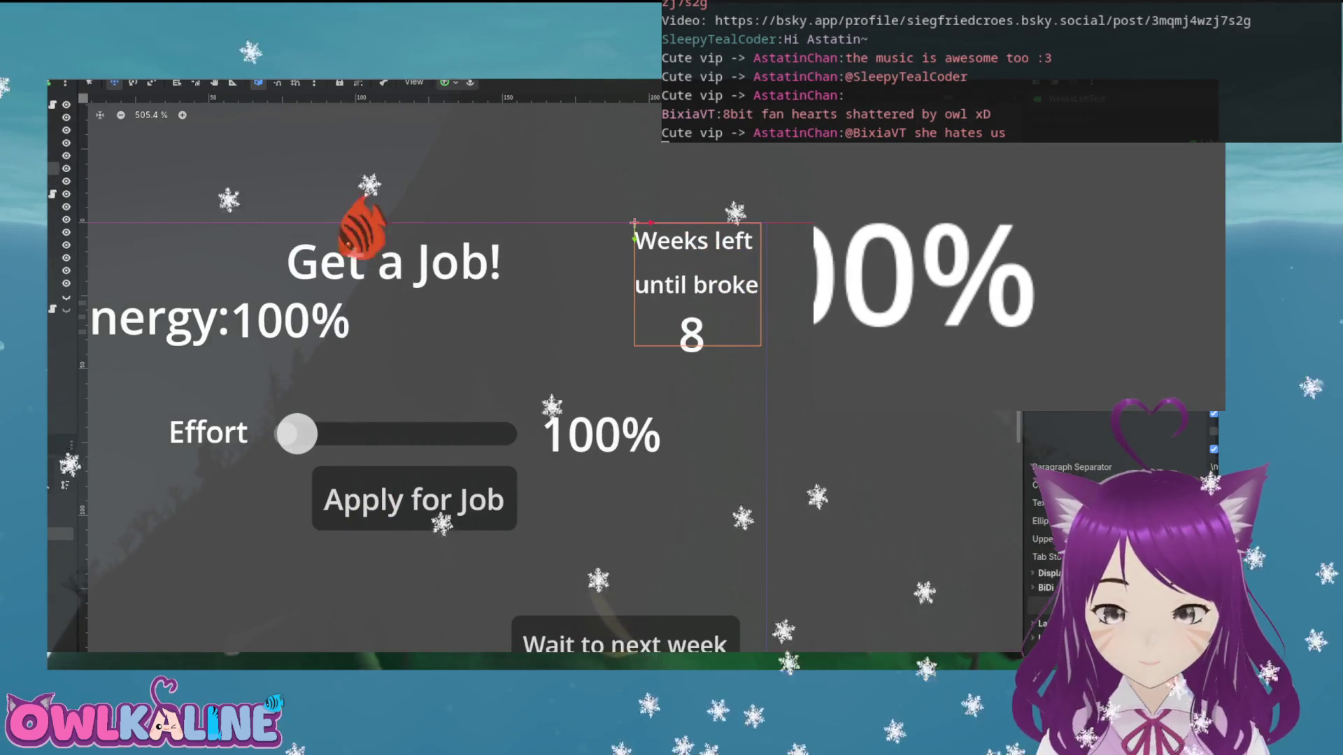
pyautogui.hscroll(-3, 448, 364)
pyautogui.scroll(-2, 448, 364)
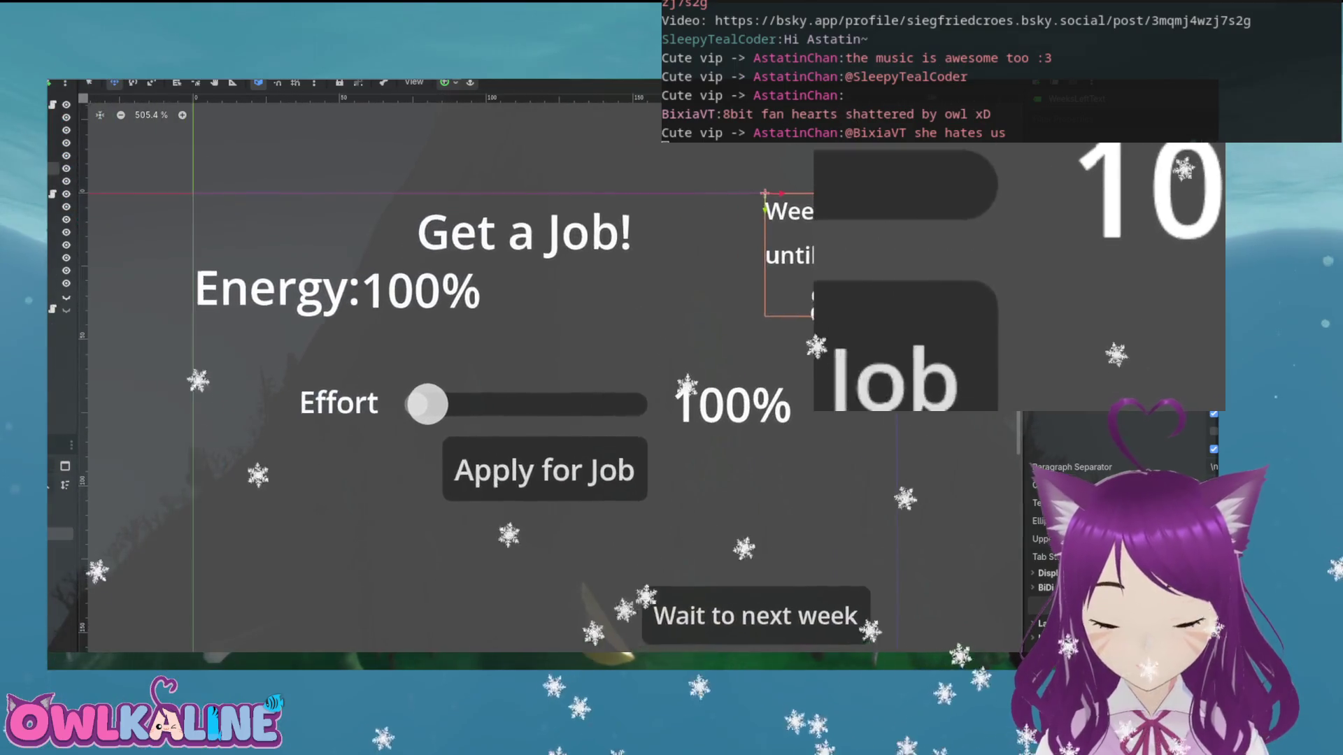
pyautogui.scroll(-1, 490, 378)
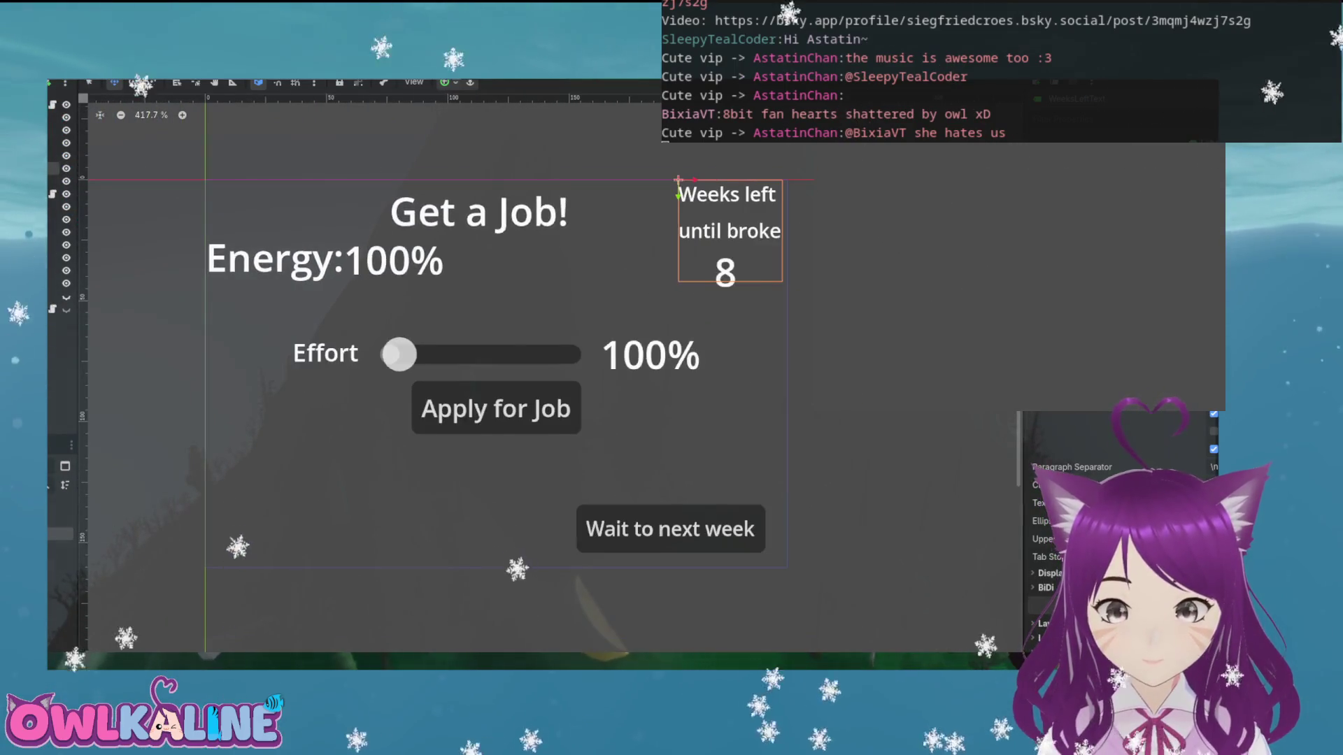
pyautogui.scroll(2, 489, 378)
pyautogui.scroll(-1, 489, 378)
pyautogui.hscroll(4, 489, 378)
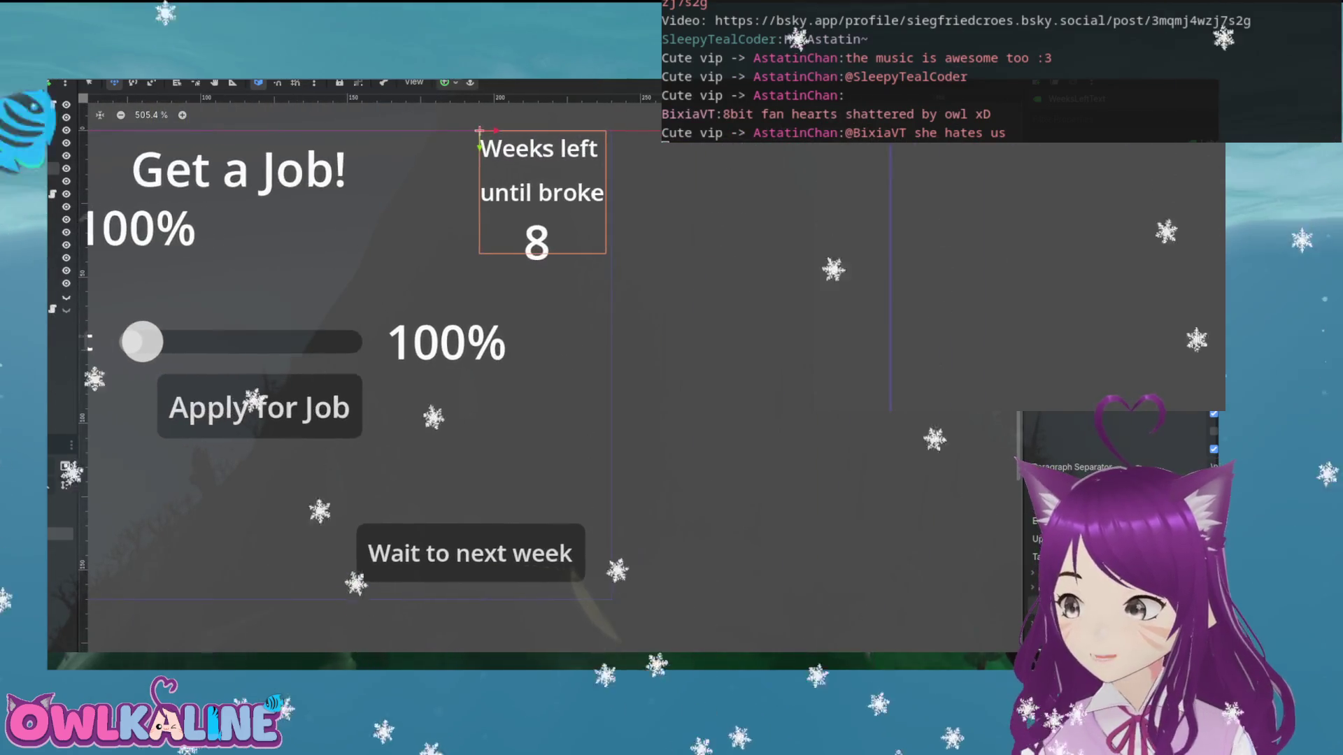
pyautogui.hscroll(-6, 966, 353)
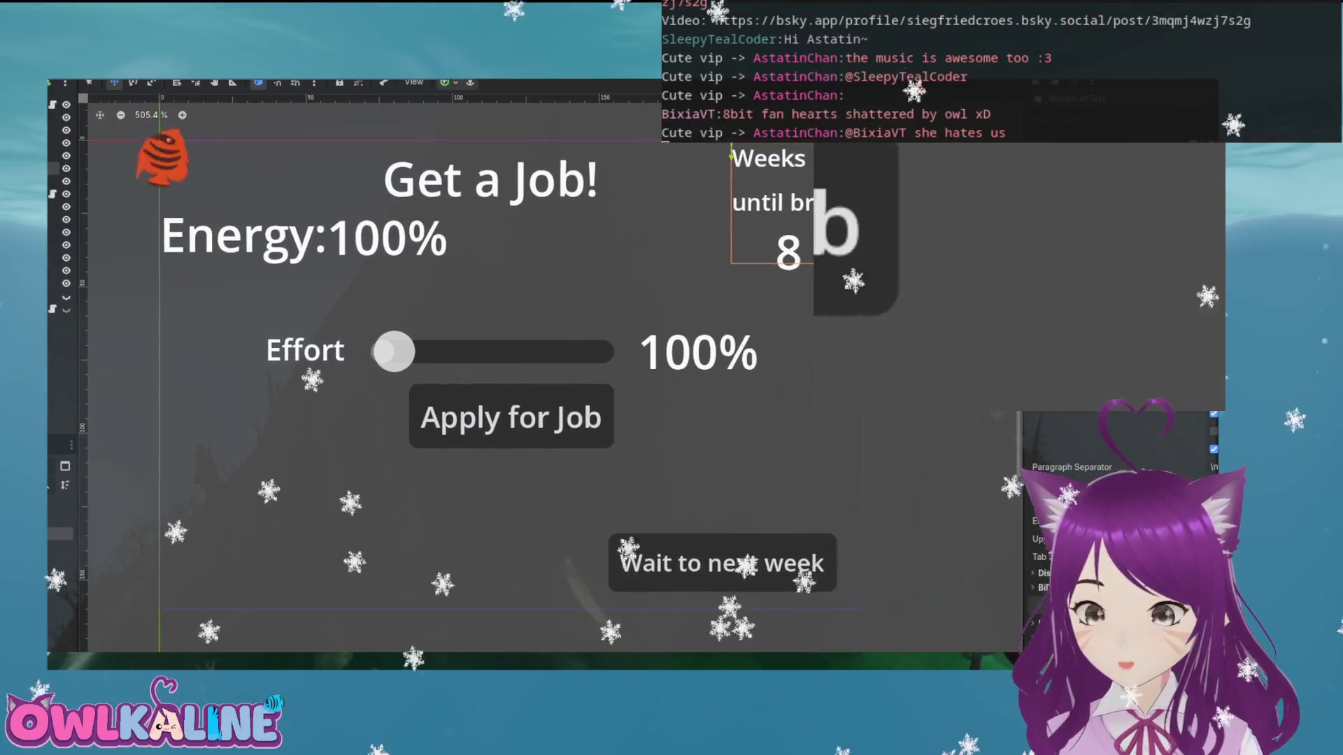
pyautogui.hscroll(3, 966, 353)
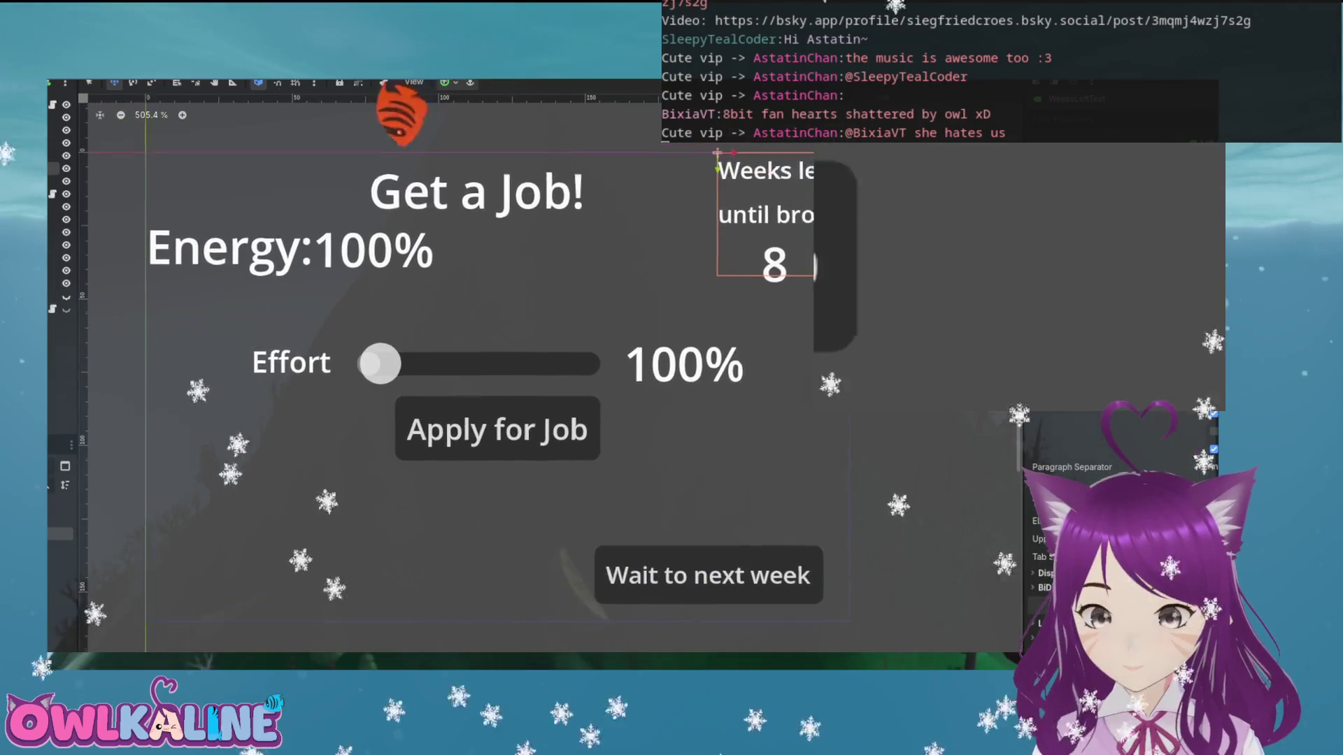
pyautogui.hscroll(-1, 490, 378)
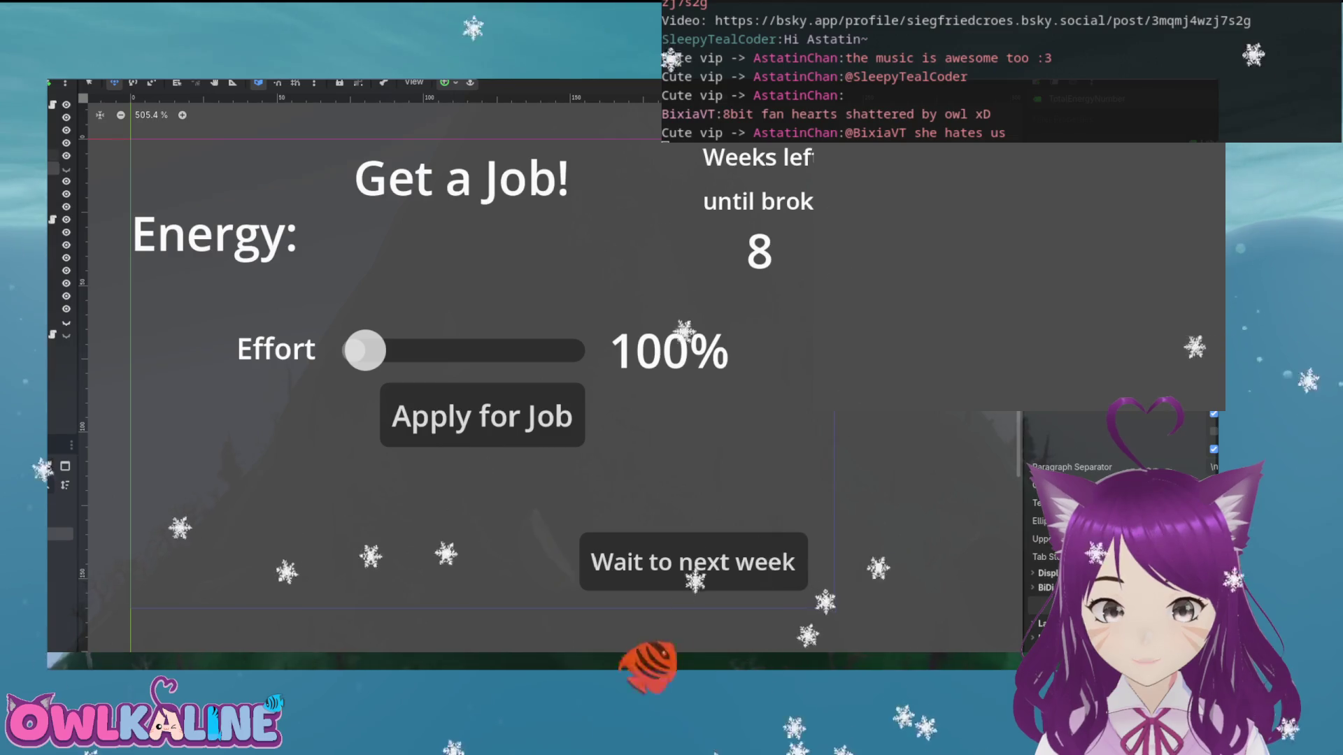
# Drag the red 'Reje…' rejection image left until it sits beneath the Energy: label.
pyautogui.click(216, 231)
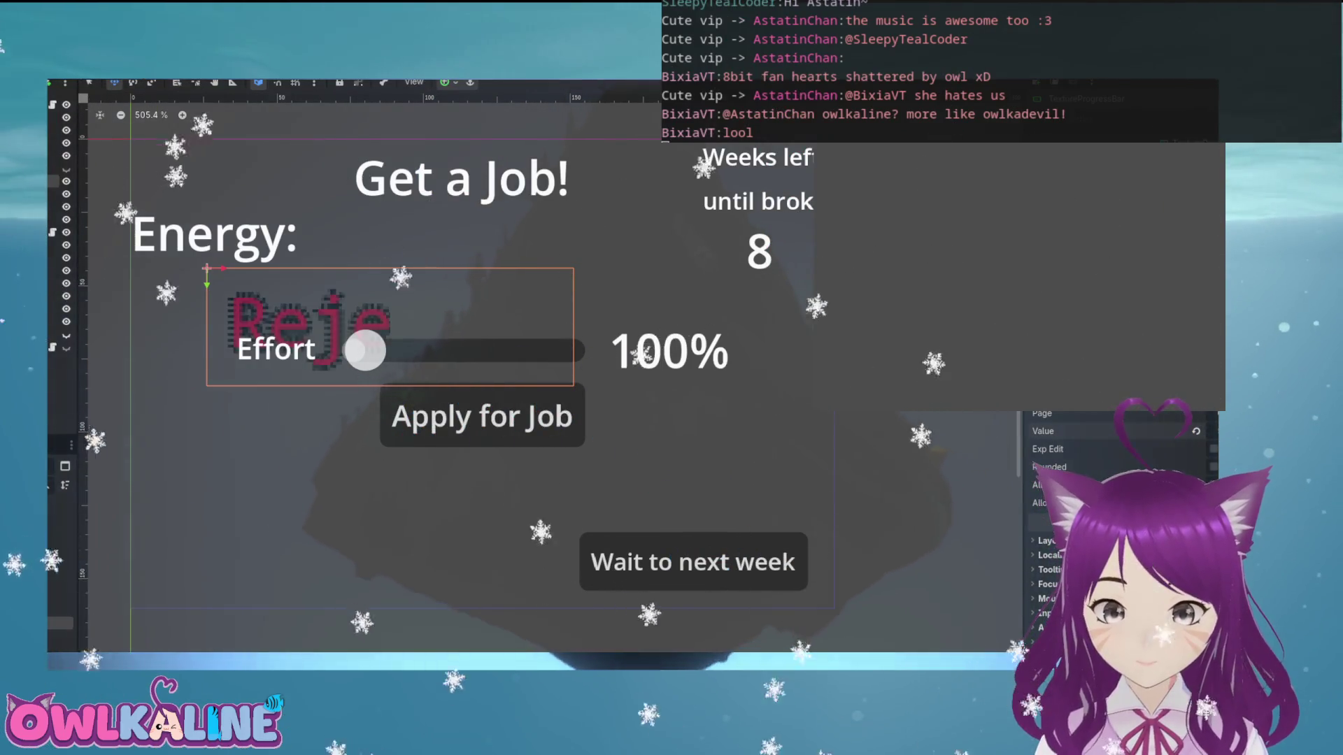
pyautogui.moveTo(405, 298)
pyautogui.mouseDown()
pyautogui.moveTo(311, 300)
pyautogui.moveTo(322, 300)
pyautogui.mouseUp()
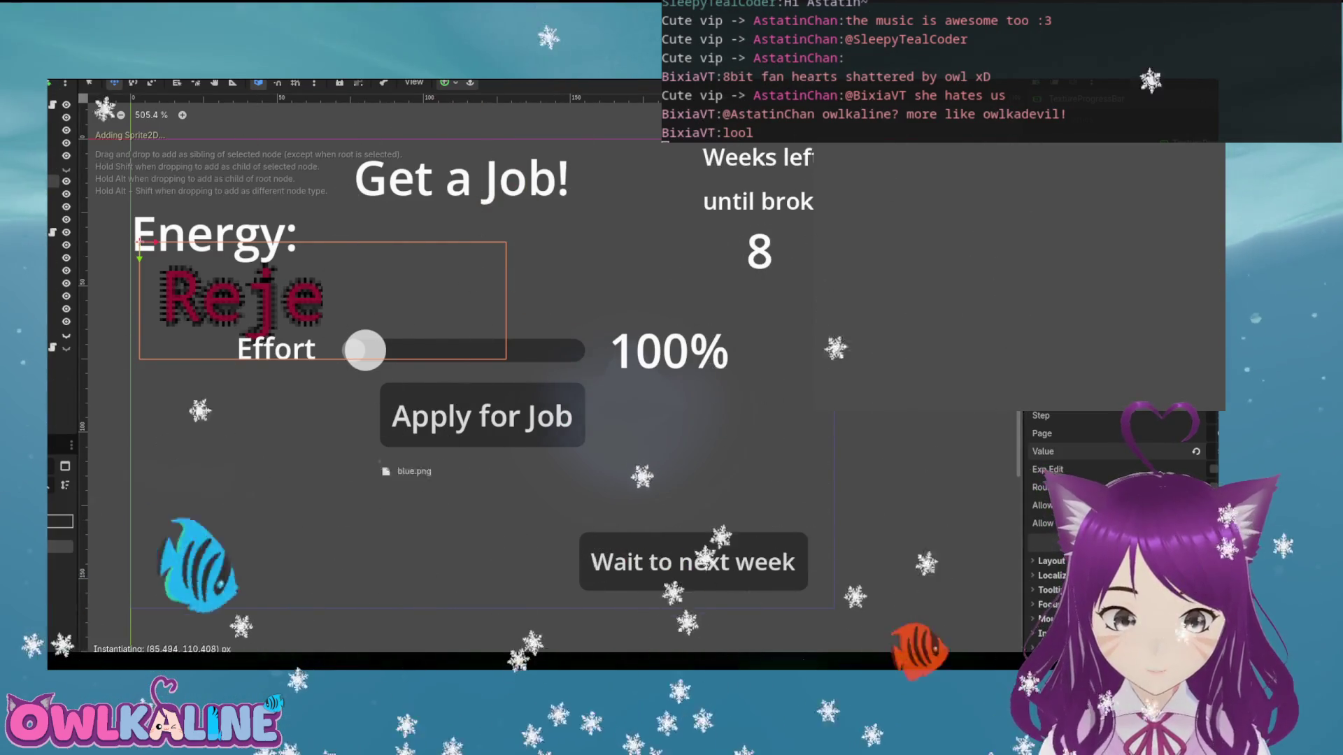
pyautogui.scroll(1, 1049, 490)
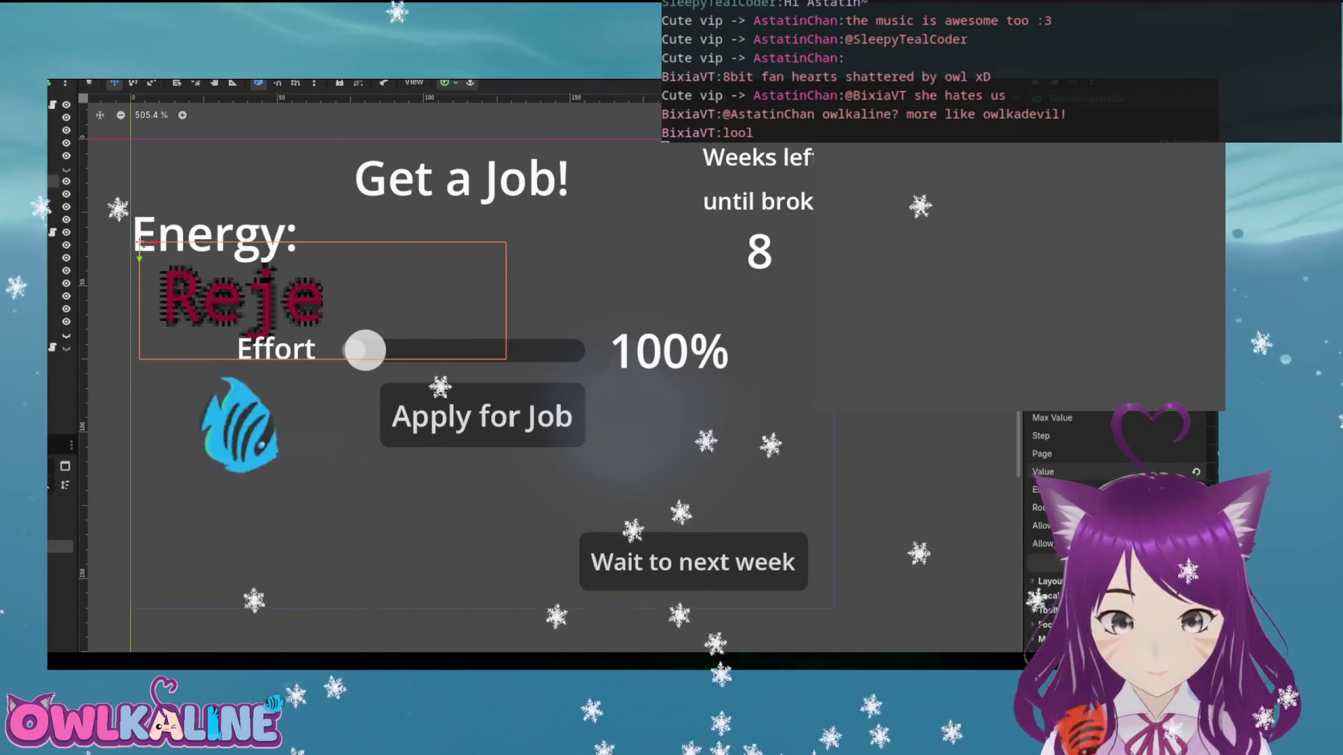
pyautogui.scroll(10, 119, 250)
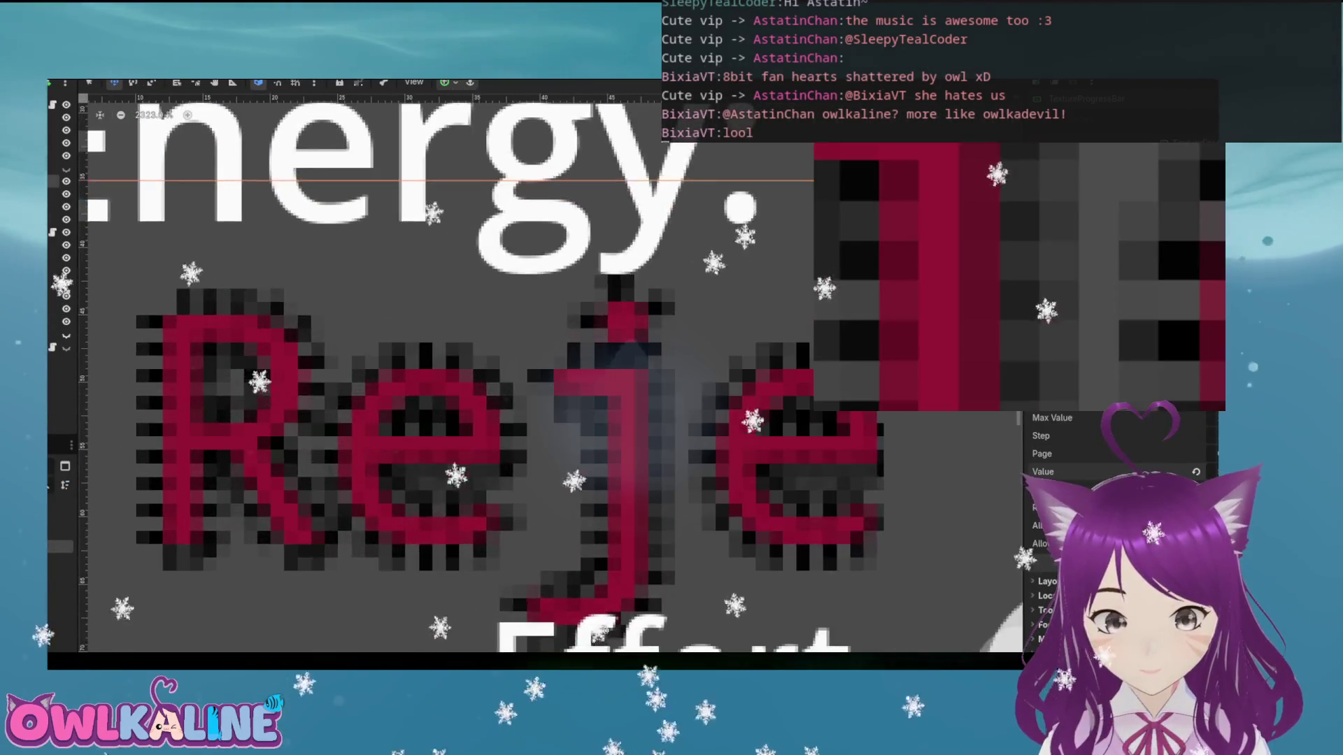
pyautogui.scroll(5, 350, 185)
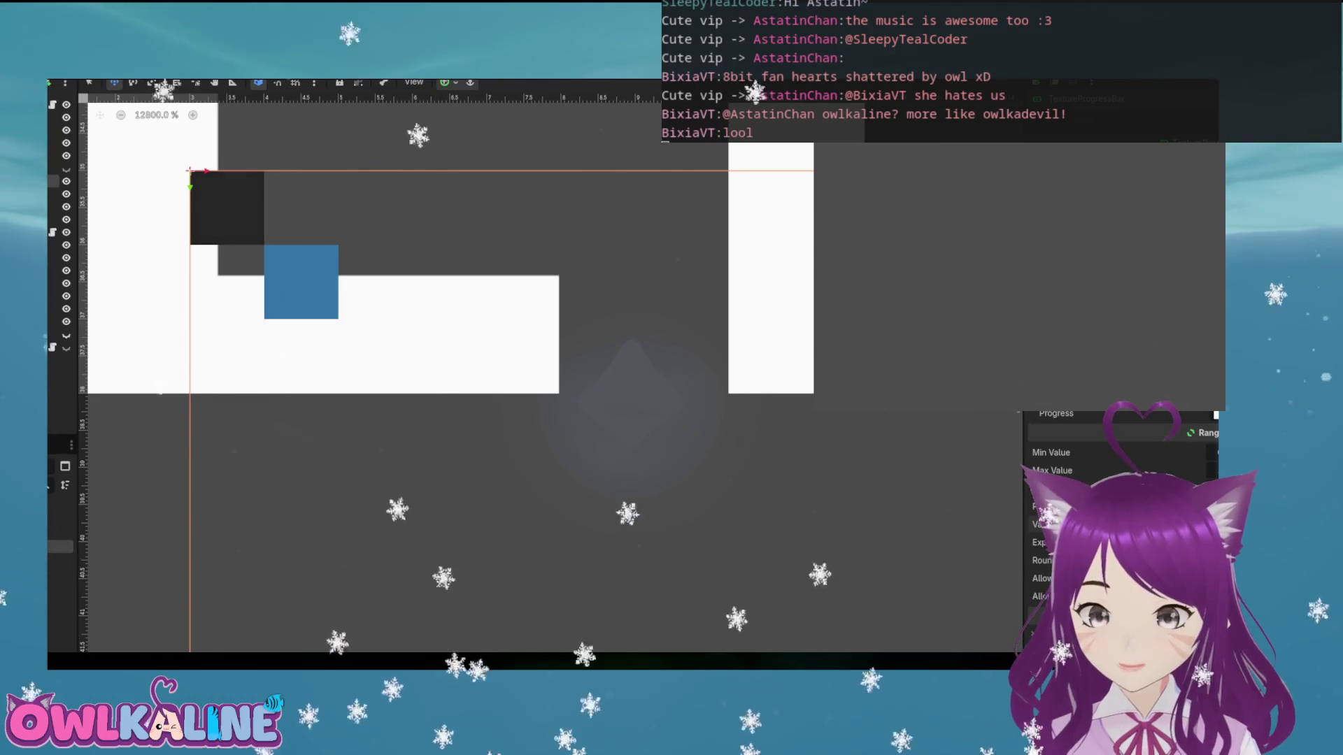
pyautogui.scroll(-4, 1119, 489)
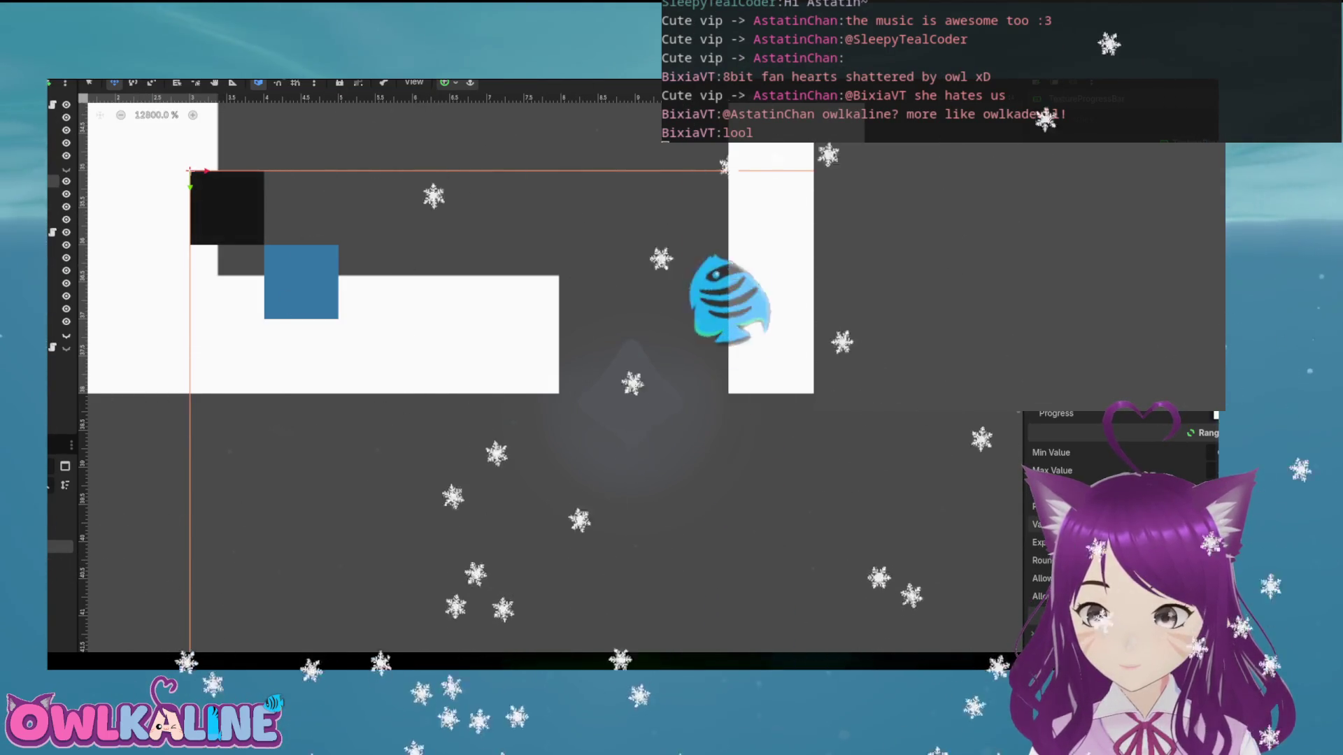
pyautogui.scroll(3, 1119, 490)
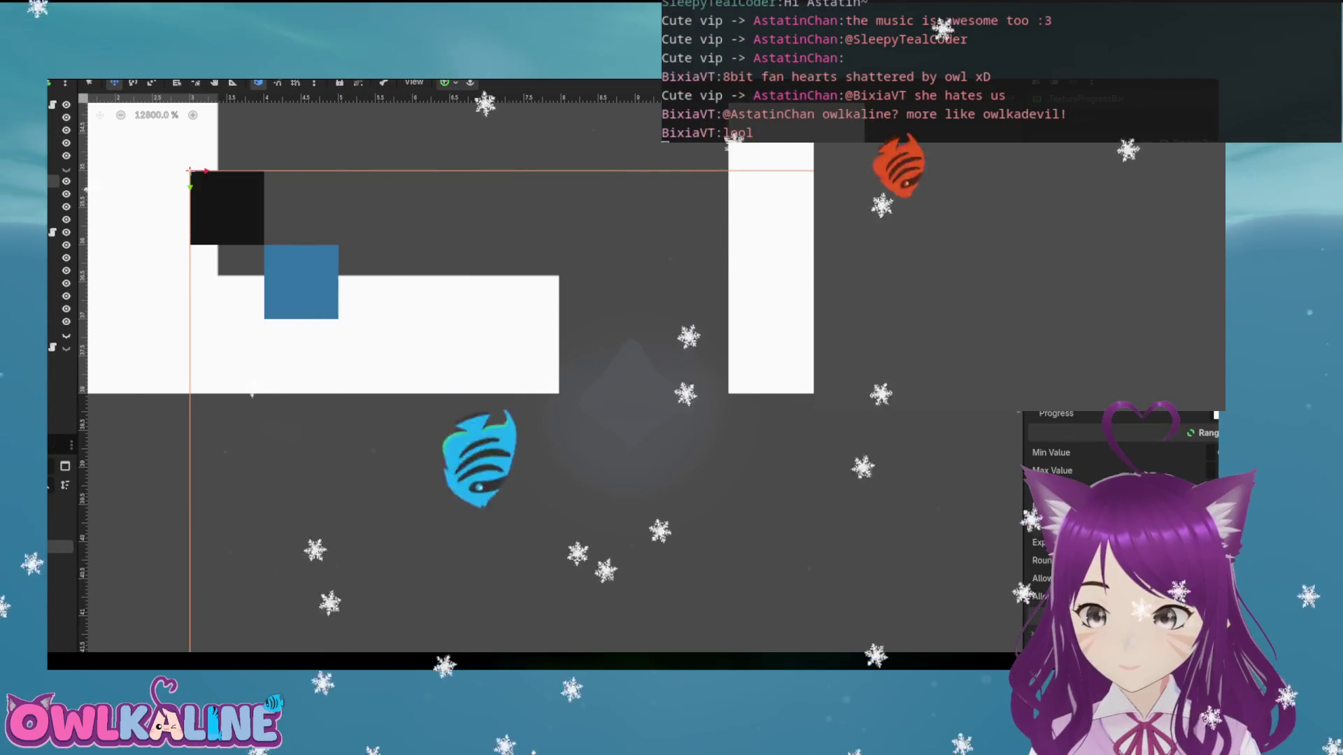
pyautogui.scroll(-15, 426, 284)
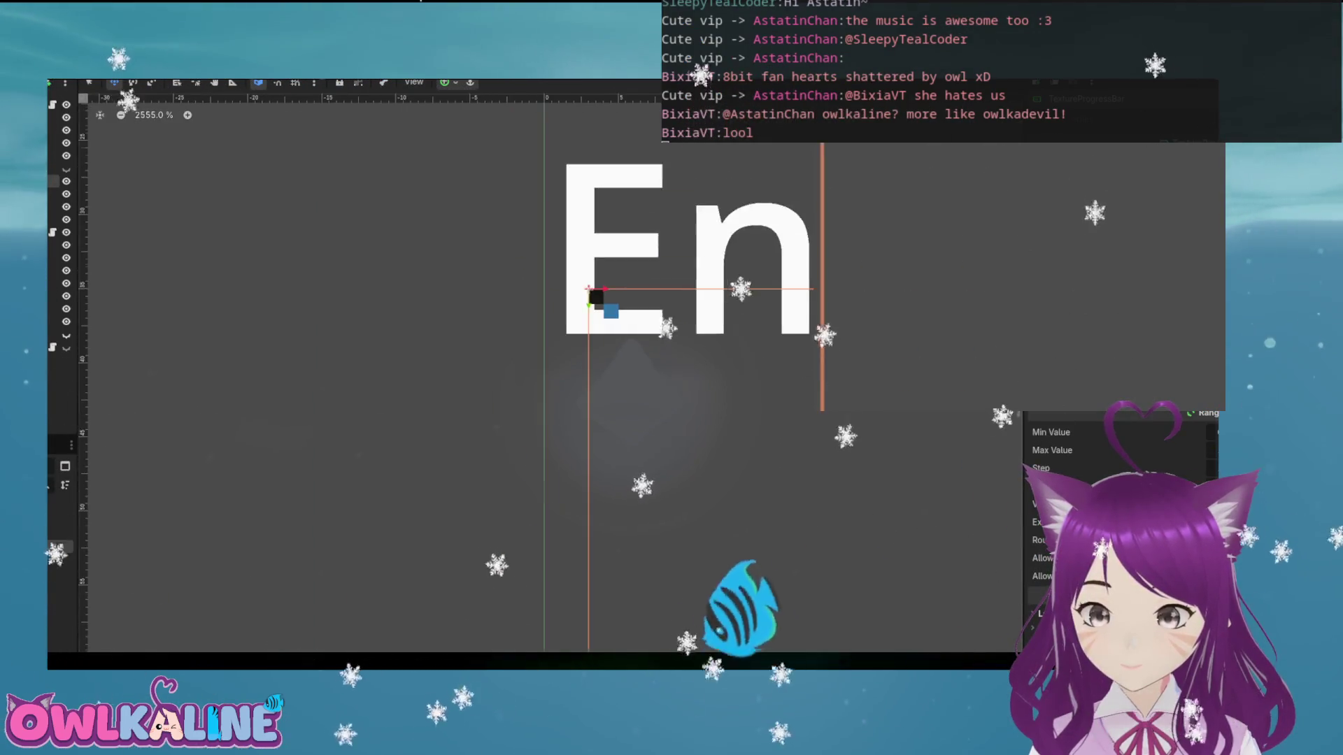
pyautogui.scroll(-1, 1119, 489)
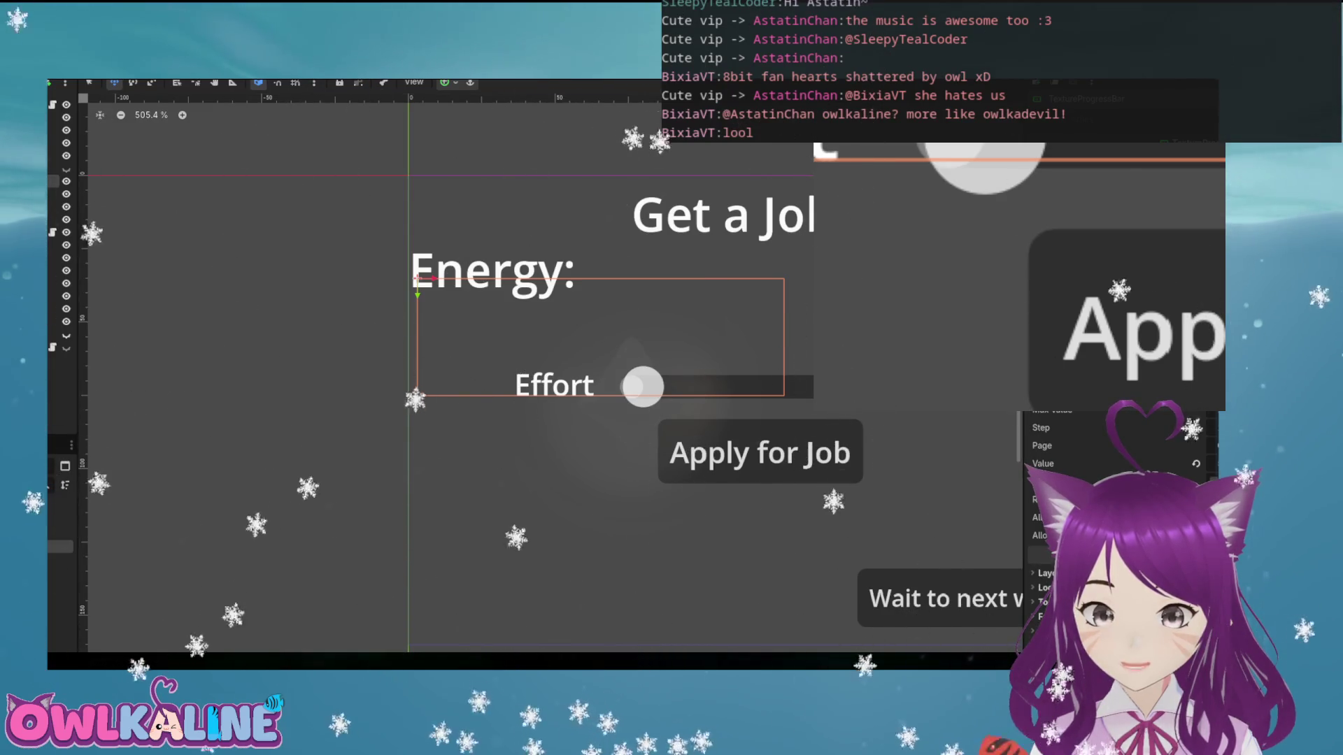
# Select the TextureProgressBar under Energy: and zoom the canvas around its blue texture preview.
pyautogui.click(490, 273)
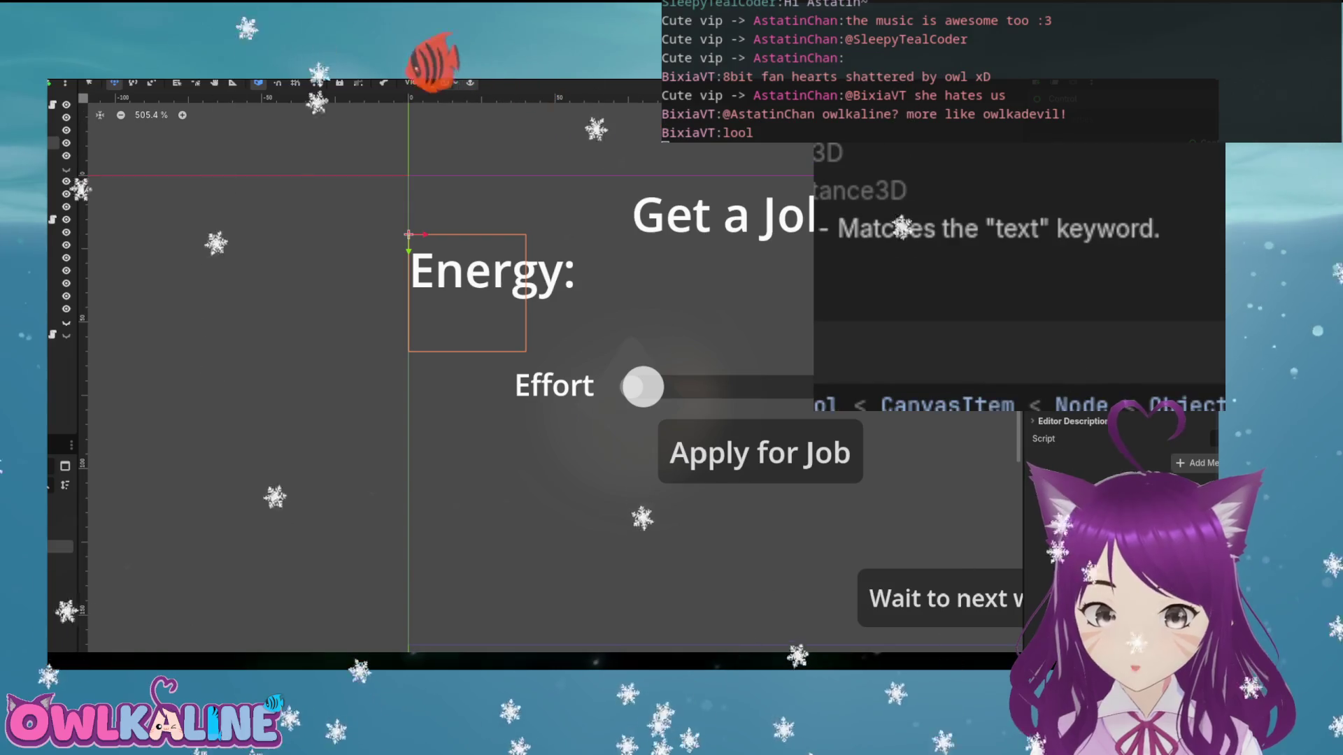
pyautogui.press('Down')
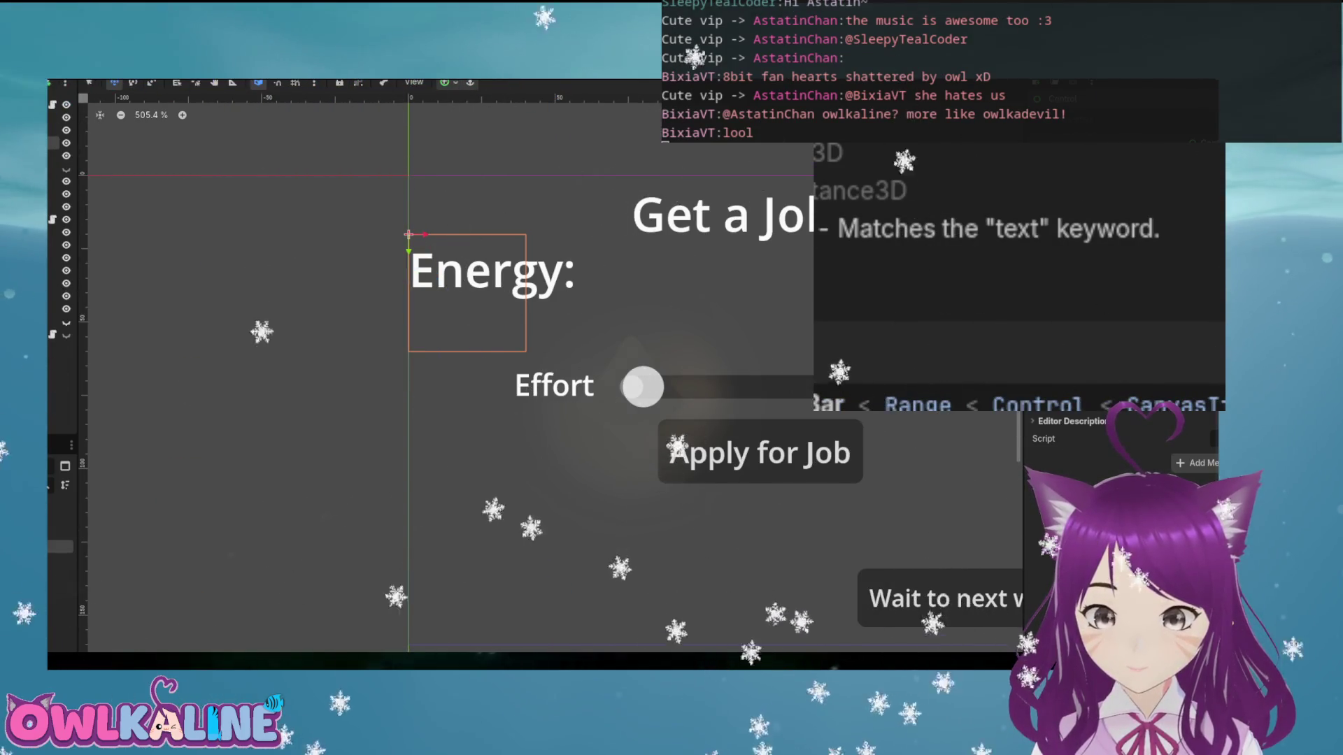
pyautogui.press('Down')
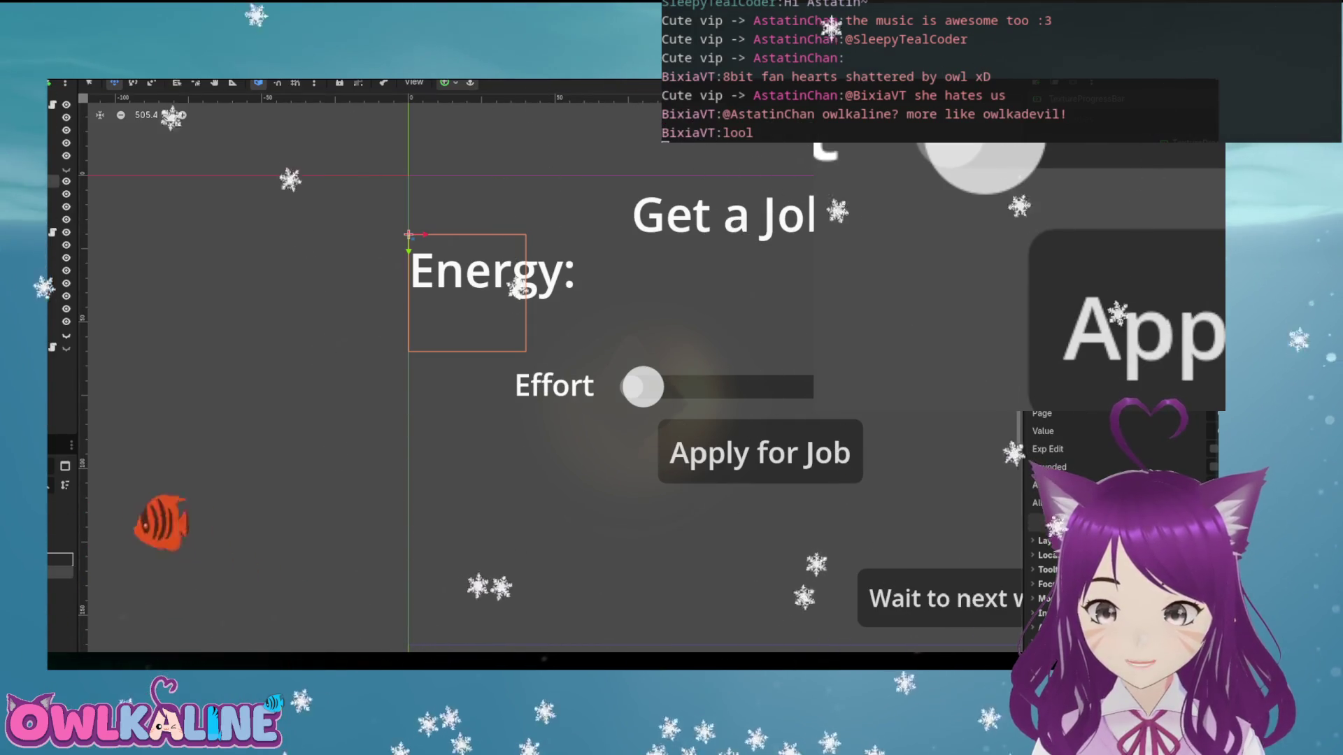
pyautogui.scroll(8, 425, 264)
pyautogui.scroll(-6, 425, 265)
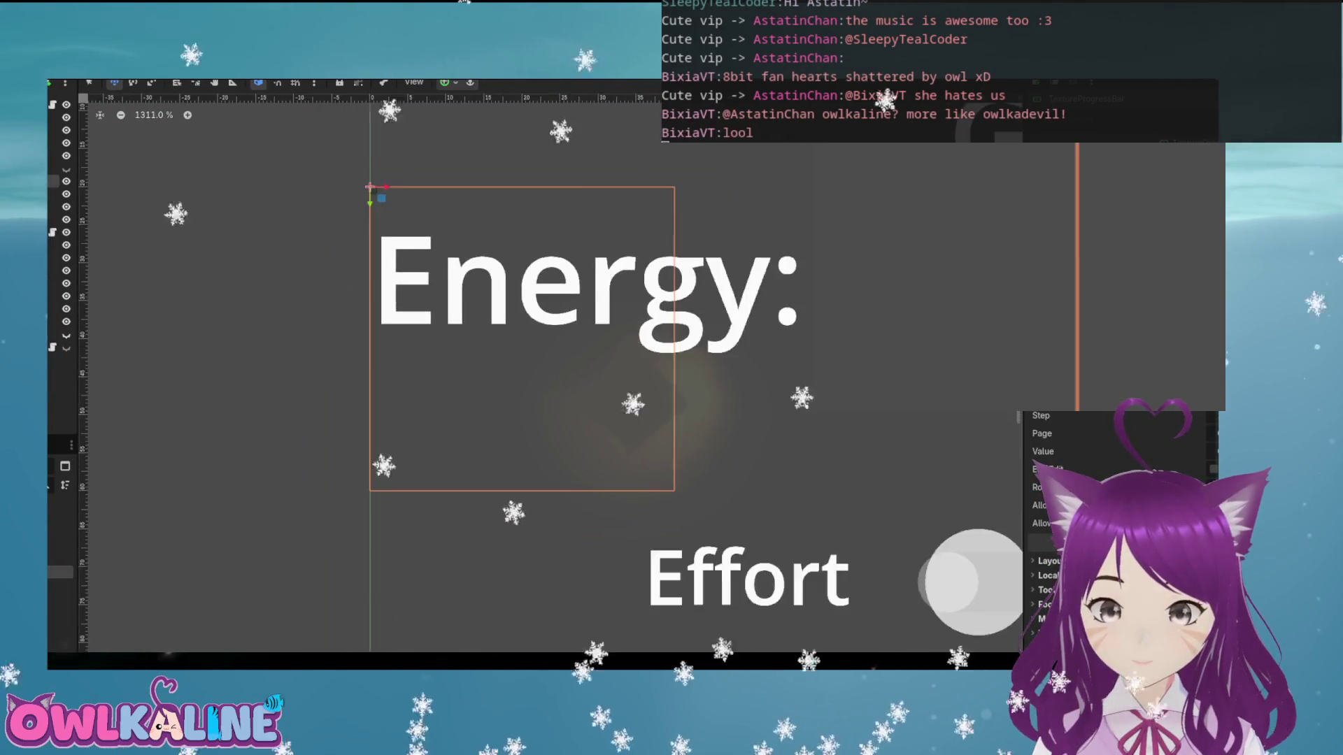
pyautogui.hscroll(3, 425, 264)
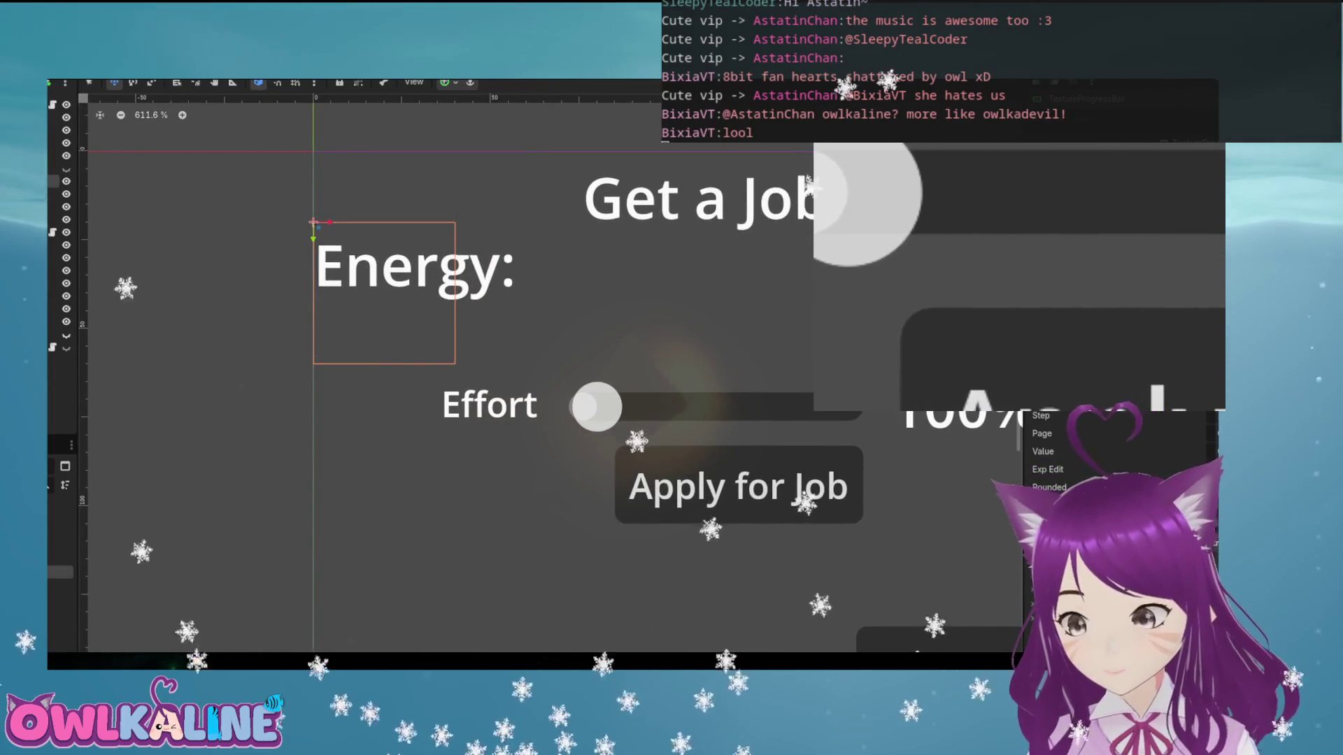
pyautogui.scroll(-1, 1049, 524)
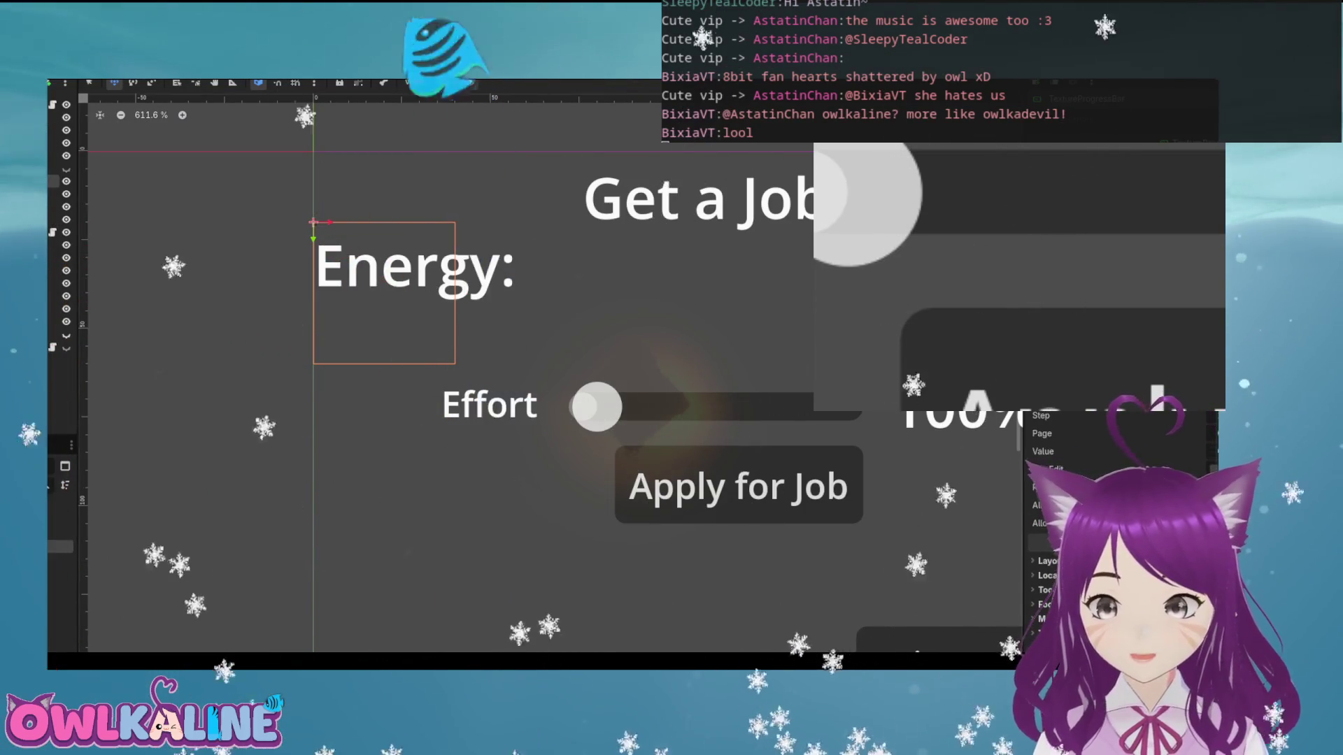
pyautogui.scroll(5, 308, 271)
pyautogui.scroll(-3, 546, 378)
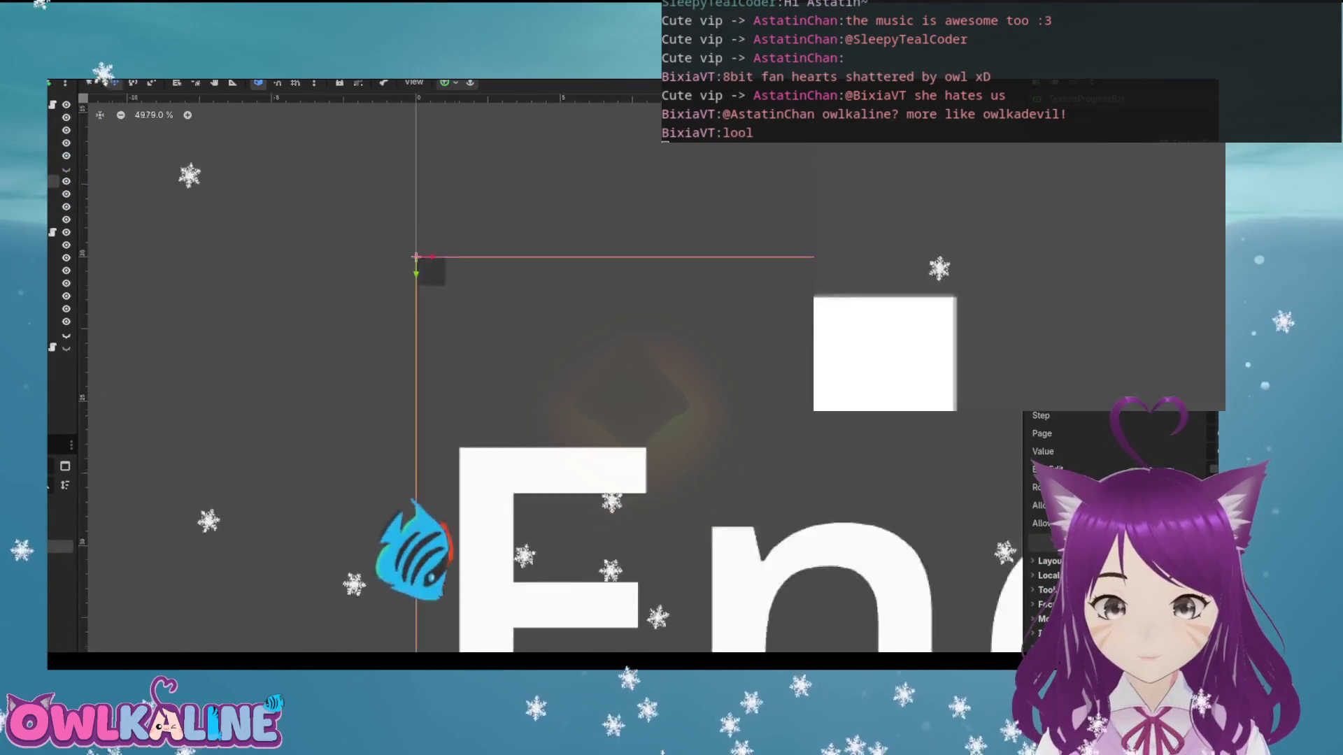
pyautogui.scroll(-4, 545, 378)
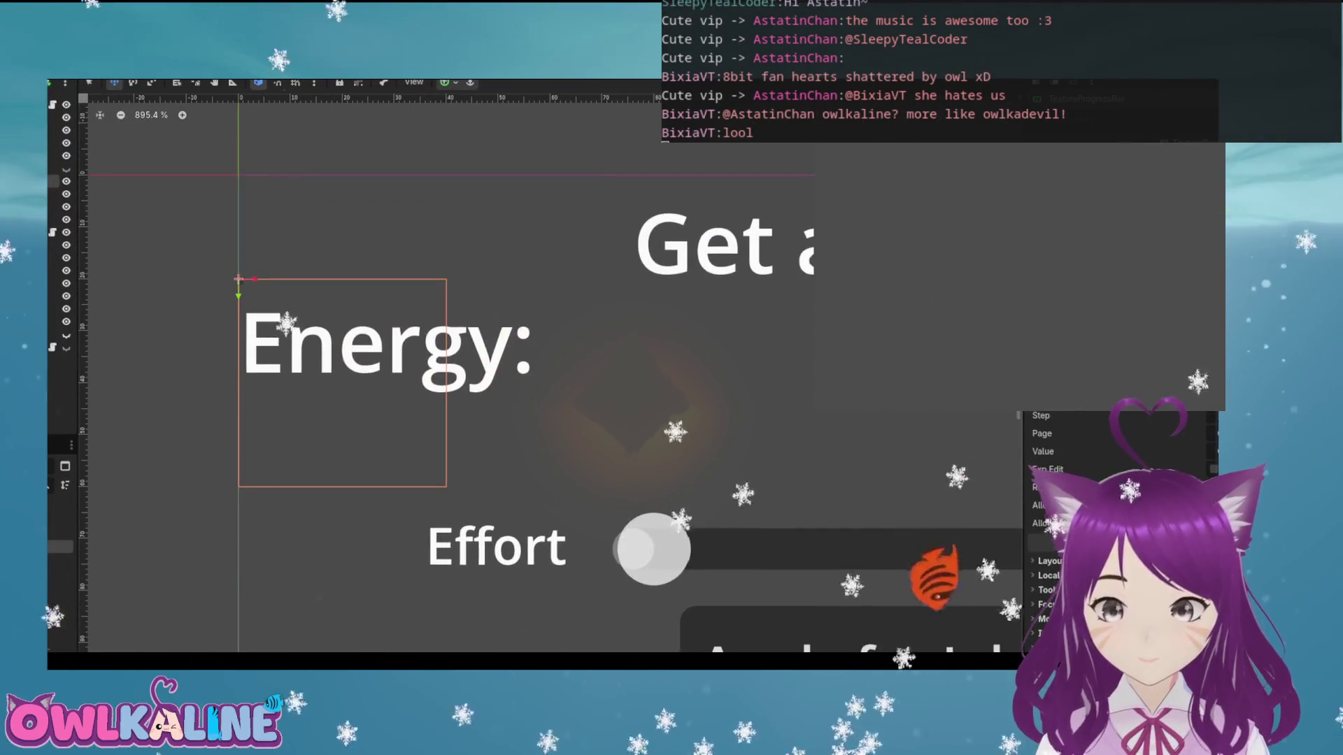
pyautogui.scroll(1, 491, 377)
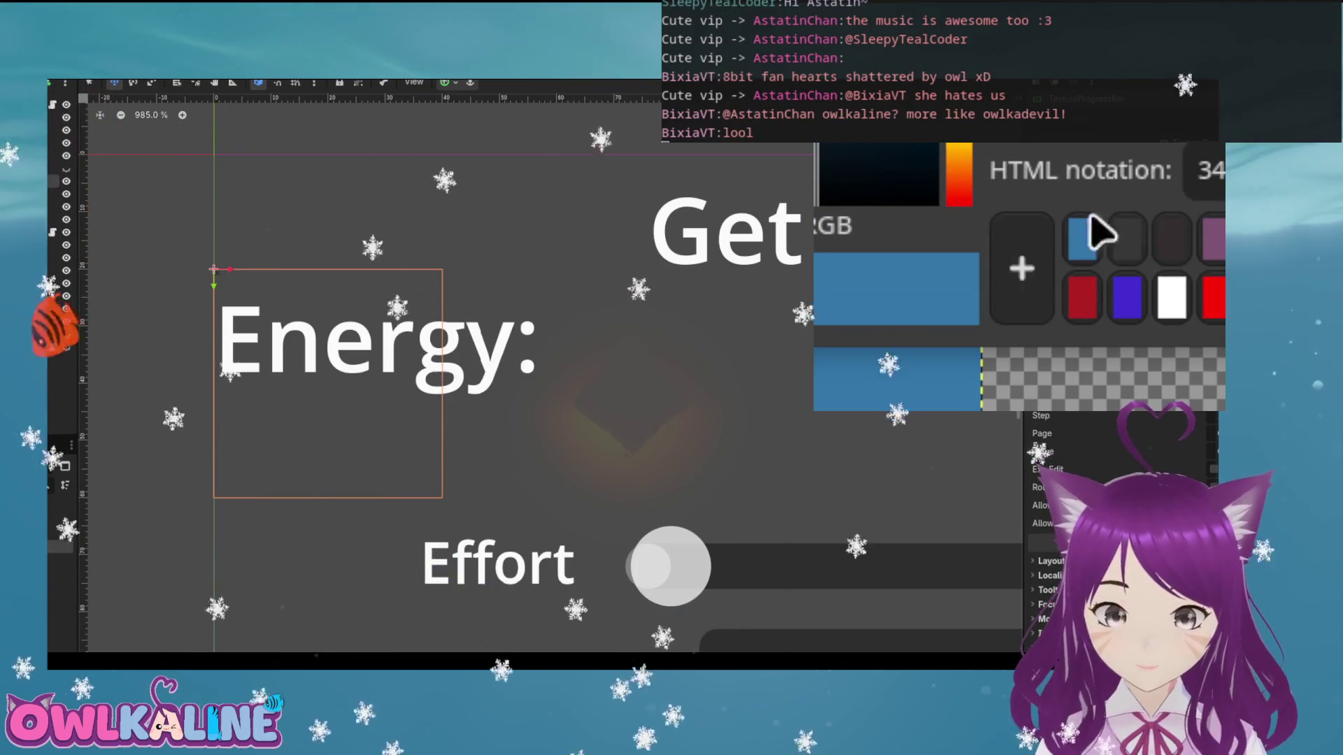
# Set the energy bar's tint to the dark swatch, leaving its style preview fully transparent.
pyautogui.click(1126, 235)
pyautogui.press('Escape')
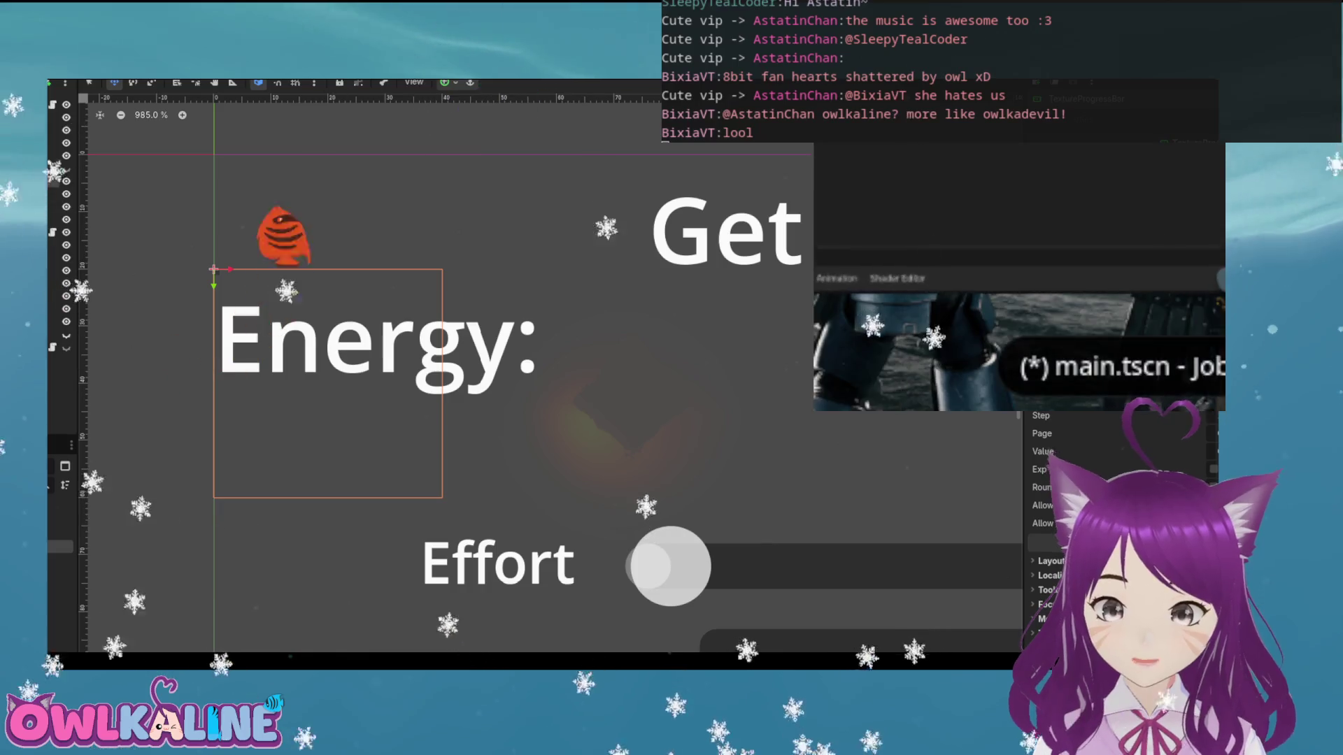
pyautogui.scroll(-1, 456, 323)
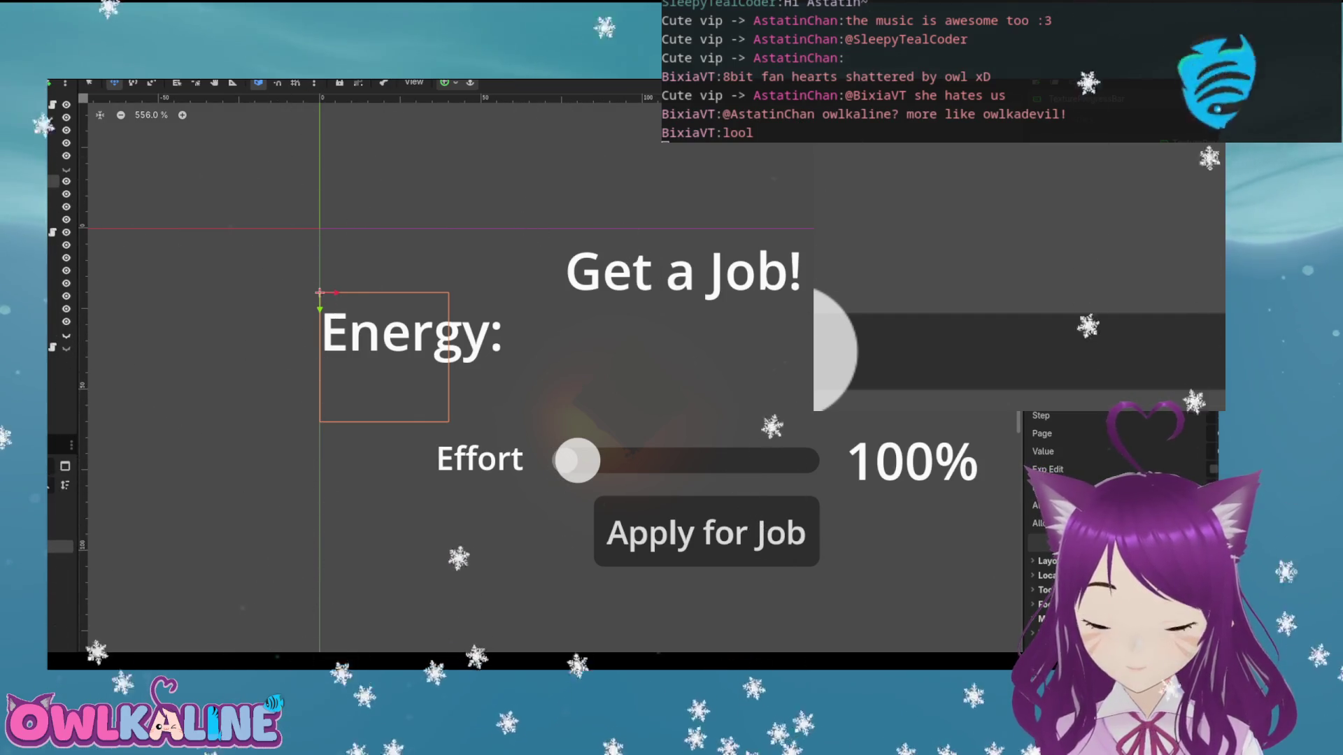
pyautogui.scroll(-2, 346, 182)
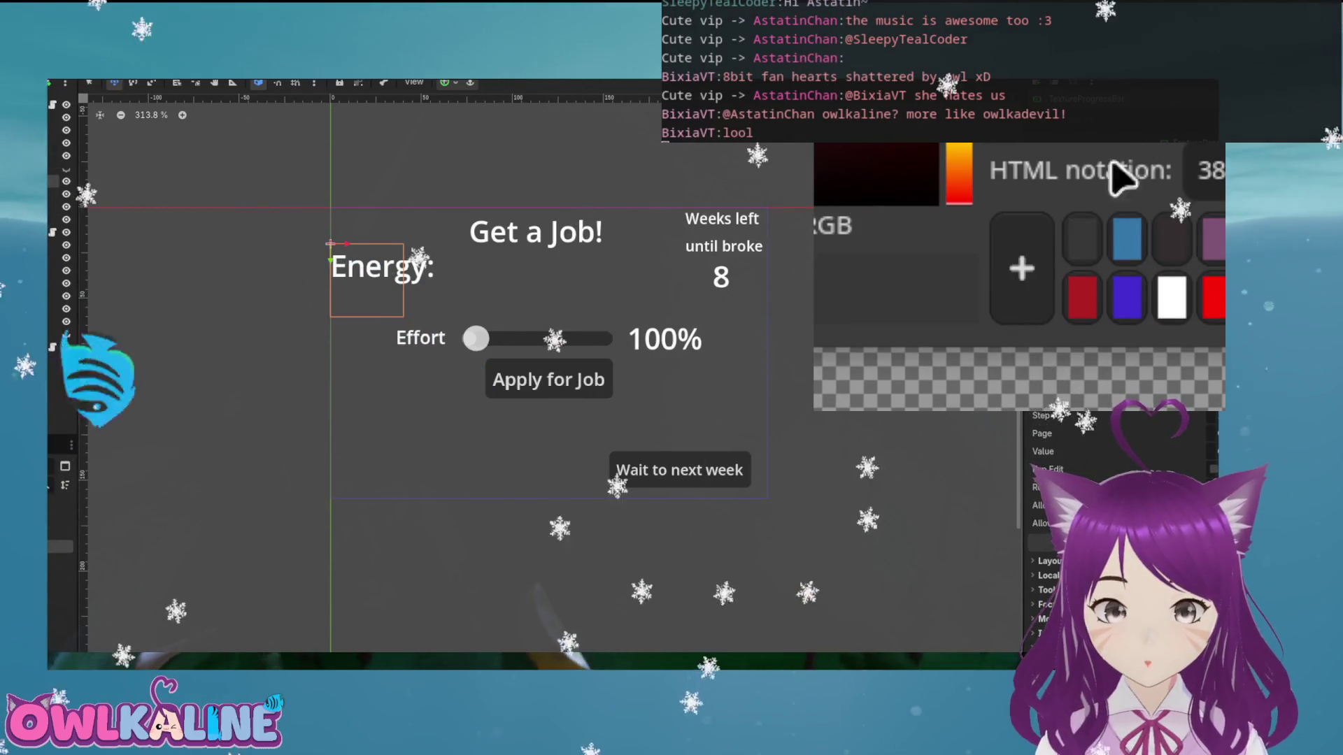
pyautogui.press('Escape')
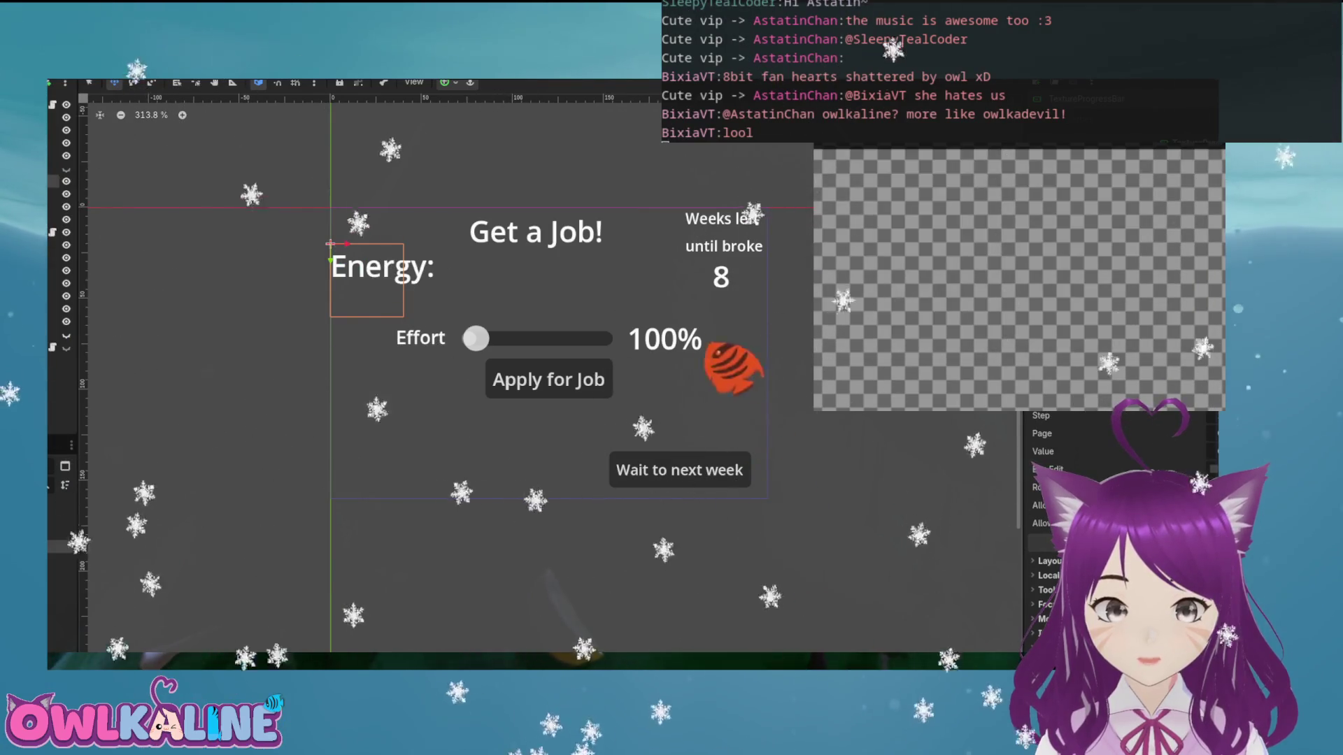
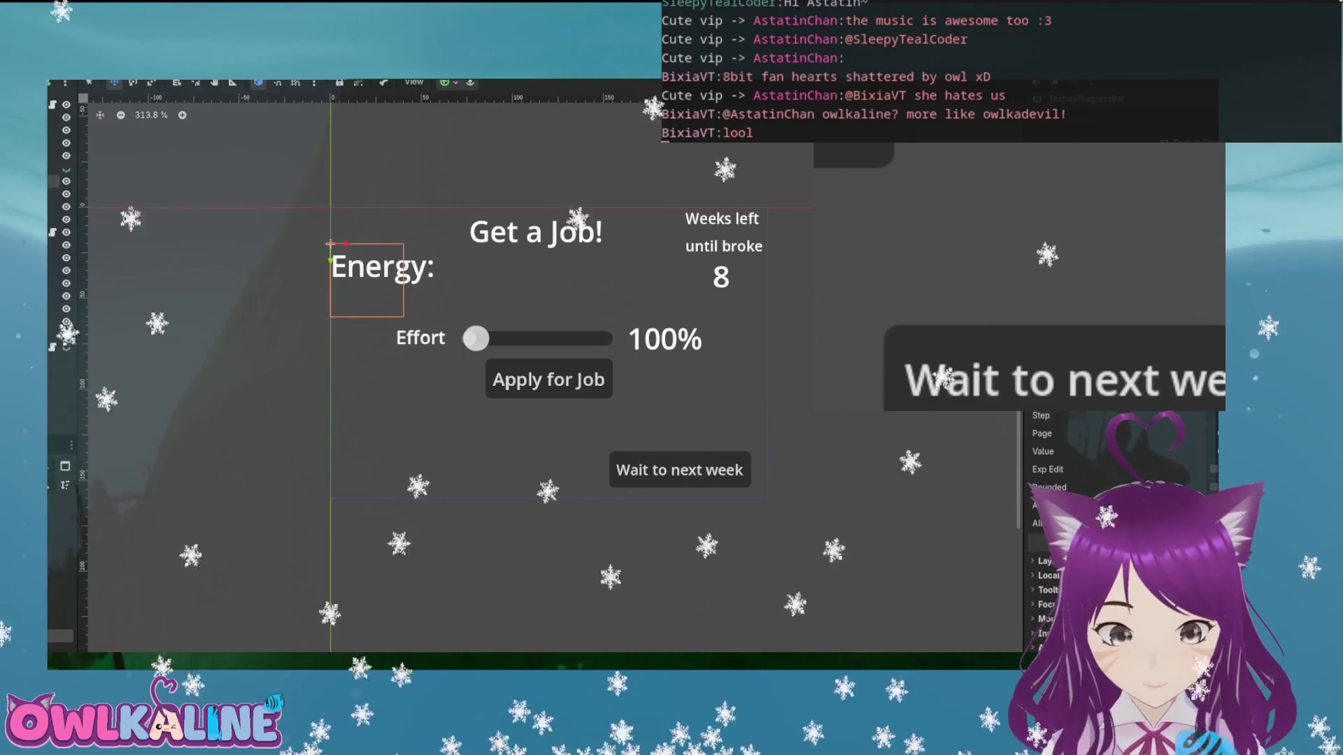
# Cancel the dropped progress background image and move the ENERGY bar beside the Get a Job! title.
pyautogui.moveTo(60, 624); pyautogui.dragTo(703, 495)
pyautogui.press('Escape')
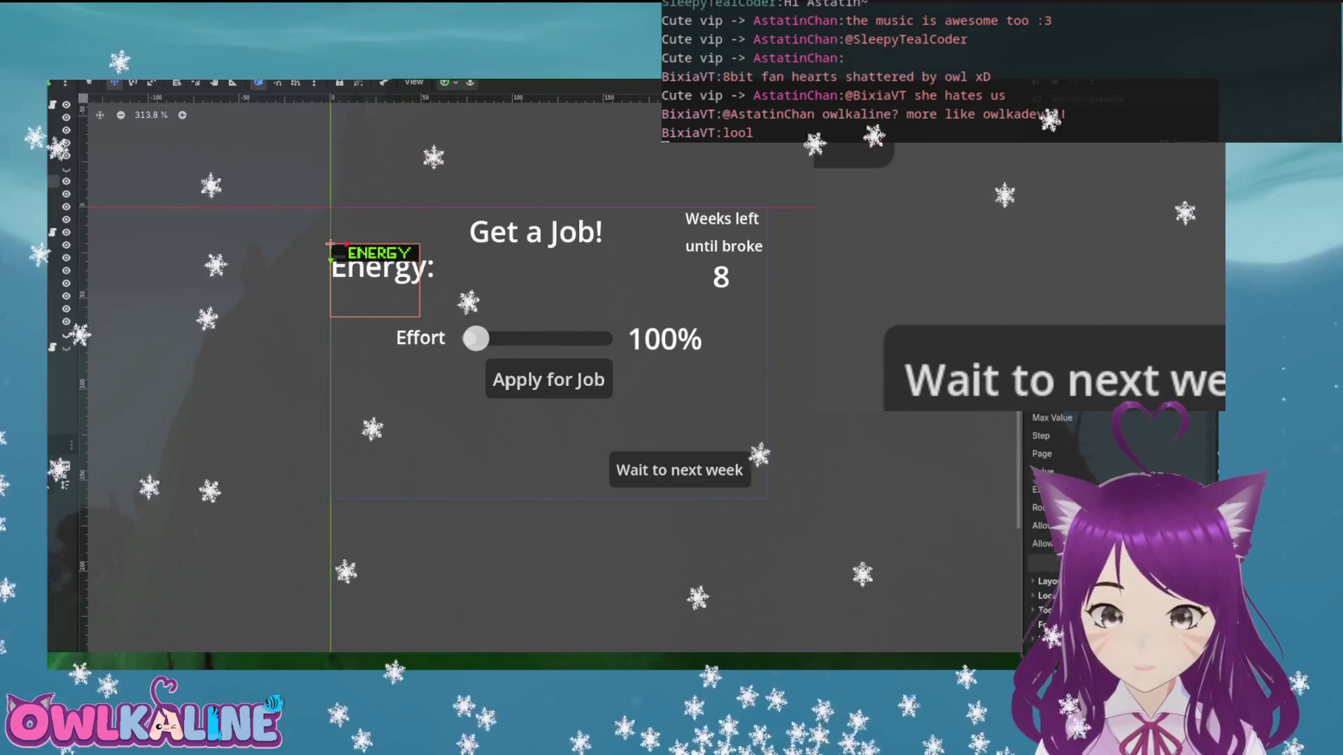
pyautogui.scroll(3, 467, 190)
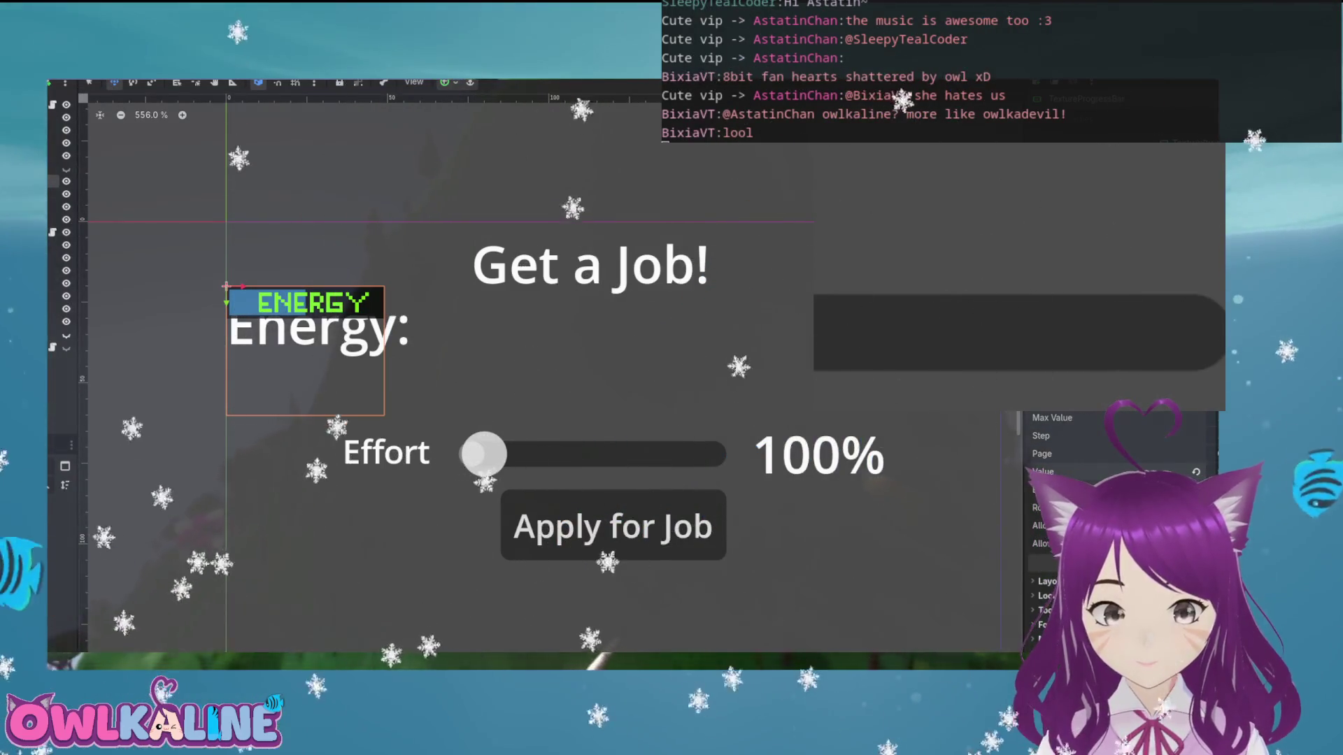
pyautogui.moveTo(306, 302)
pyautogui.mouseDown()
pyautogui.moveTo(356, 307)
pyautogui.moveTo(322, 289)
pyautogui.moveTo(338, 263)
pyautogui.mouseUp()
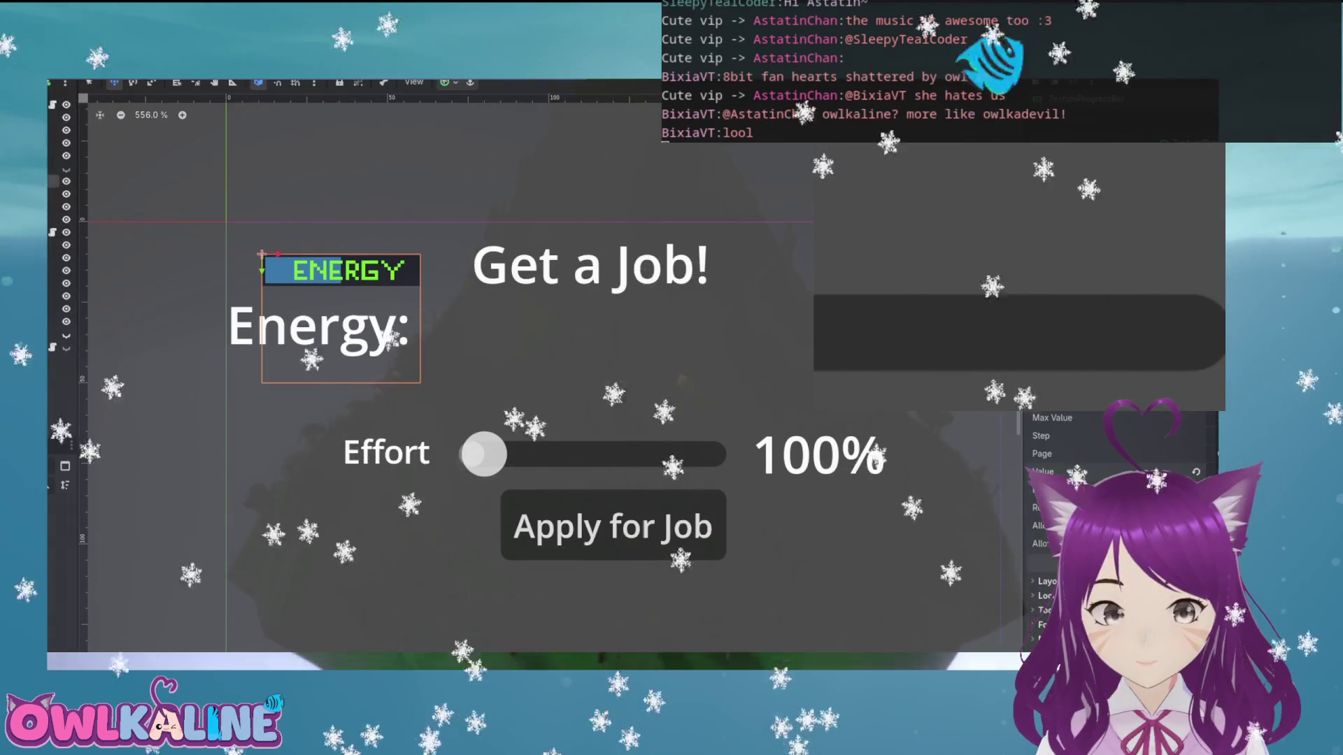
pyautogui.moveTo(338, 264); pyautogui.dragTo(338, 264)
# Clear the text of the old Energy: label.
pyautogui.click(318, 325)
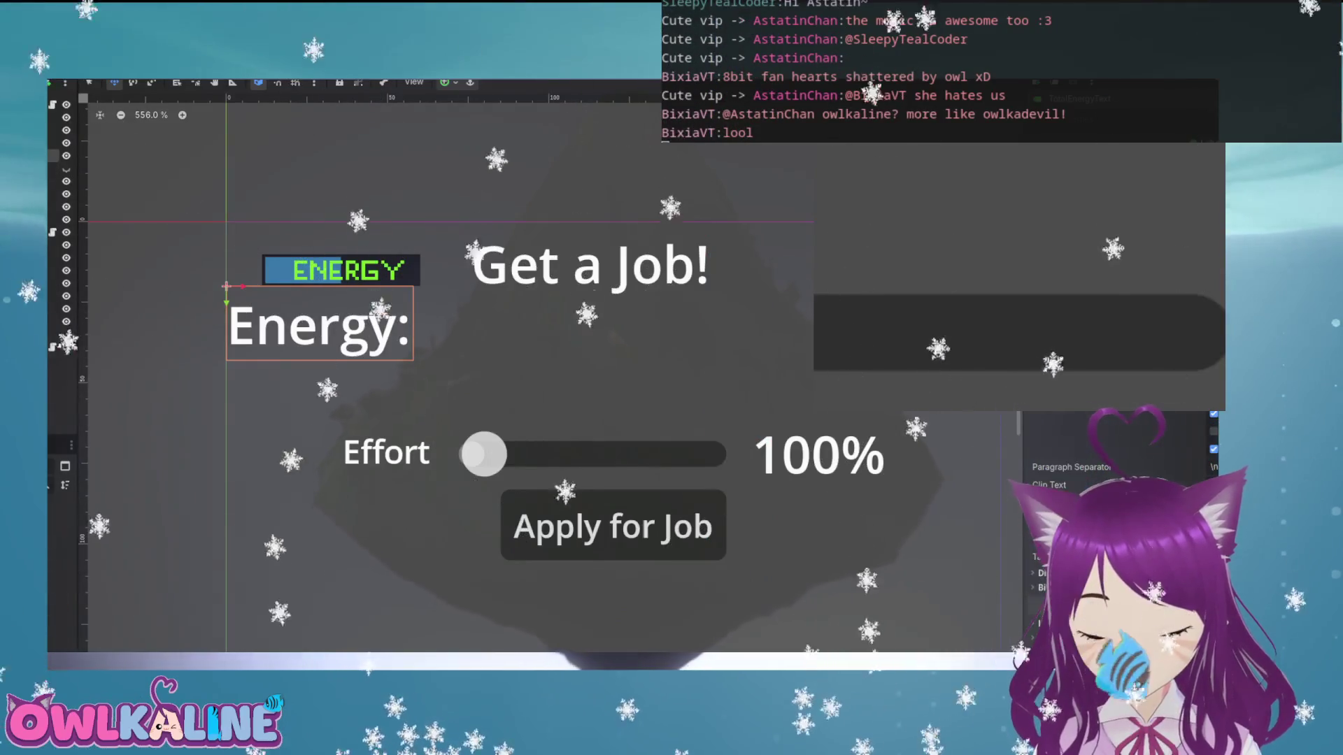
pyautogui.hotkey('ctrl', 'a')
pyautogui.press('BackSpace')
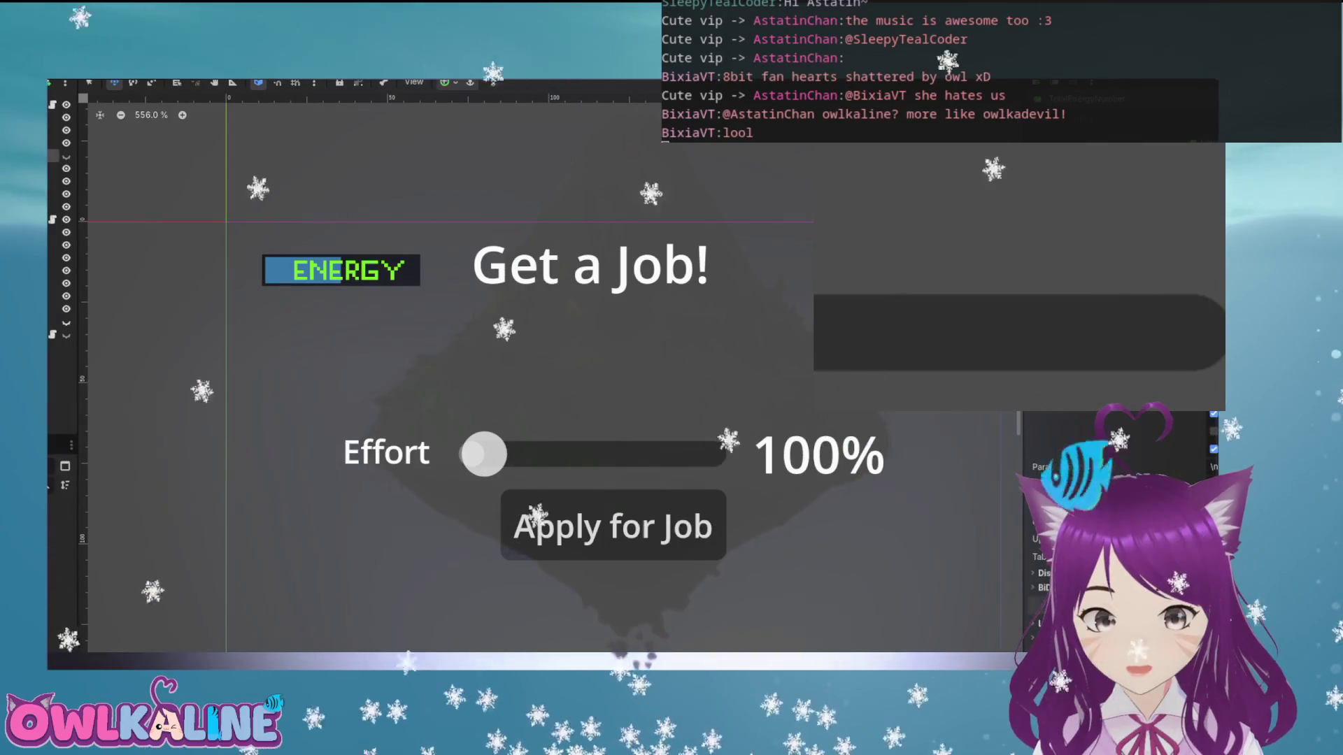
pyautogui.press('f')
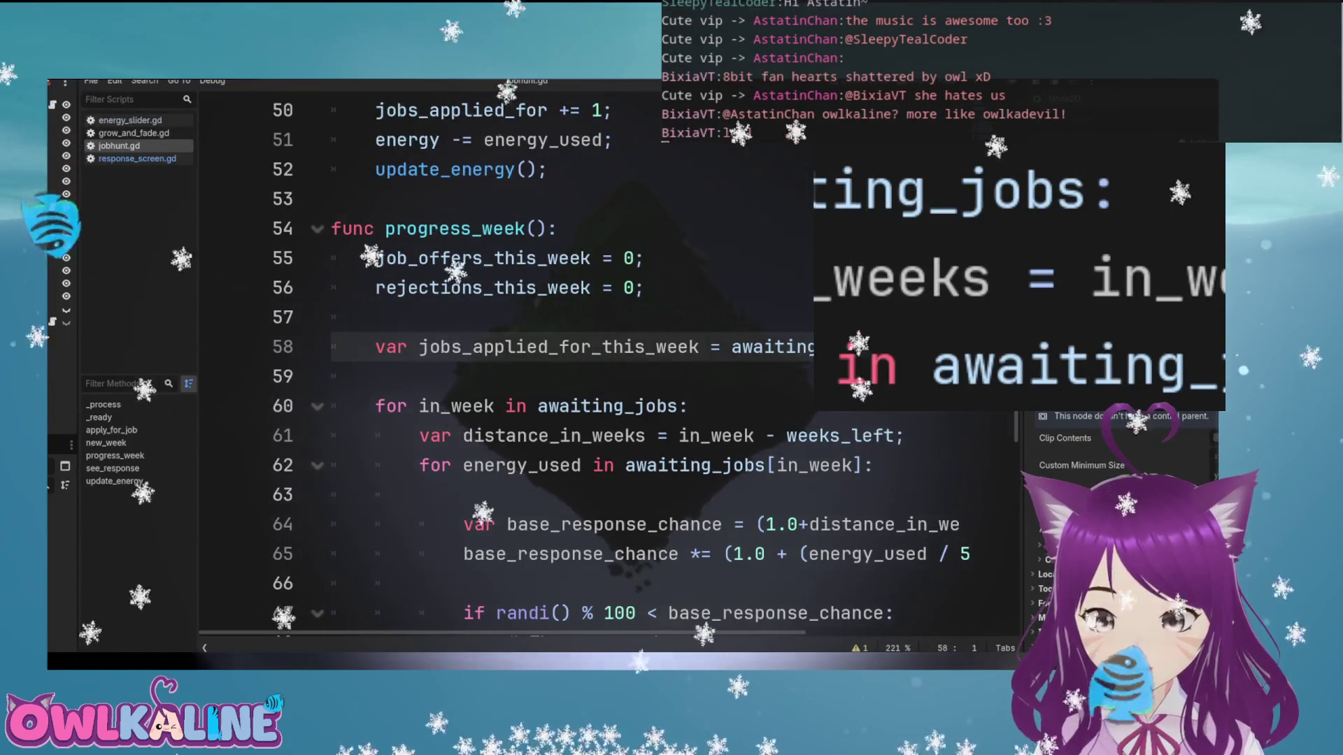
pyautogui.scroll(10, 559, 350)
pyautogui.scroll(-1, 612, 380)
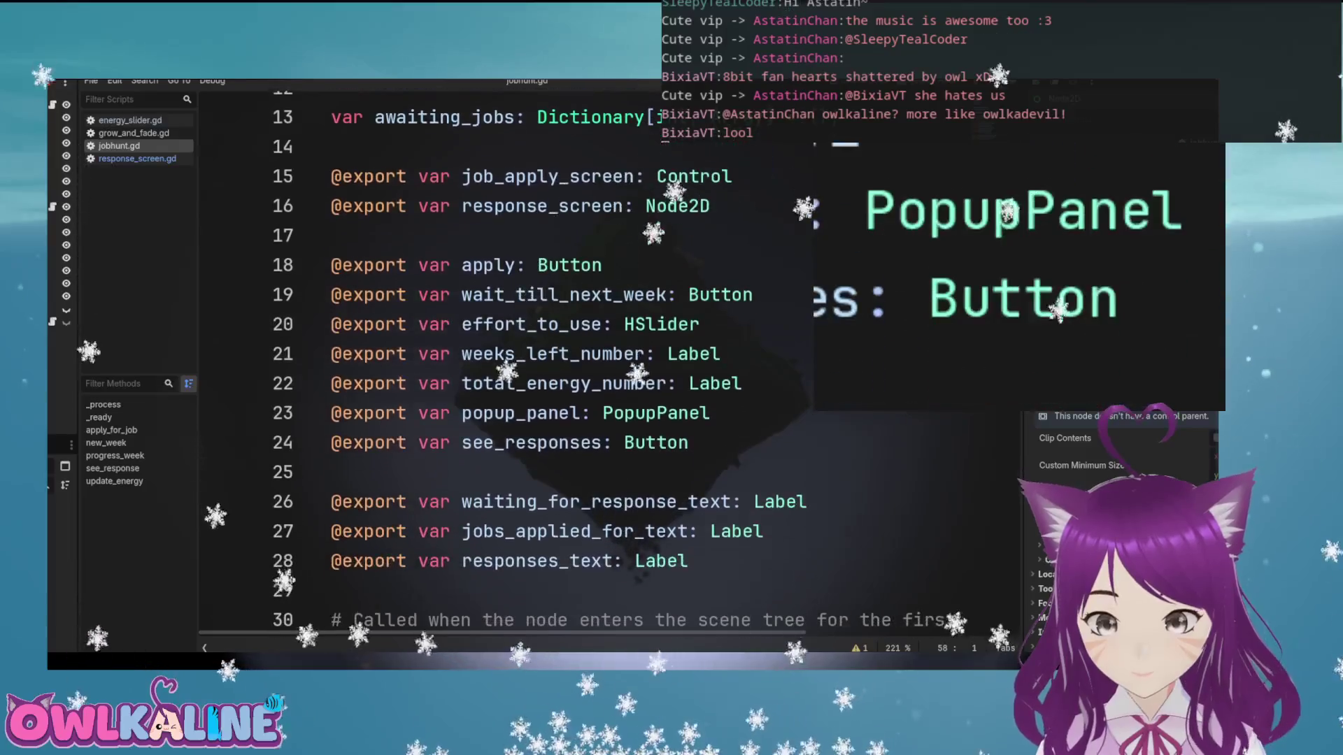
pyautogui.click(612, 380)
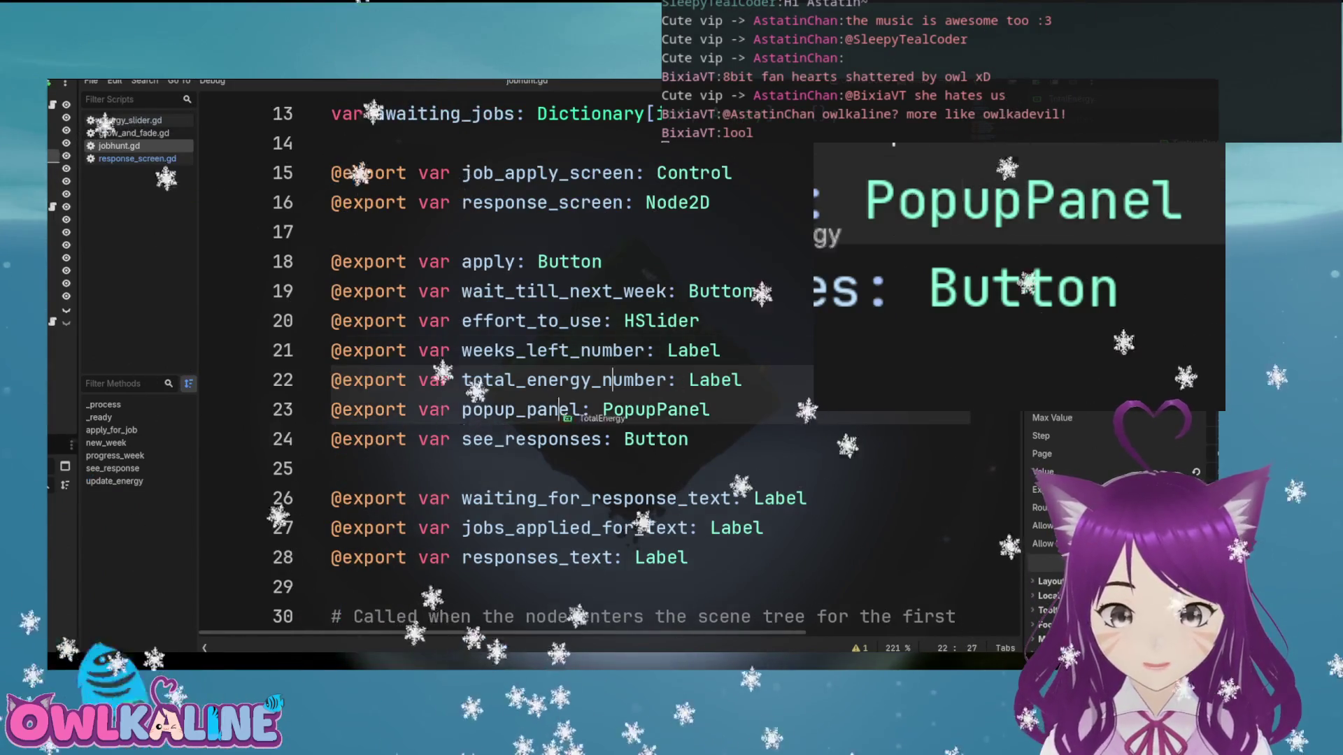
pyautogui.hotkey('ctrl', 'v')
pyautogui.press('Return')
pyautogui.press('Down')
# Delete the old total_energy_number export line and save the script.
pyautogui.press('BackSpace')
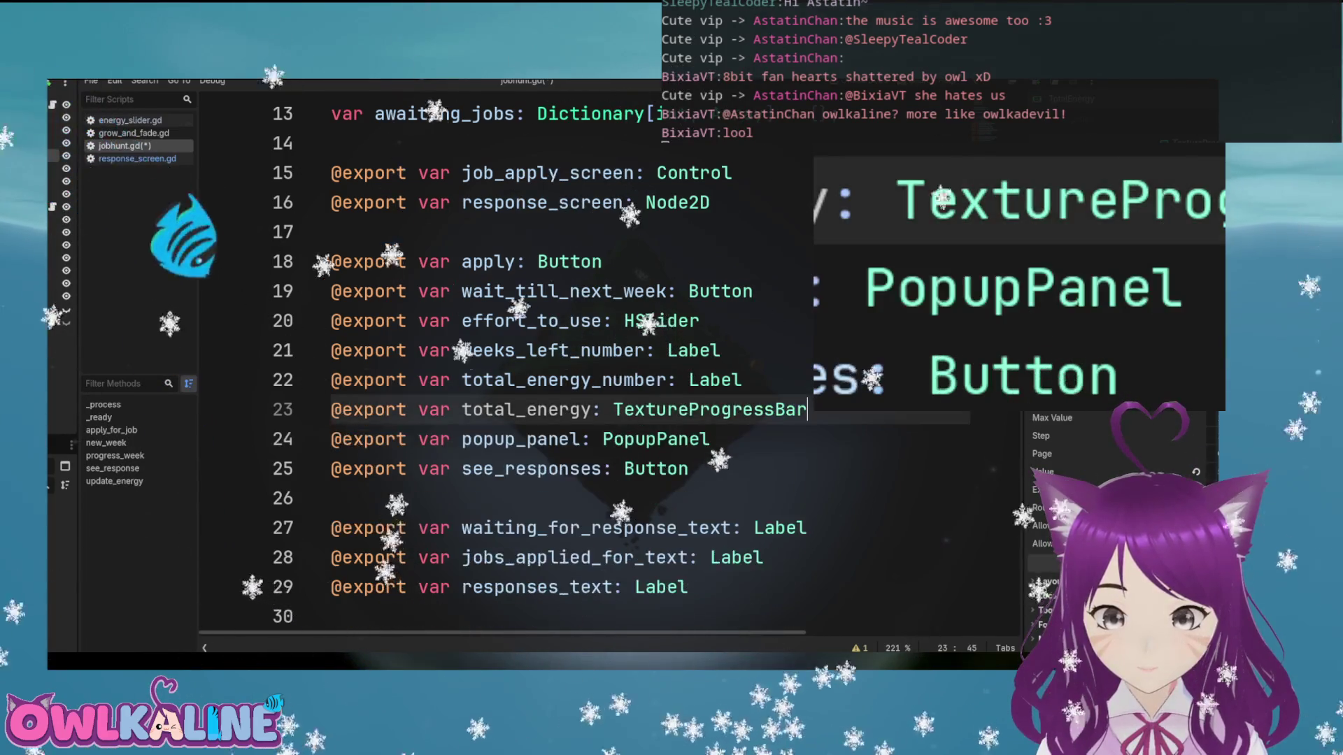
pyautogui.press('Up')
pyautogui.hotkey('shift', 'Home')
pyautogui.press('BackSpace')
pyautogui.press('BackSpace')
pyautogui.hotkey('ctrl', 's')
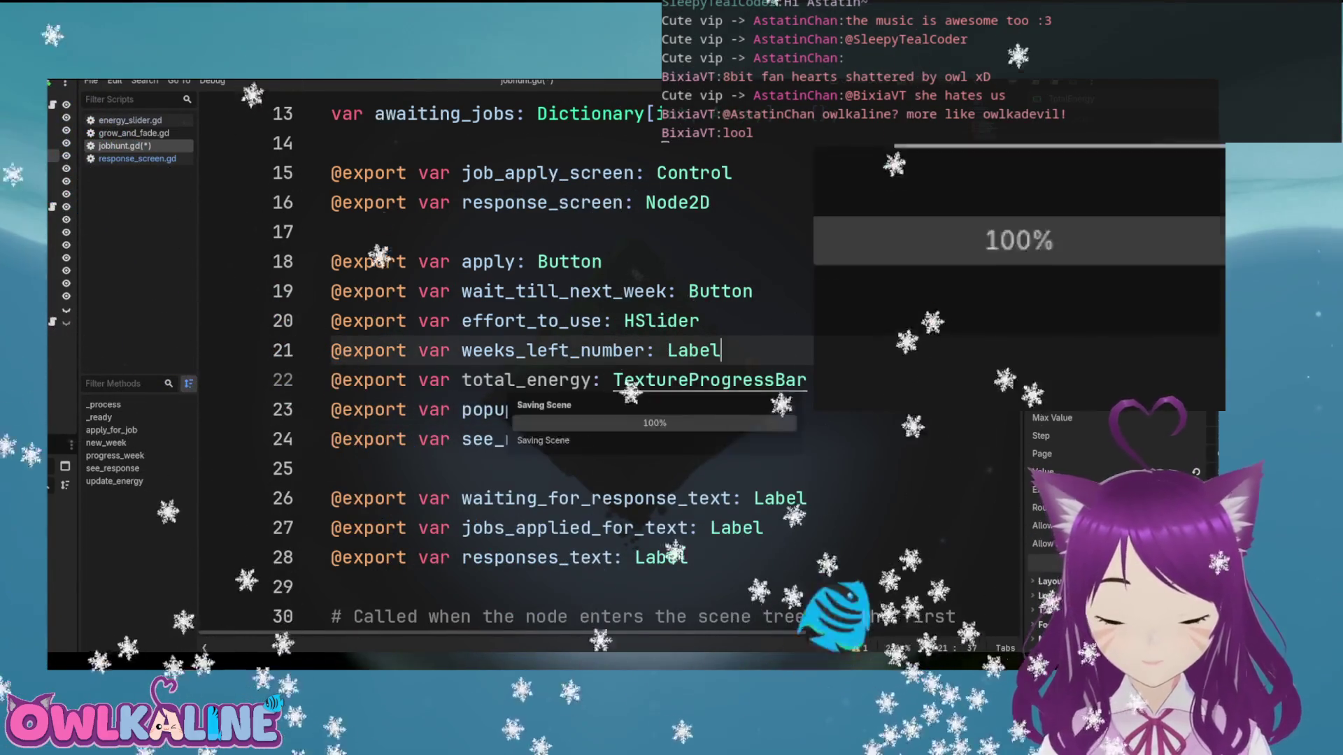
pyautogui.scroll(-3, 560, 363)
pyautogui.scroll(-20, 560, 364)
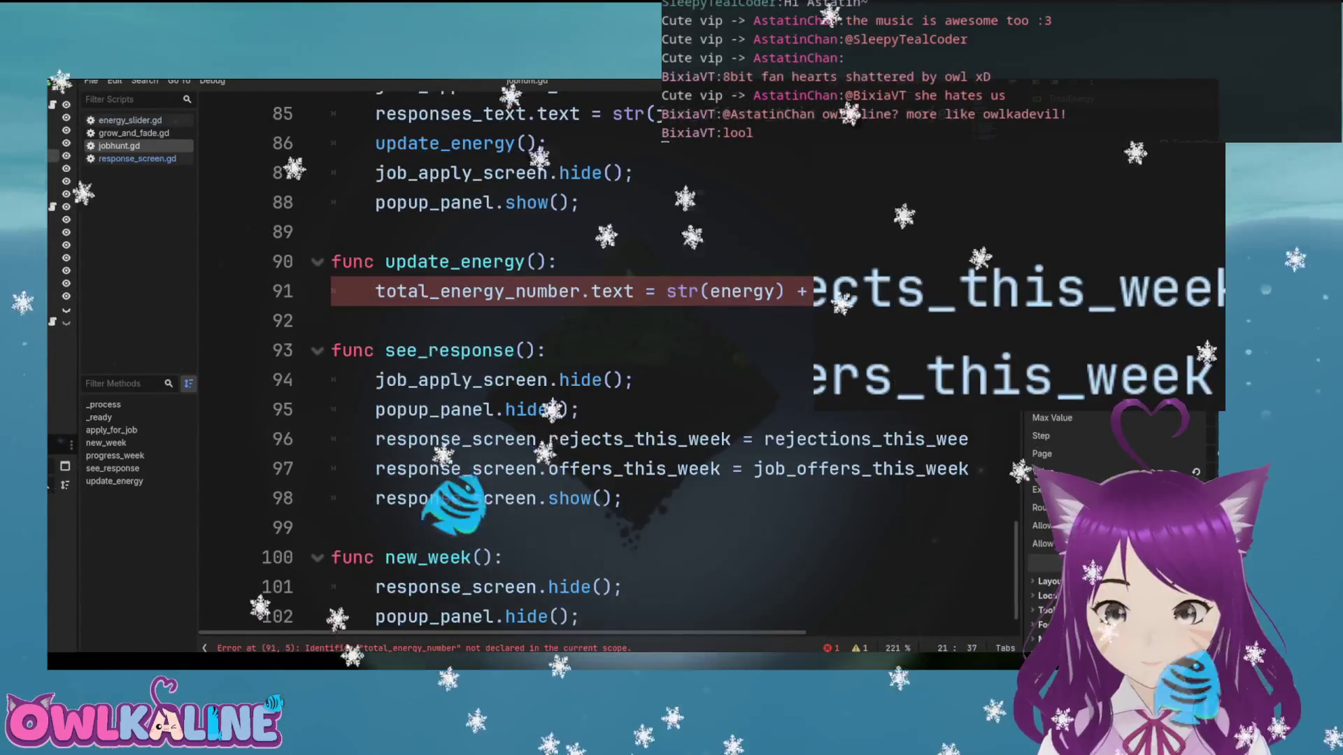
# Comment out the old energy text line and add 'total_energy.value = energy;' below it, then save.
pyautogui.click(375, 291)
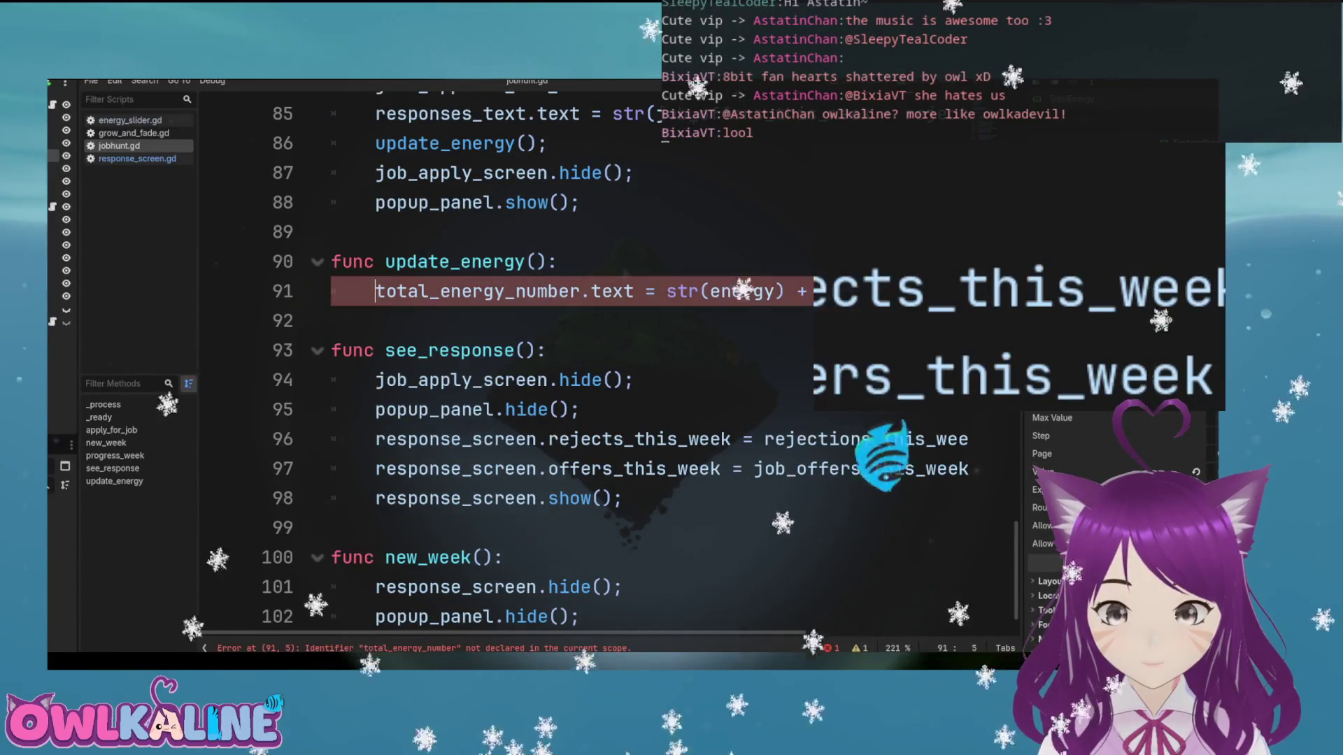
pyautogui.press('End')
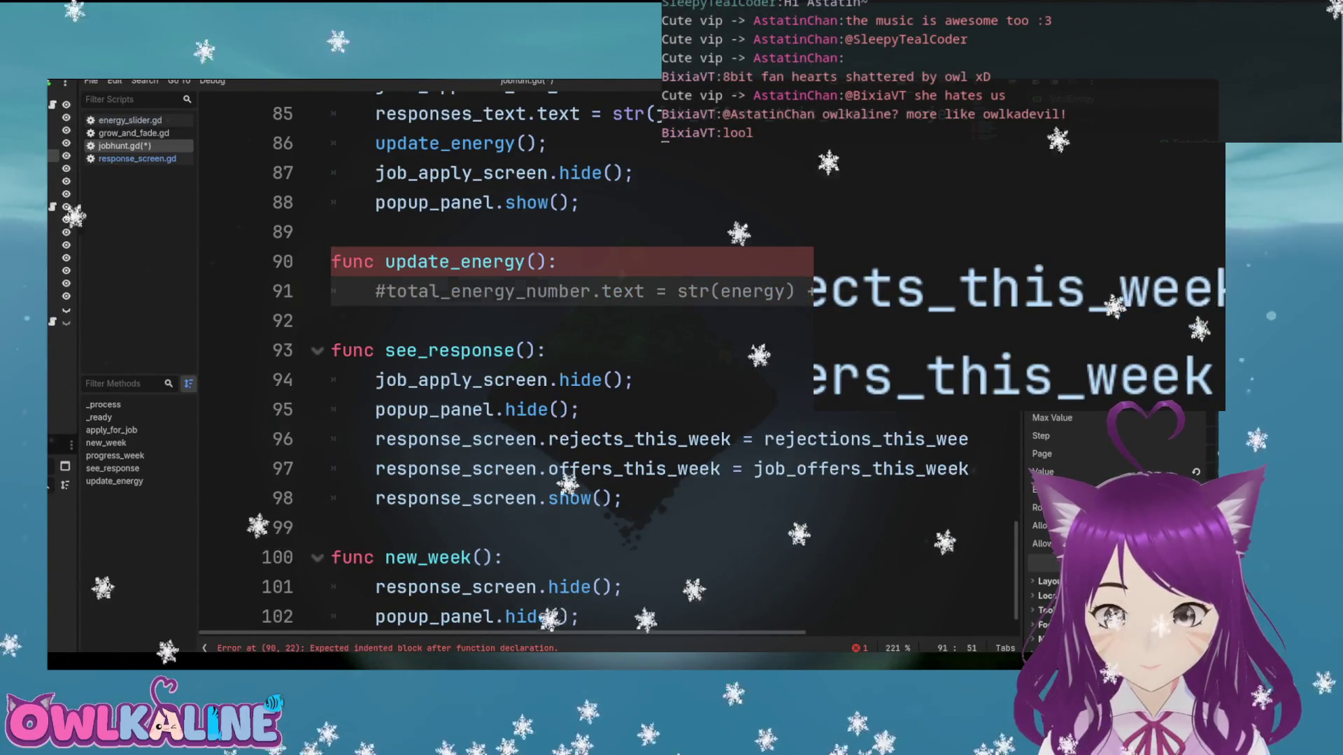
pyautogui.press('Return')
pyautogui.write('tal_')
pyautogui.press('Return')
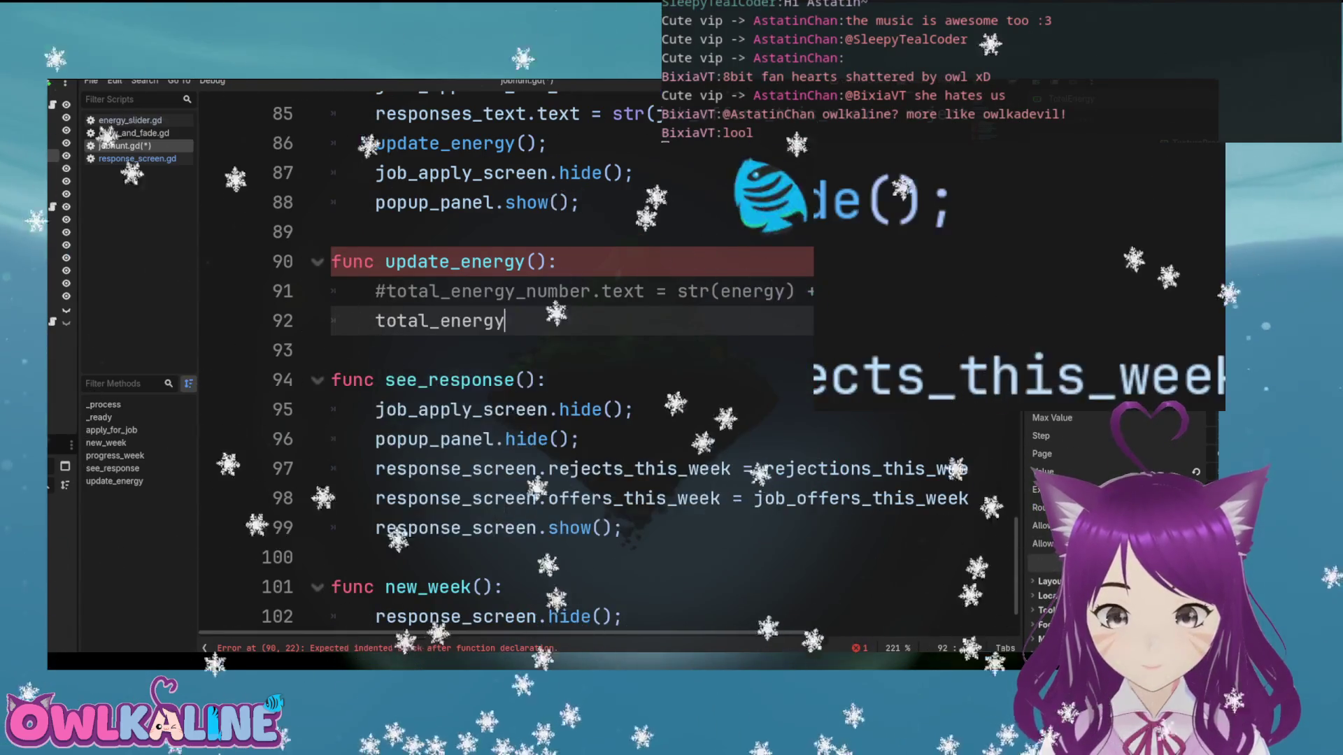
pyautogui.write('.prog')
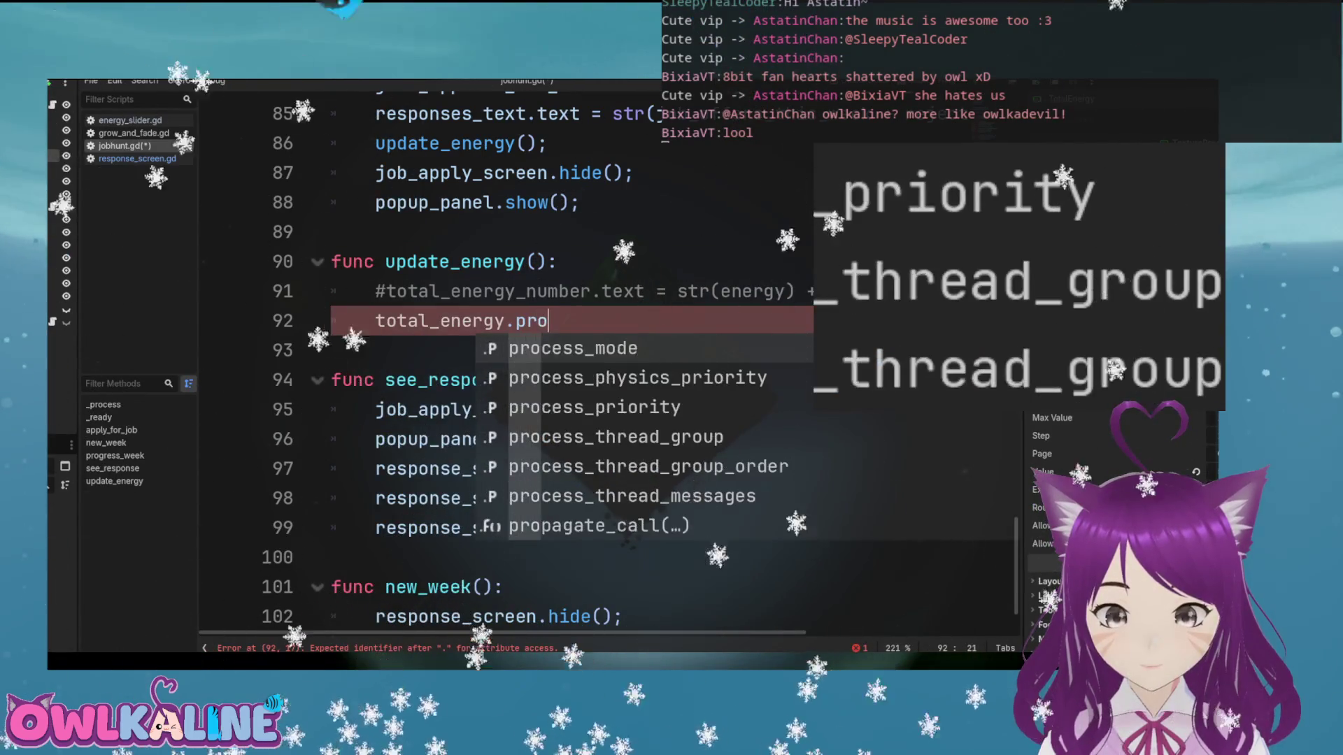
pyautogui.press('Down')
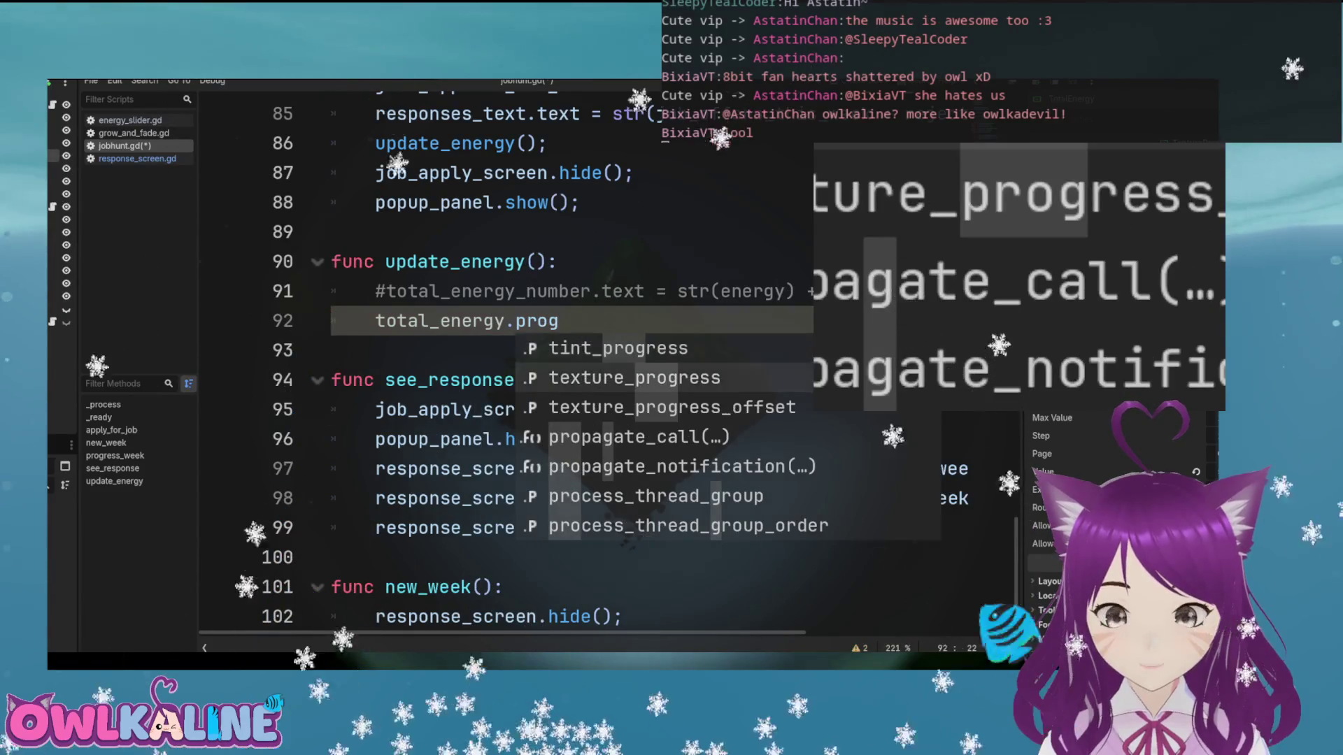
pyautogui.press('Return')
pyautogui.write('\\')
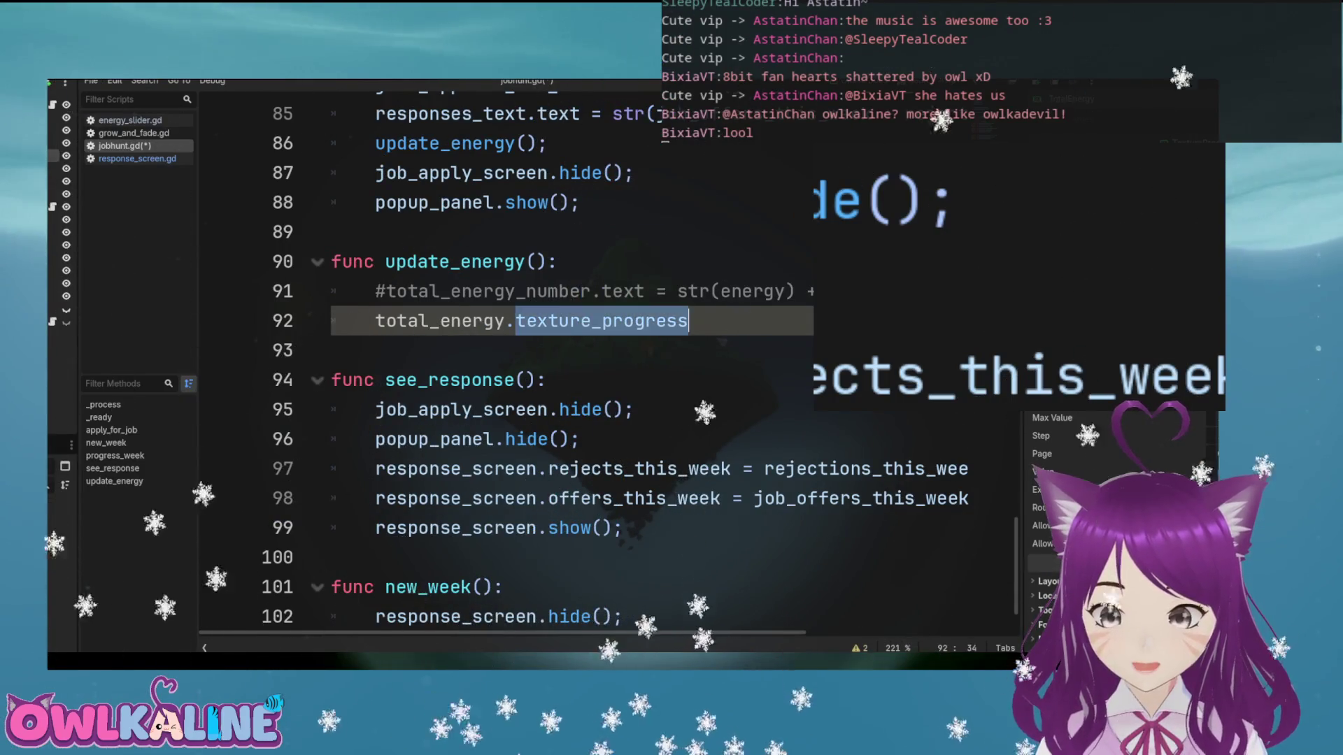
pyautogui.write('alue\\')
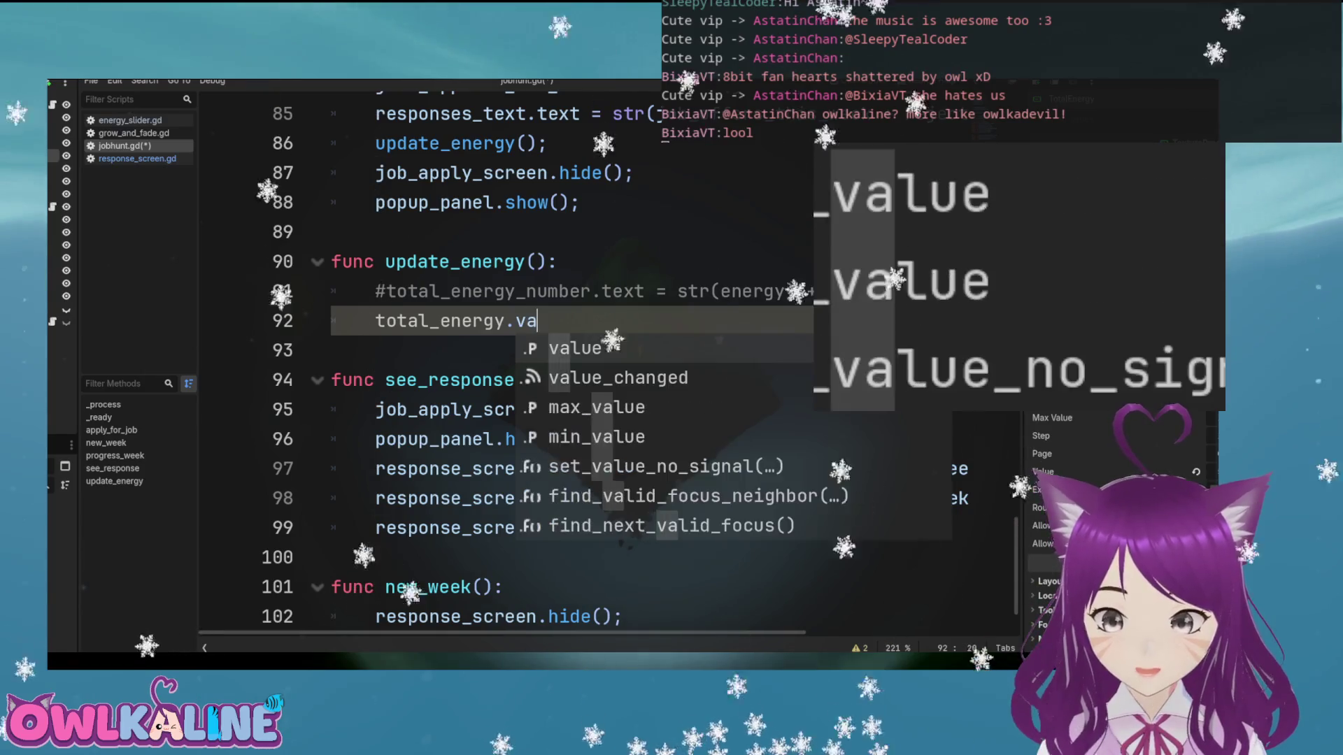
pyautogui.write('= ene')
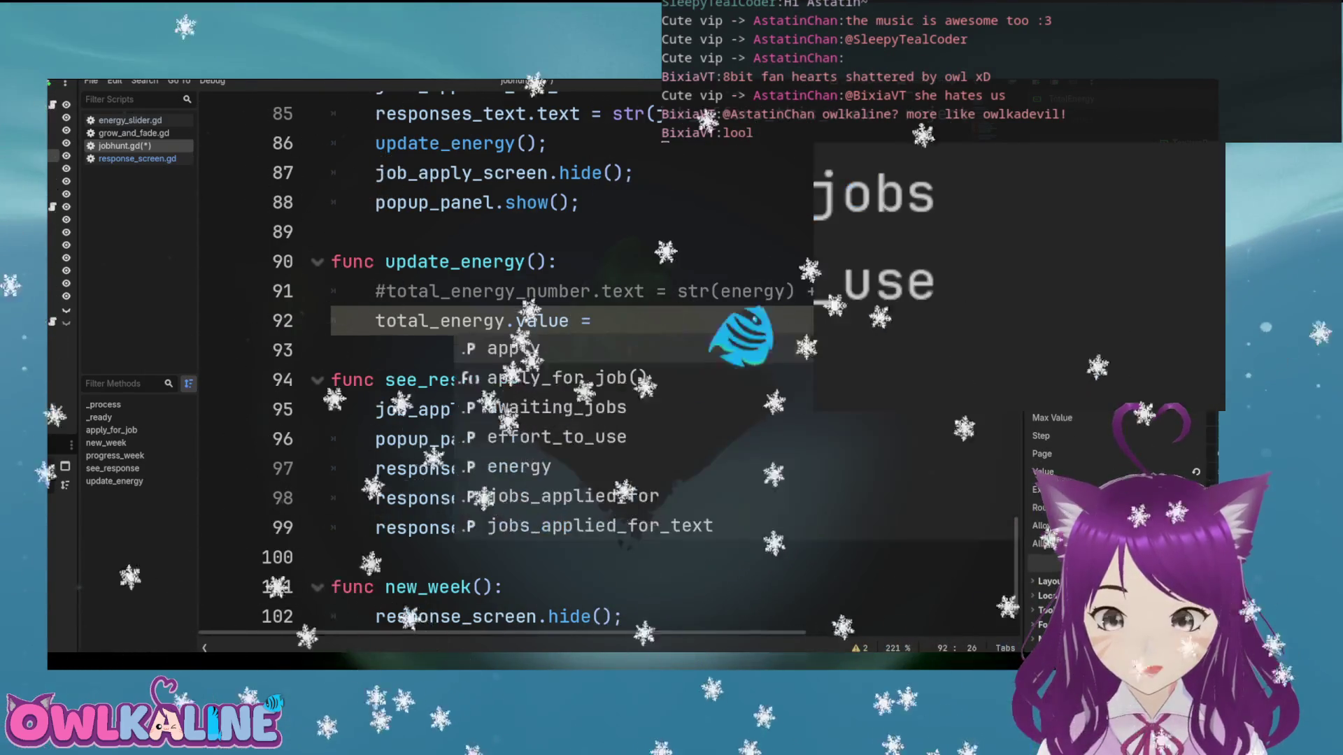
pyautogui.write('rgy;')
pyautogui.hotkey('ctrl', 's')
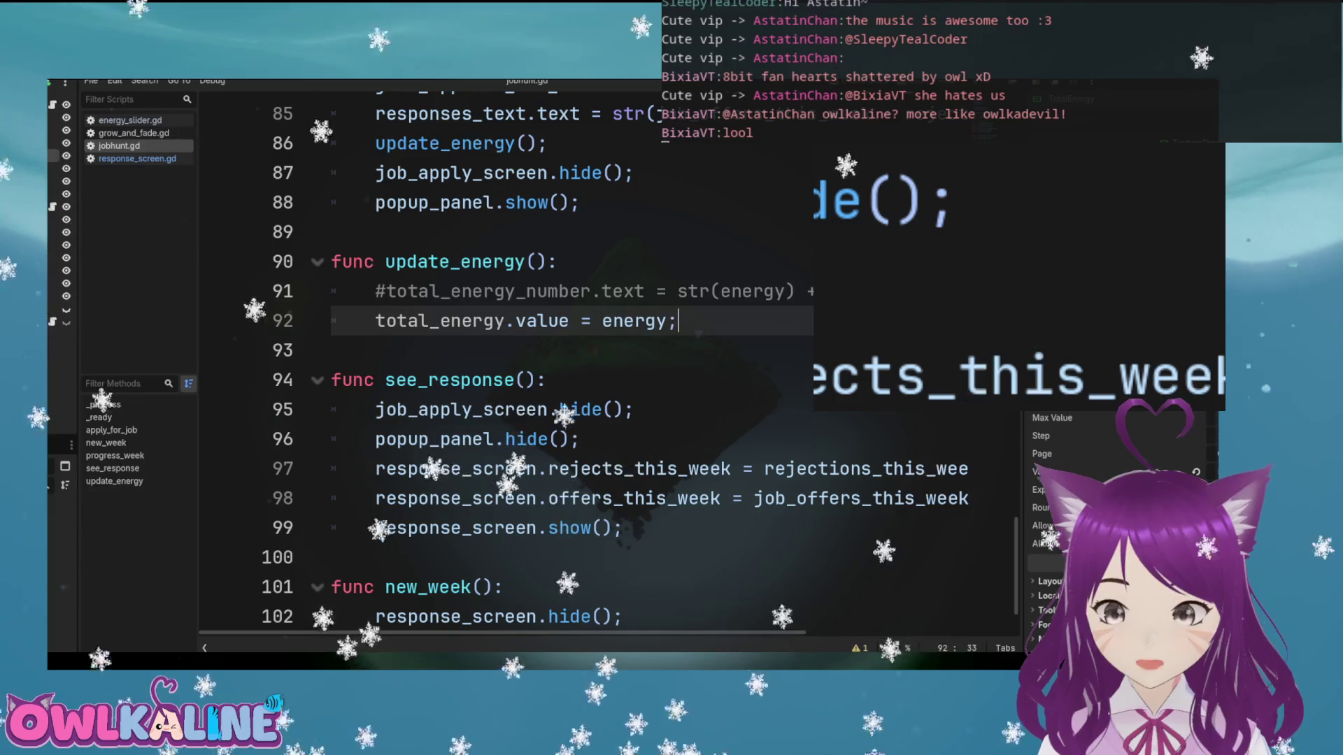
pyautogui.click(515, 291)
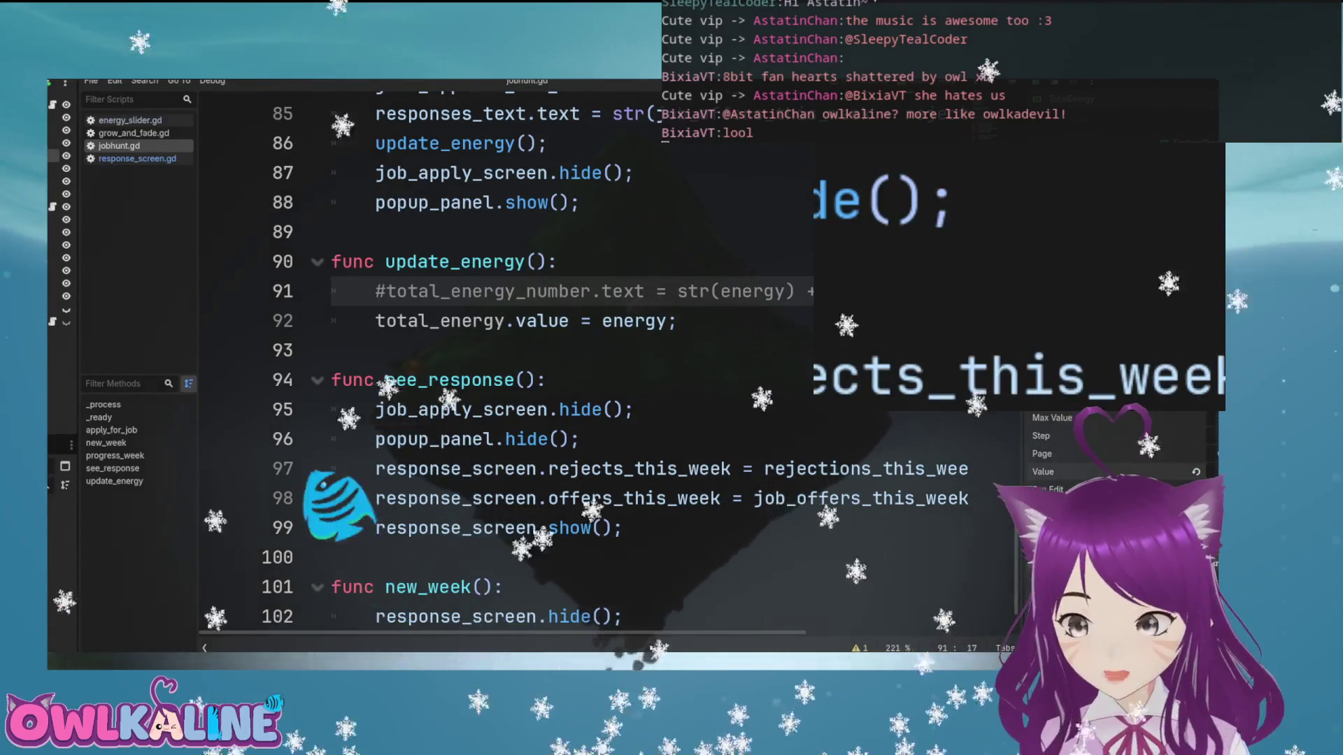
# Locate the update_energy function and its call site in jobhunt.gd.
pyautogui.click(546, 380)
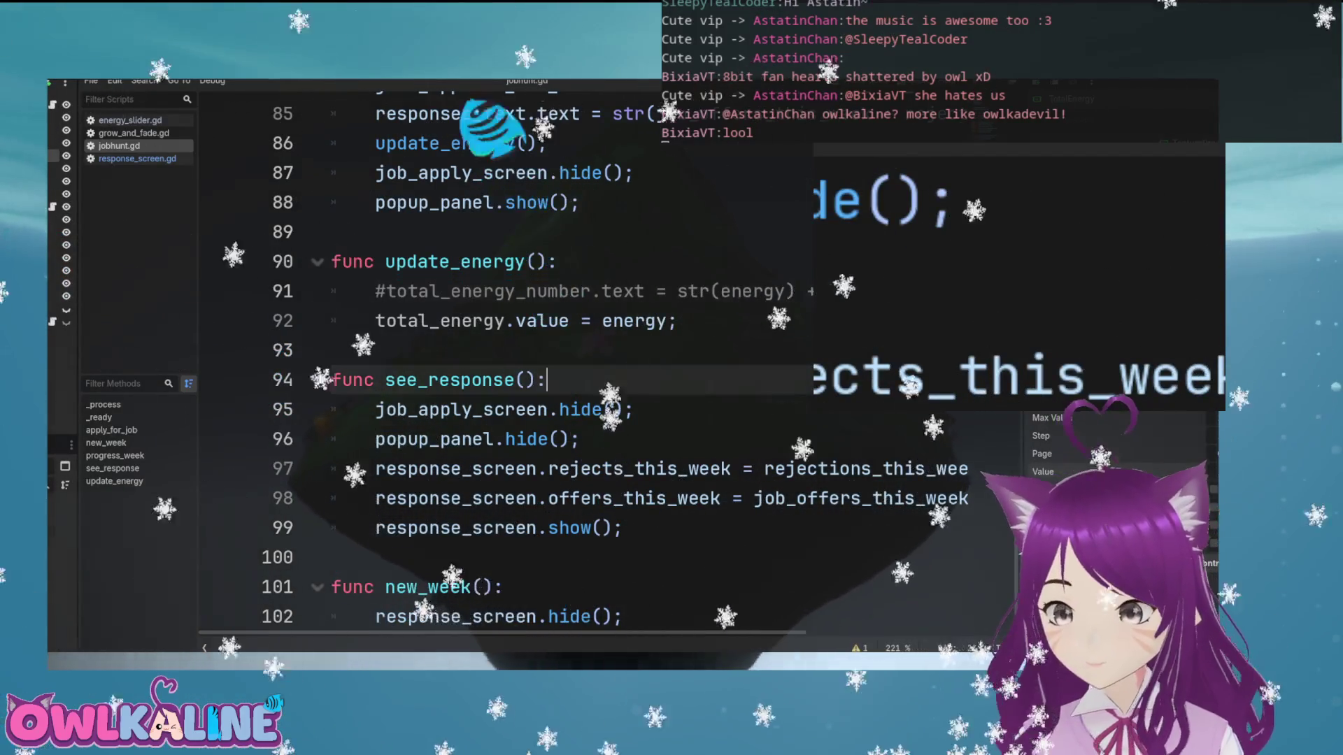
pyautogui.click(114, 481)
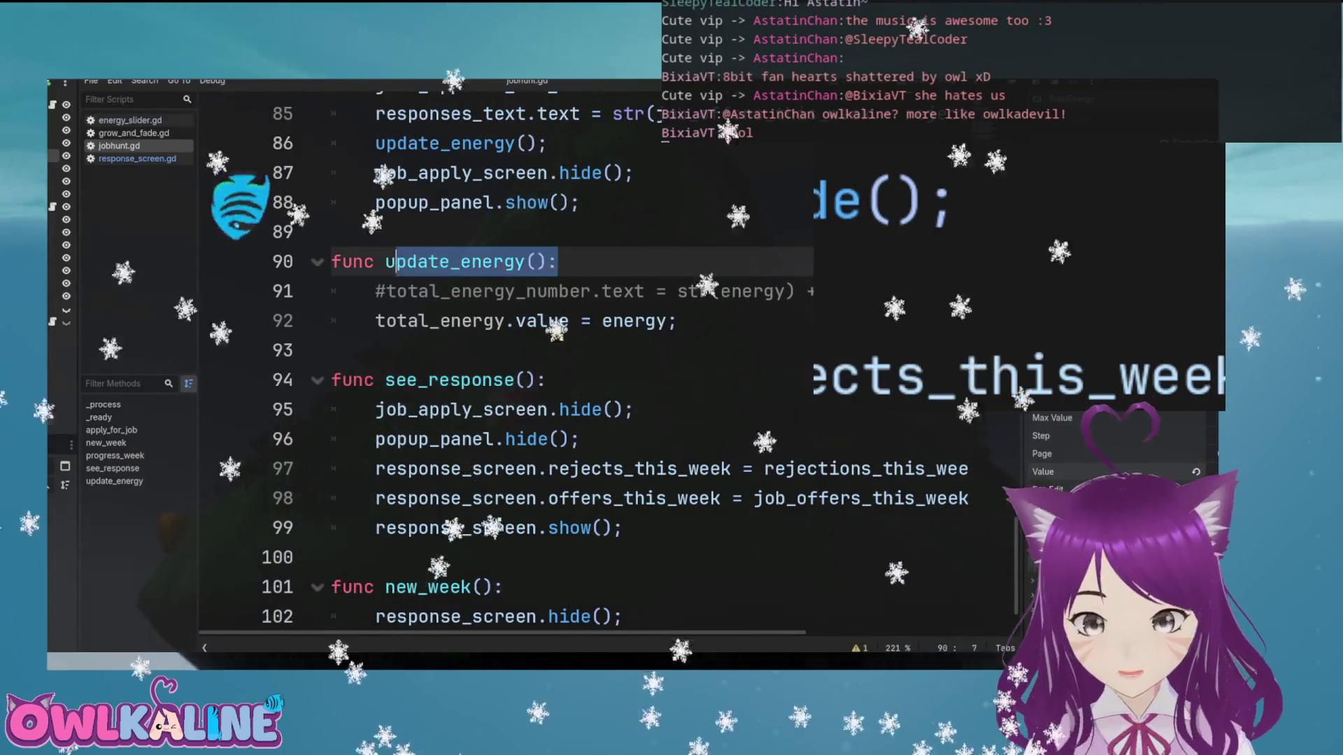
pyautogui.scroll(4, 559, 350)
pyautogui.scroll(2, 608, 363)
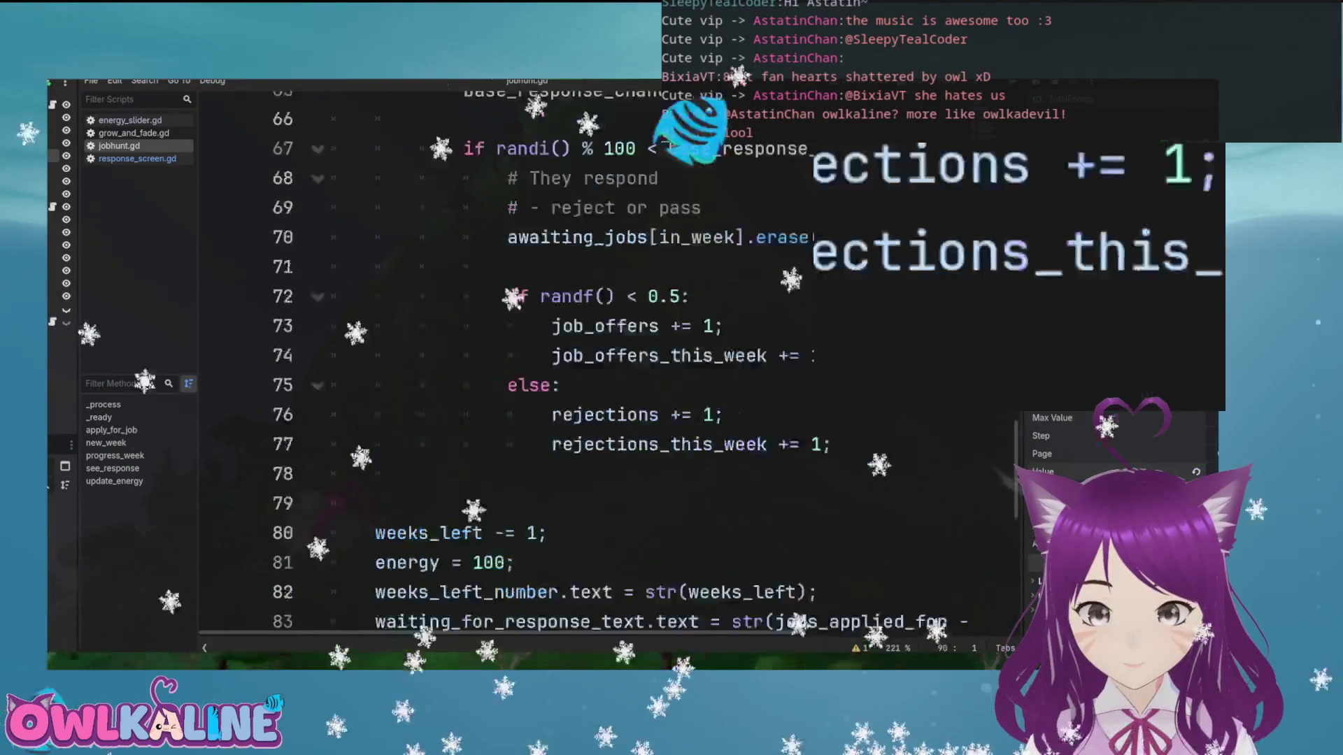
pyautogui.scroll(-3, 609, 364)
pyautogui.click(429, 410)
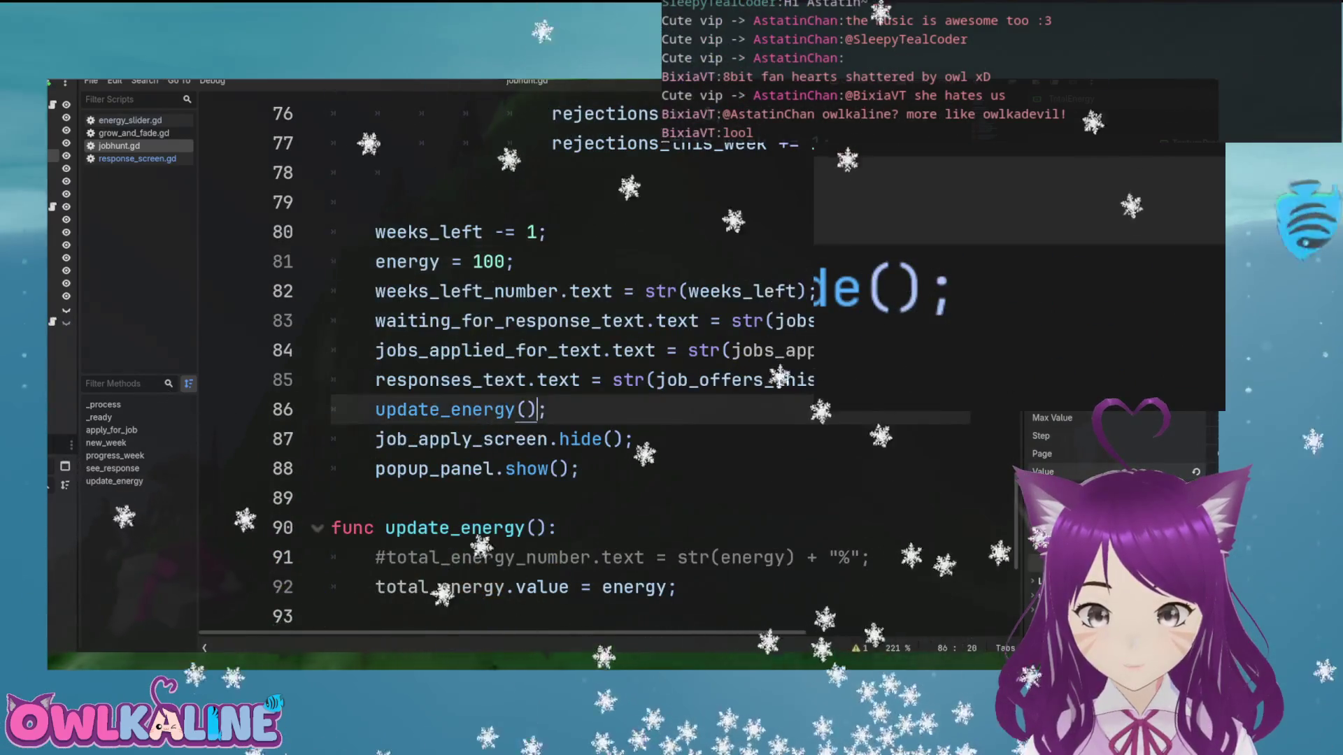
pyautogui.scroll(5, 559, 349)
pyautogui.scroll(6, 559, 364)
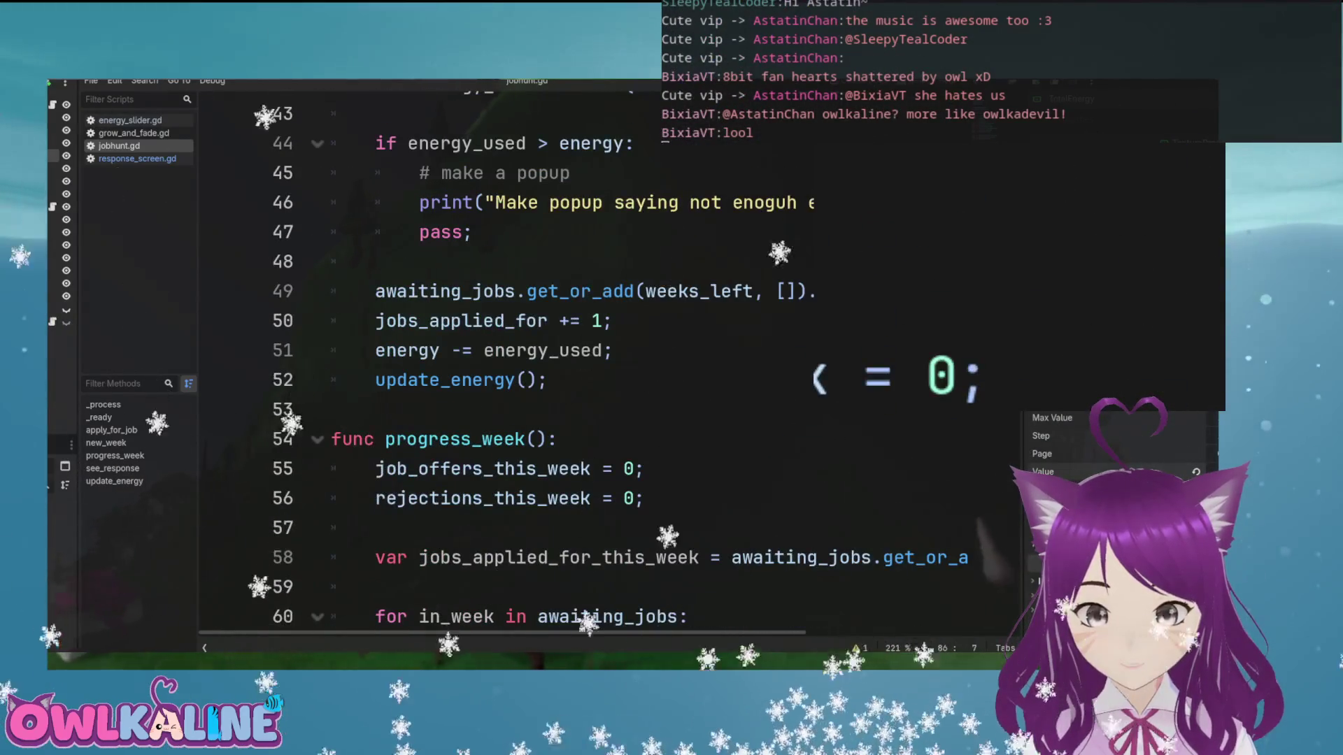
pyautogui.scroll(6, 559, 364)
pyautogui.scroll(-1, 560, 364)
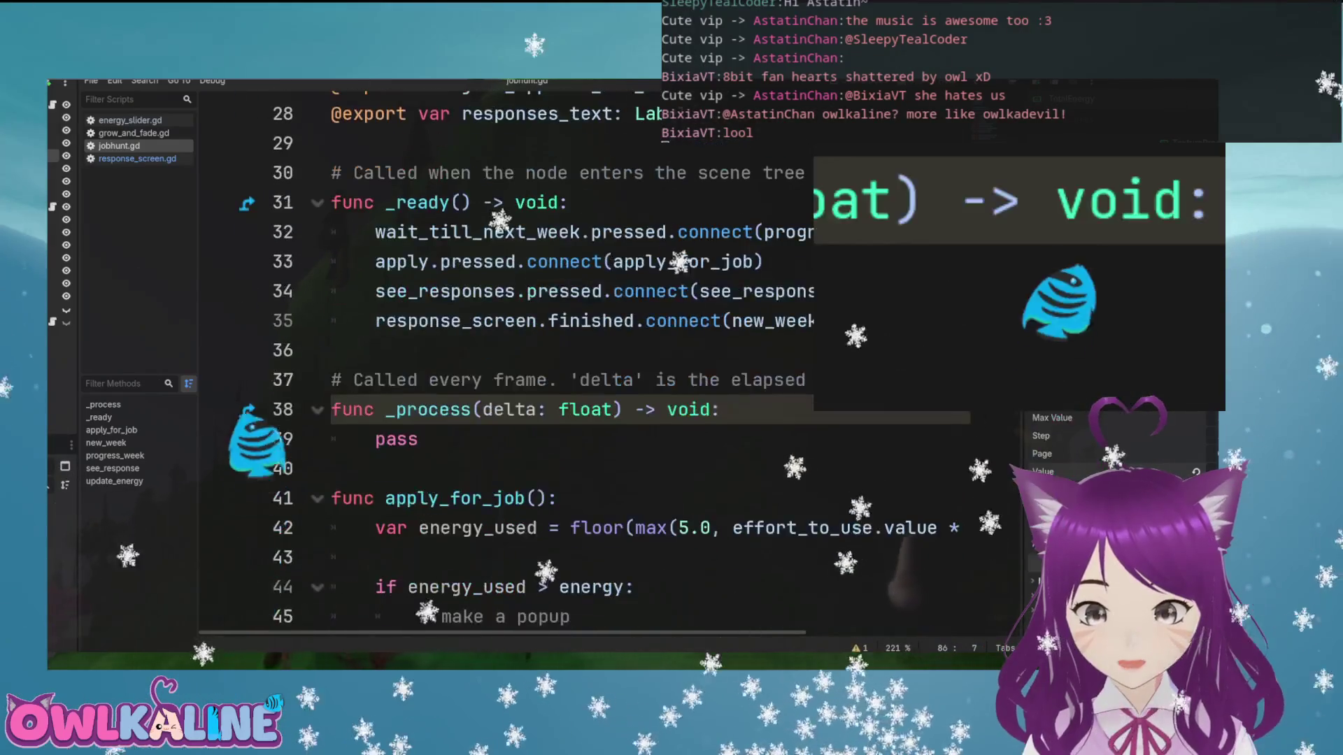
# Add update_energy() at the end of _ready and save jobhunt.gd.
pyautogui.click(336, 350)
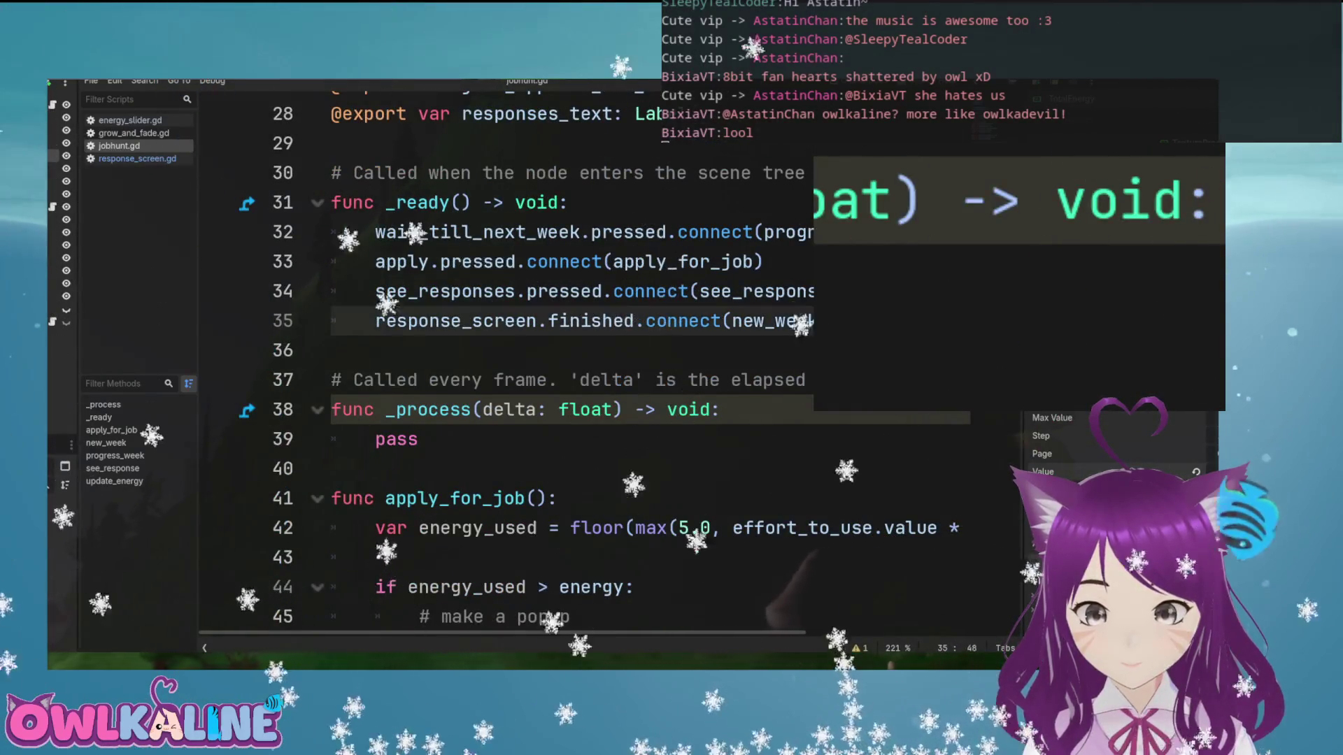
pyautogui.press('Tab')
pyautogui.write('update_energy()')
pyautogui.scroll(6, 560, 364)
pyautogui.scroll(-5, 559, 364)
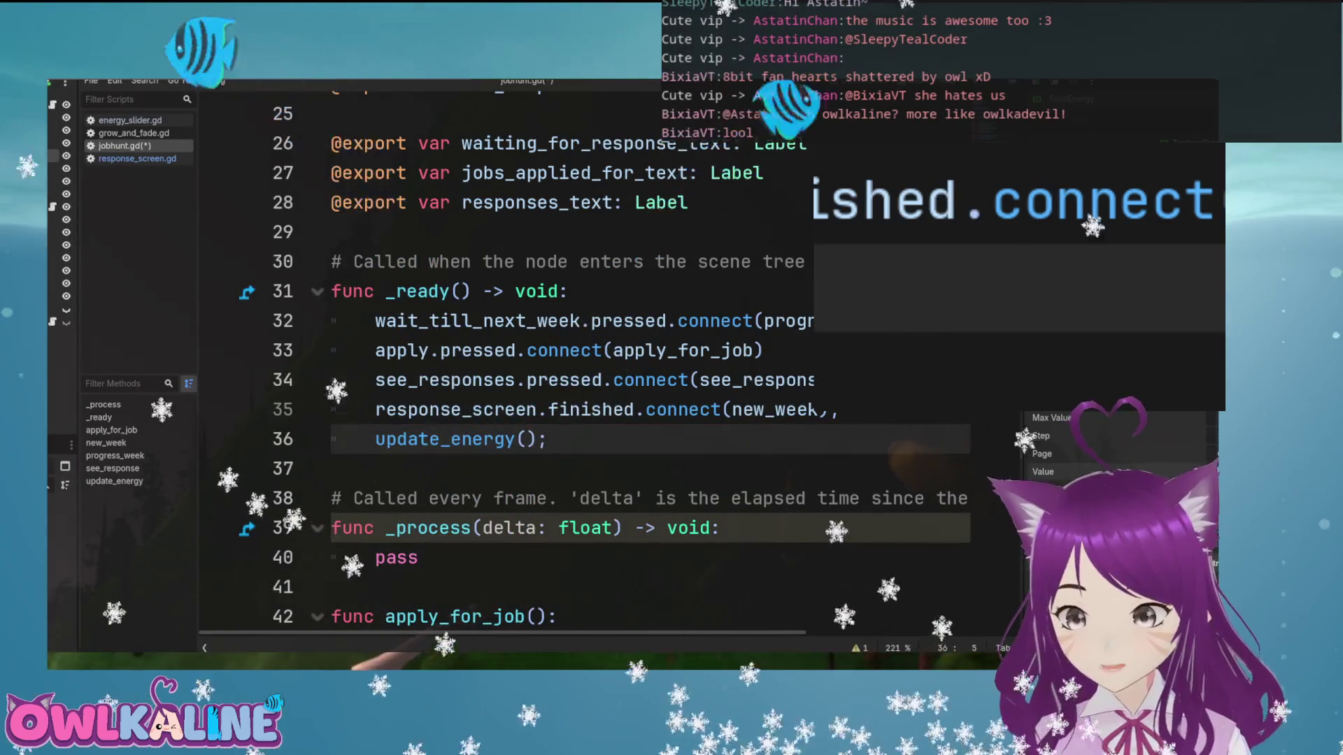
pyautogui.hotkey('ctrl', 's')
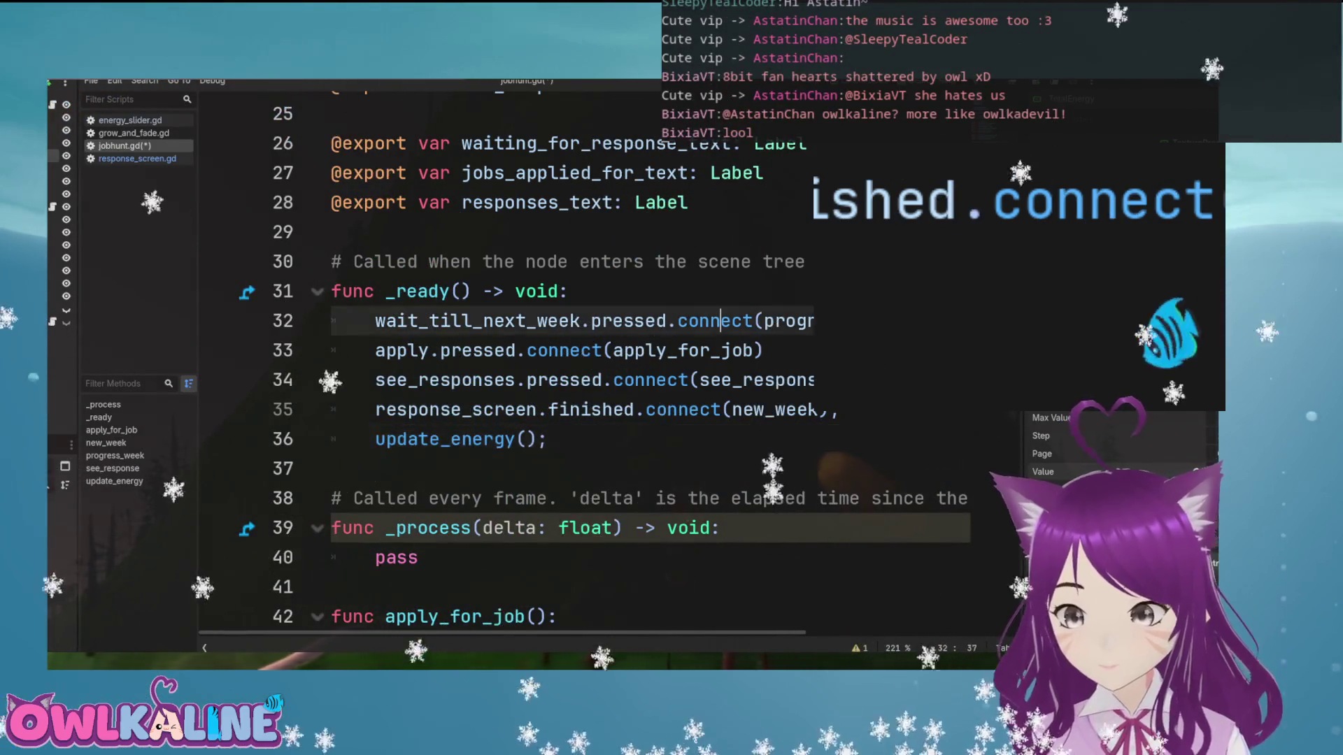
# Run the game with F5 to test the energy changes.
pyautogui.scroll(8, 581, 363)
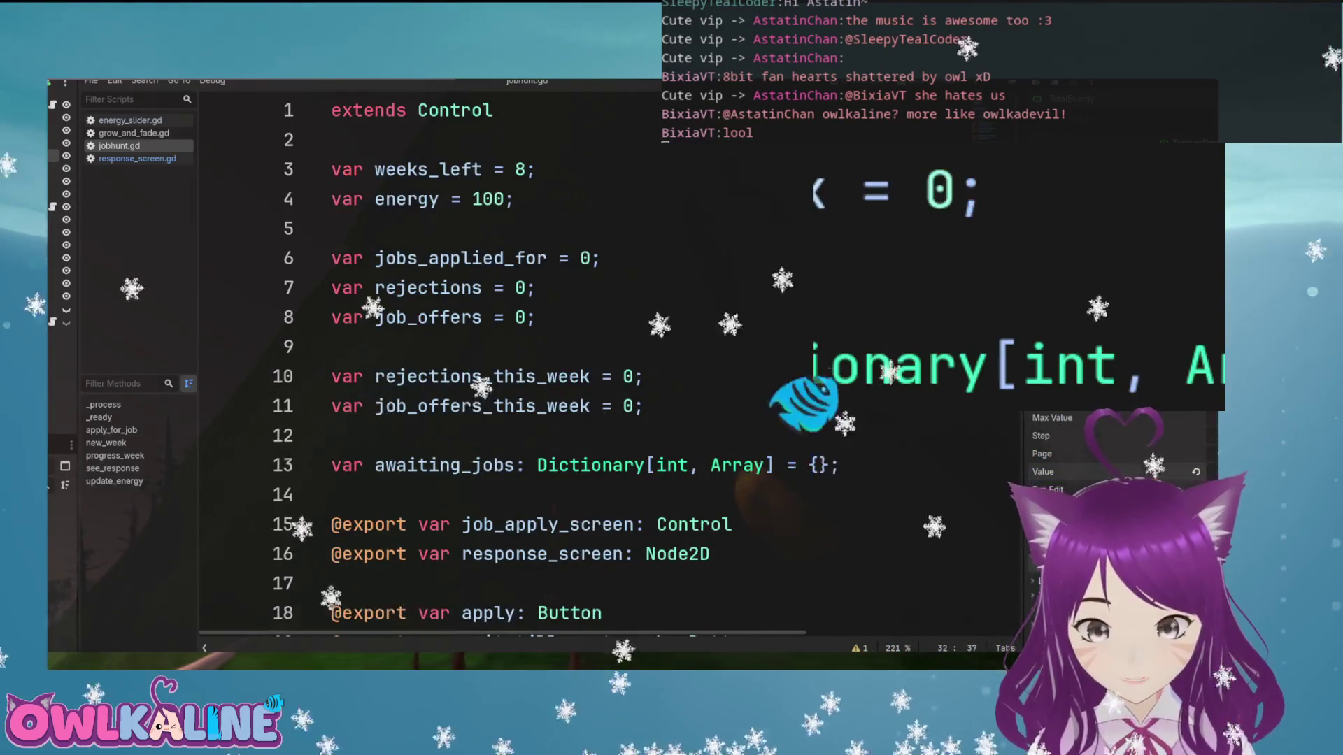
pyautogui.click(601, 258)
pyautogui.scroll(-4, 601, 364)
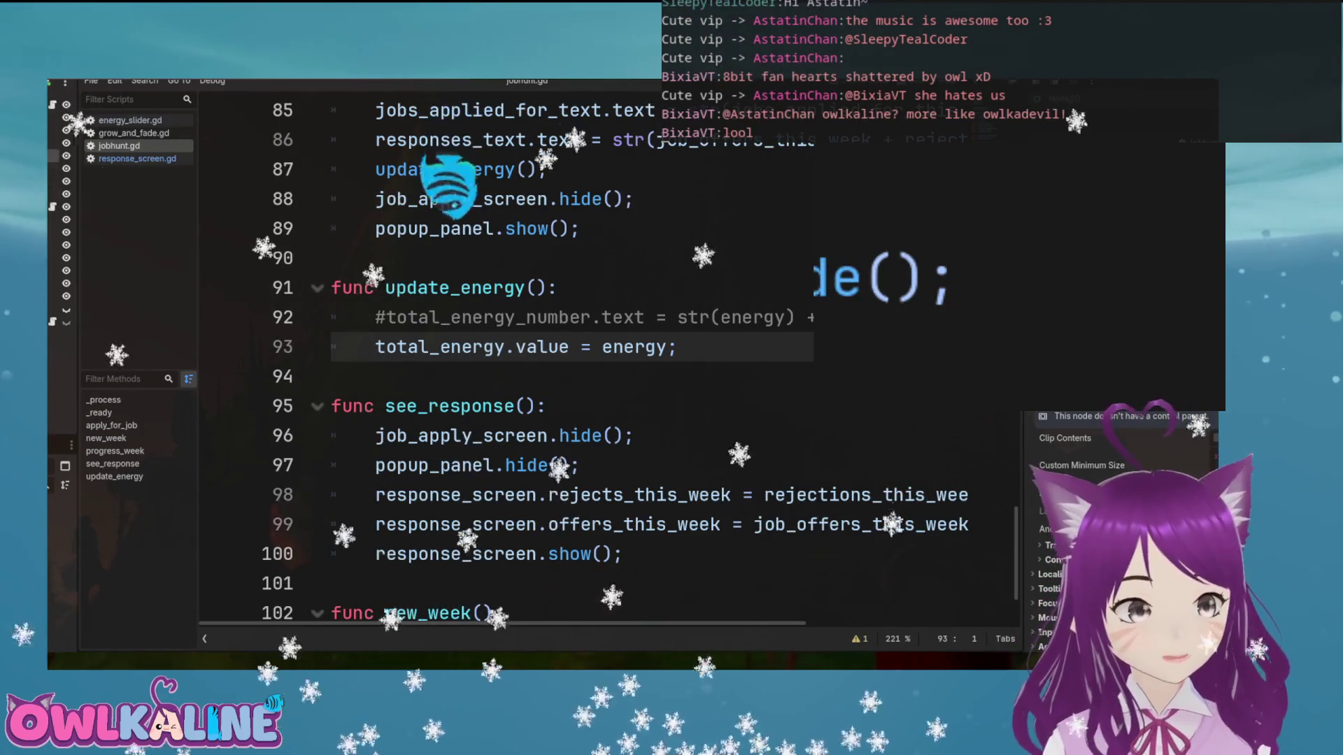
pyautogui.click(580, 229)
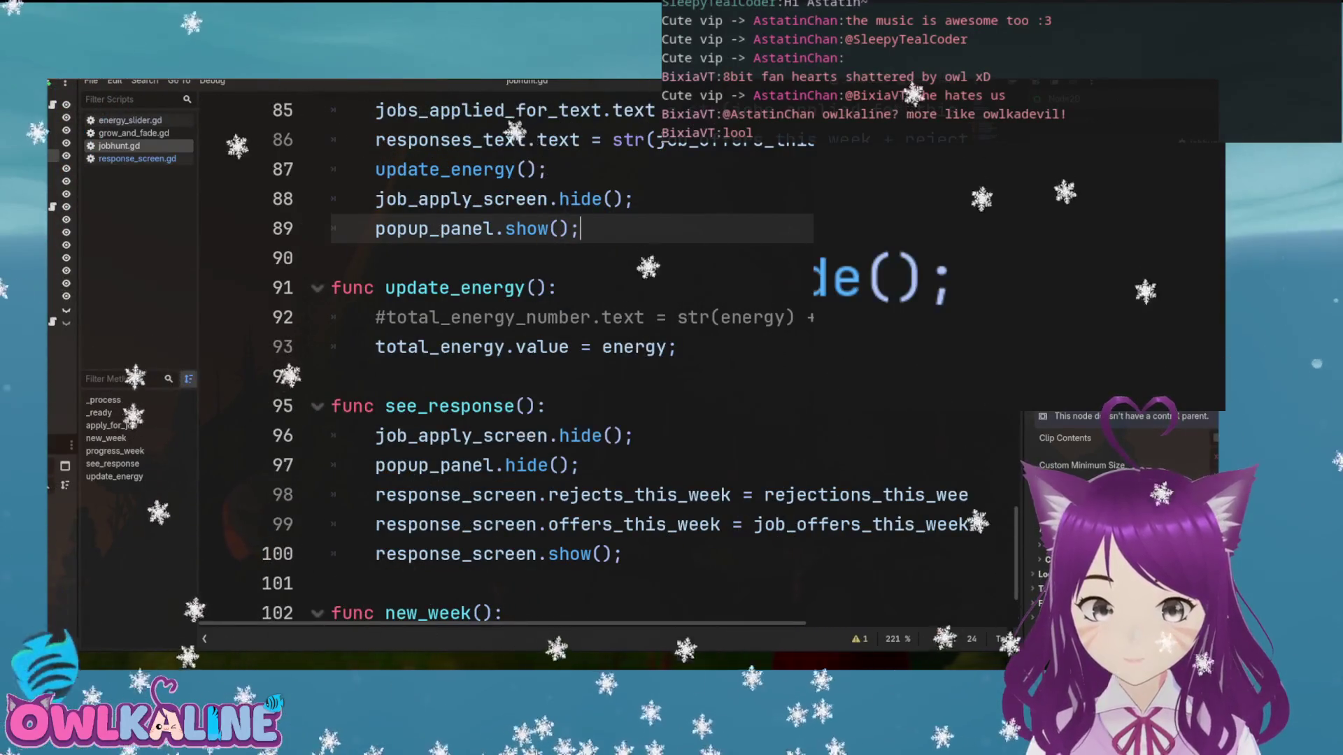
pyautogui.press('F5')
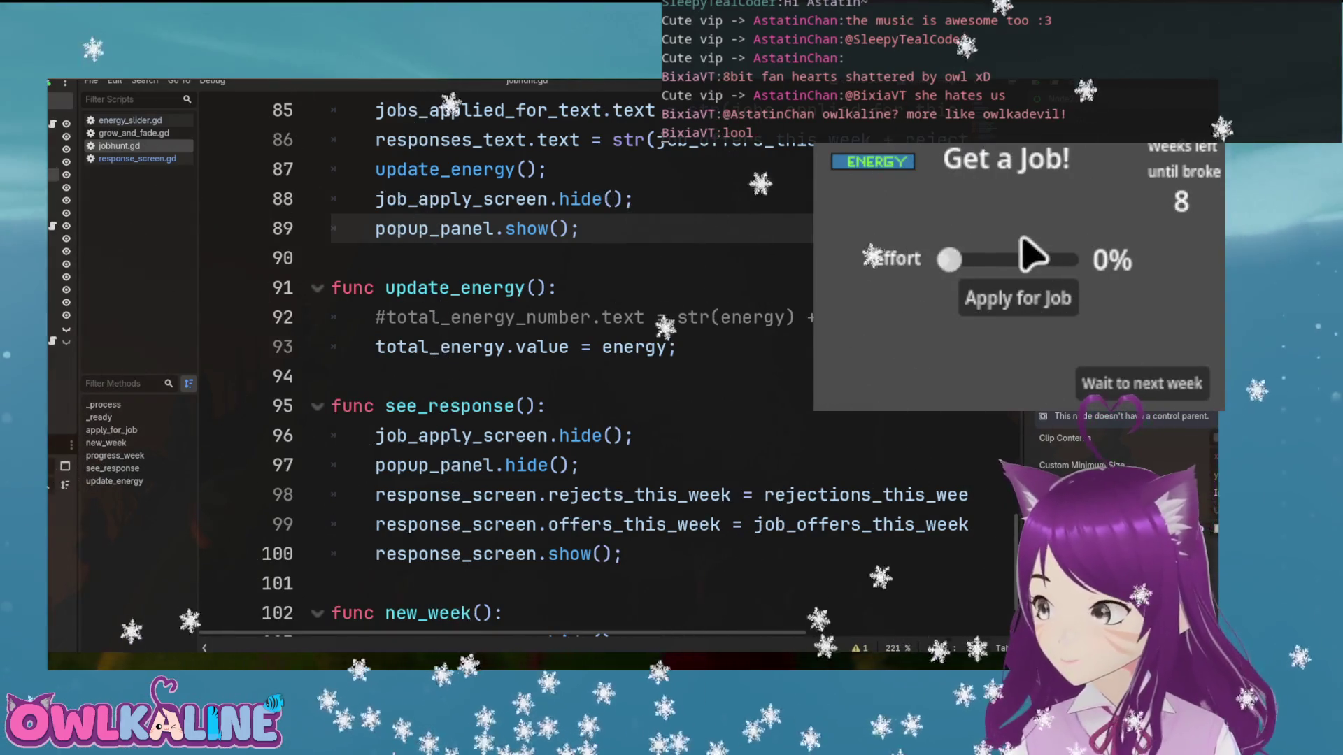
# Set effort to 35%, advance a week, and dismiss the No Responses! screen.
pyautogui.moveTo(949, 259)
pyautogui.mouseDown()
pyautogui.moveTo(980, 260)
pyautogui.moveTo(989, 279)
pyautogui.mouseUp()
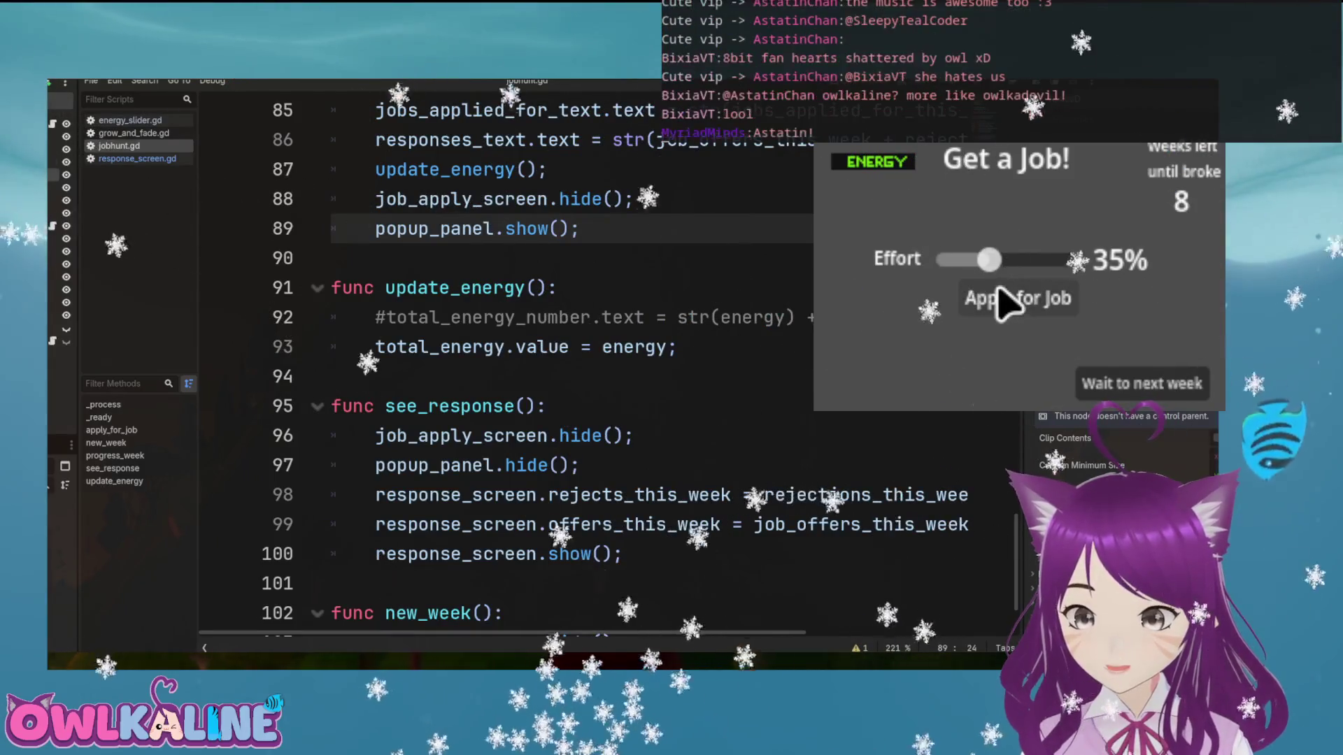
pyautogui.click(1119, 385)
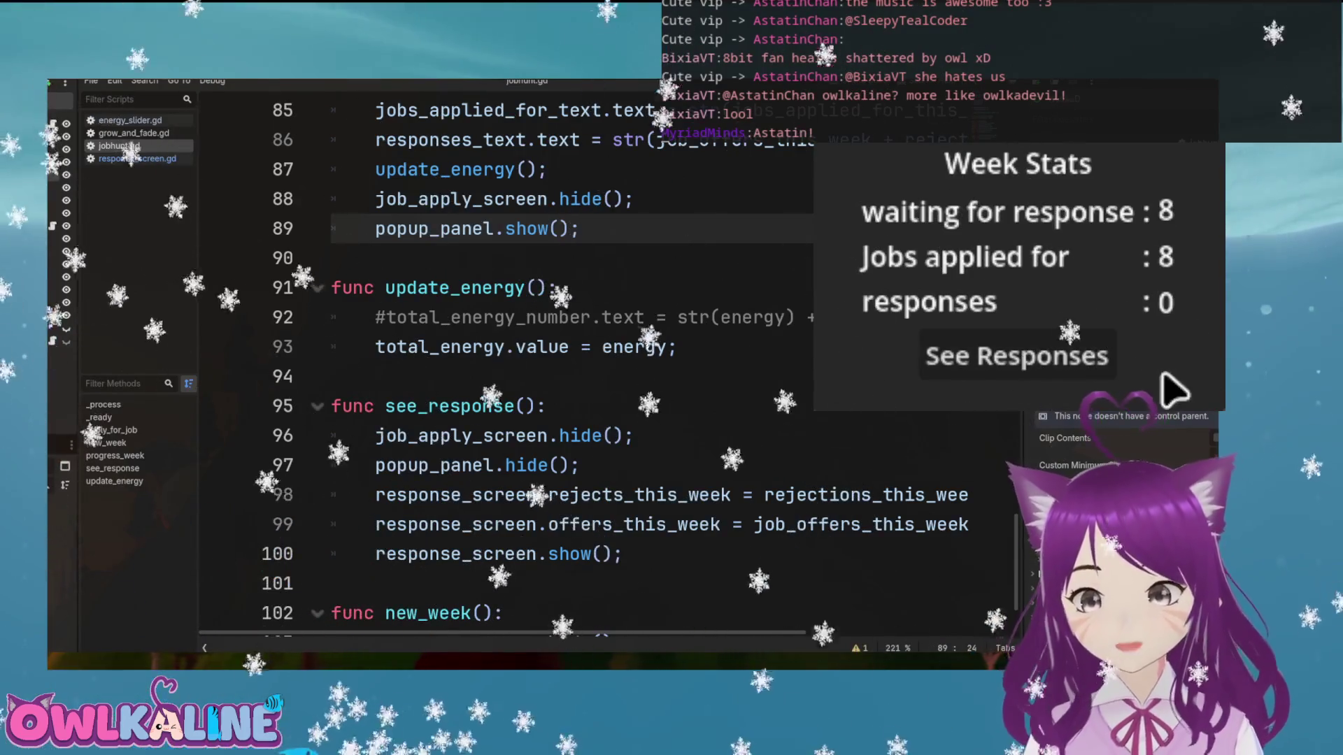
pyautogui.click(1063, 359)
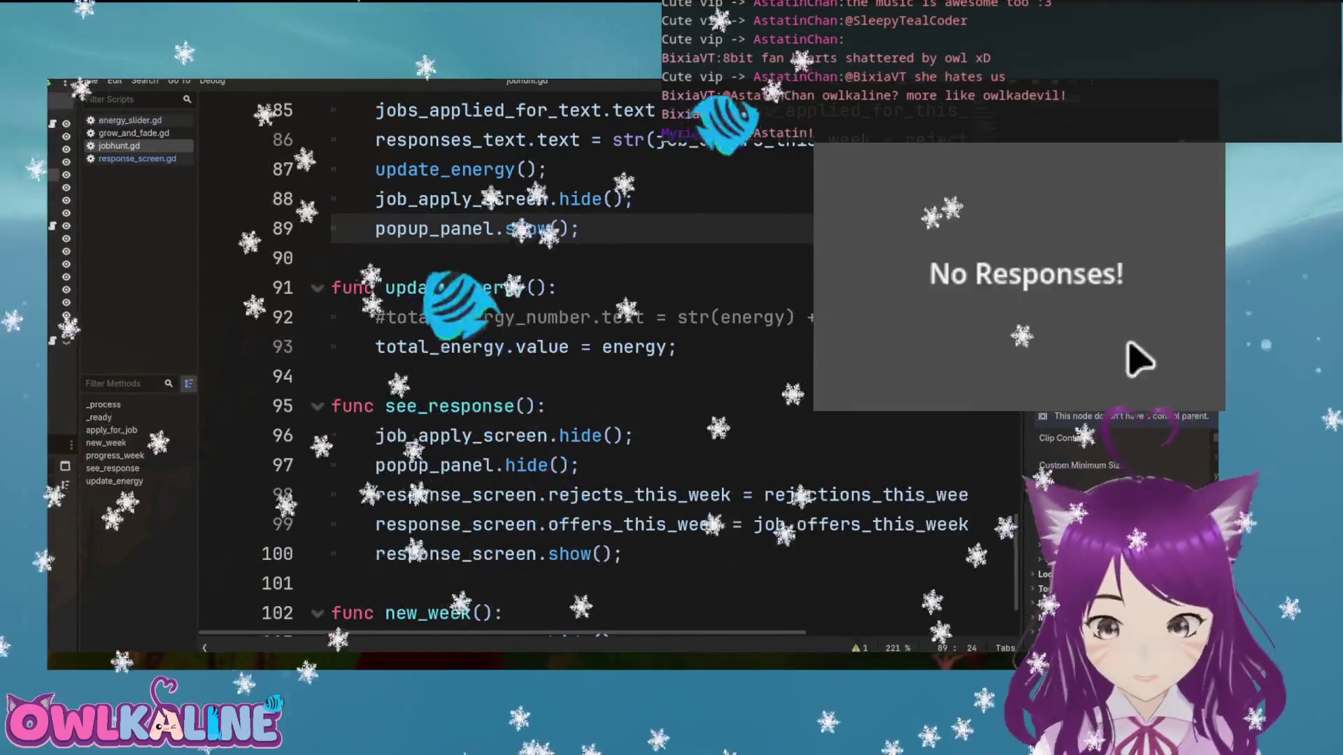
pyautogui.click(1123, 378)
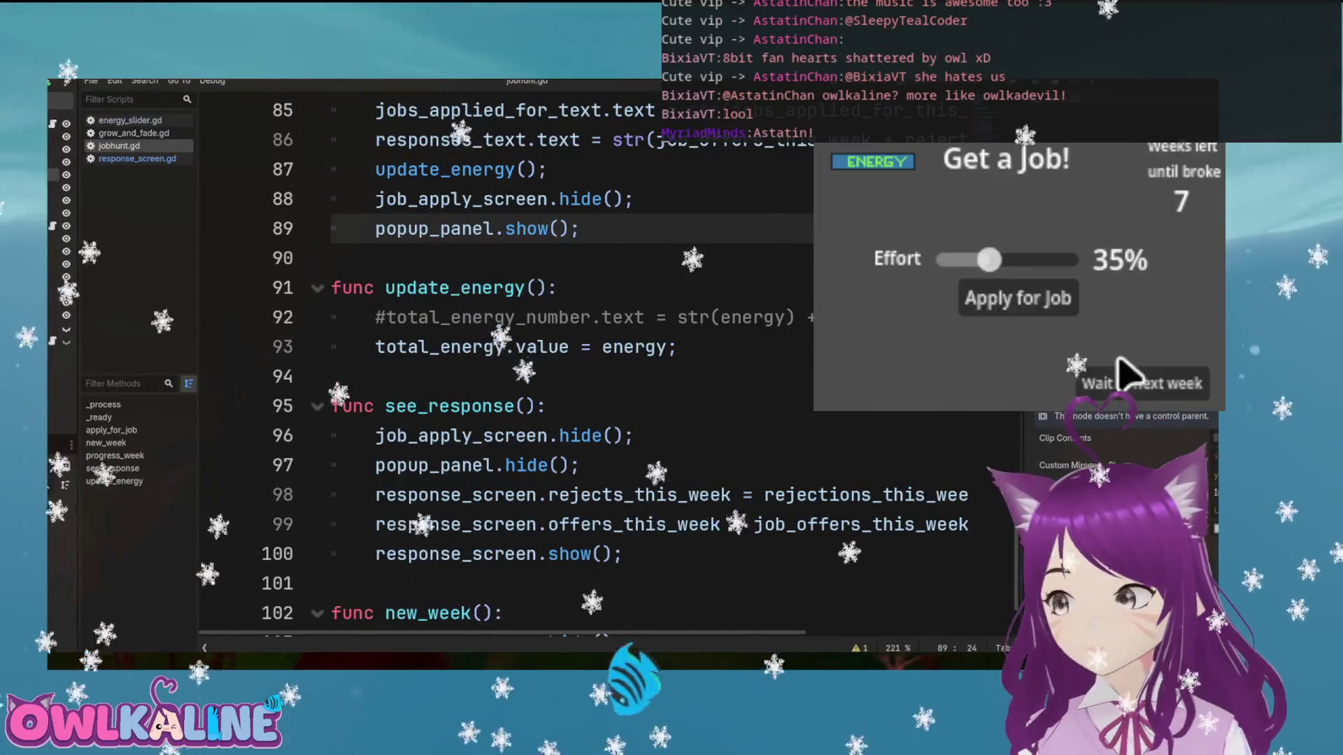
# Apply for a job at about 27% effort, advance a week, and view the responses.
pyautogui.moveTo(1025, 253); pyautogui.dragTo(1041, 257)
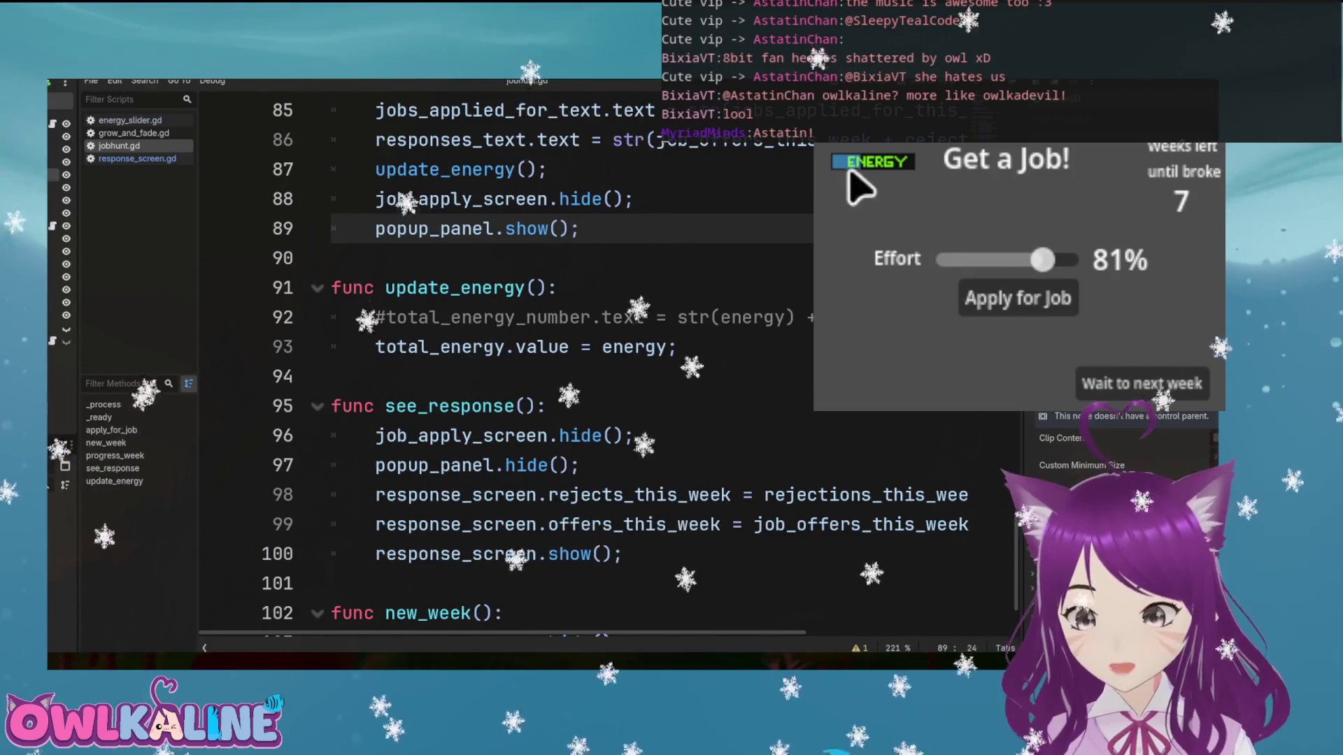
pyautogui.click(977, 259)
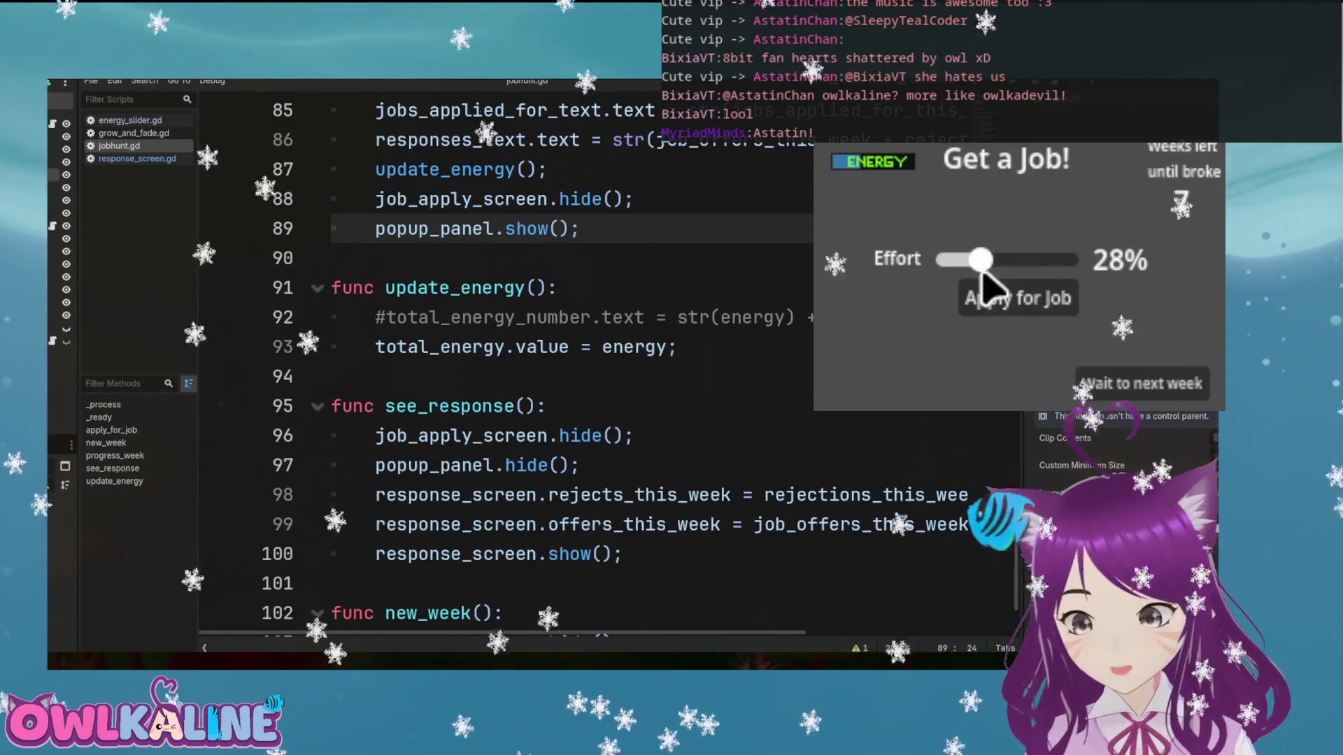
pyautogui.click(1015, 308)
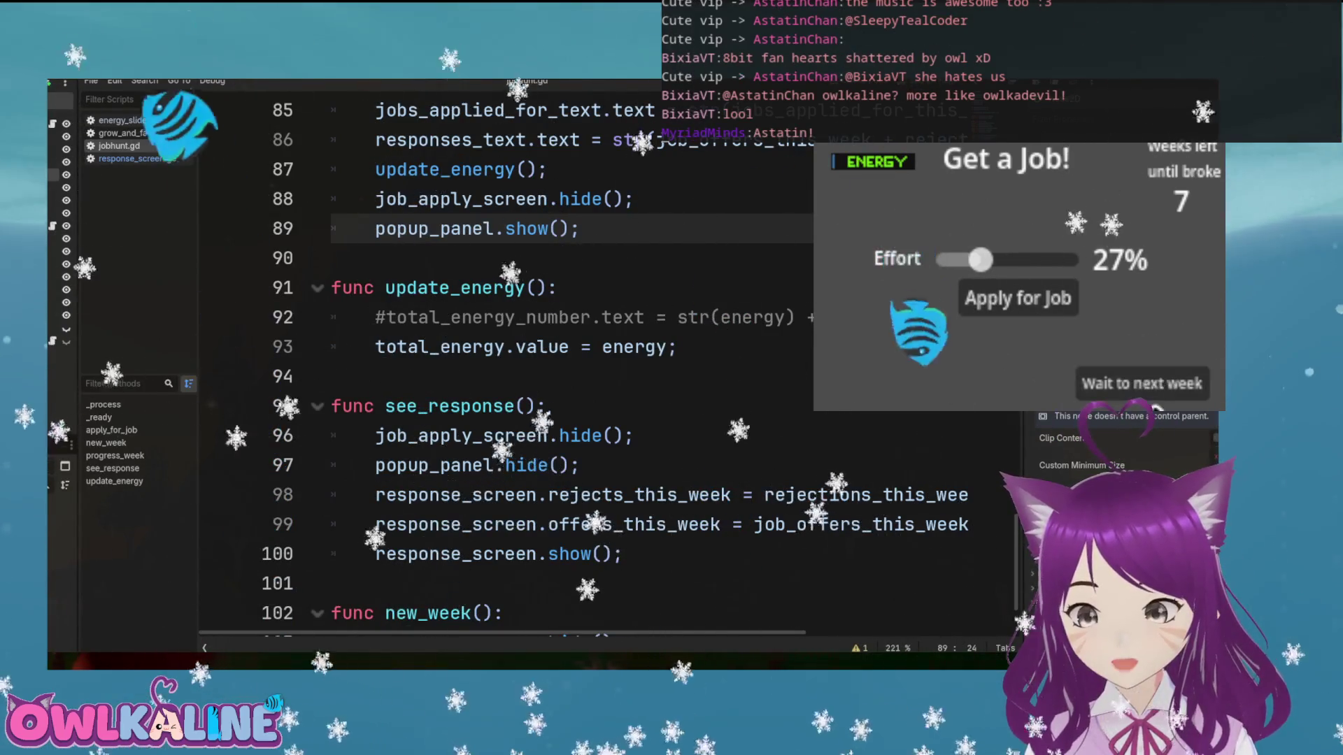
pyautogui.click(1142, 384)
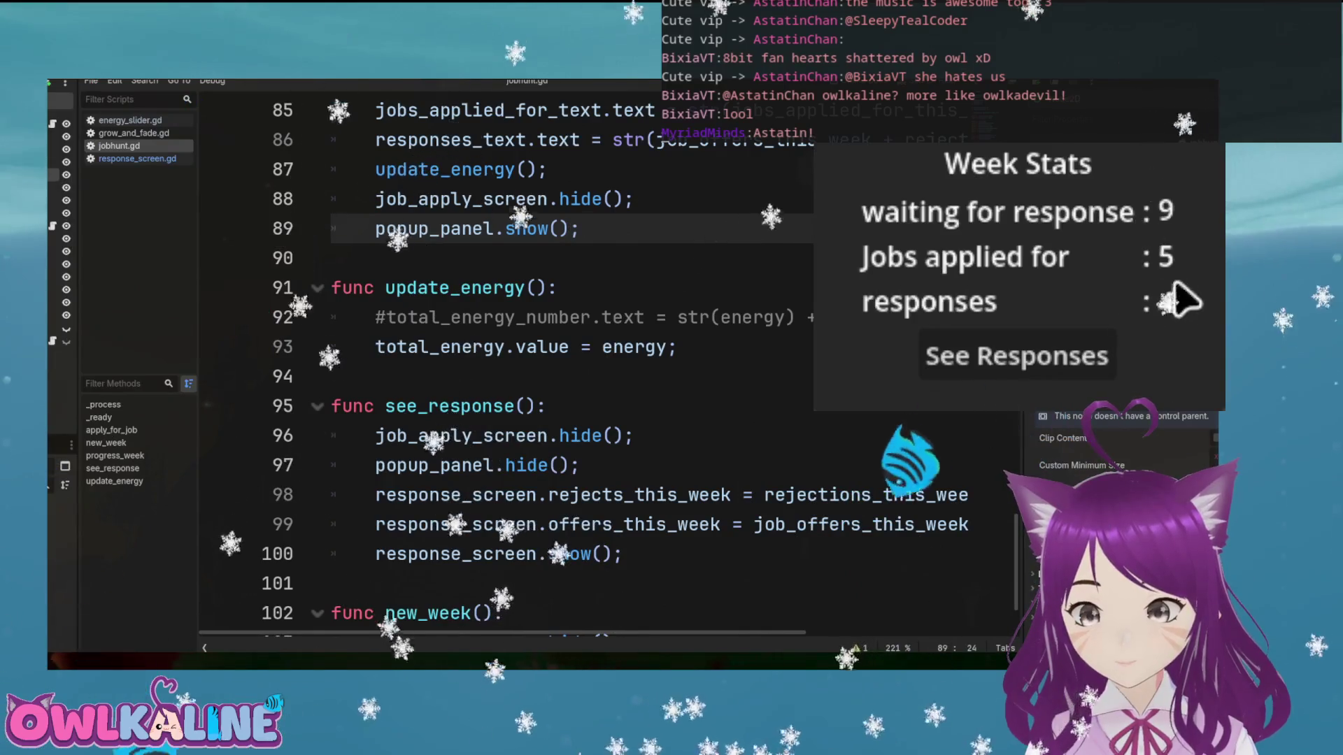
pyautogui.click(1024, 350)
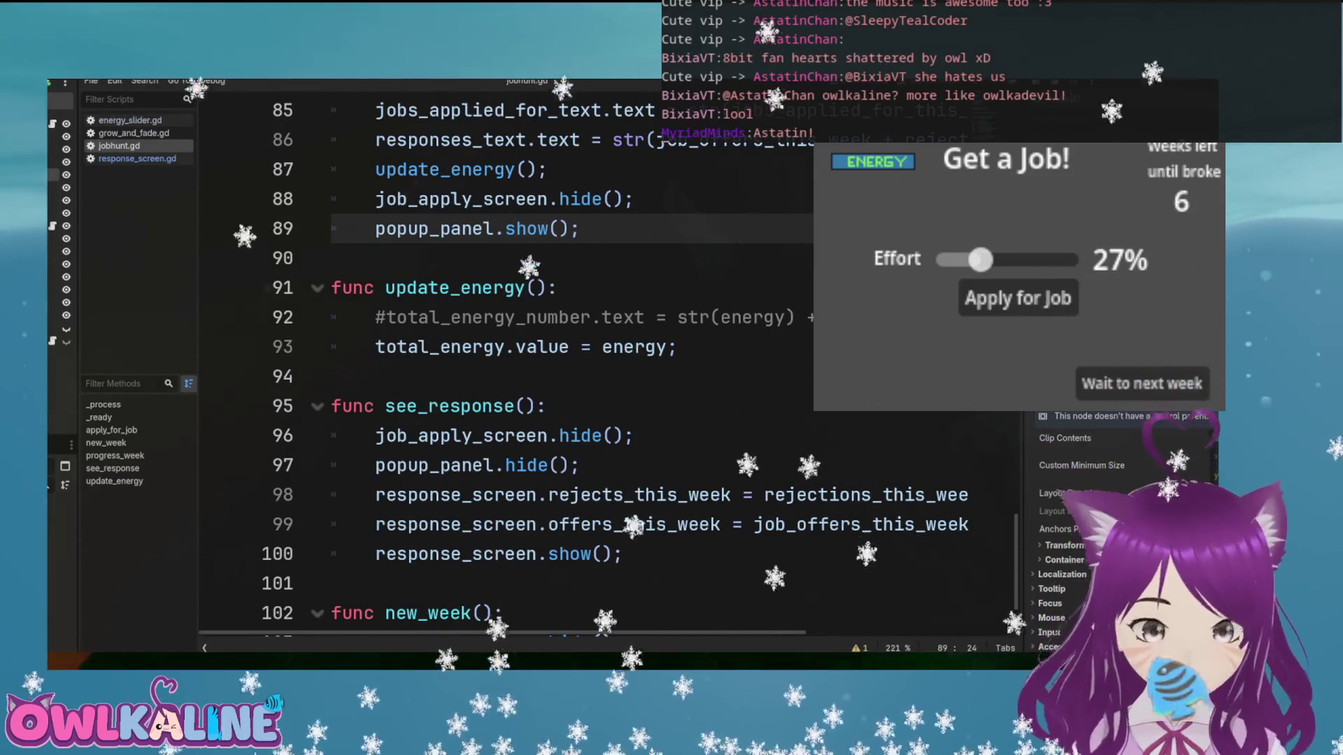
# Stop the running game with F8 and scroll back through the script.
pyautogui.press('F8')
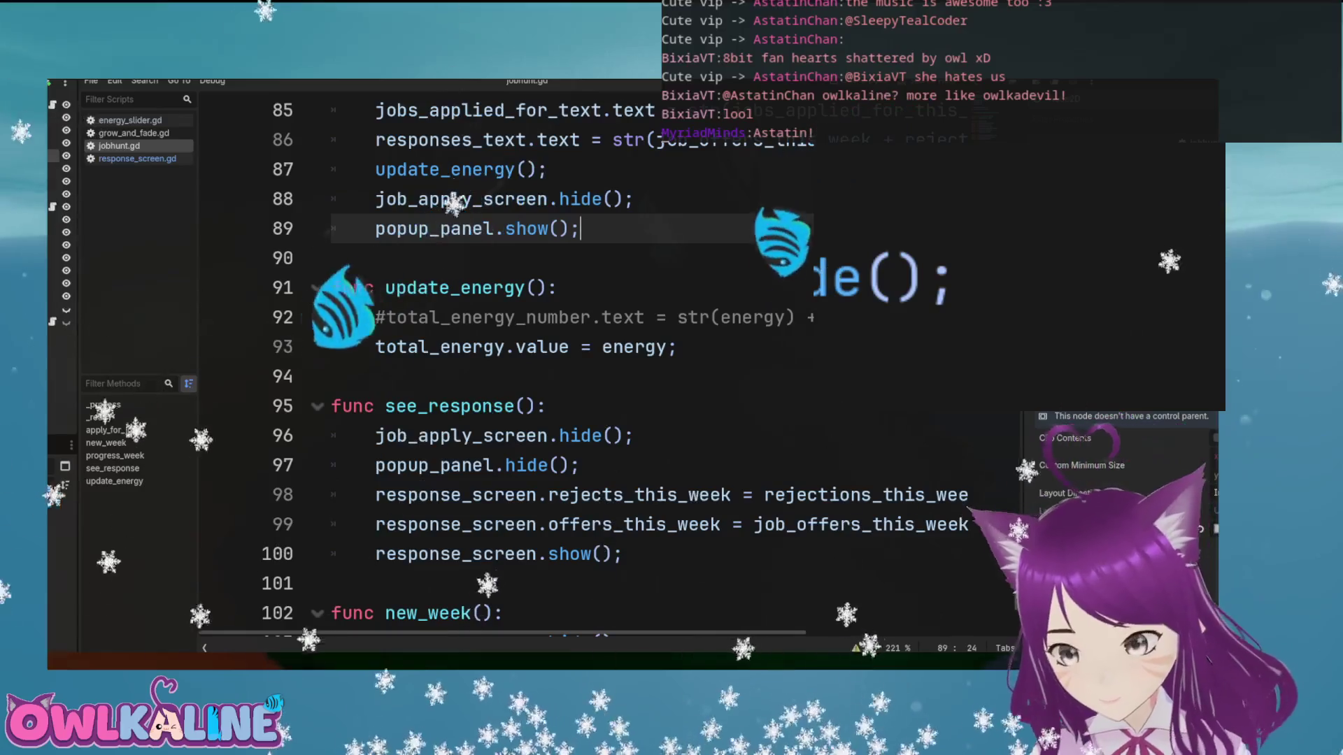
pyautogui.scroll(-2, 560, 349)
pyautogui.scroll(15, 559, 350)
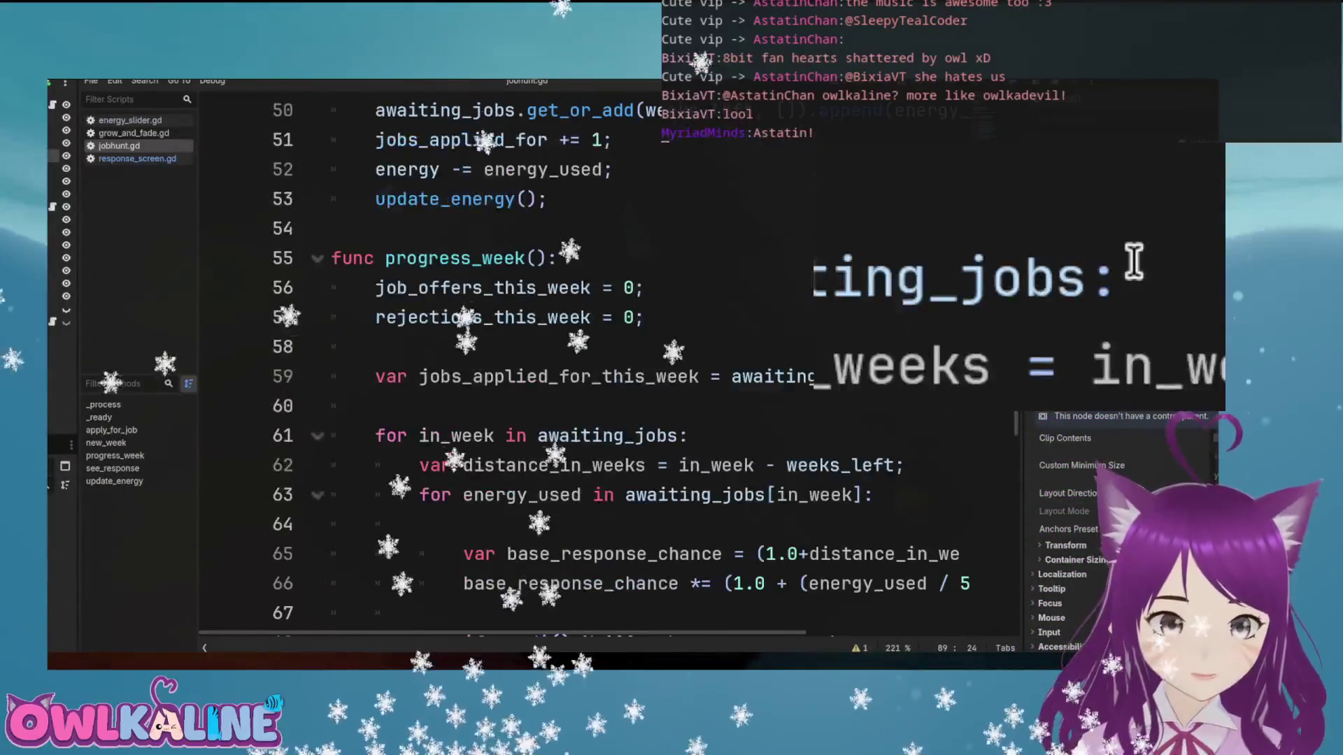
pyautogui.scroll(10, 560, 350)
pyautogui.scroll(-20, 560, 350)
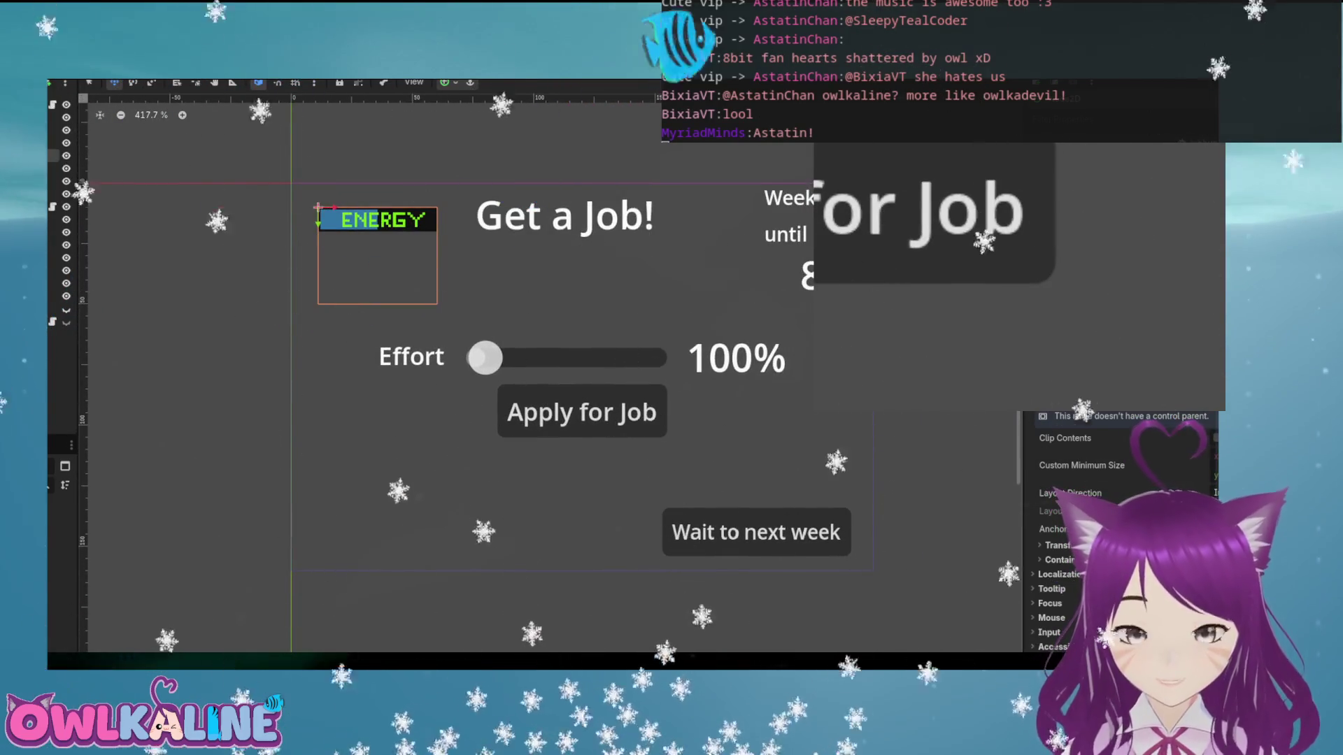
# Enable the Effort HSlider's Tick icon theme override, then run the game again with F5.
pyautogui.click(567, 358)
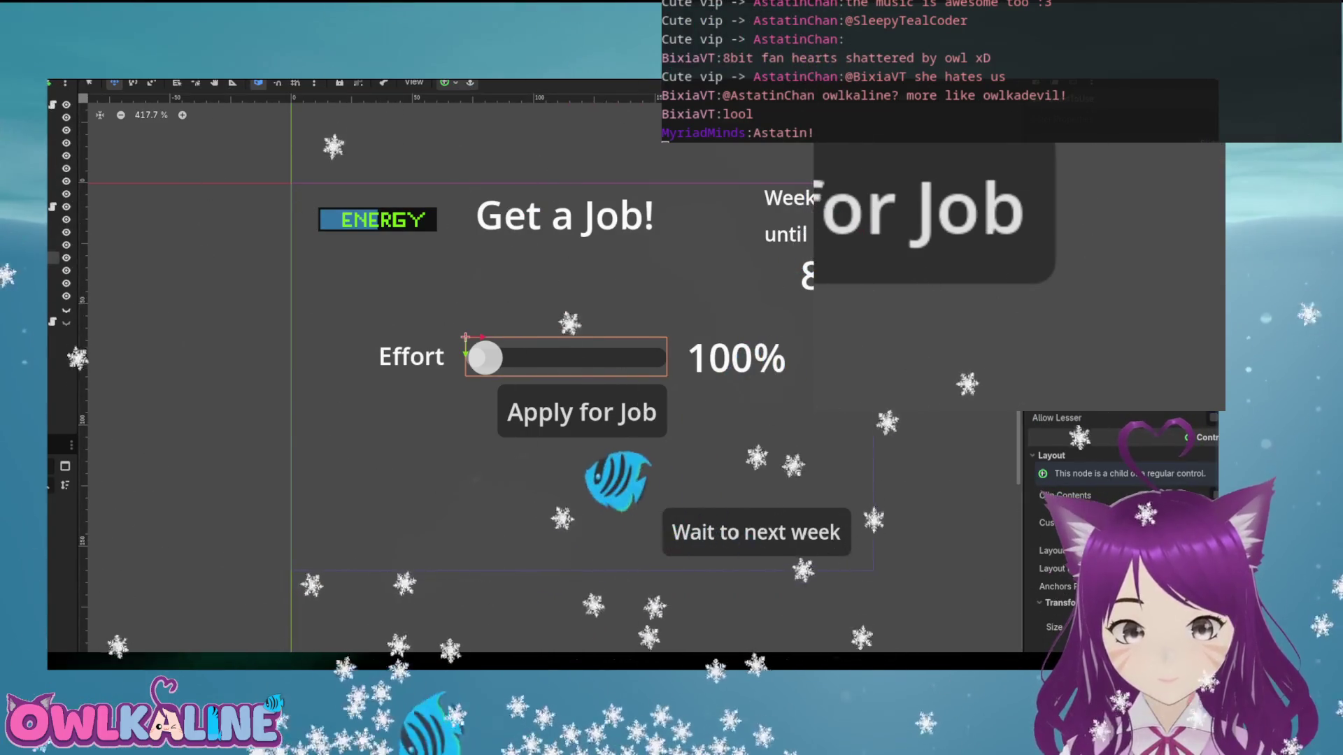
pyautogui.scroll(-5, 1120, 525)
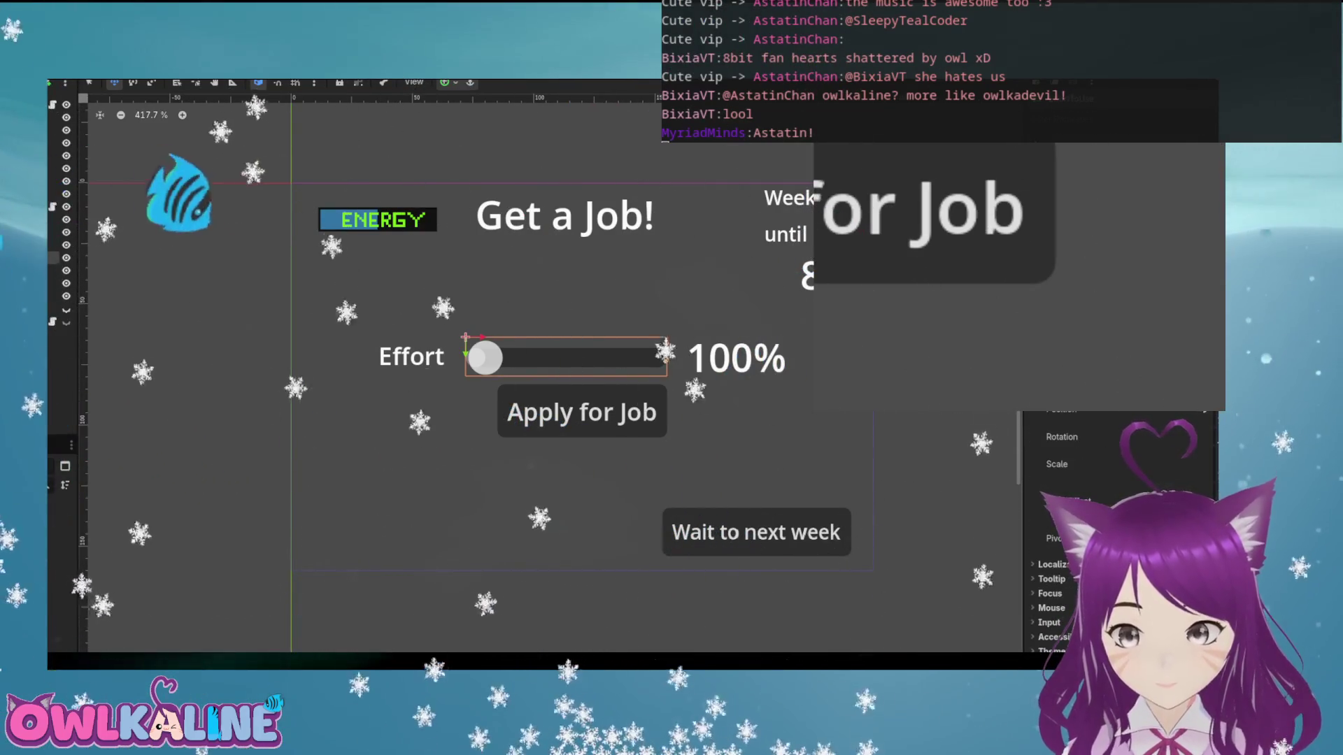
pyautogui.scroll(5, 1119, 525)
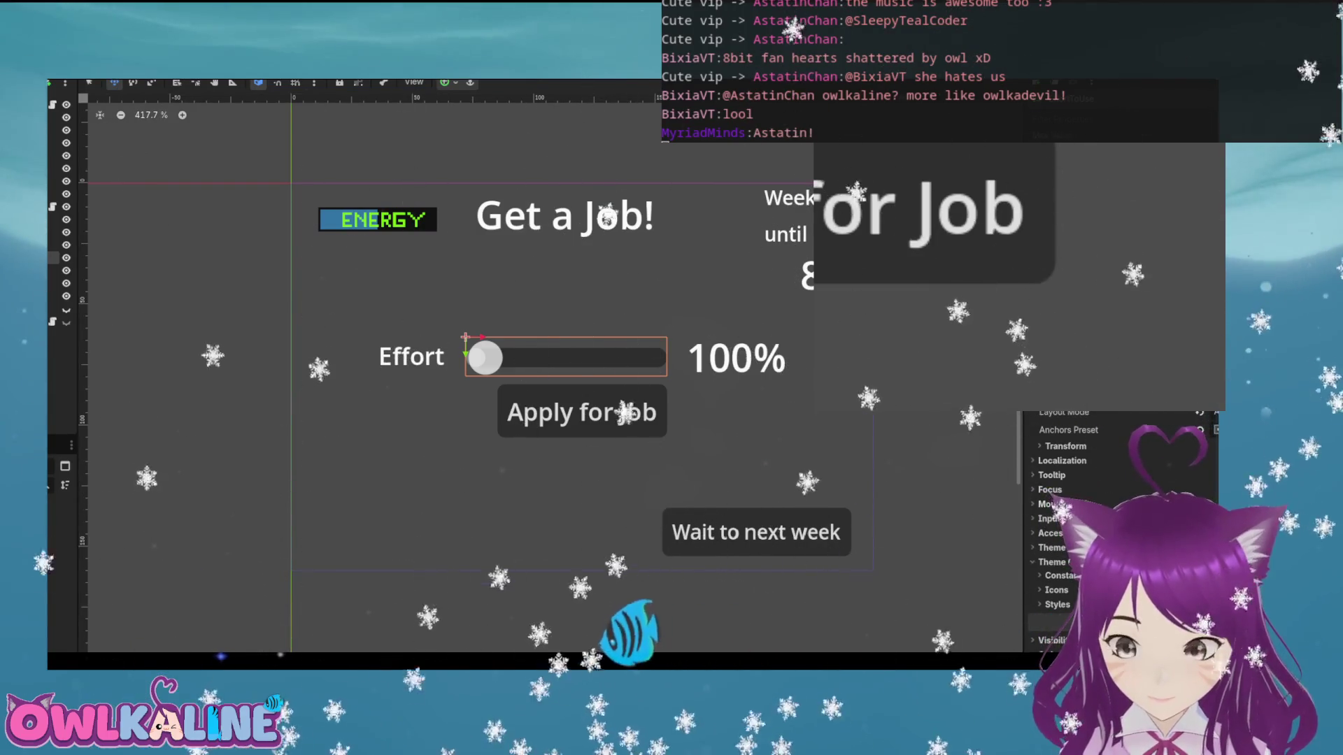
pyautogui.click(1051, 548)
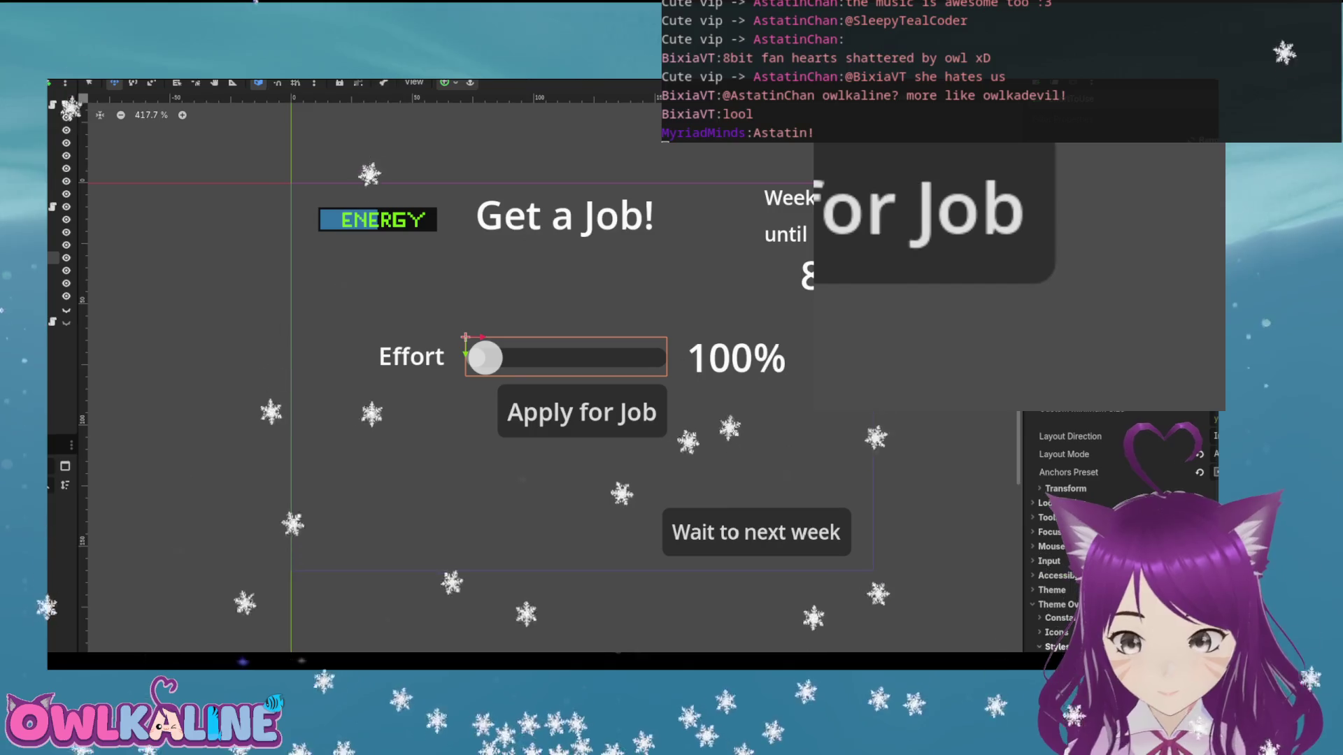
pyautogui.click(1054, 632)
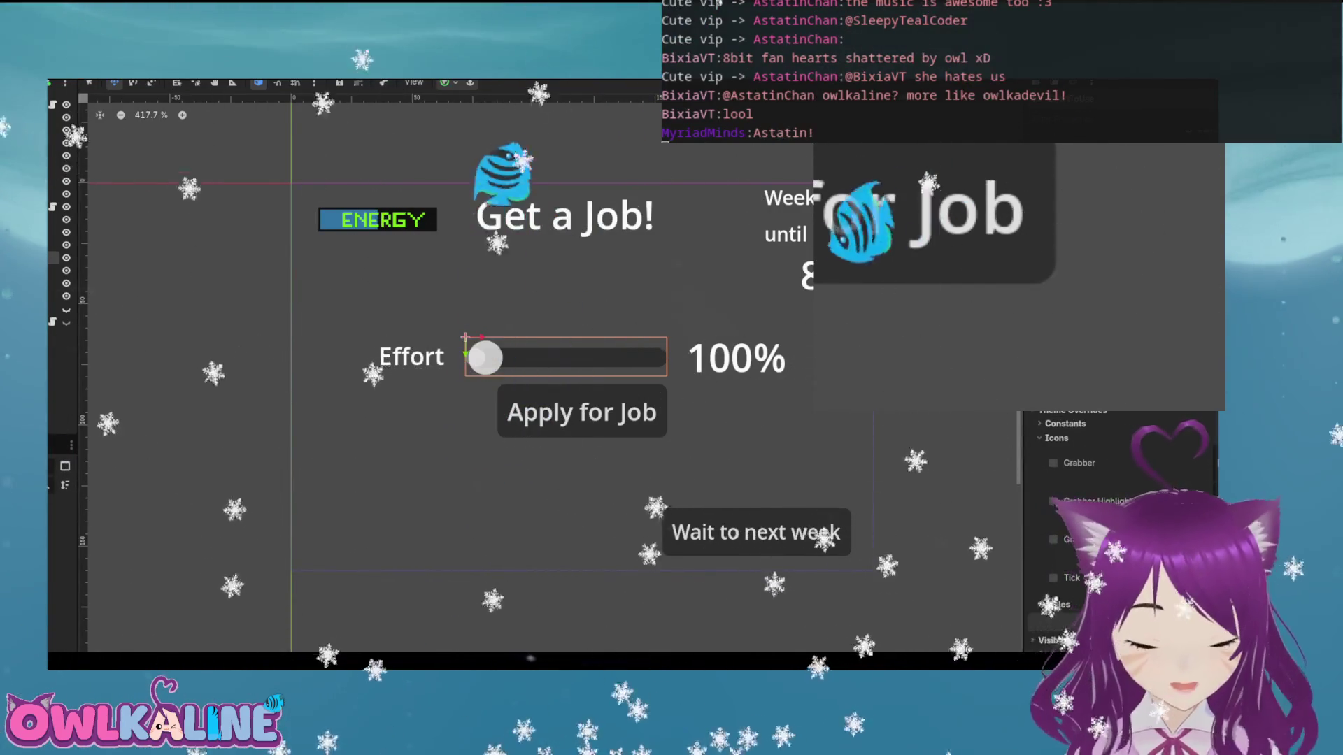
pyautogui.click(1053, 578)
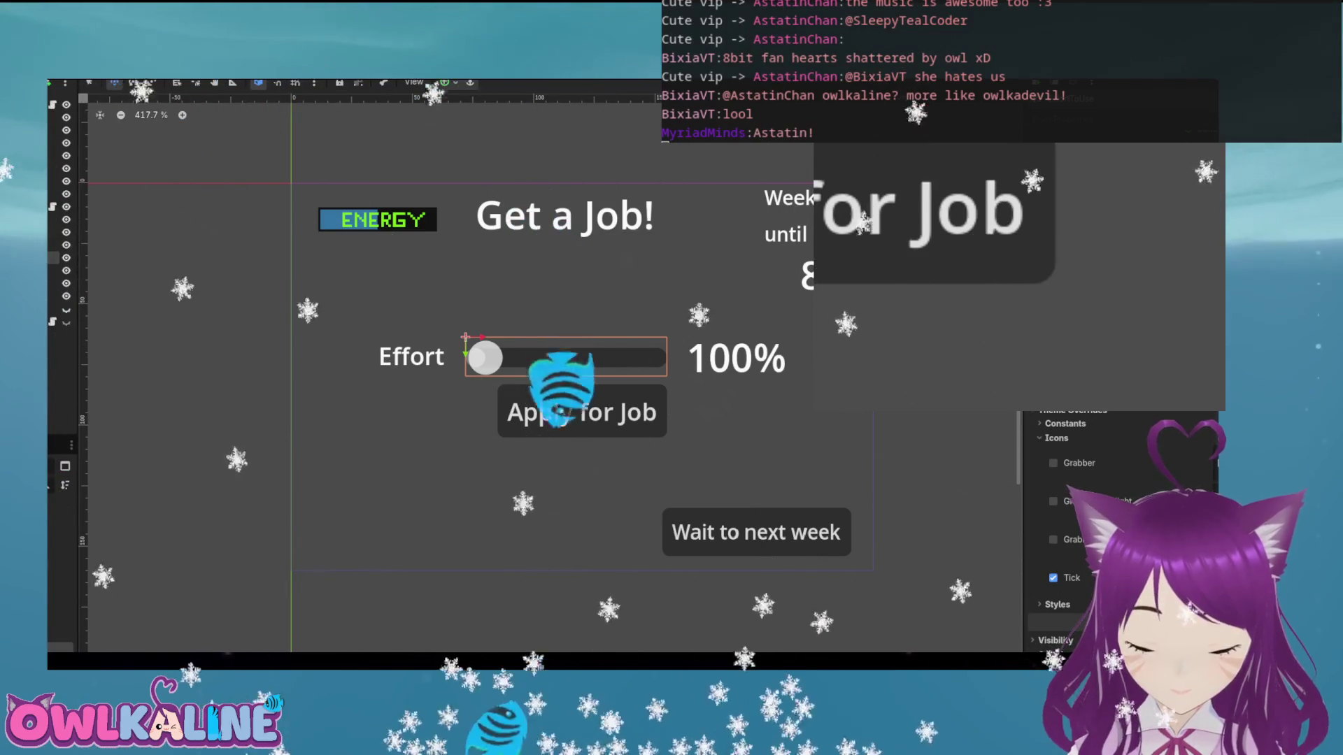
pyautogui.click(1133, 578)
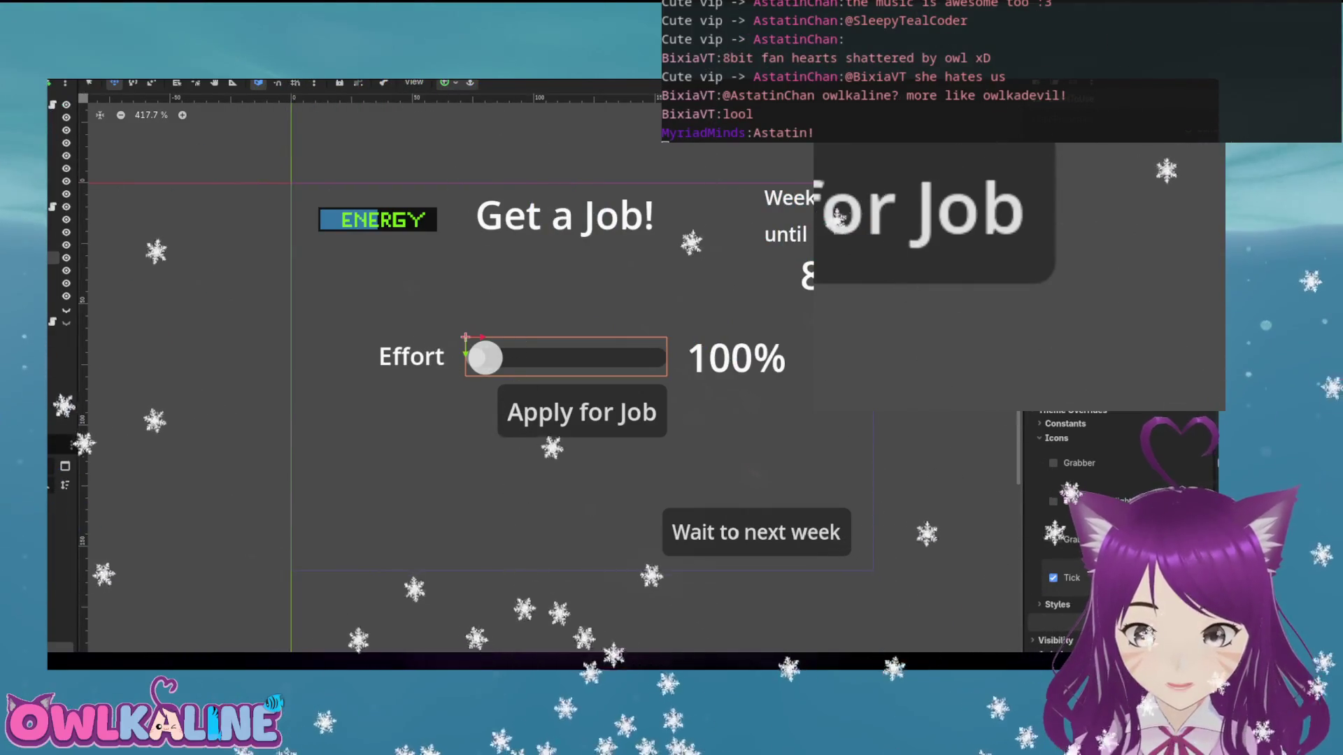
pyautogui.press('F5')
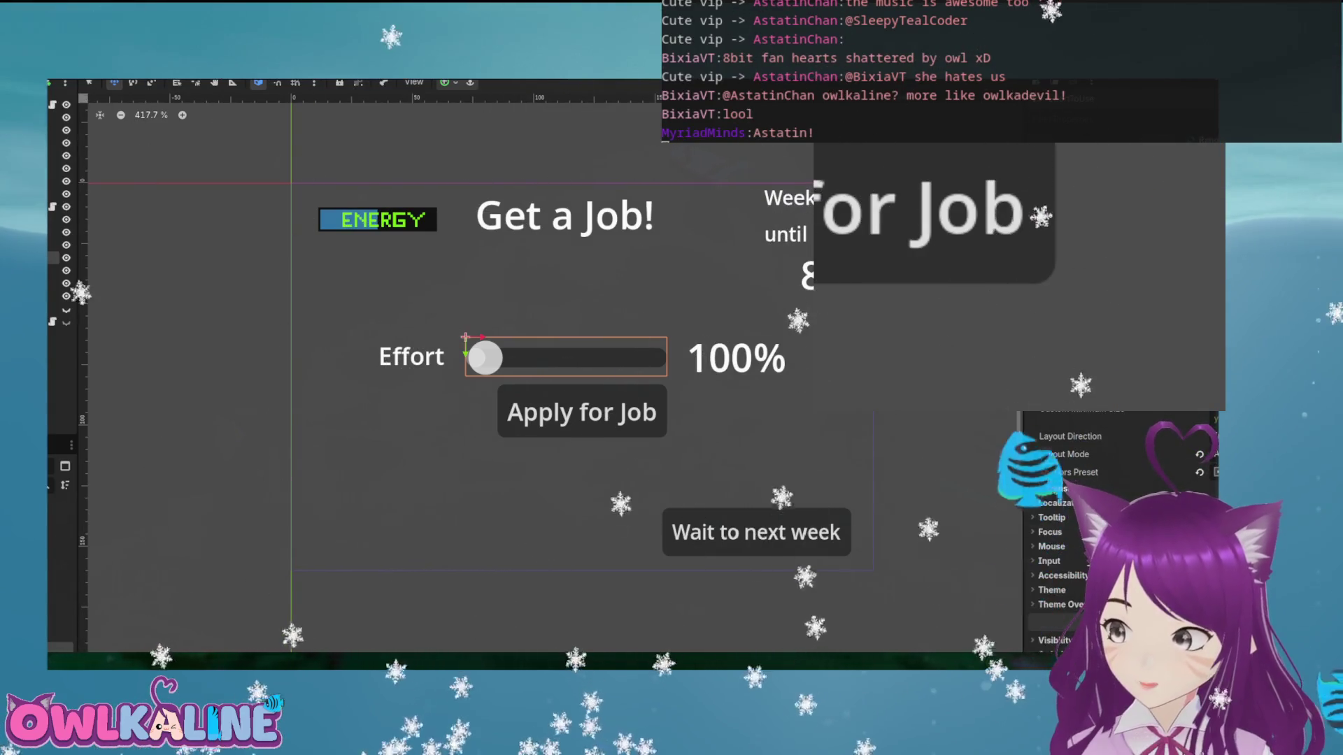
pyautogui.scroll(-5, 1029, 303)
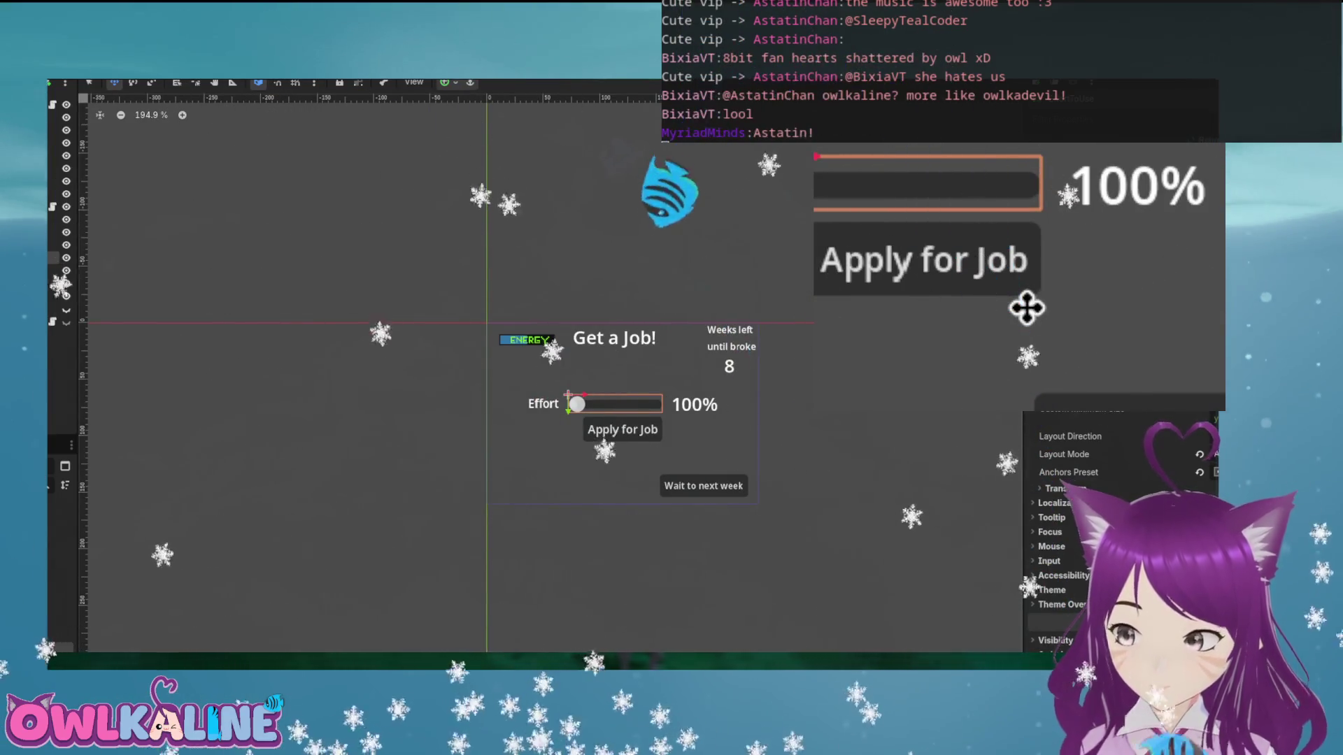
pyautogui.scroll(2, 717, 426)
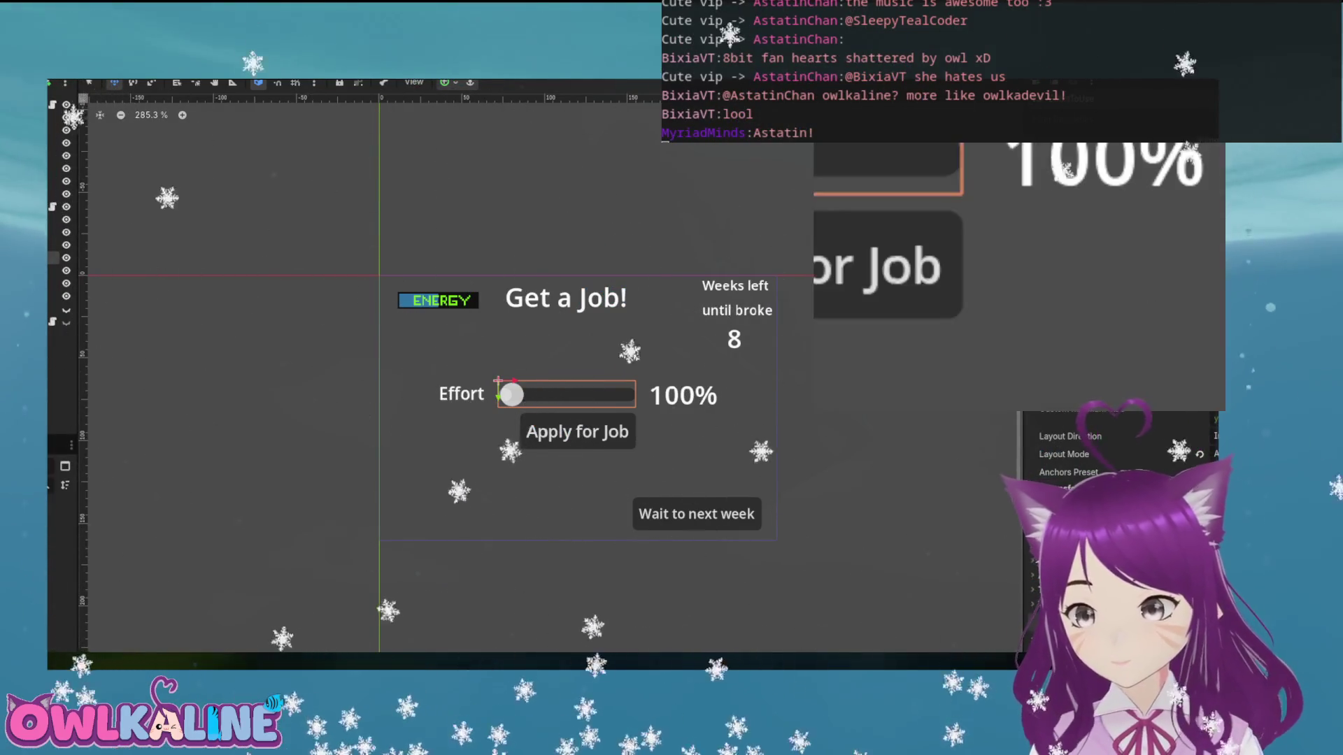
pyautogui.scroll(-2, 909, 434)
pyautogui.scroll(4, 603, 427)
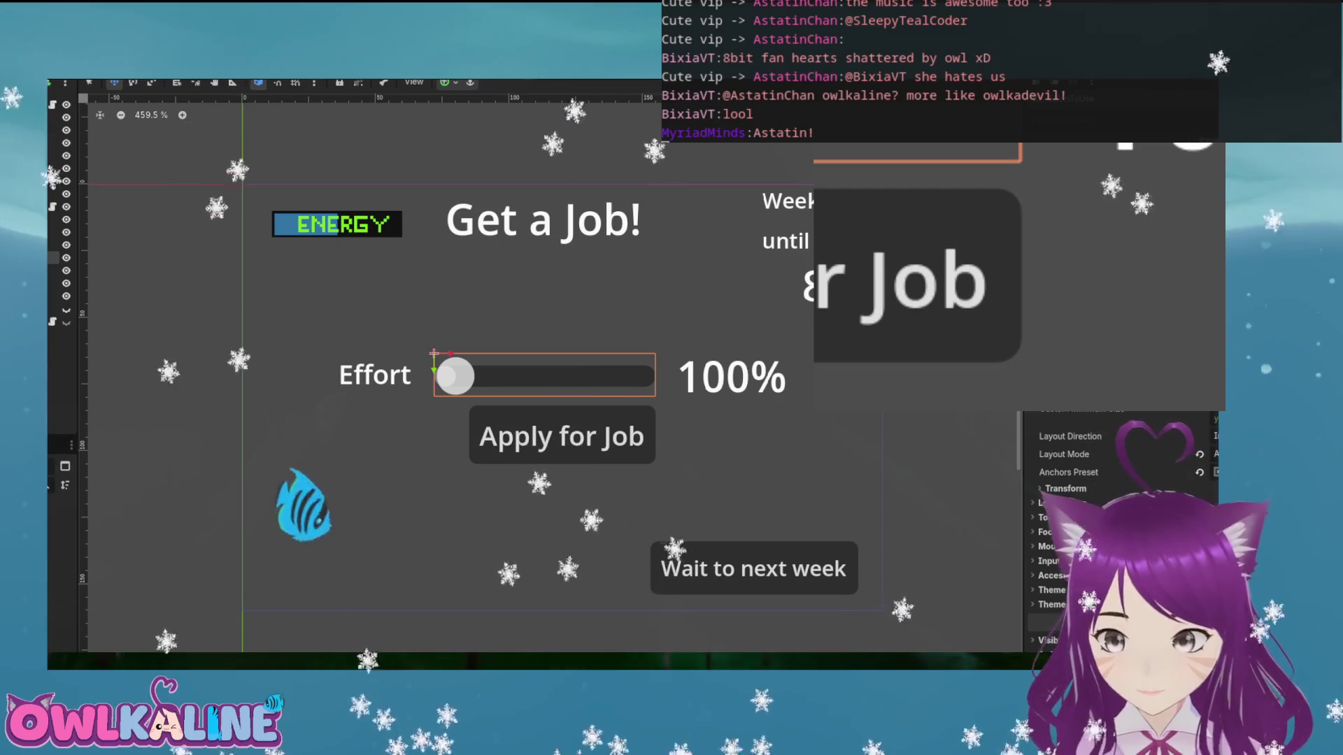
# Launch the game and advance three weeks, checking responses each week.
pyautogui.press('F5')
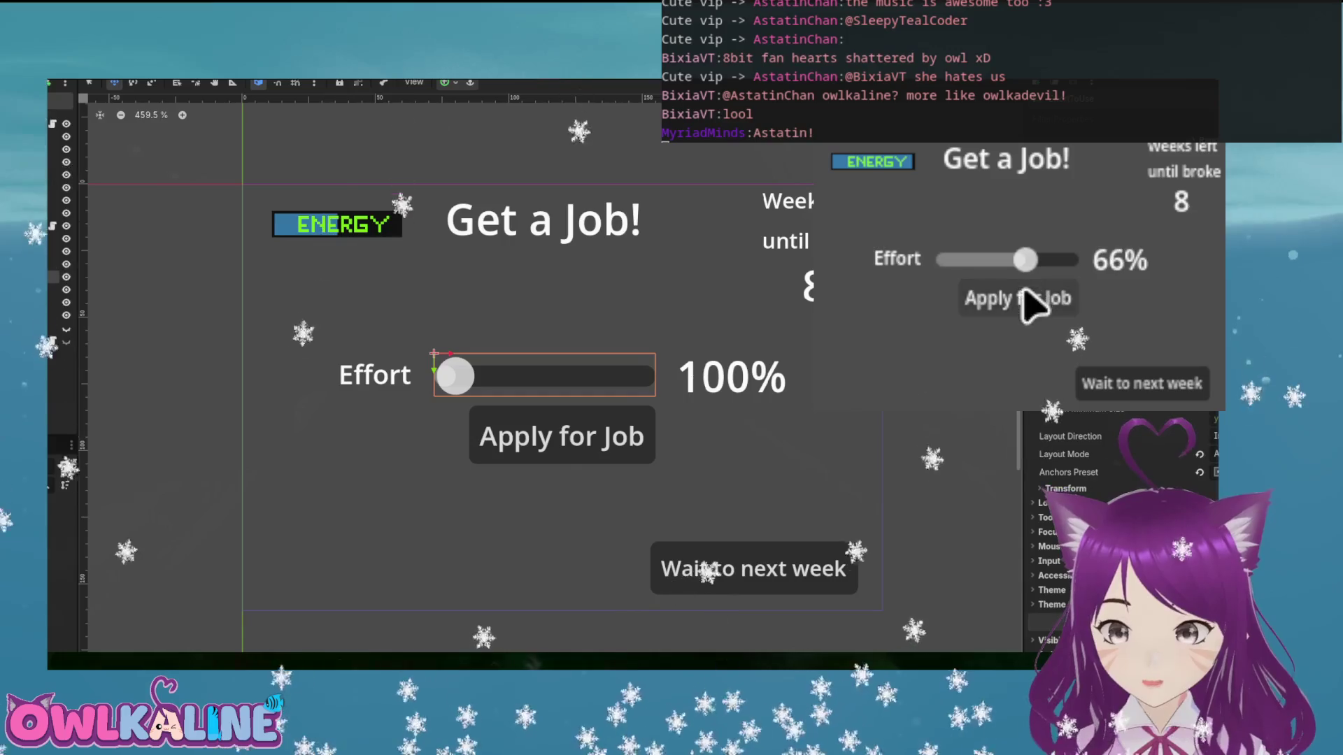
pyautogui.click(1142, 383)
pyautogui.click(1069, 363)
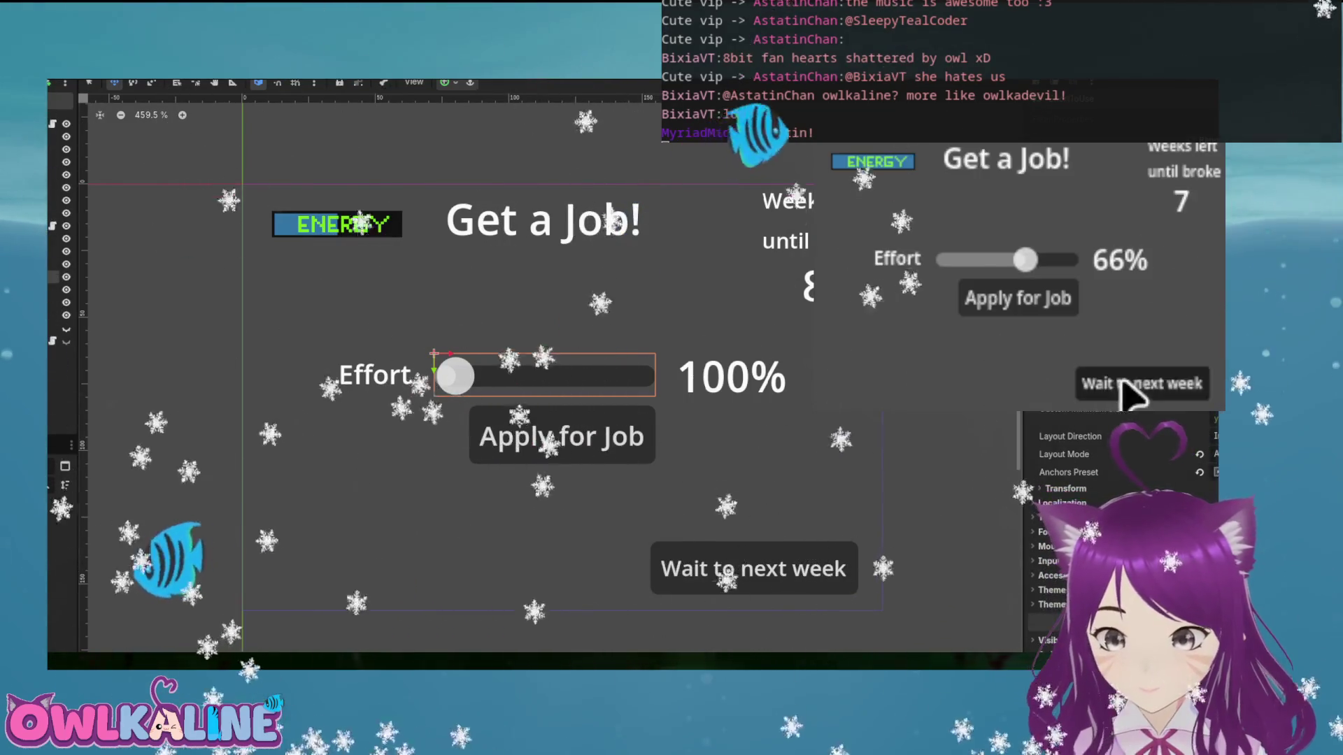
pyautogui.click(1102, 379)
pyautogui.click(1091, 367)
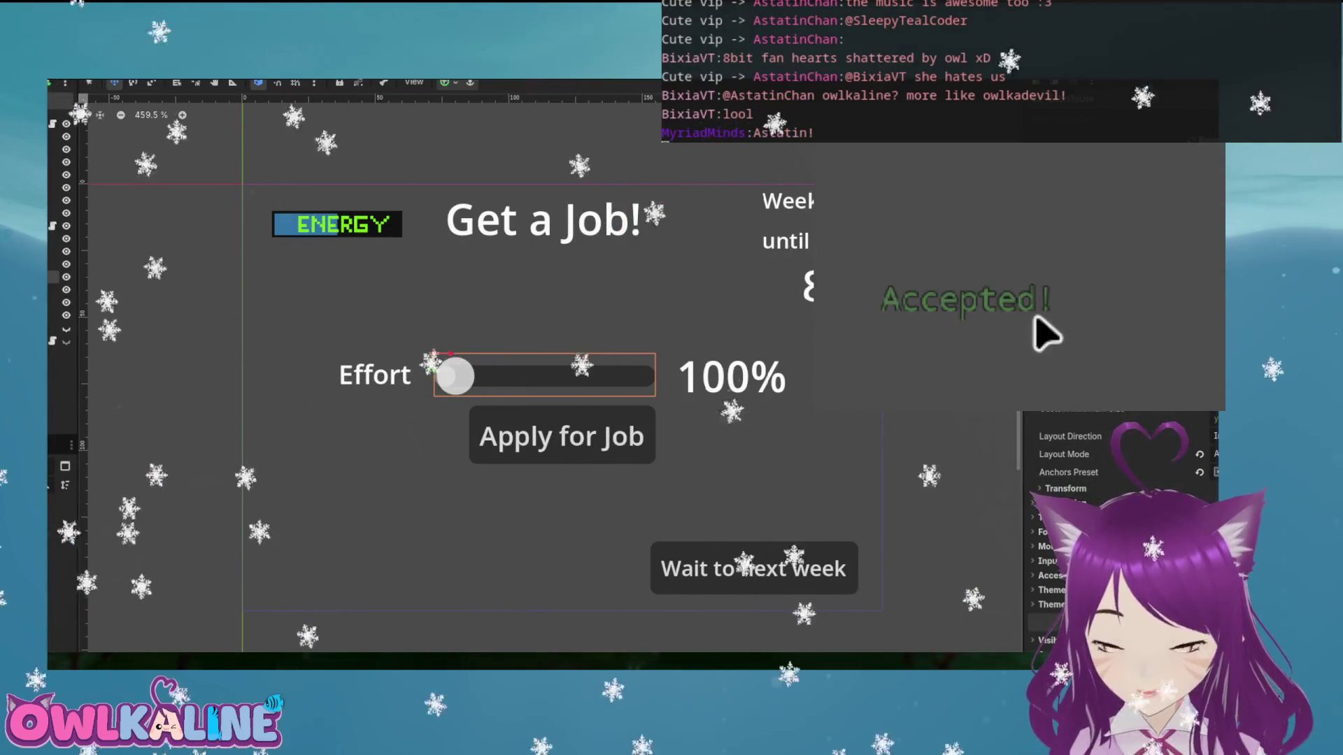
pyautogui.click(1080, 386)
pyautogui.click(1086, 360)
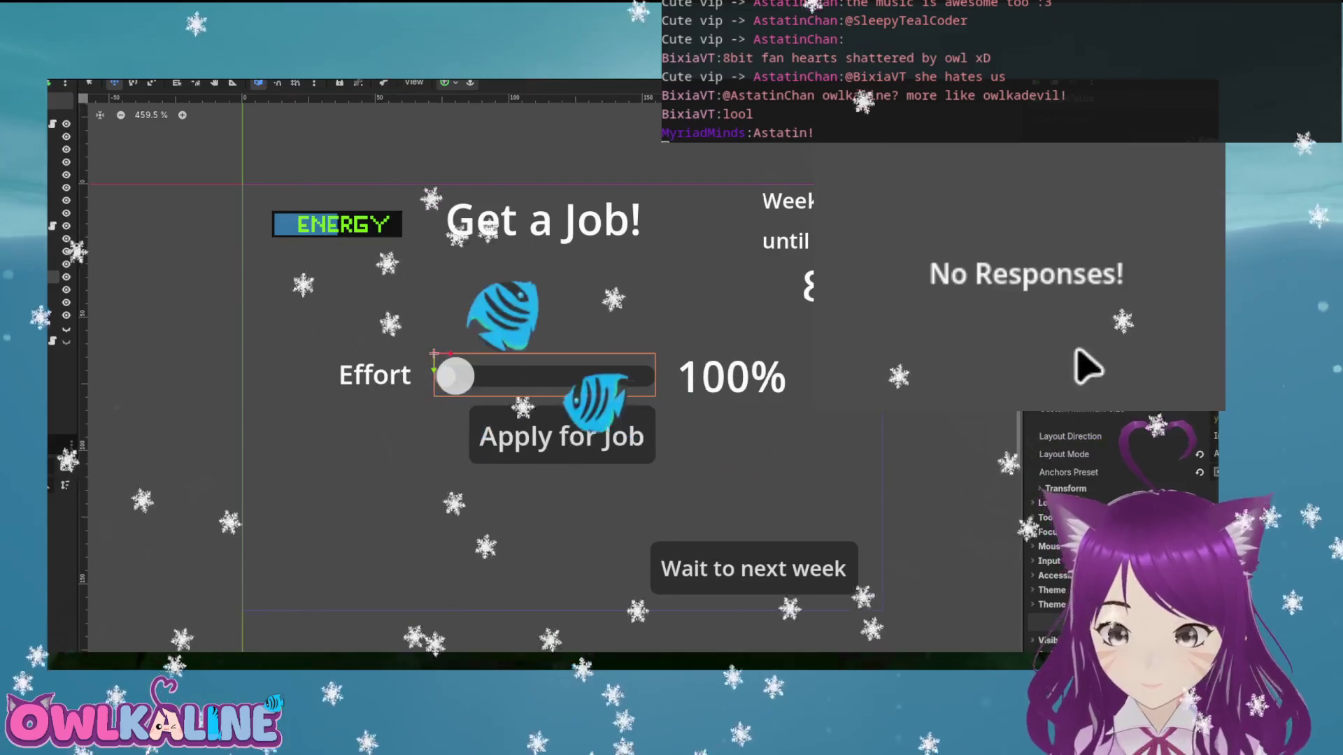
# Apply for two more jobs and view the week's responses.
pyautogui.click(1041, 325)
pyautogui.click(1035, 307)
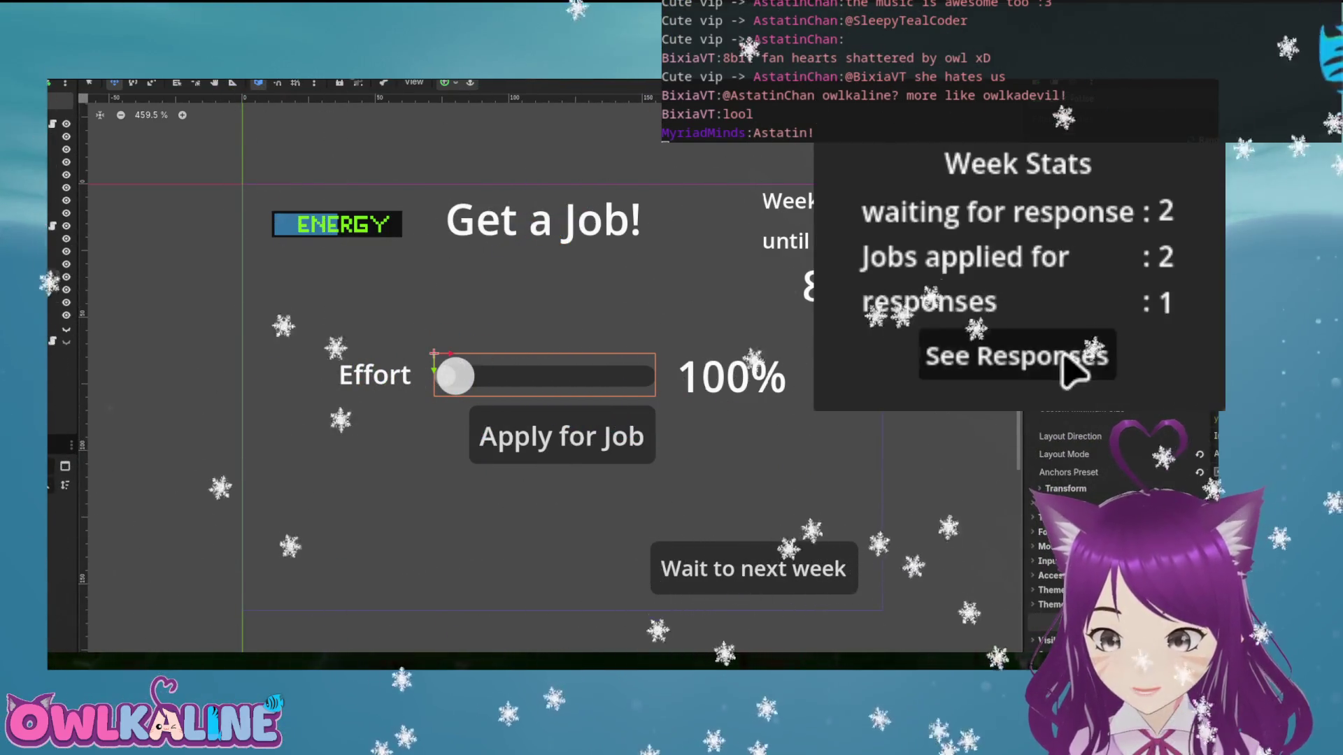
pyautogui.click(1067, 355)
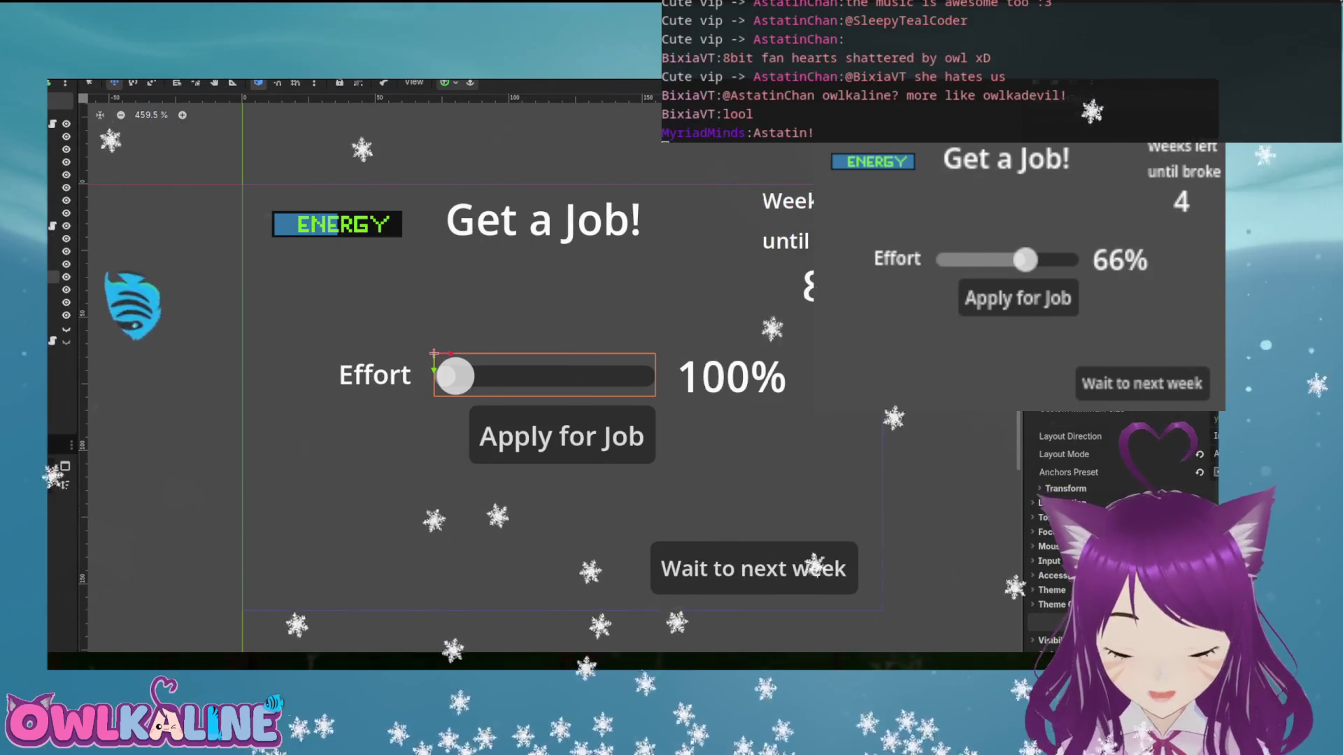
pyautogui.click(1041, 306)
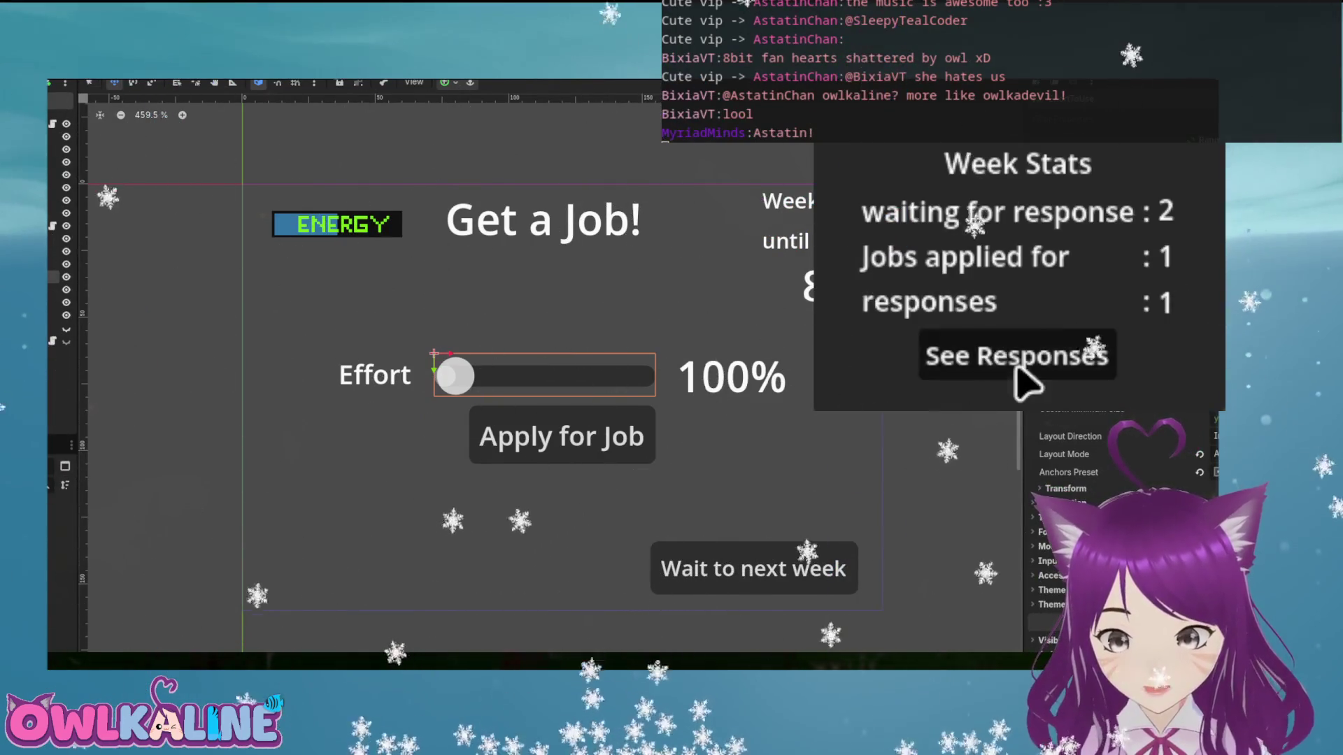
pyautogui.click(1017, 369)
# Select the job screen's main panel and add a Label child node to it.
pyautogui.scroll(-3, 975, 233)
pyautogui.scroll(3, 977, 219)
pyautogui.scroll(-2, 986, 210)
pyautogui.scroll(2, 1179, 154)
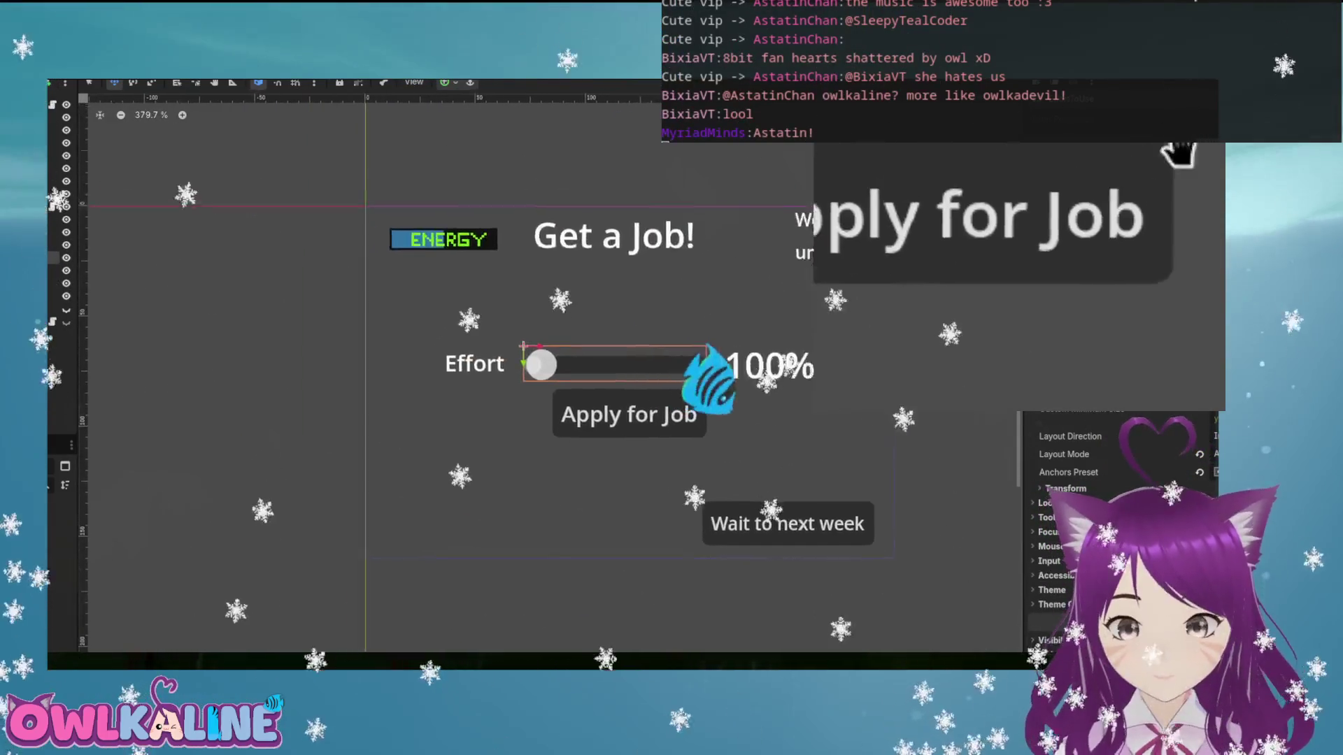
pyautogui.scroll(1, 947, 275)
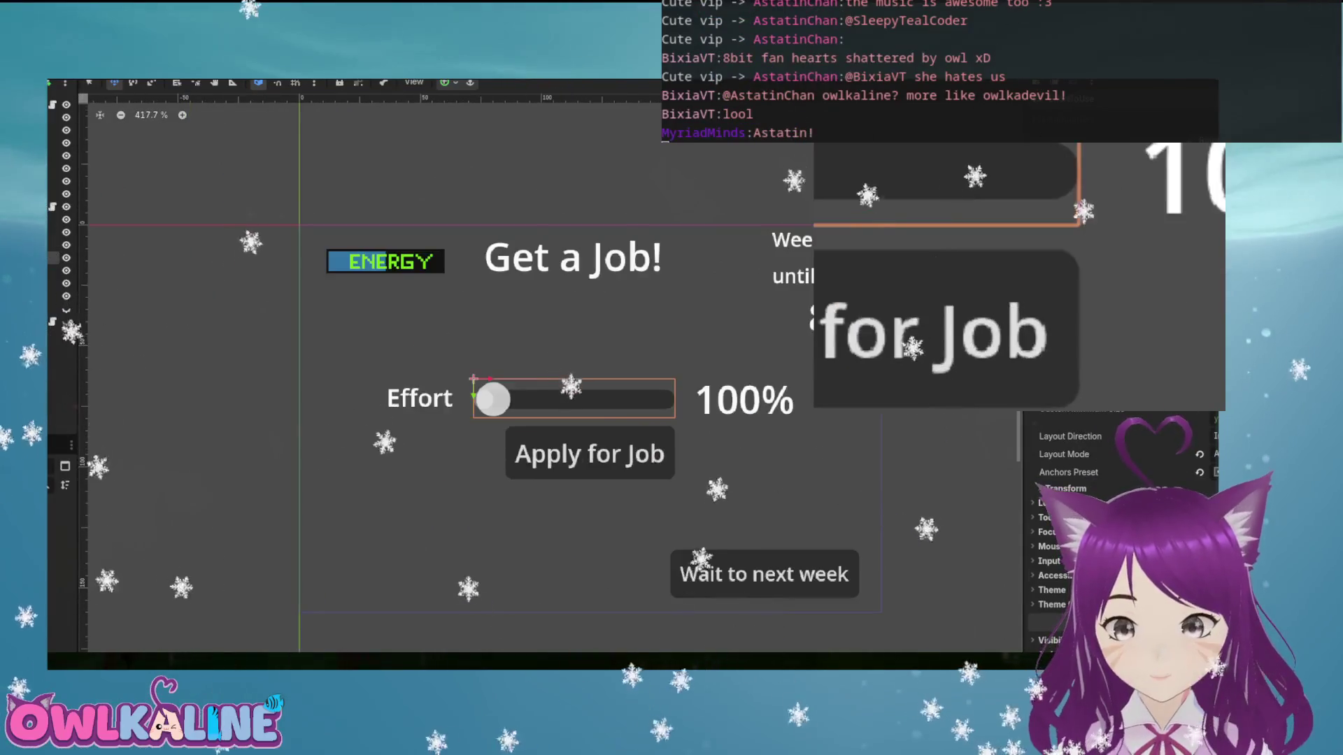
pyautogui.scroll(-1, 979, 273)
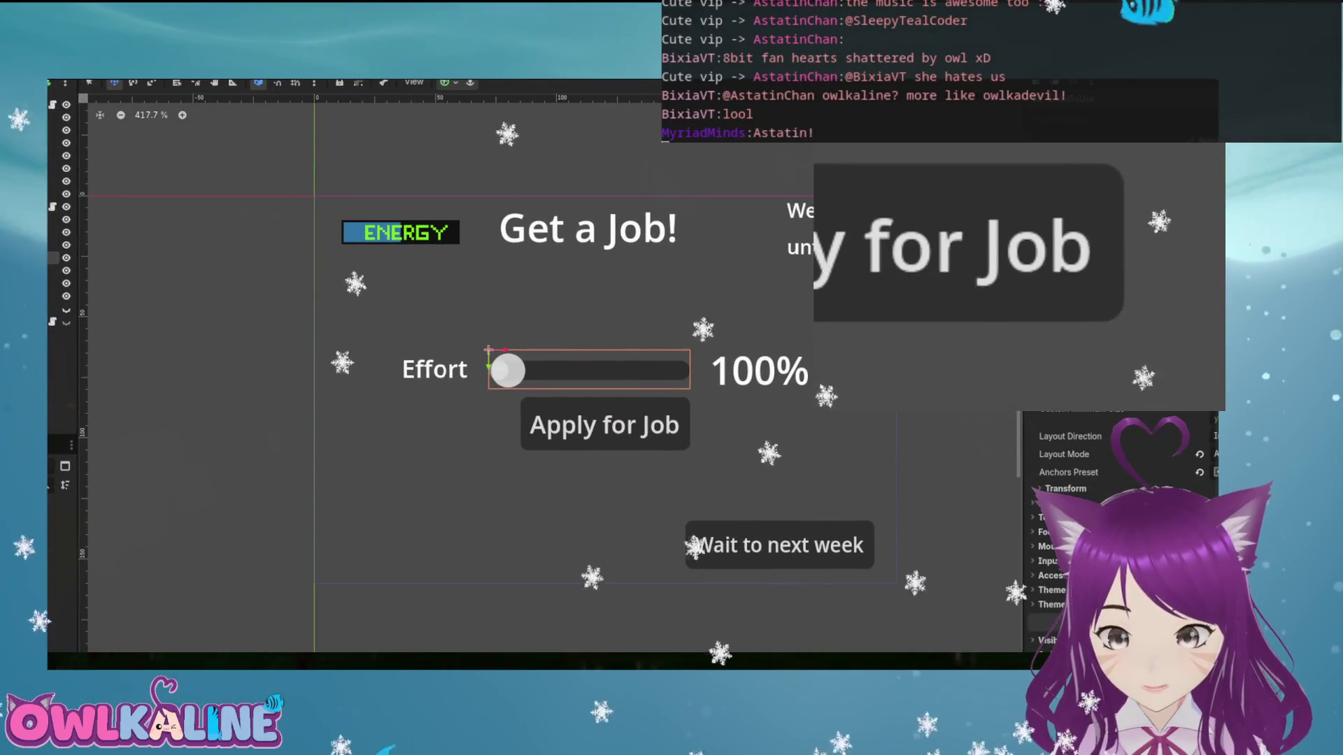
pyautogui.click(435, 368)
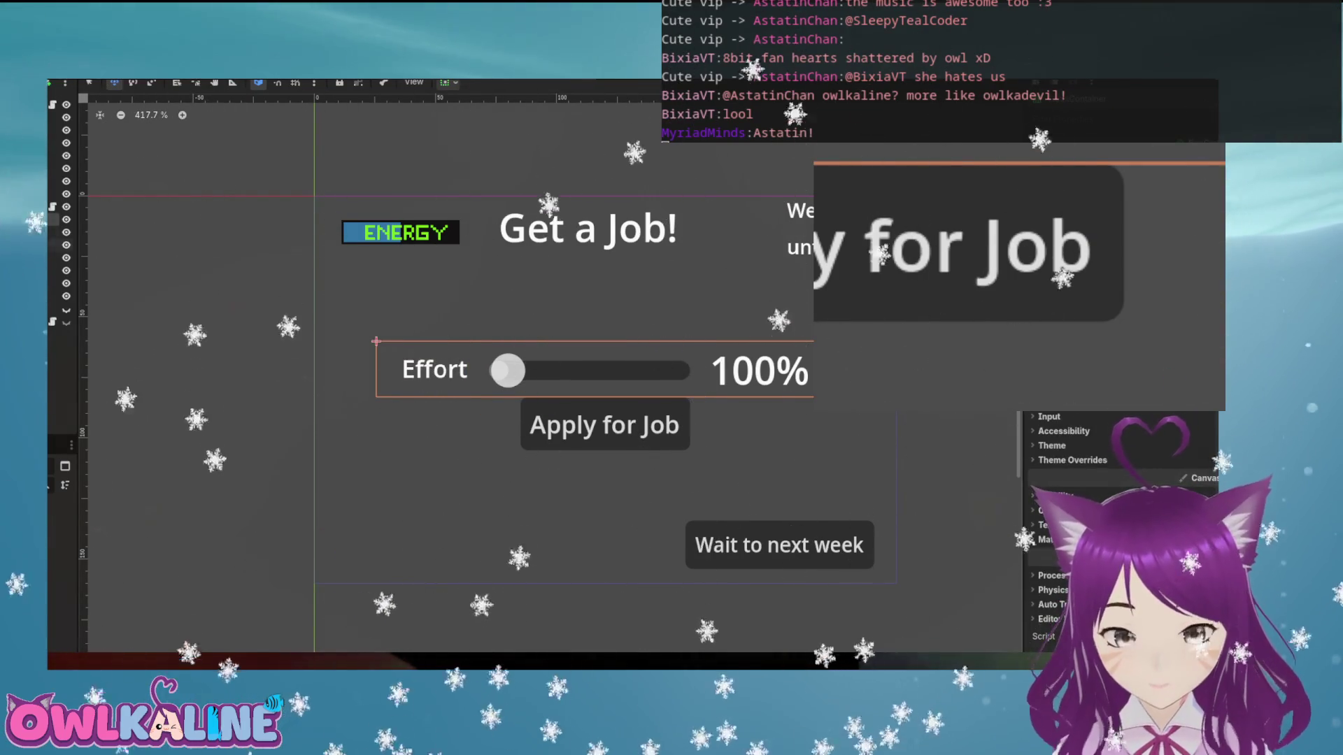
pyautogui.click(762, 427)
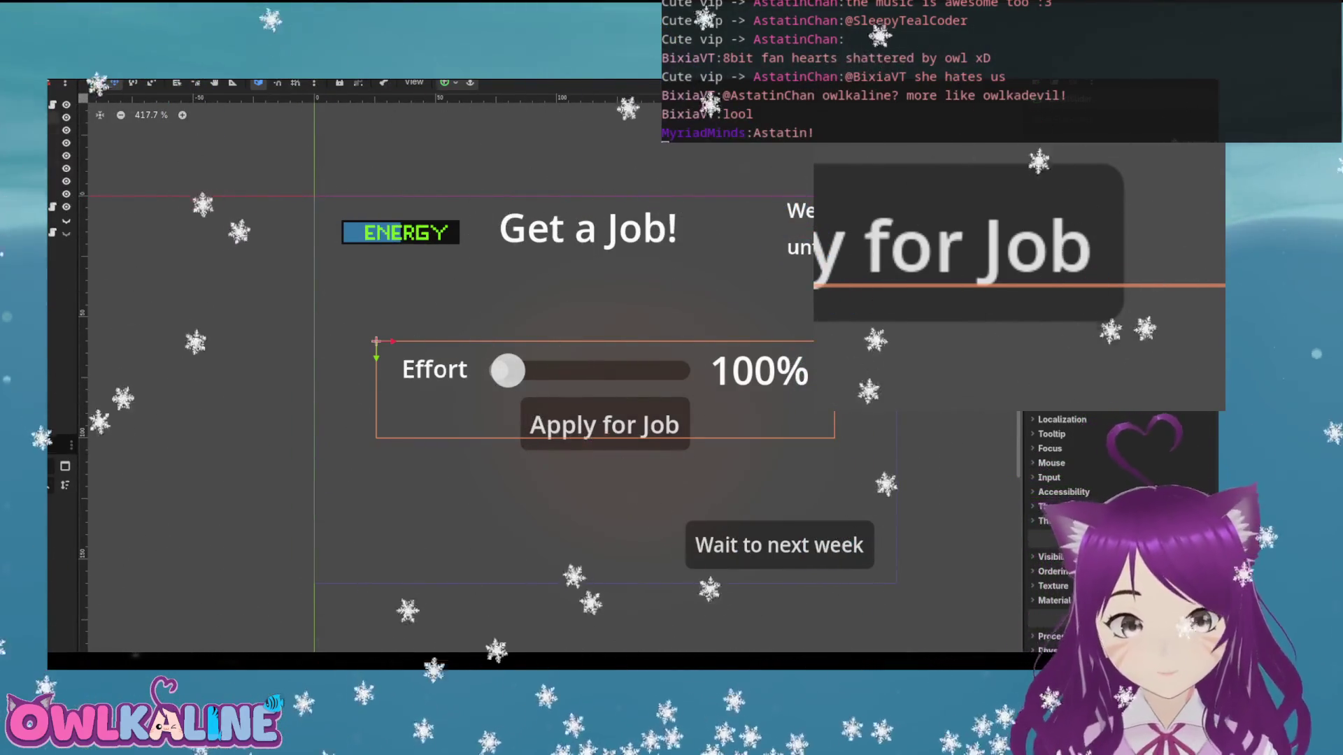
pyautogui.click(490, 490)
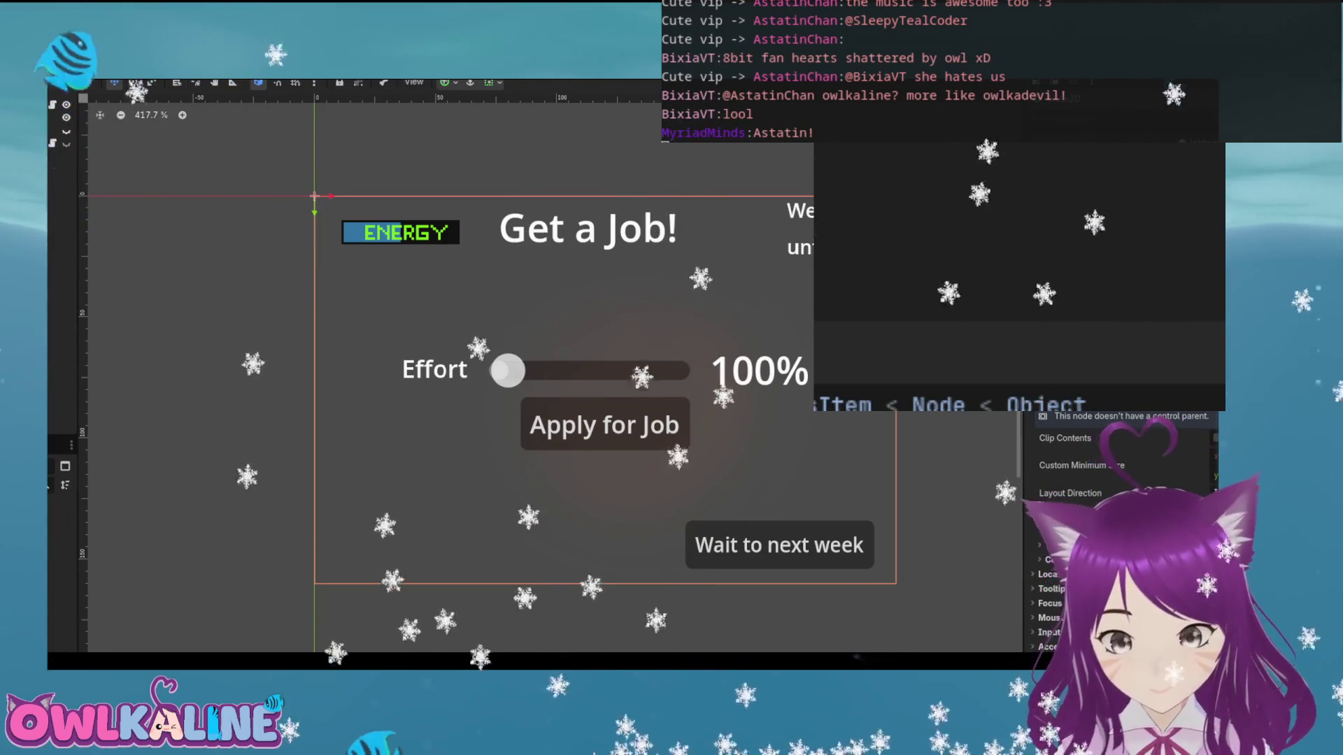
pyautogui.click(363, 244)
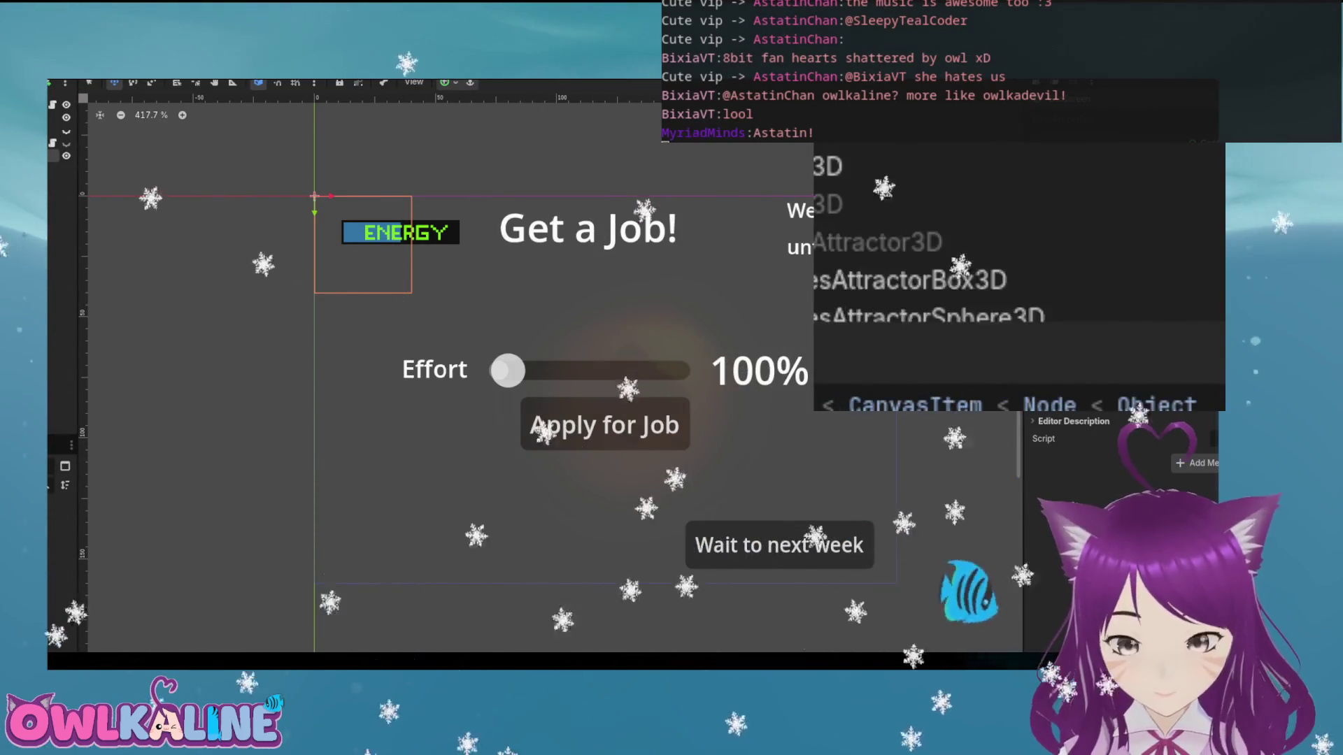
pyautogui.press('Return')
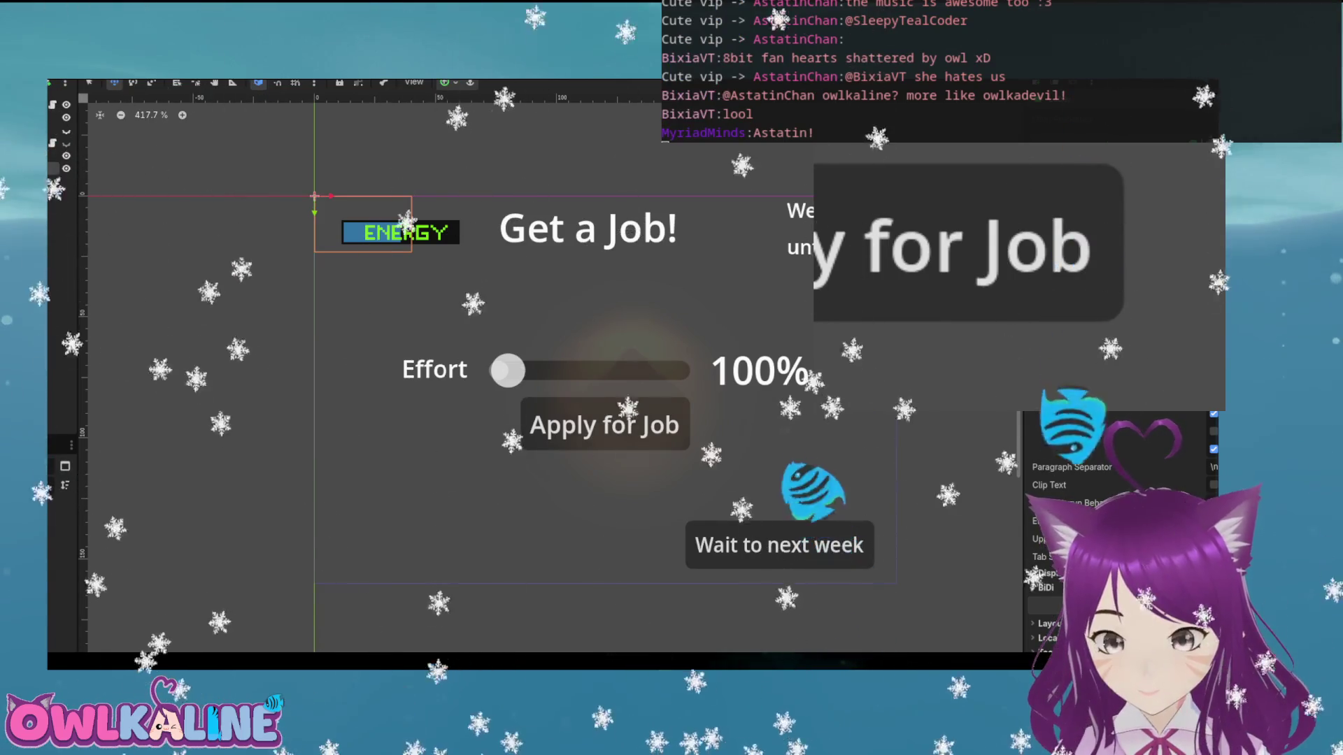
# Set the Label text to 'Congratulations!' with 'You got a job!' on a later line.
pyautogui.write('Congratulations!')
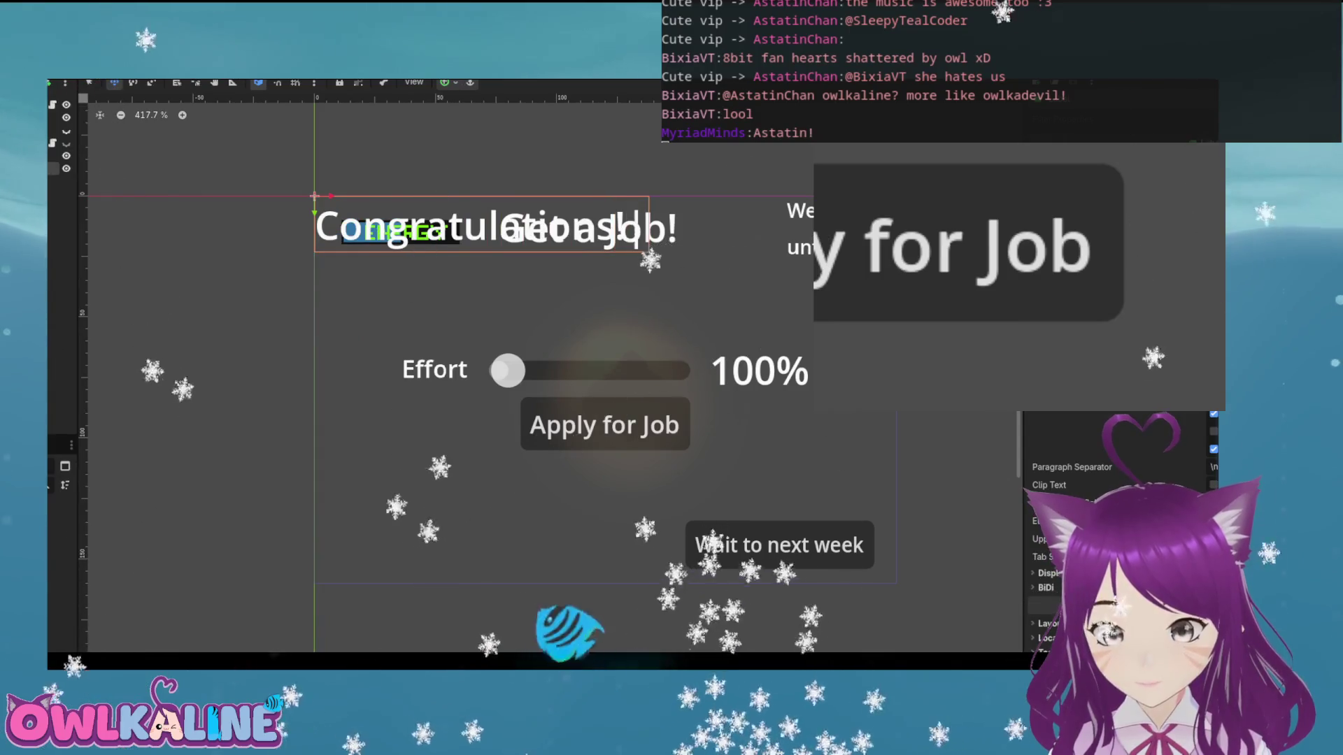
pyautogui.press('BackSpace')
pyautogui.press('BackSpace')
pyautogui.press('Return')
pyautogui.write('You got a job!')
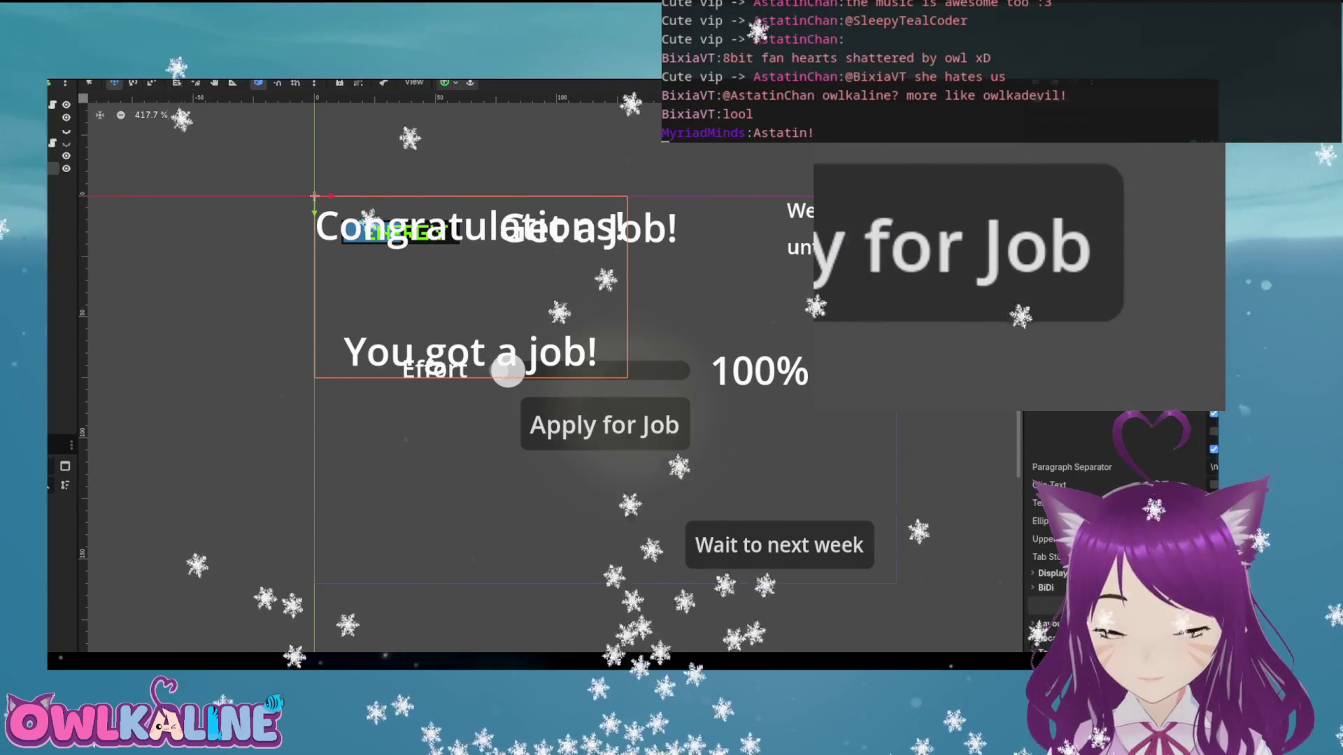
# Select the Congratulations label in the viewport and undo its alignment change.
pyautogui.click(363, 244)
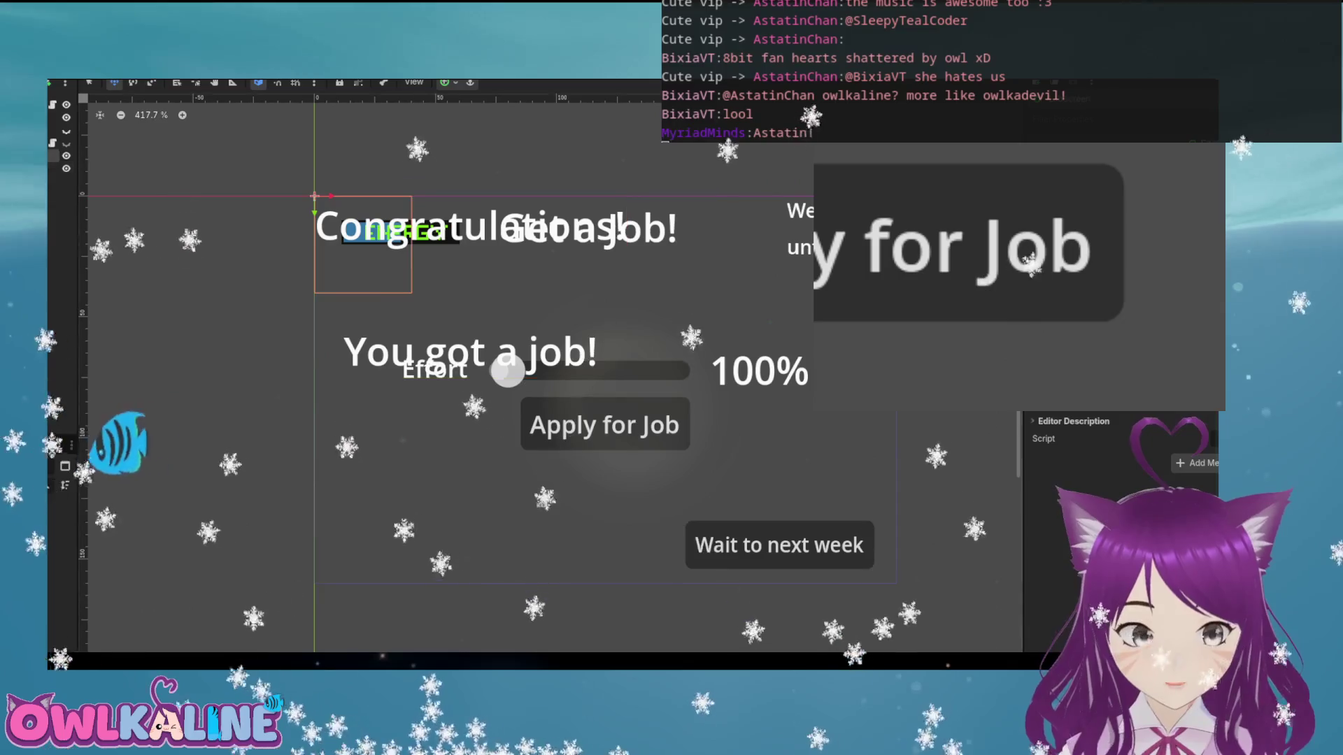
pyautogui.scroll(3, 1119, 490)
pyautogui.scroll(1, 1119, 504)
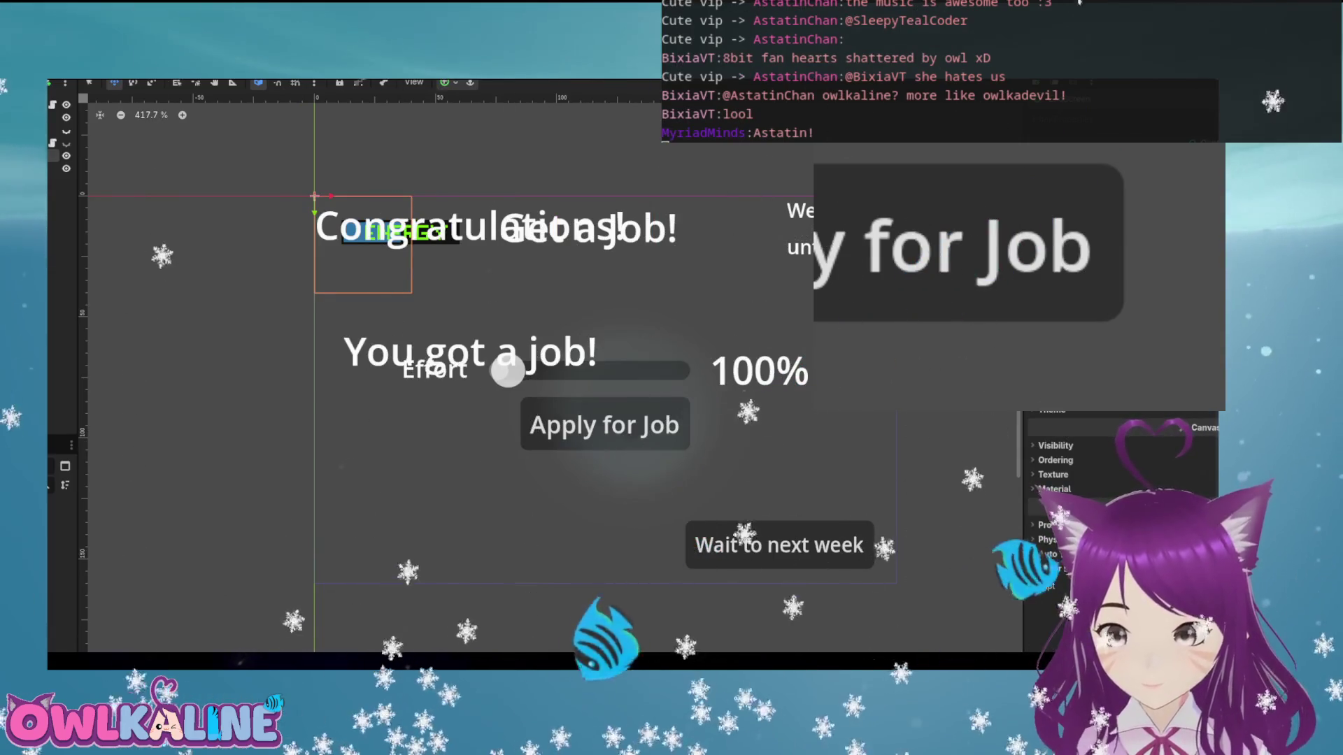
pyautogui.click(468, 286)
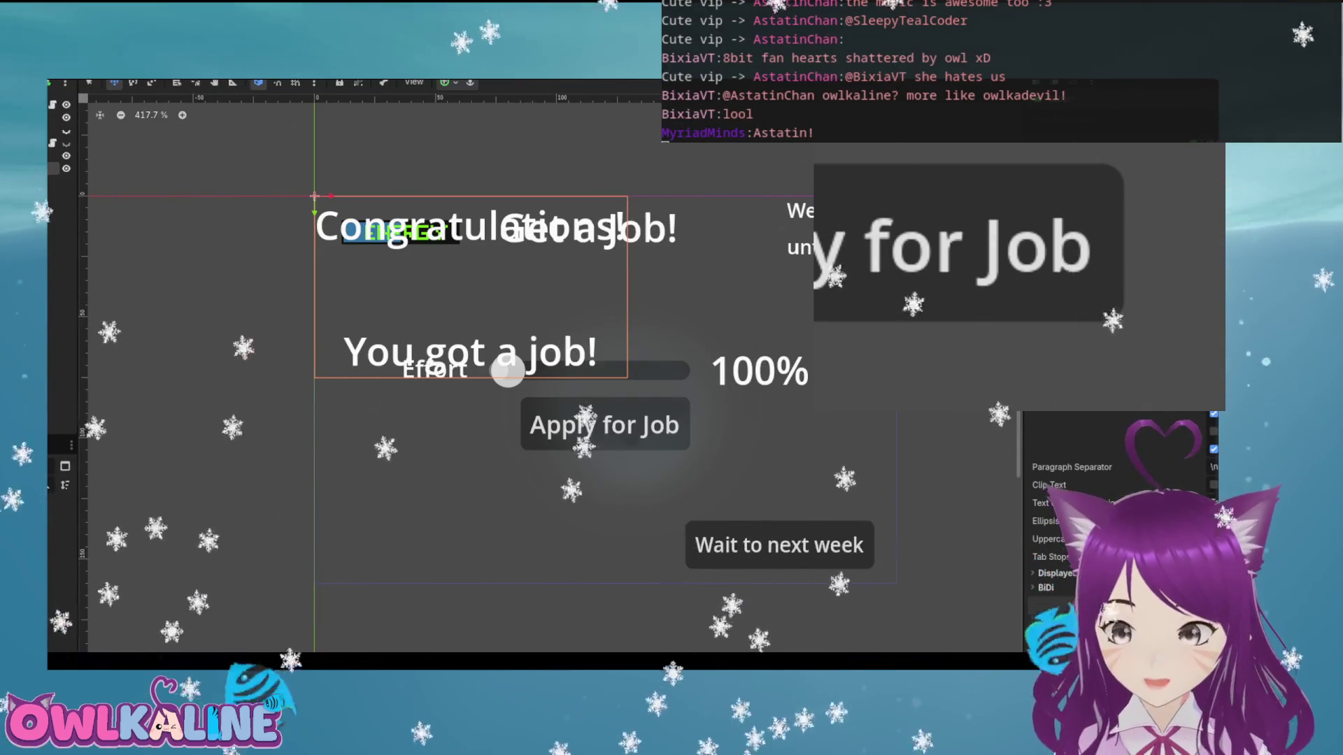
pyautogui.hotkey('ctrl', 'z')
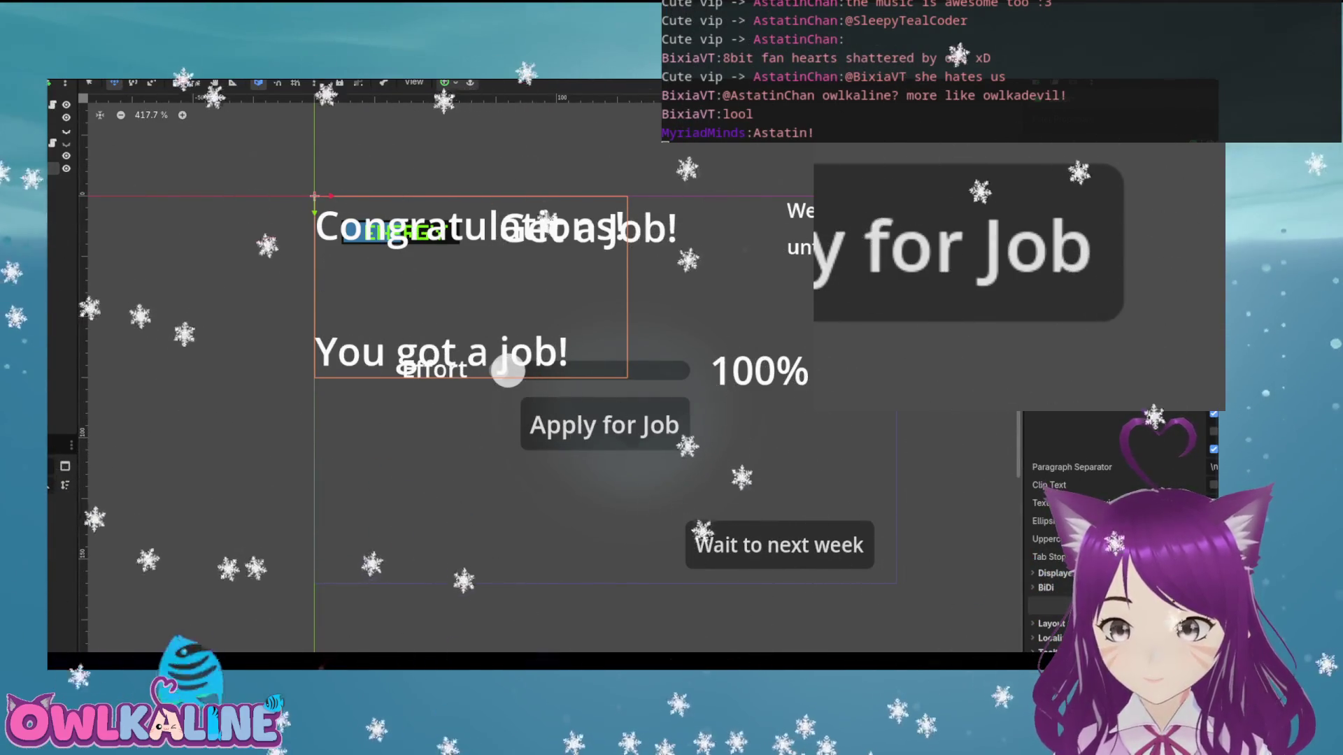
pyautogui.click(489, 490)
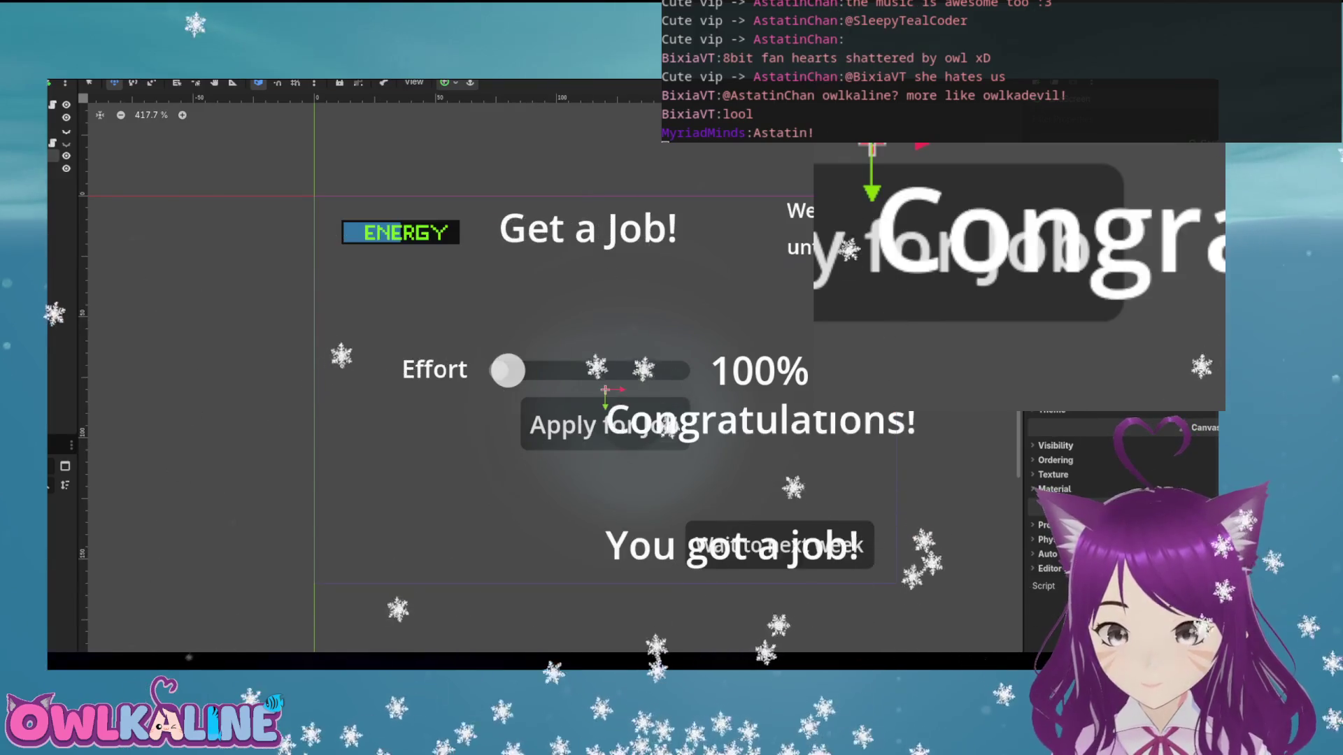
# Reselect the Congratulations label, then its container and the You got a job! label.
pyautogui.click(983, 247)
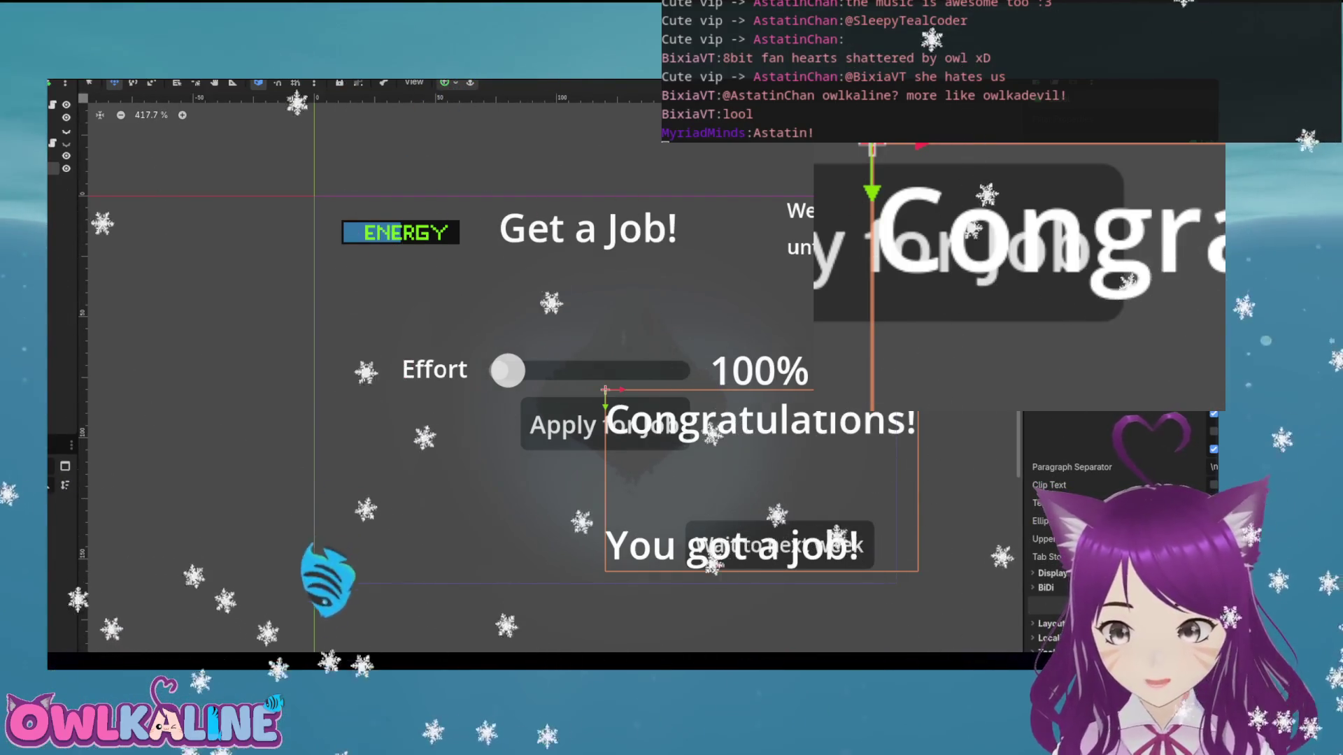
pyautogui.scroll(-3, 1084, 532)
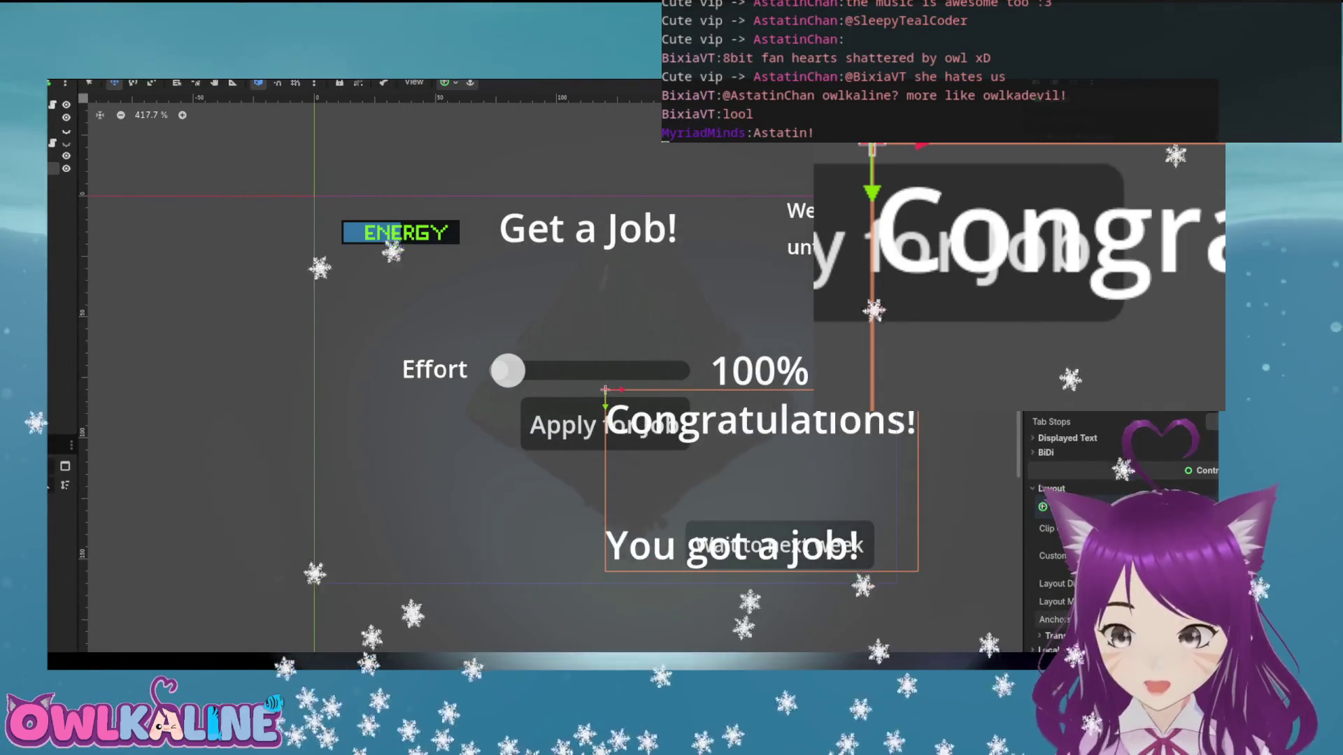
pyautogui.scroll(1, 678, 357)
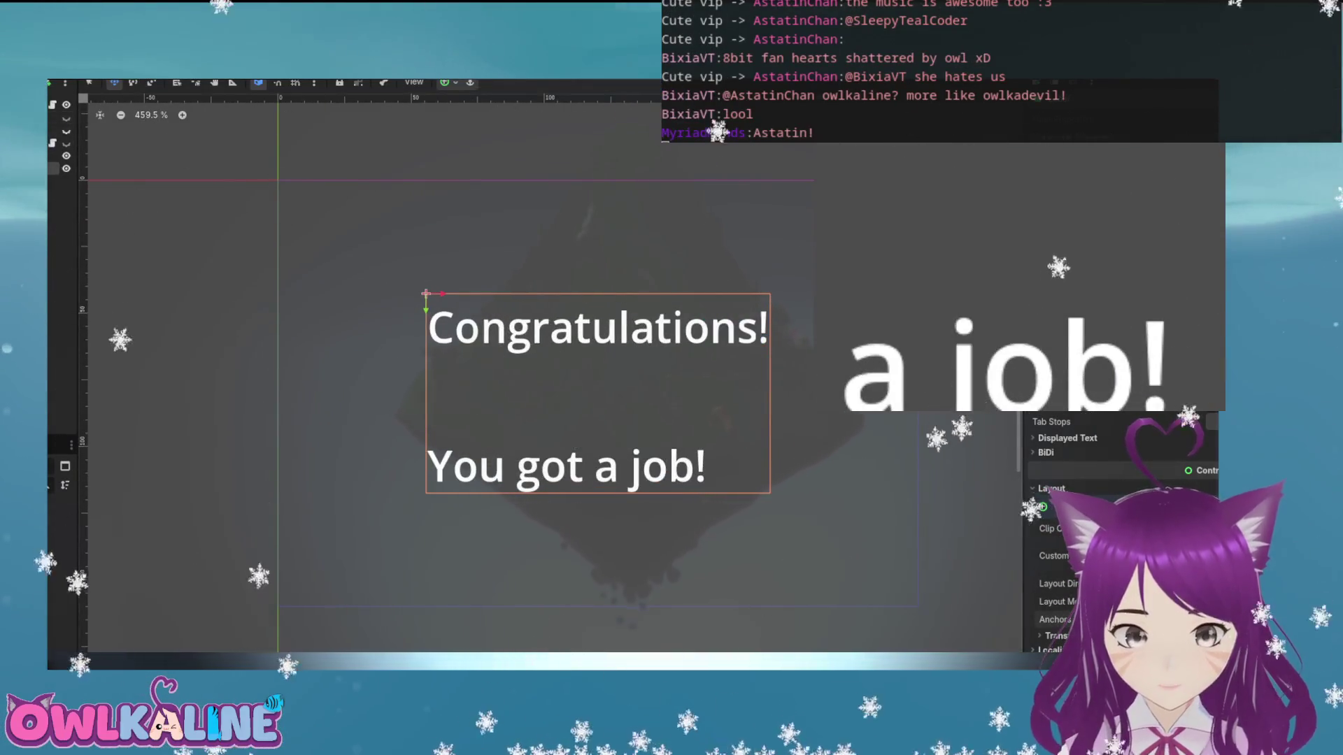
pyautogui.scroll(-1, 678, 355)
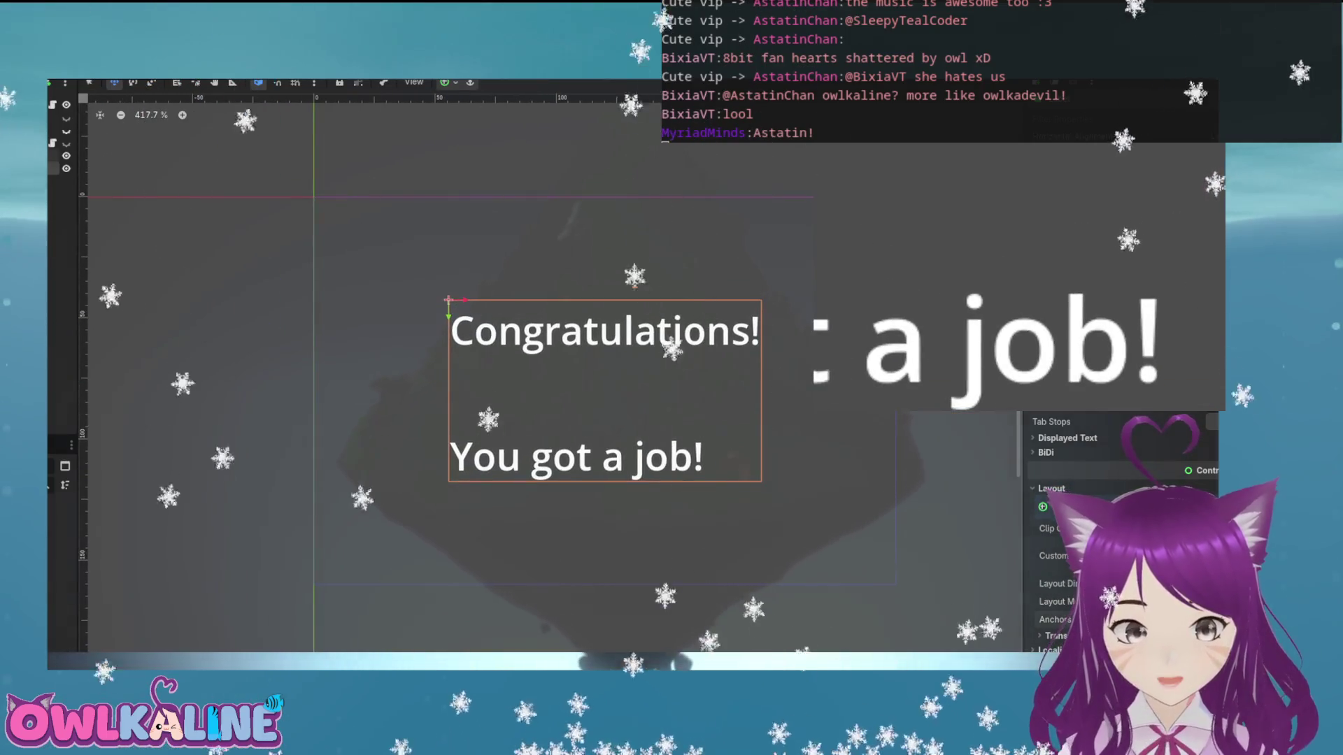
pyautogui.scroll(2, 1119, 532)
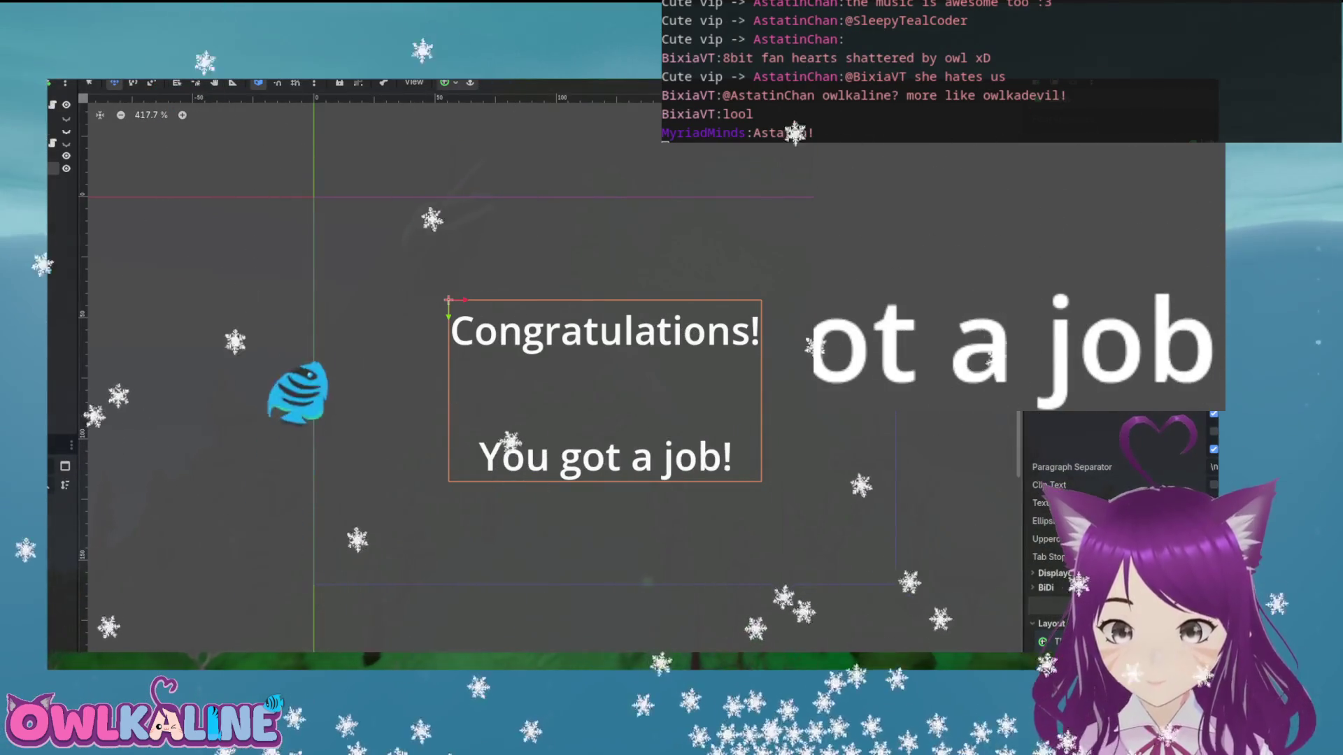
pyautogui.click(605, 390)
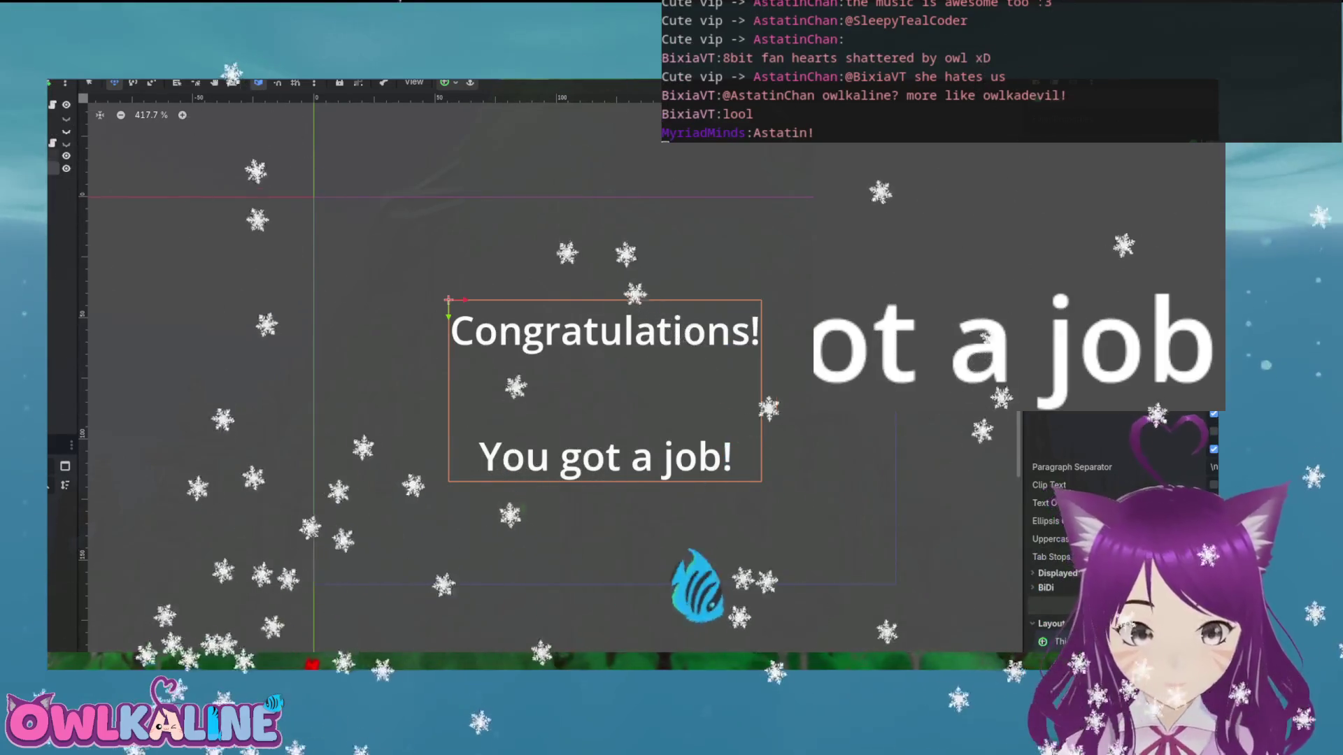
pyautogui.click(605, 390)
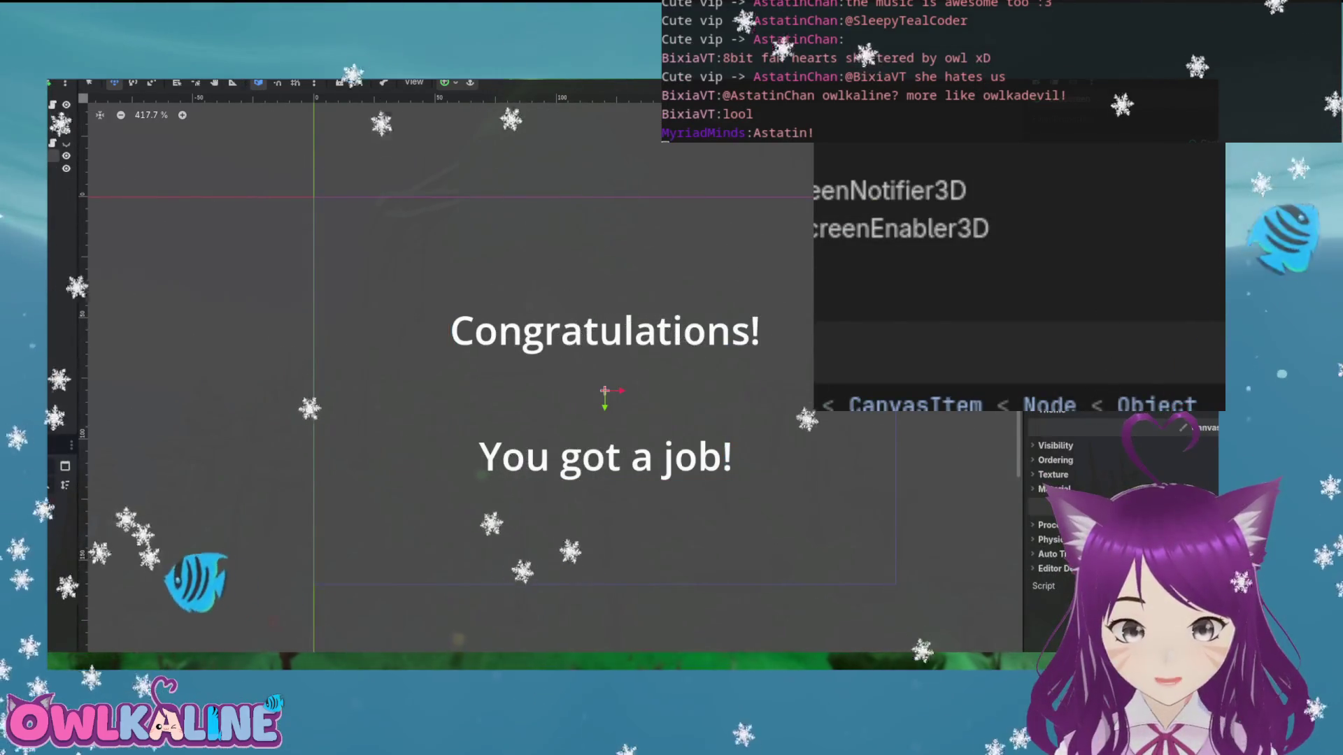
pyautogui.click(654, 426)
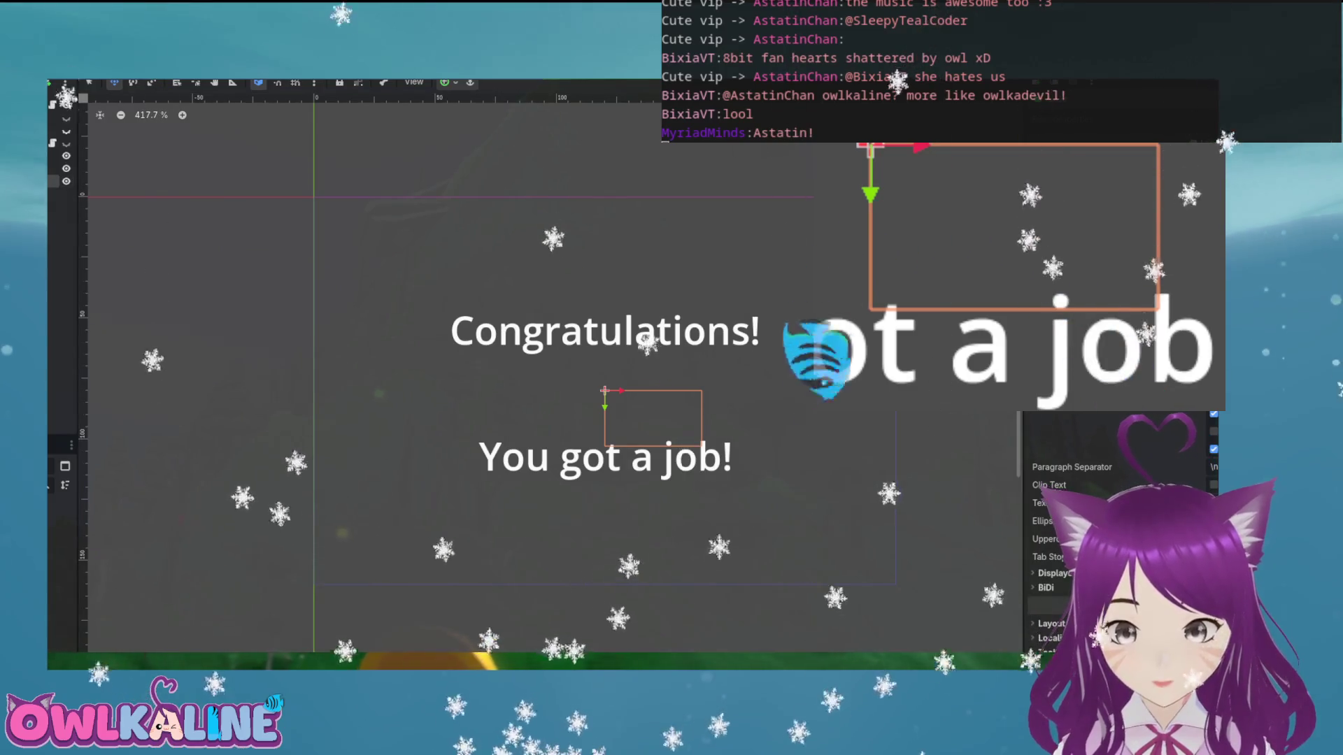
# Type 'You went Broke!' and the advice about putting more effort into applying for jobs, on separate lines.
pyautogui.write('You went Broke')
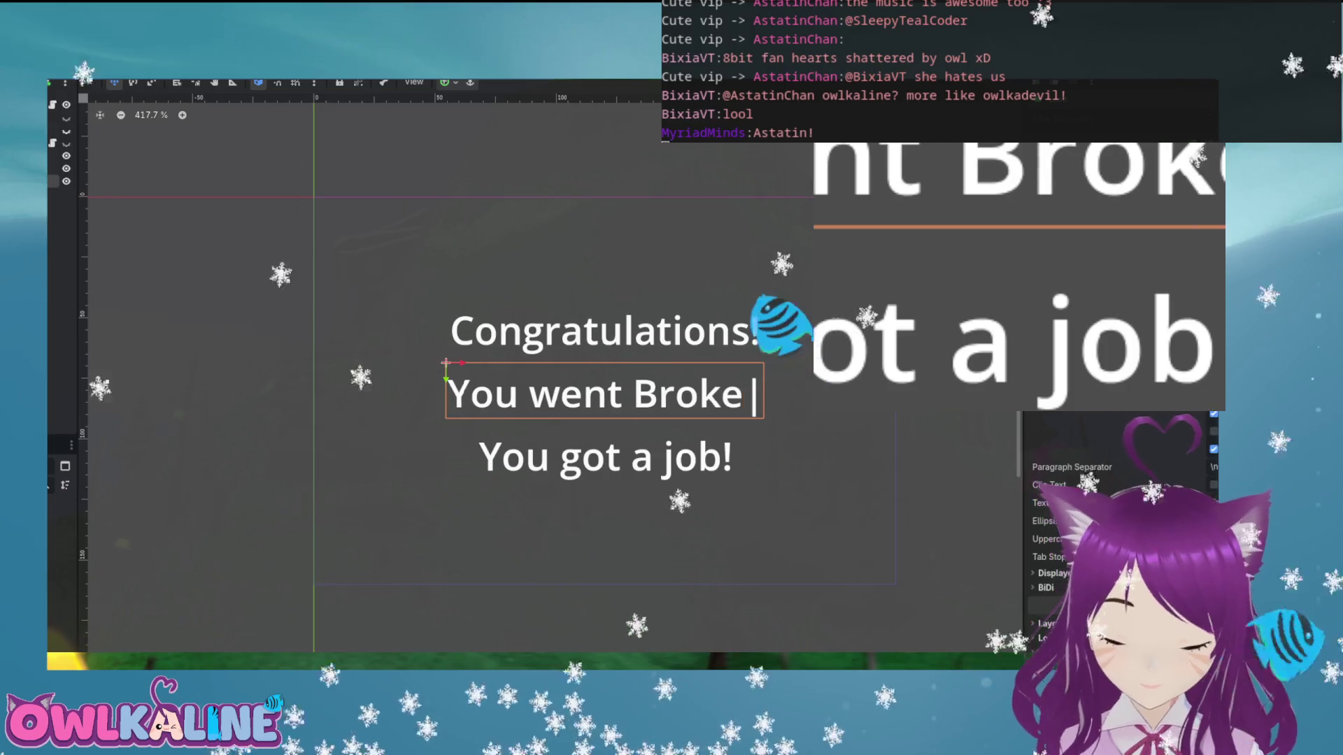
pyautogui.write('!')
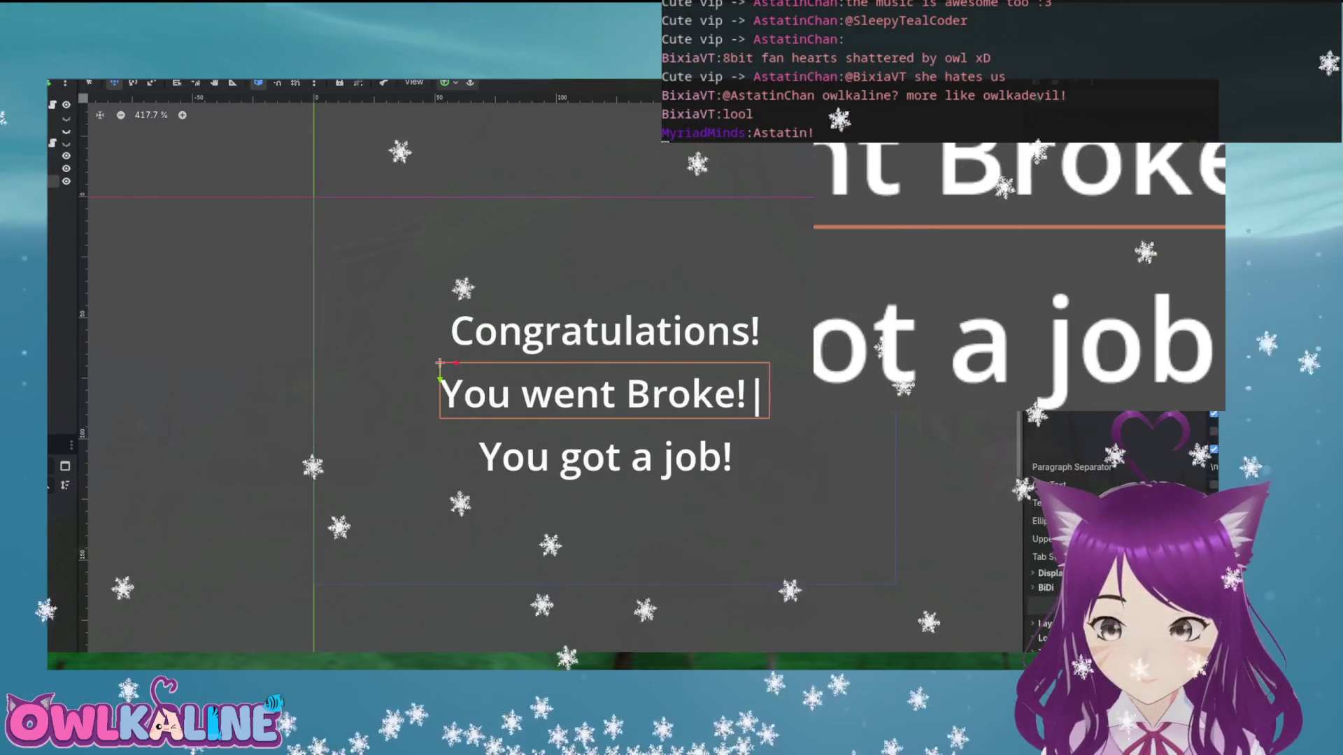
pyautogui.press('Return')
pyautogui.write('\\')
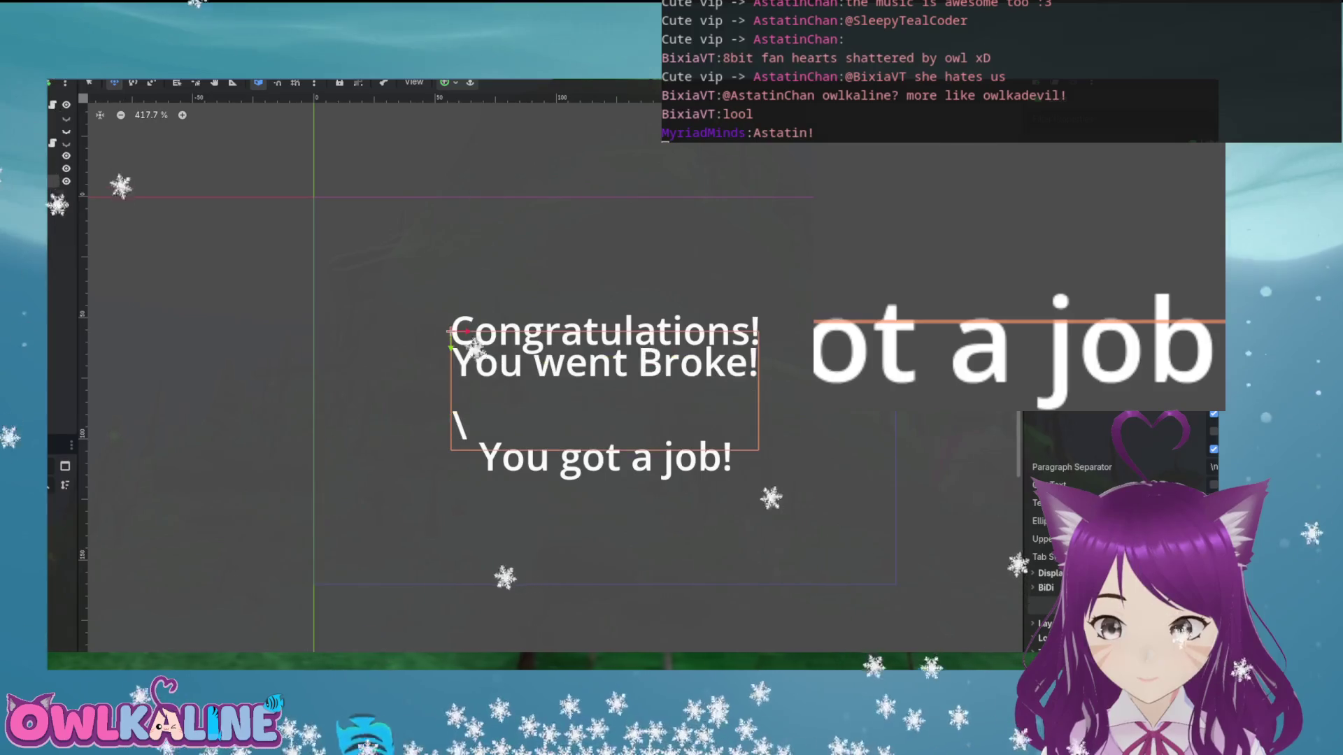
pyautogui.write(' of b')
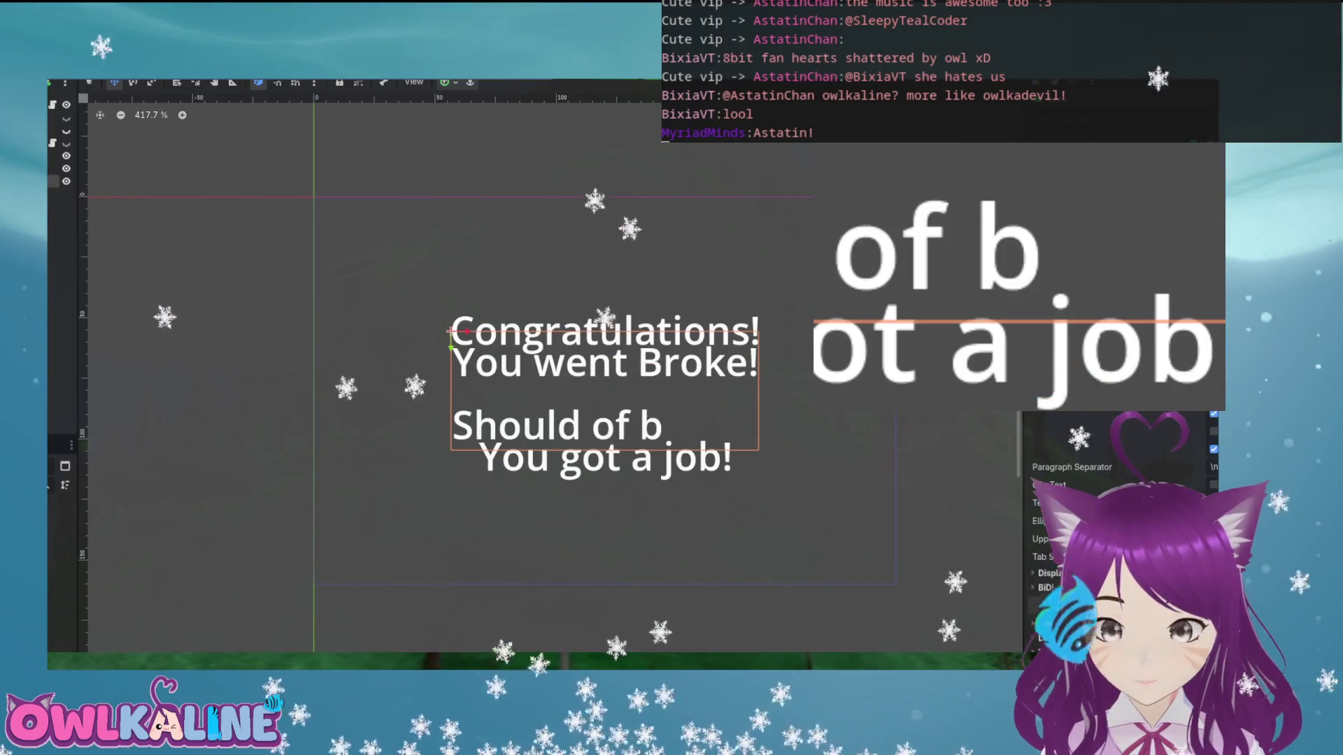
pyautogui.write(' more effort')
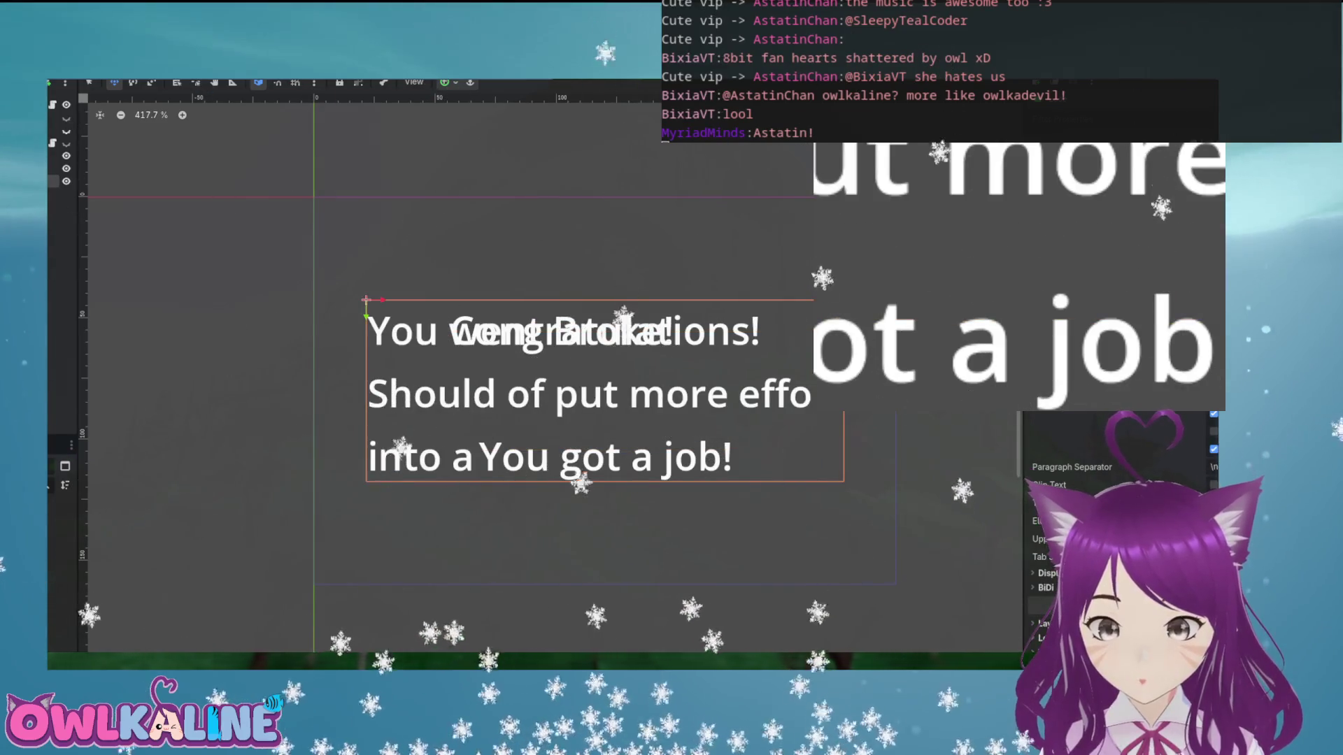
pyautogui.write(' for jobs.')
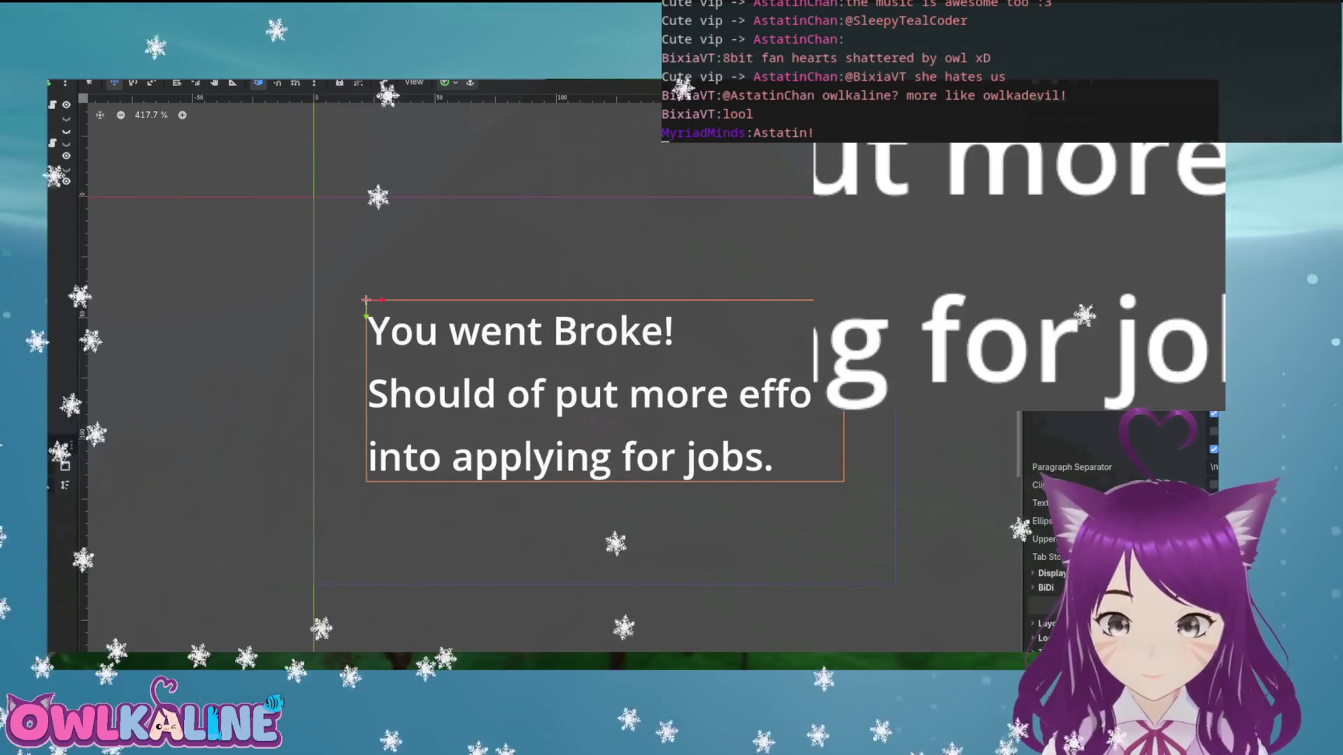
# Centre the message horizontally and finish it with the line 'Better luck next time'.
pyautogui.hotkey('ctrl', 'e')
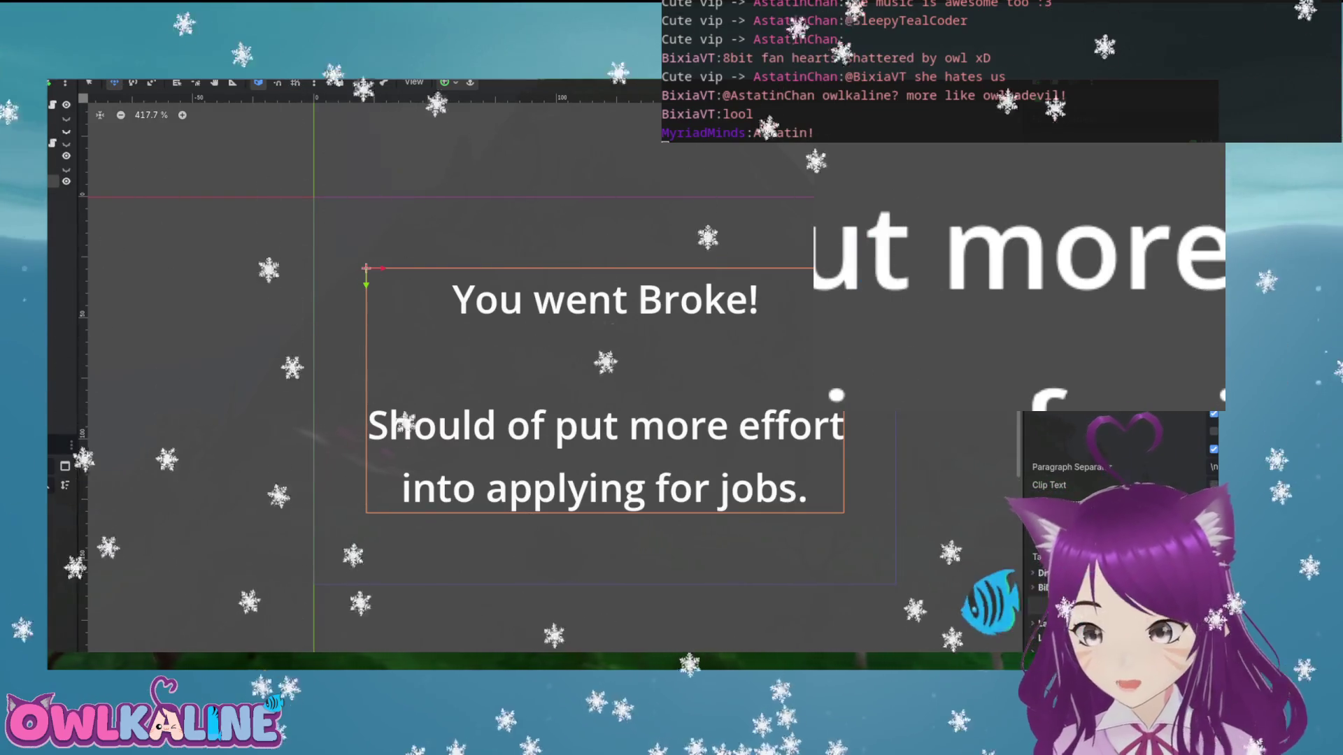
pyautogui.write('better')
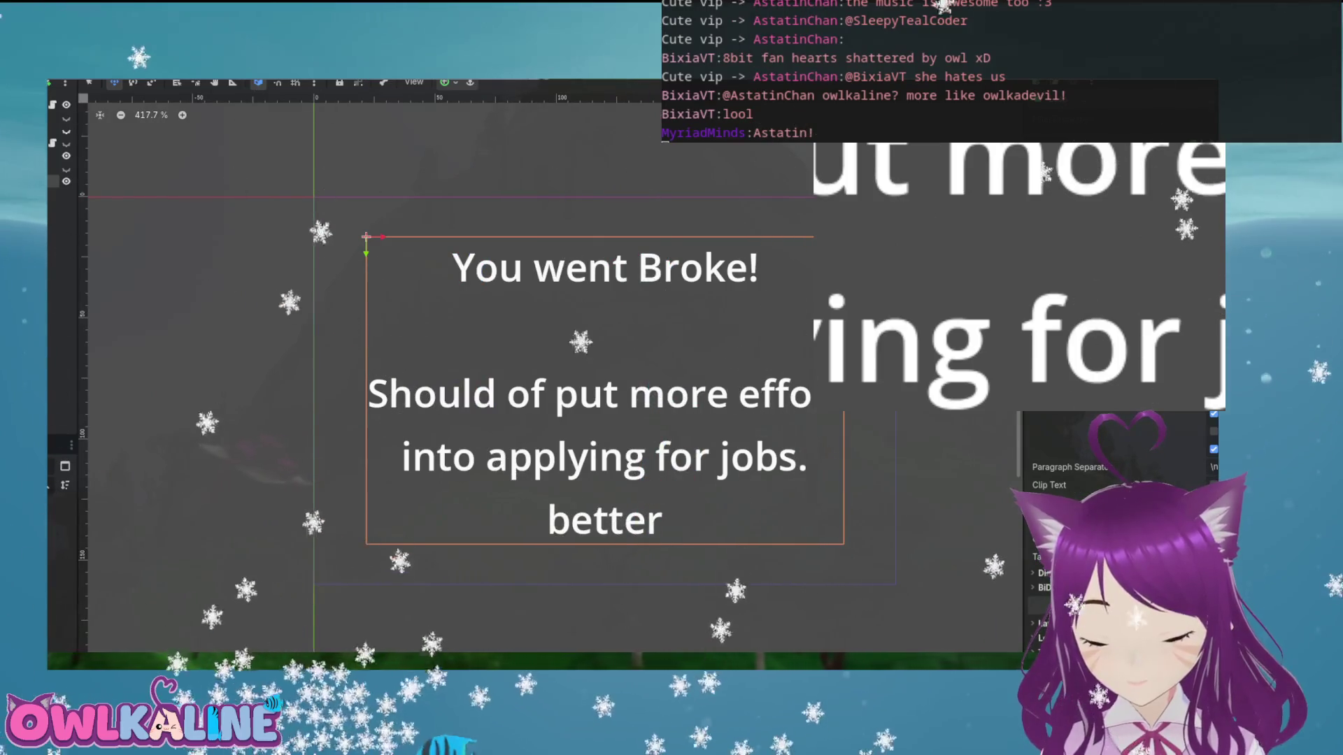
pyautogui.press('BackSpace')
pyautogui.press('BackSpace')
pyautogui.write('etter')
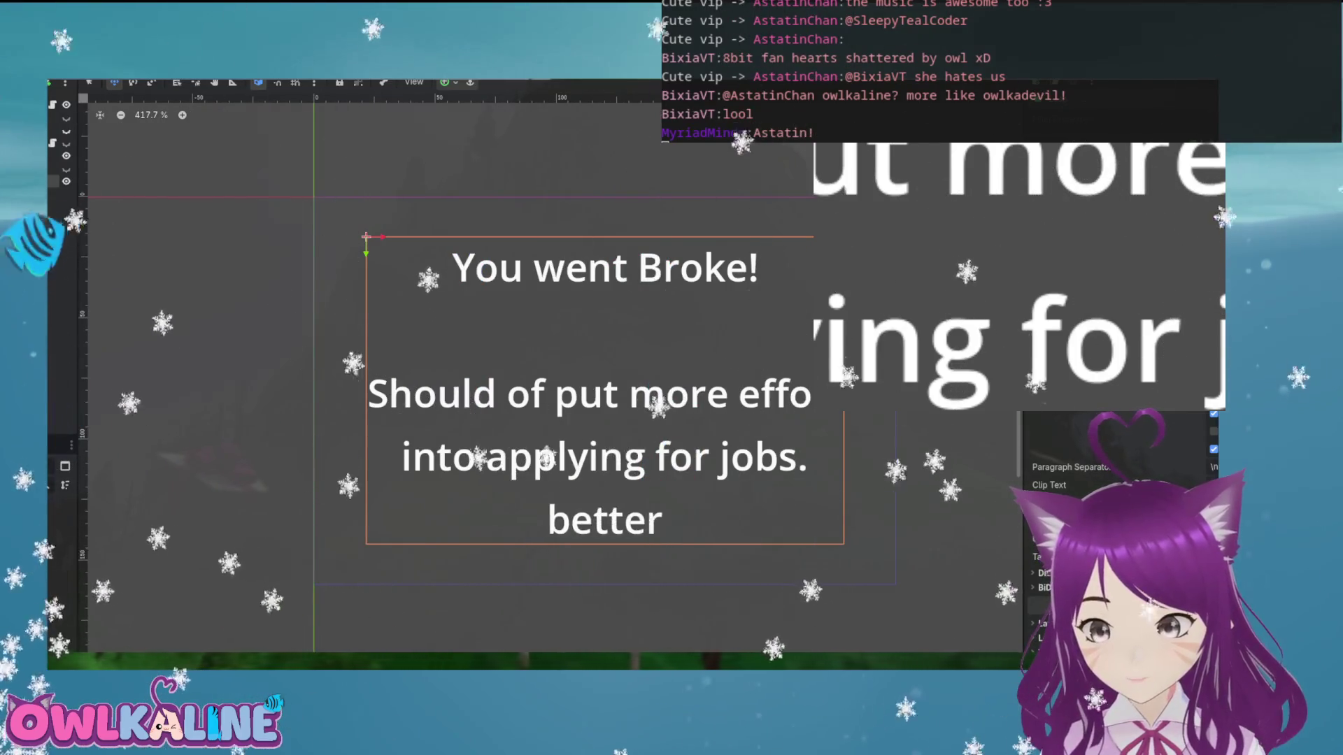
pyautogui.press('BackSpace')
pyautogui.press('BackSpace')
pyautogui.press('BackSpace')
pyautogui.write('Bet')
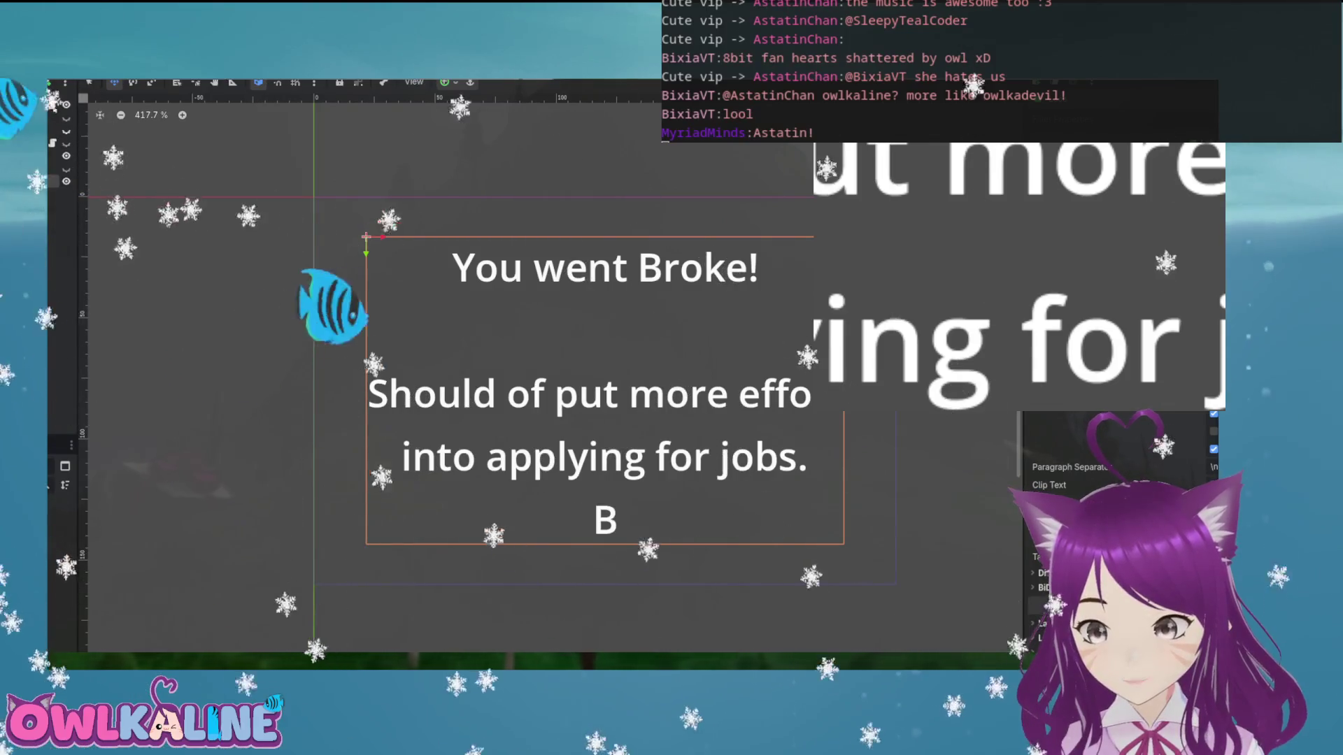
pyautogui.write('ter luck next time!')
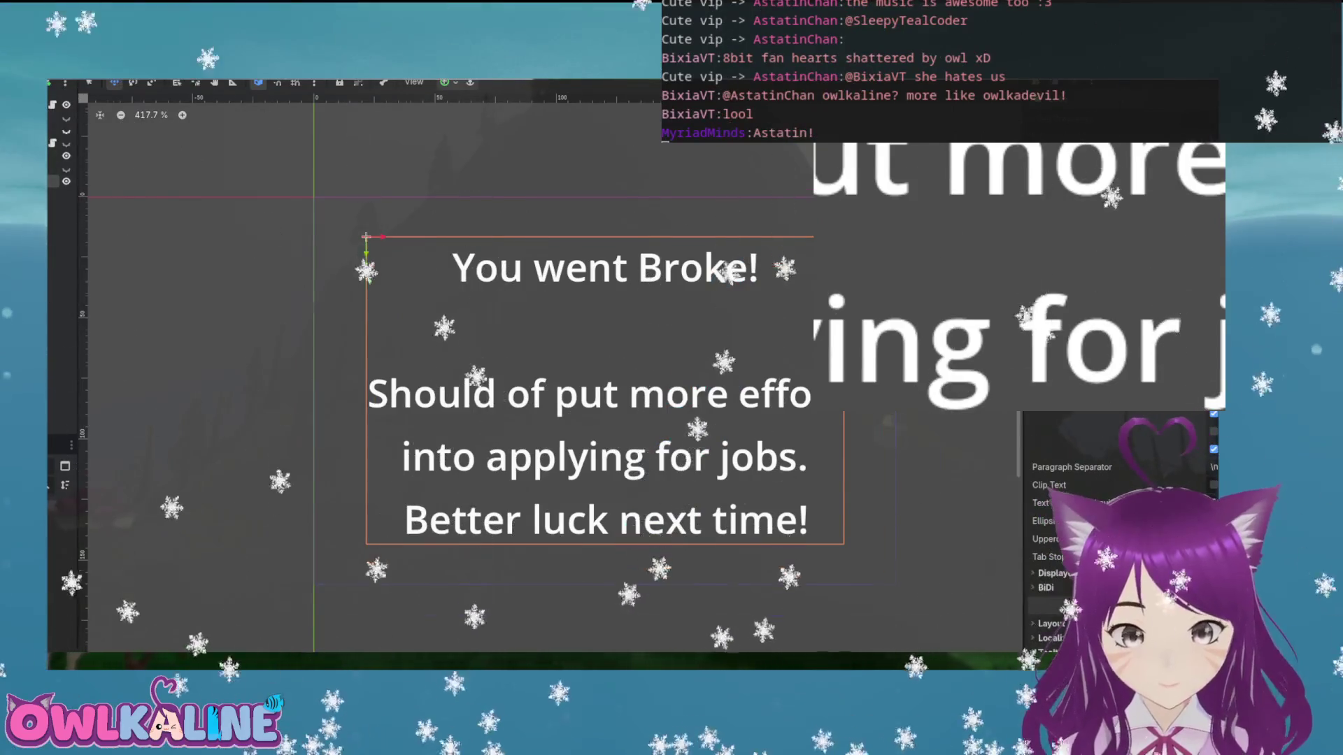
pyautogui.scroll(-1, 403, 238)
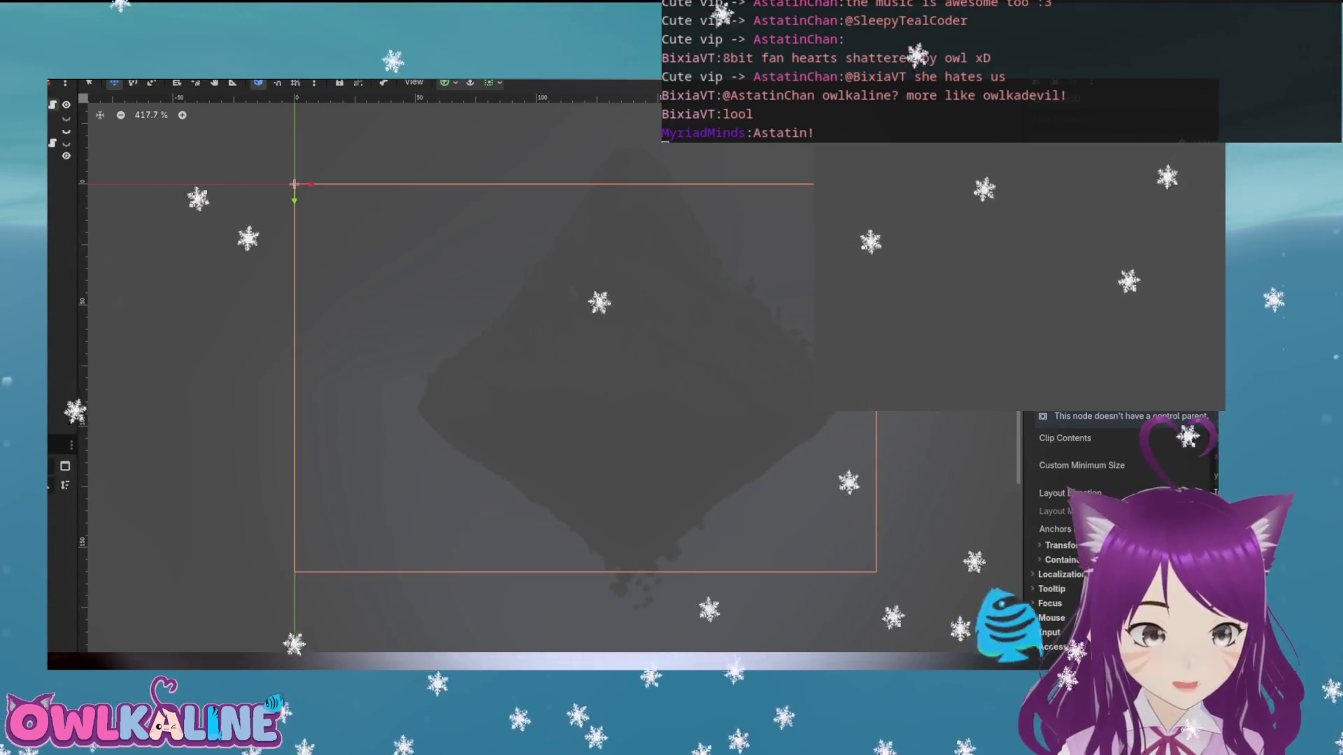
# Switch to jobhunt.gd and scroll to its variable declarations at the top.
pyautogui.hotkey('ctrl', 'F3')
pyautogui.scroll(15, 560, 350)
pyautogui.scroll(10, 559, 350)
pyautogui.scroll(-6, 560, 350)
pyautogui.scroll(-16, 559, 350)
pyautogui.scroll(20, 559, 350)
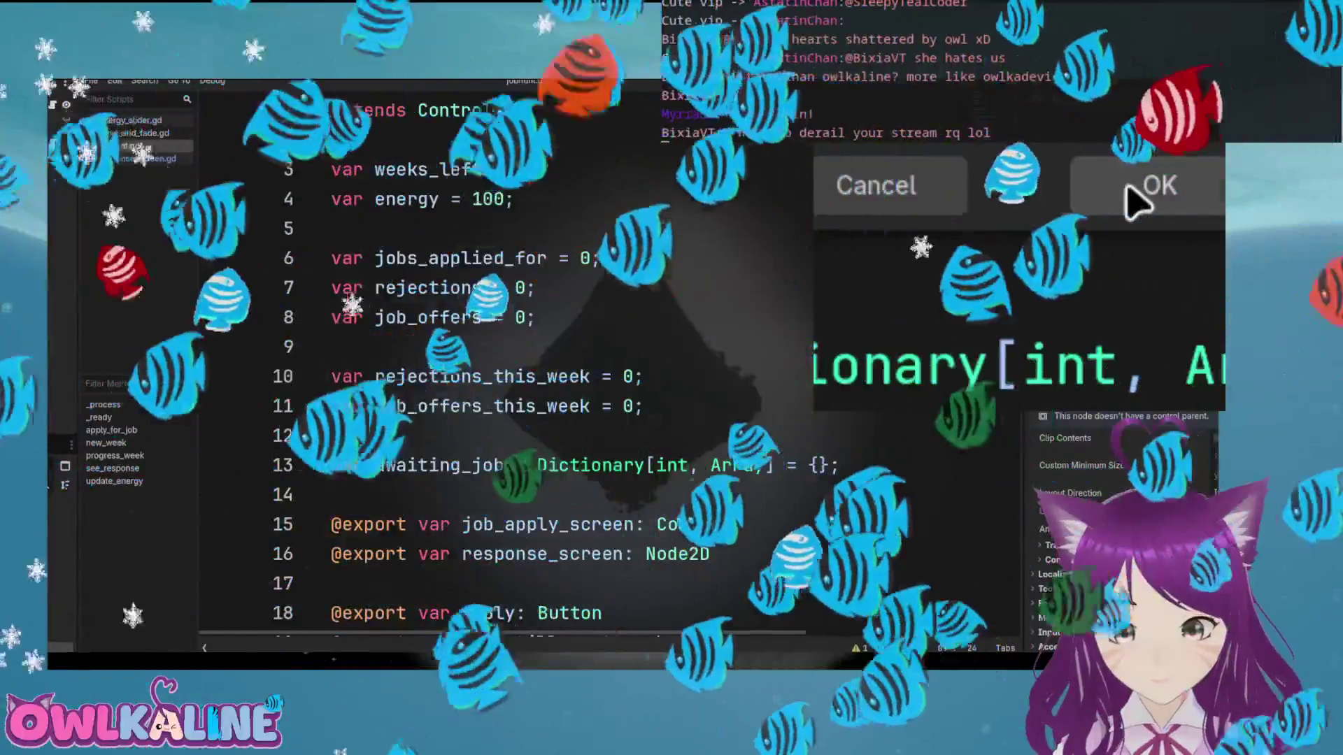
# Dismiss the prompt, reload jobhunt.gd's newer version from disk, and return to the 2D view.
pyautogui.click(1140, 195)
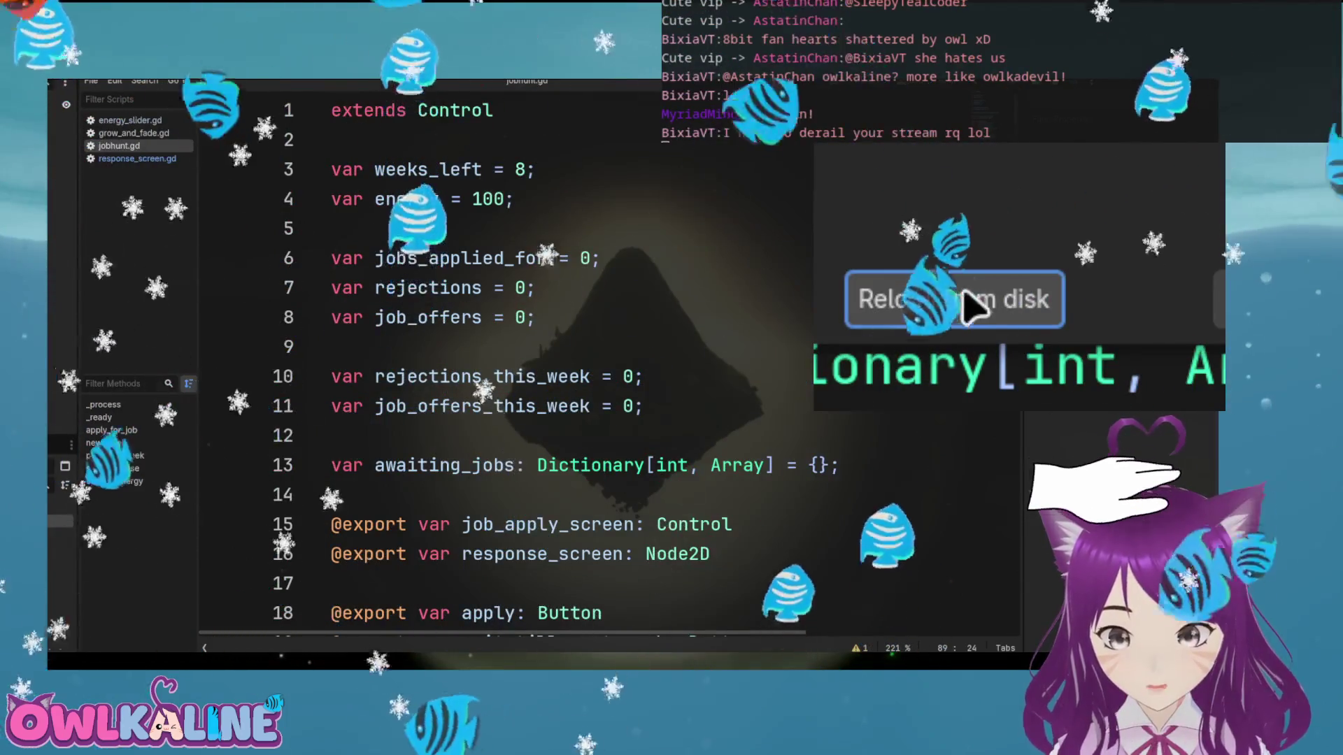
pyautogui.click(968, 303)
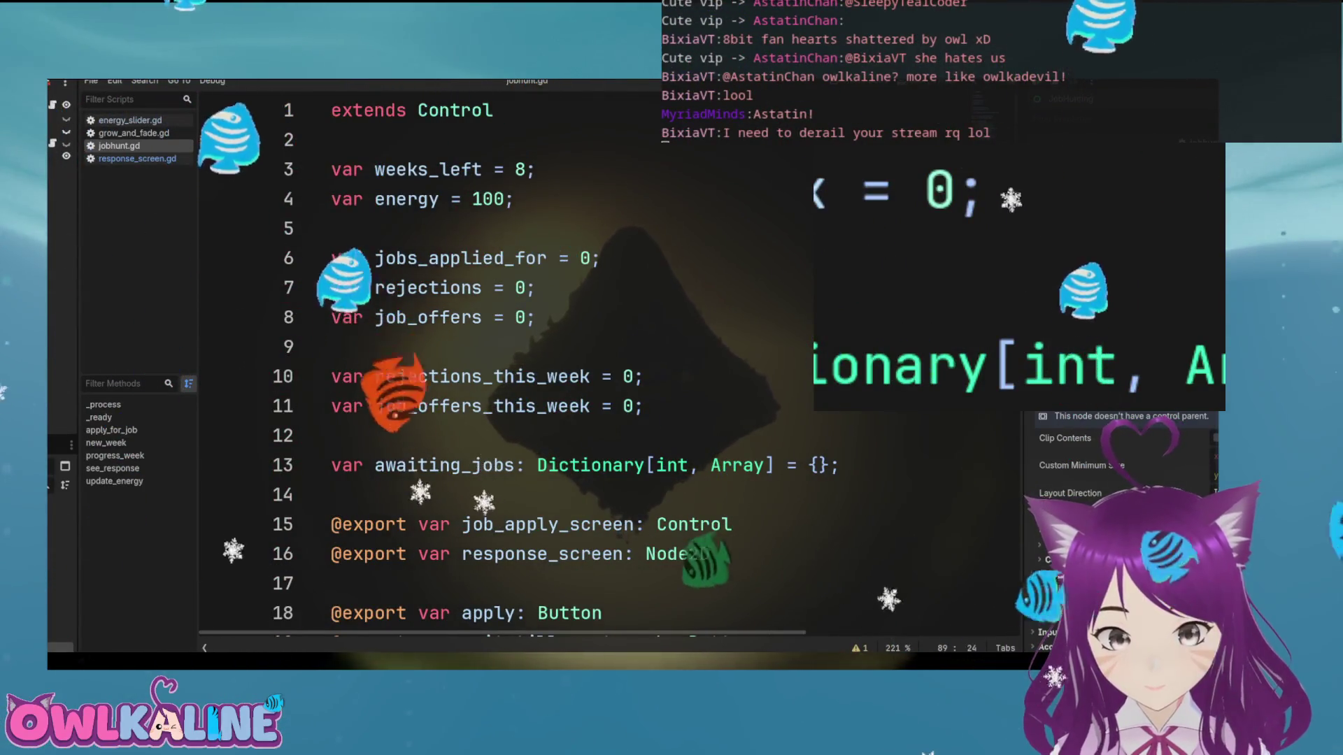
pyautogui.scroll(-3, 532, 364)
pyautogui.scroll(-5, 1119, 461)
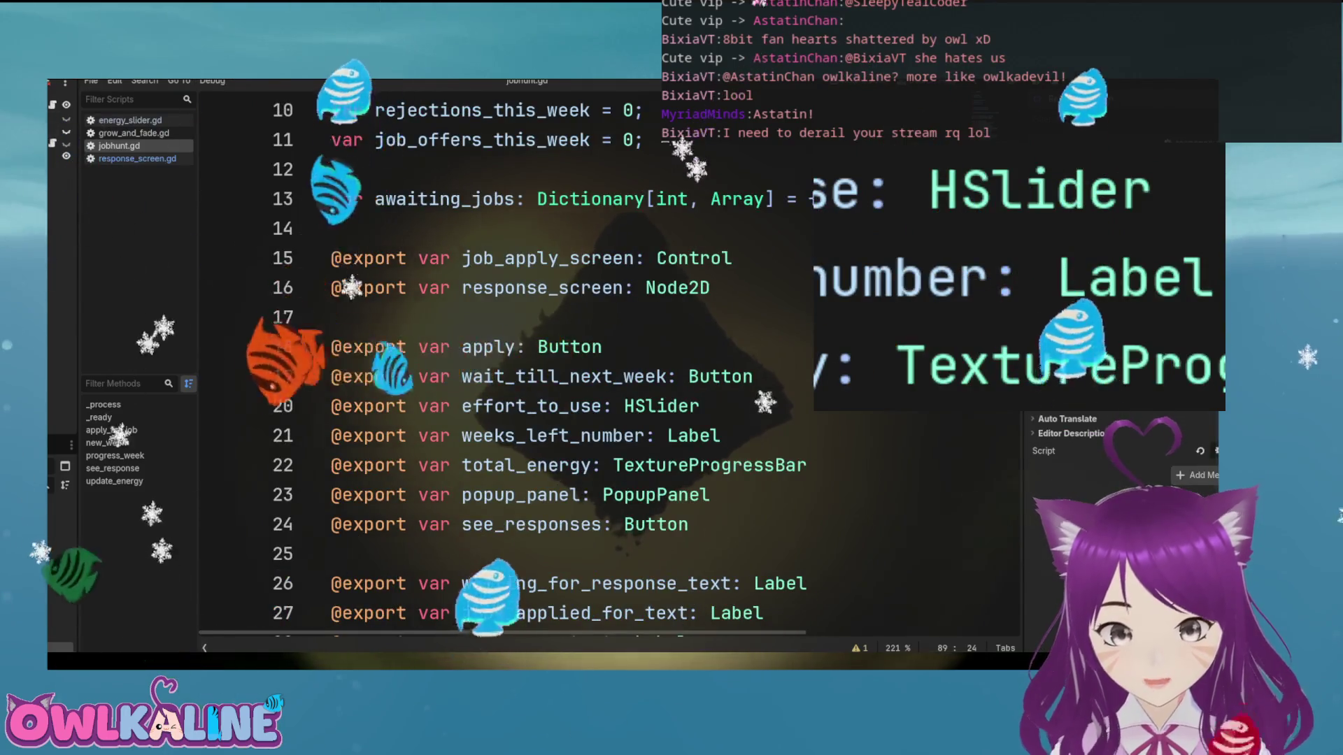
pyautogui.hotkey('ctrl', 'F1')
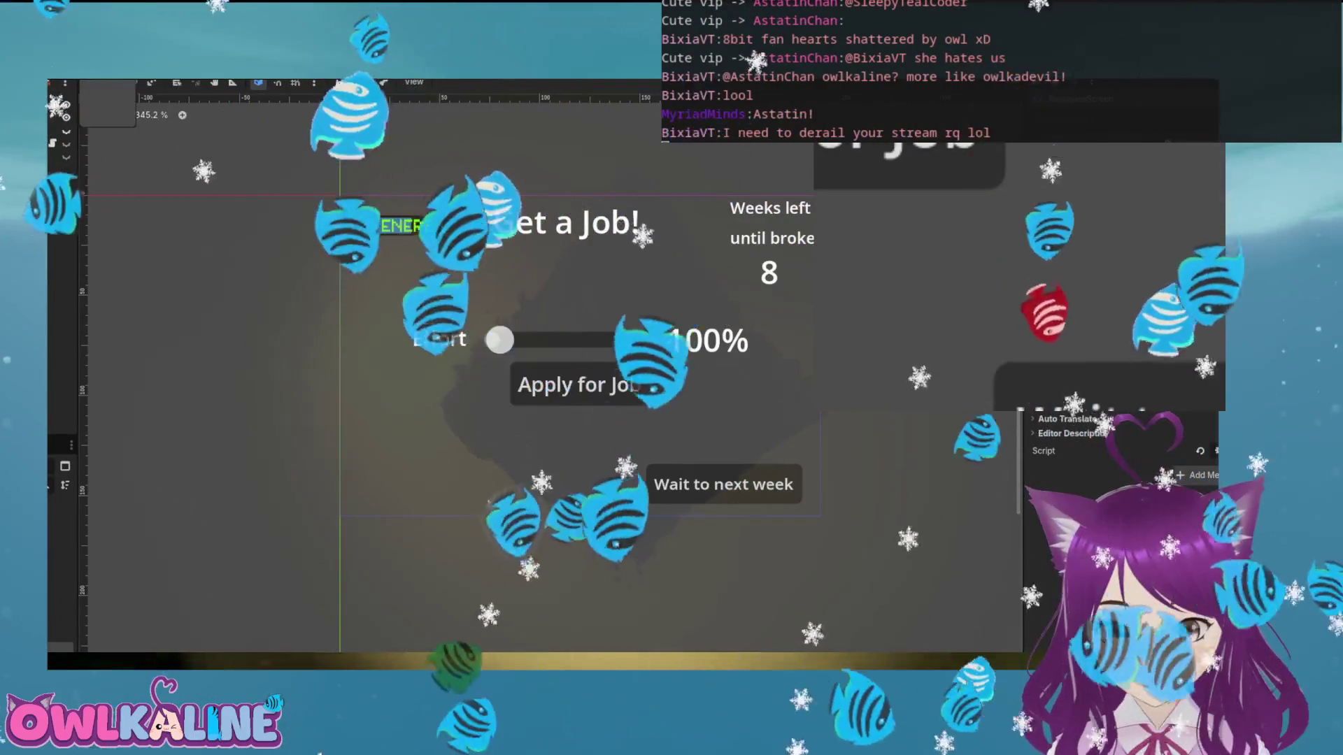
# Switch away from the Get a Job! layout and bring up an empty scene at 100% zoom.
pyautogui.hotkey('ctrl', 'Tab')
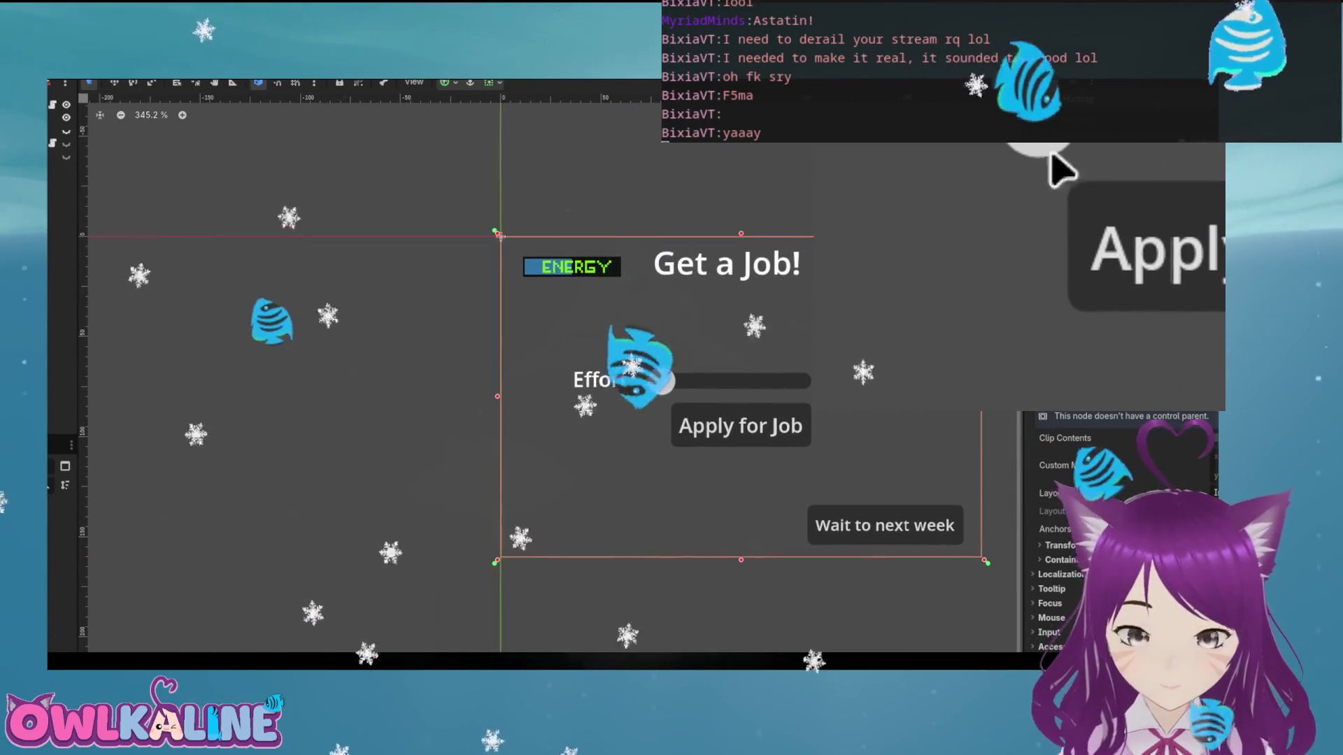
pyautogui.scroll(1, 526, 397)
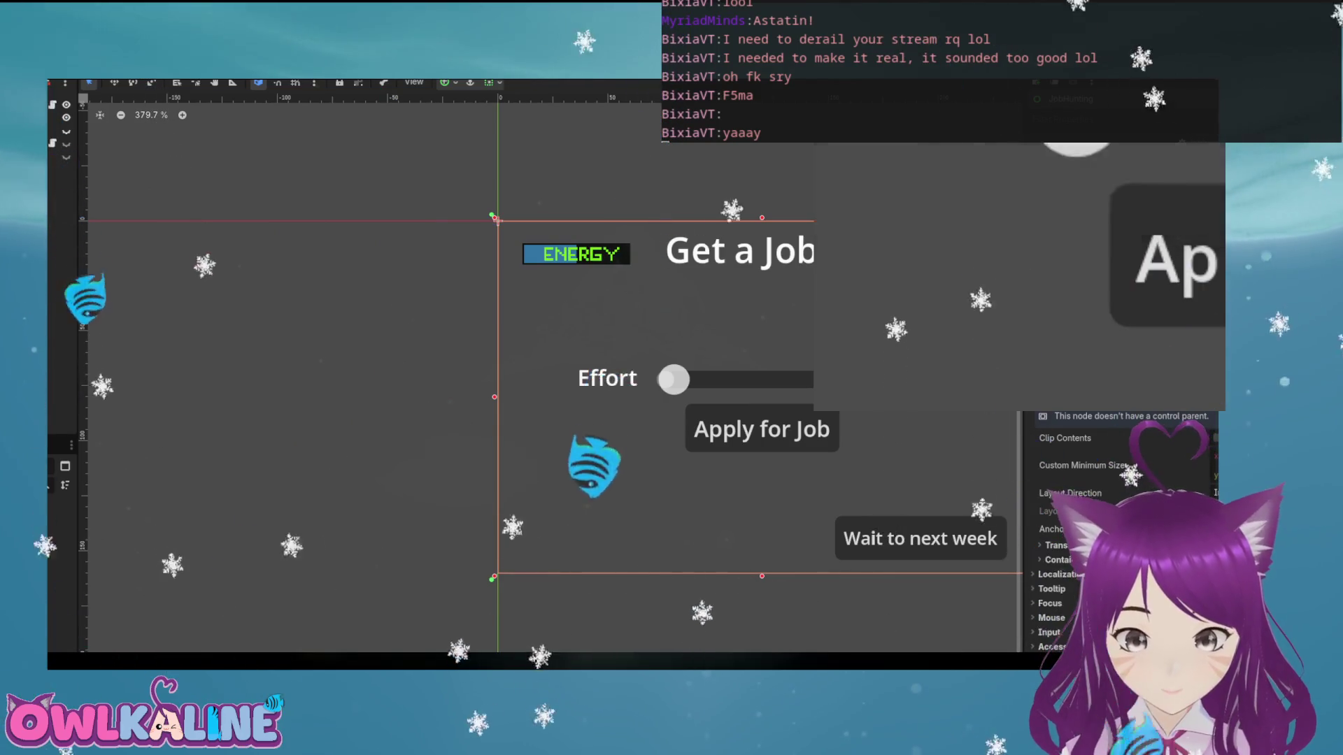
pyautogui.hotkey('ctrl', '0')
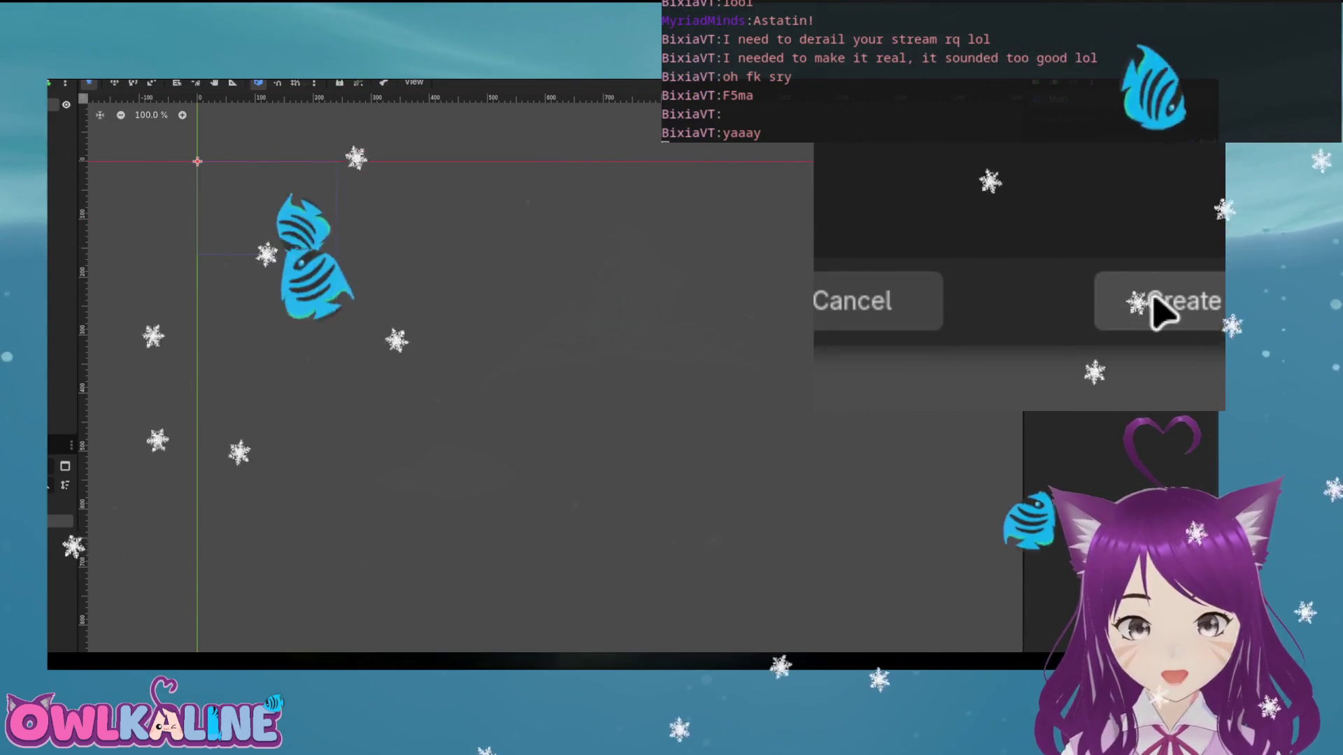
# Create main.gd, review the line in jobhunt.gd that hides the apply screen, then return to main.gd.
pyautogui.click(1164, 309)
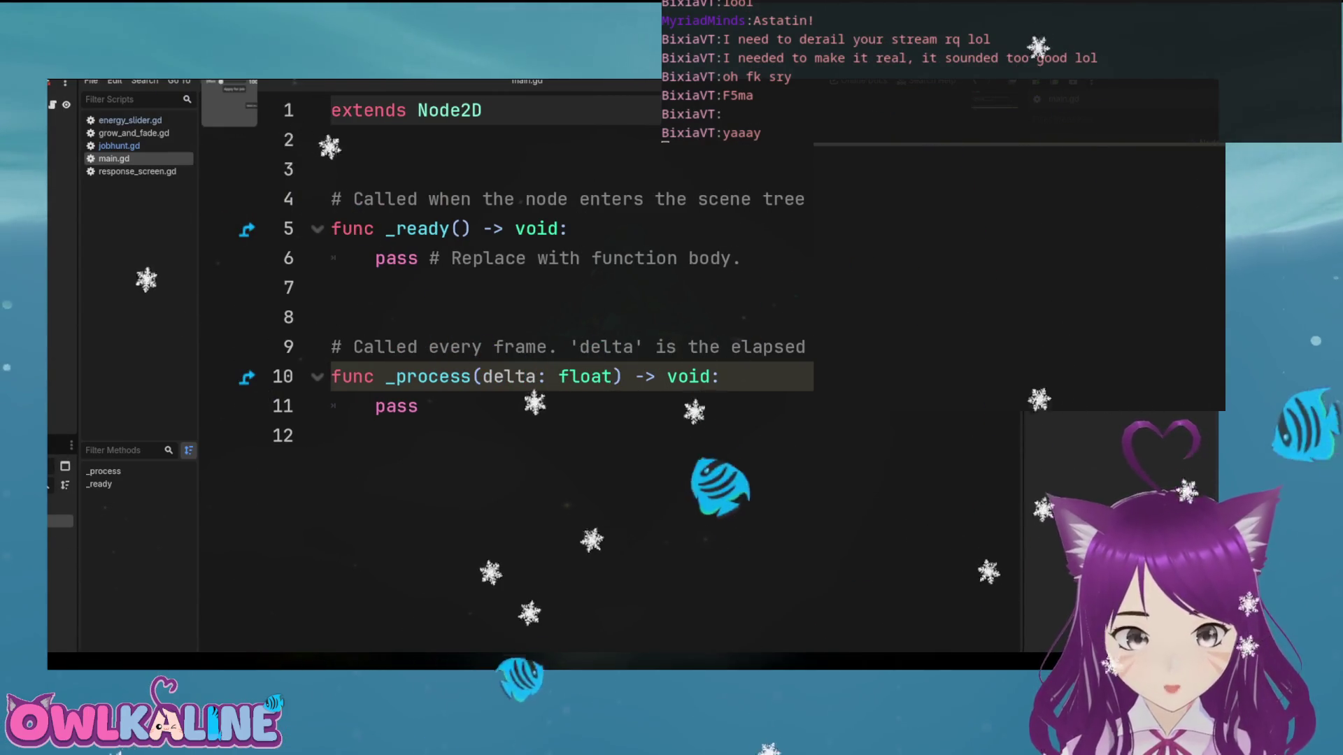
pyautogui.click(118, 146)
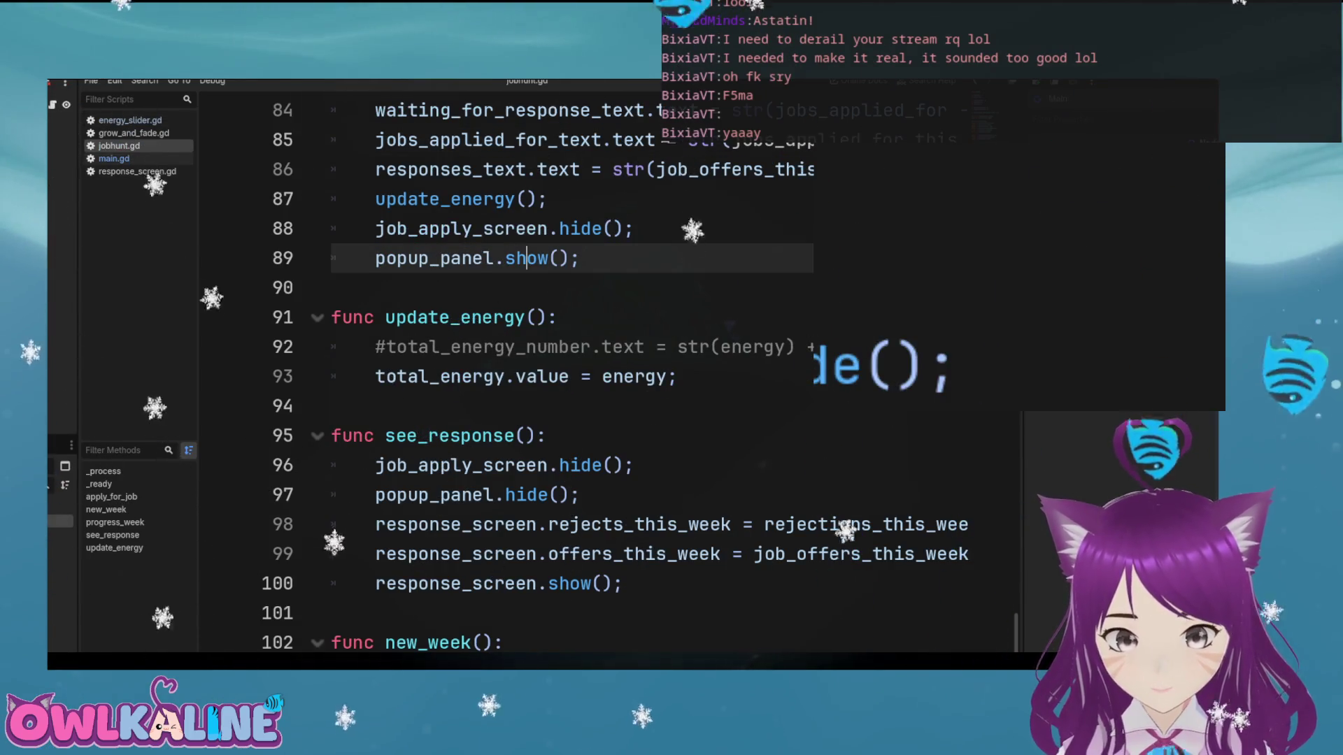
pyautogui.click(473, 228)
pyautogui.scroll(13, 560, 371)
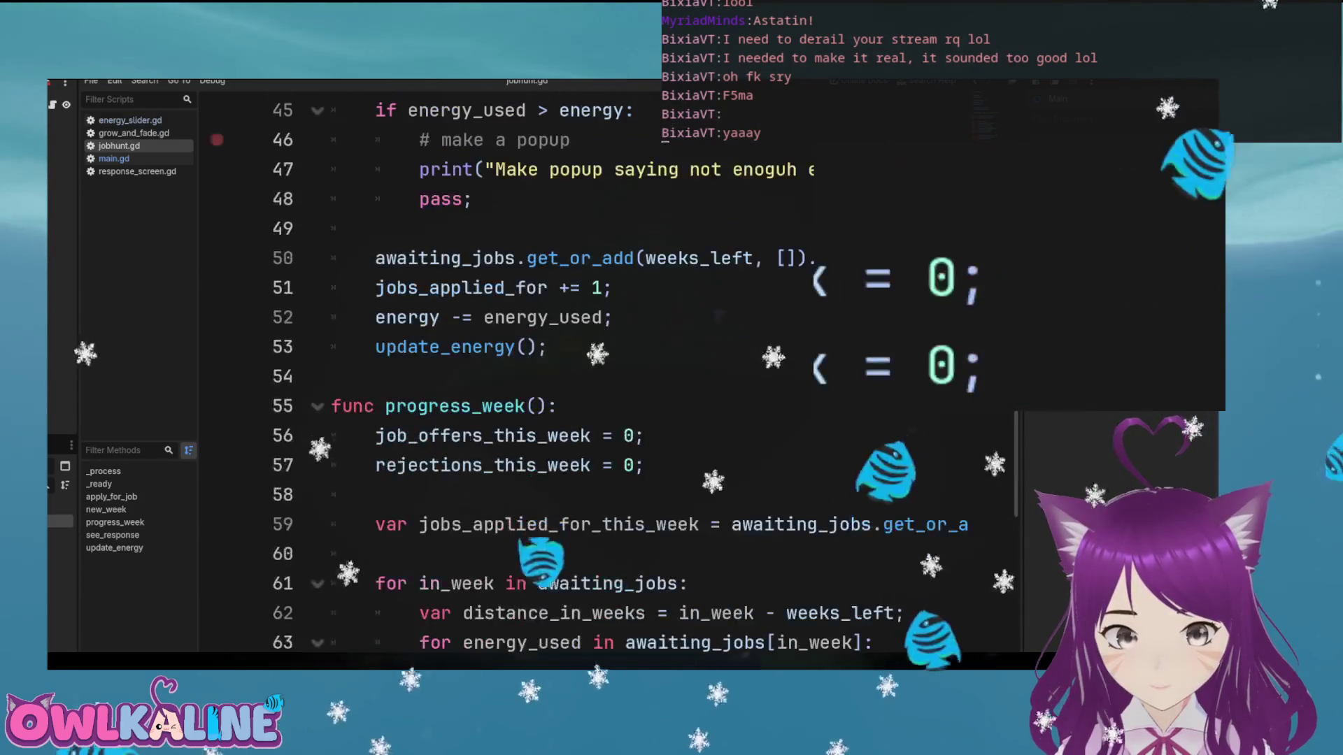
pyautogui.click(114, 158)
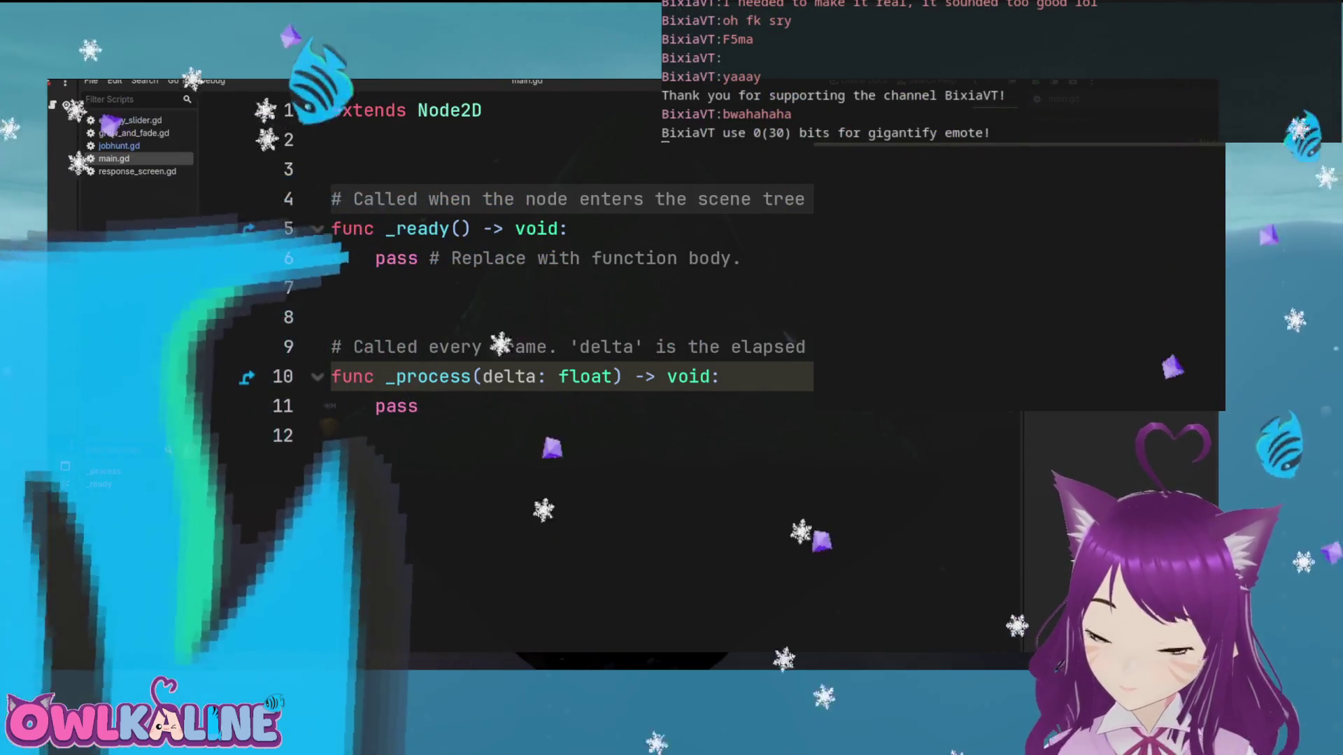
# Place the caret in main.gd's _ready function, ending on empty line 7.
pyautogui.click(548, 229)
pyautogui.click(332, 169)
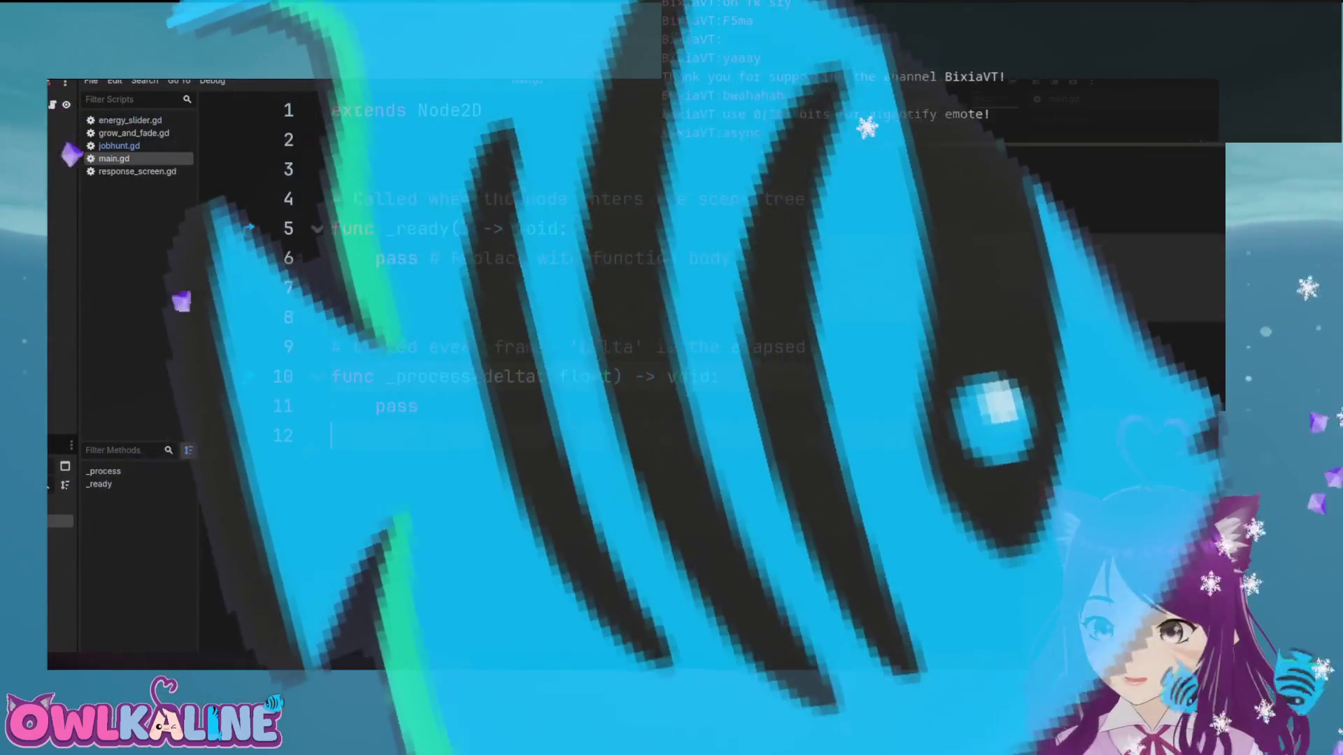
pyautogui.click(363, 288)
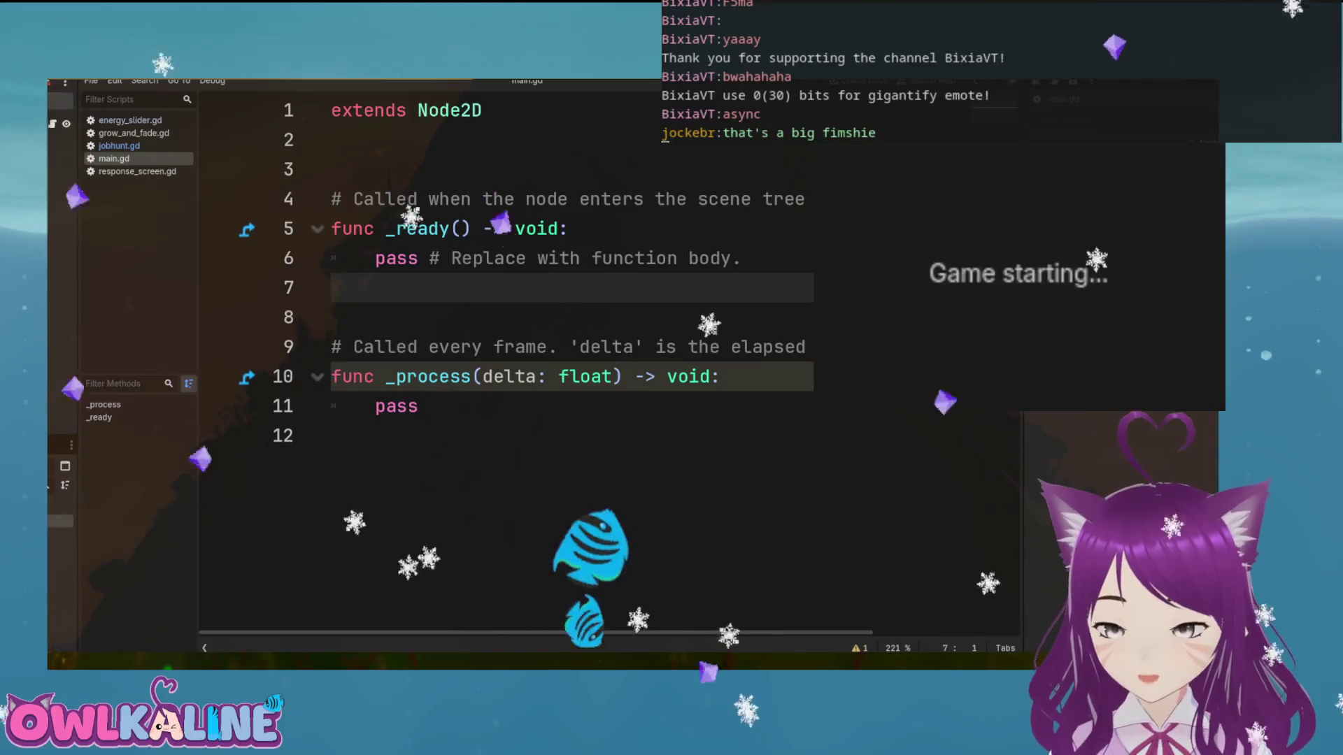
# Play the first week at 67% effort: apply for a job and see the response.
pyautogui.moveTo(970, 259); pyautogui.dragTo(1011, 260)
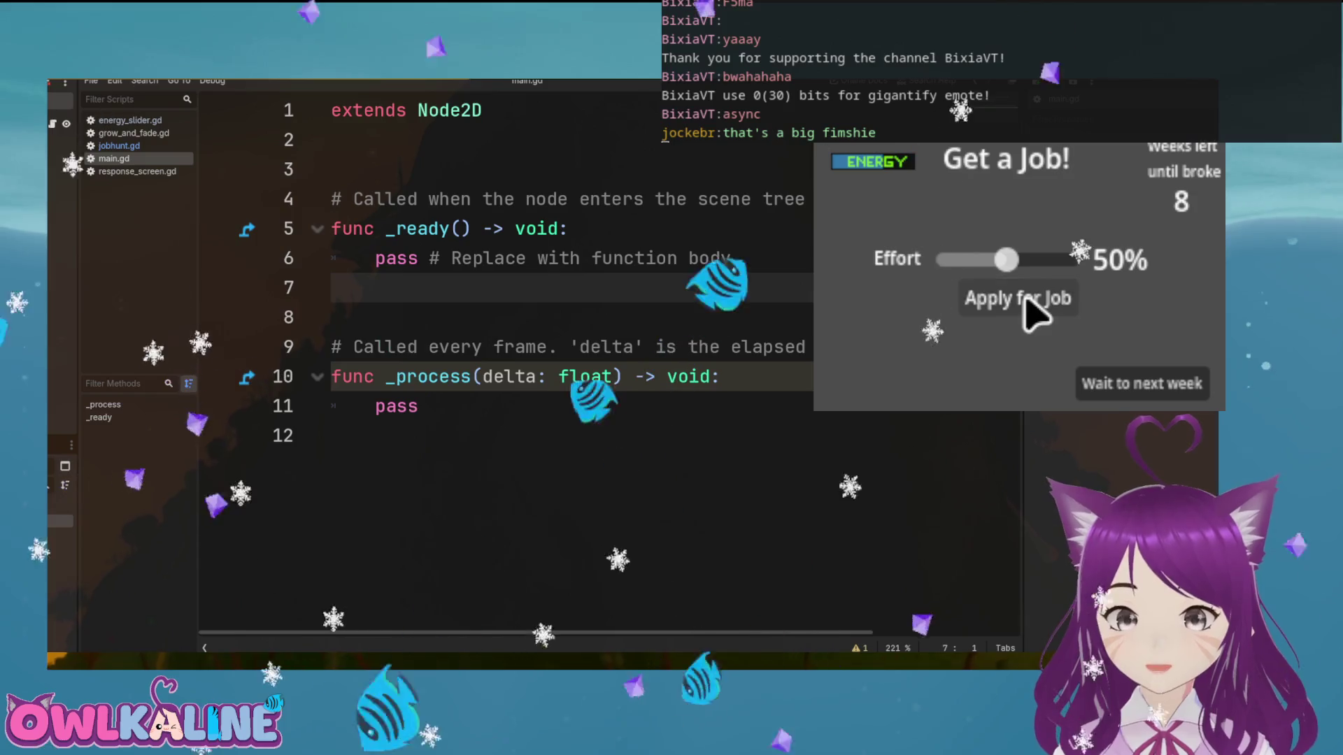
pyautogui.click(979, 259)
pyautogui.click(1026, 259)
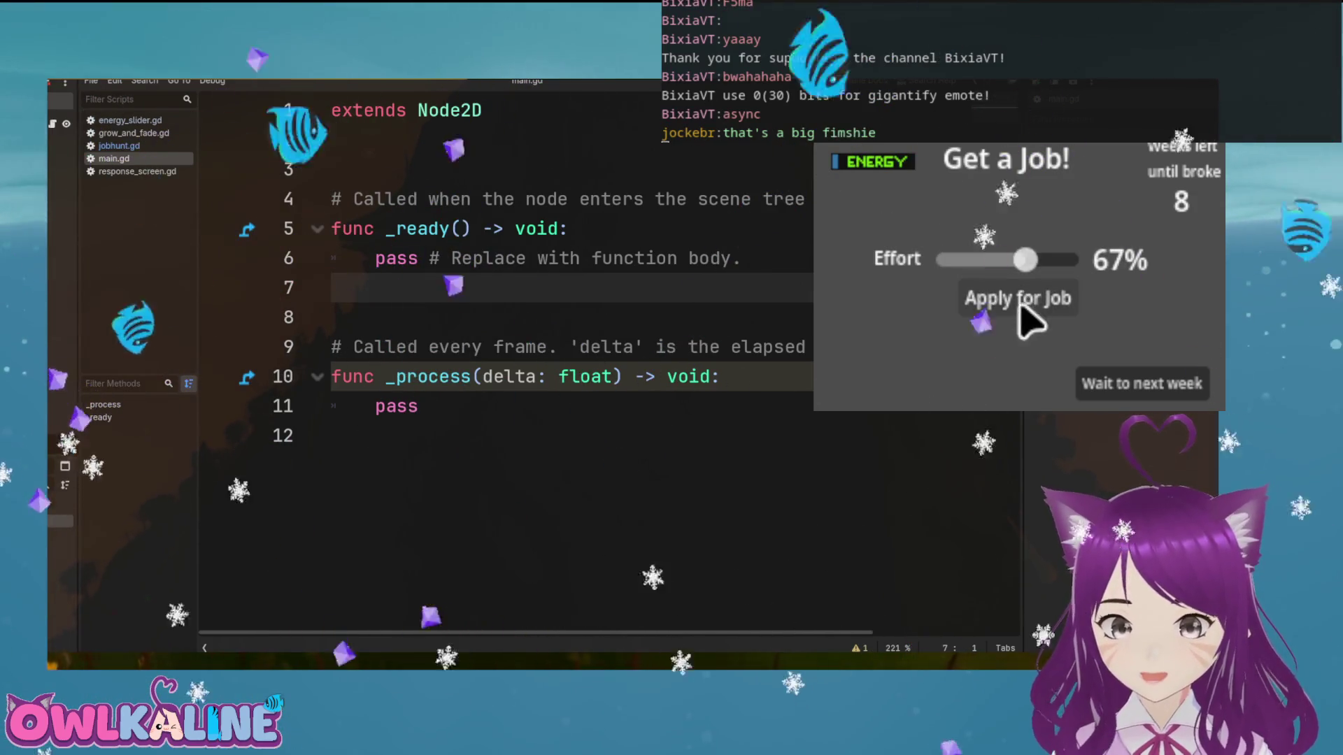
pyautogui.click(1021, 309)
pyautogui.click(944, 350)
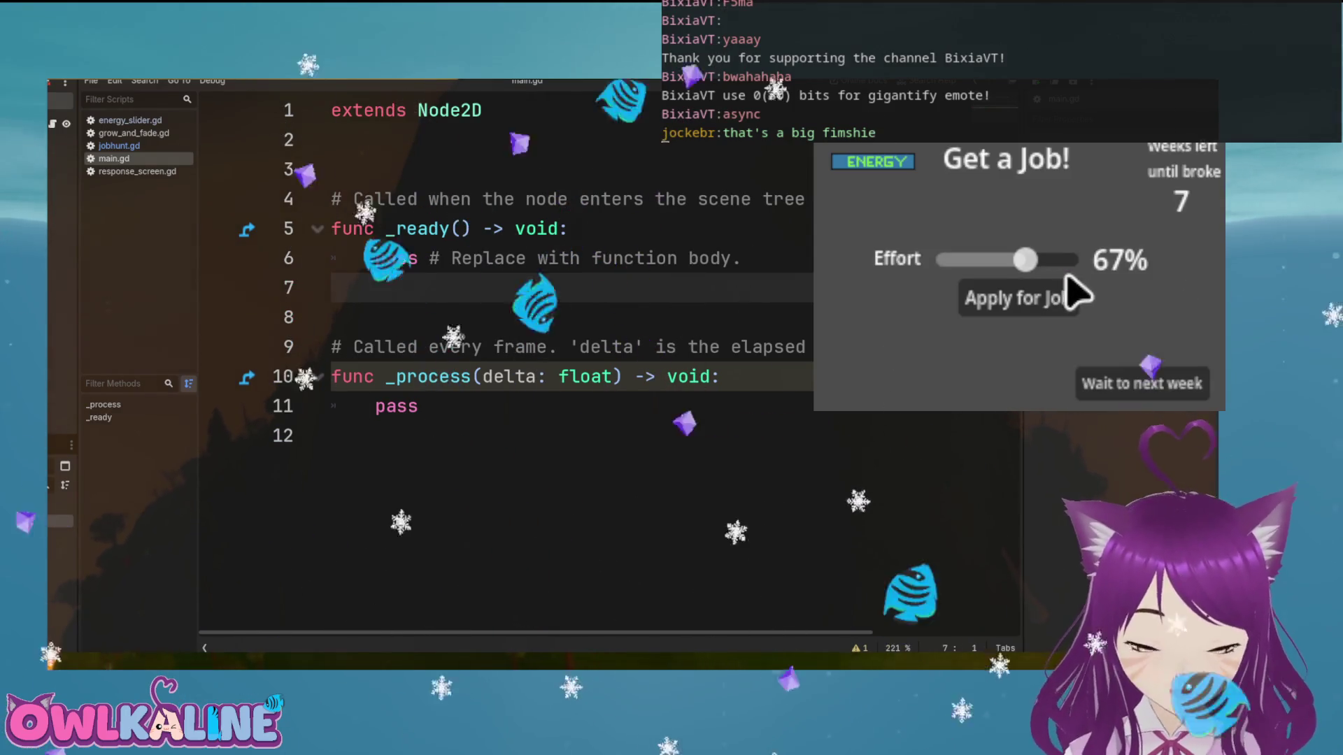
# Play a second week at 31% effort, then select the pass body of _ready in main.gd.
pyautogui.click(984, 260)
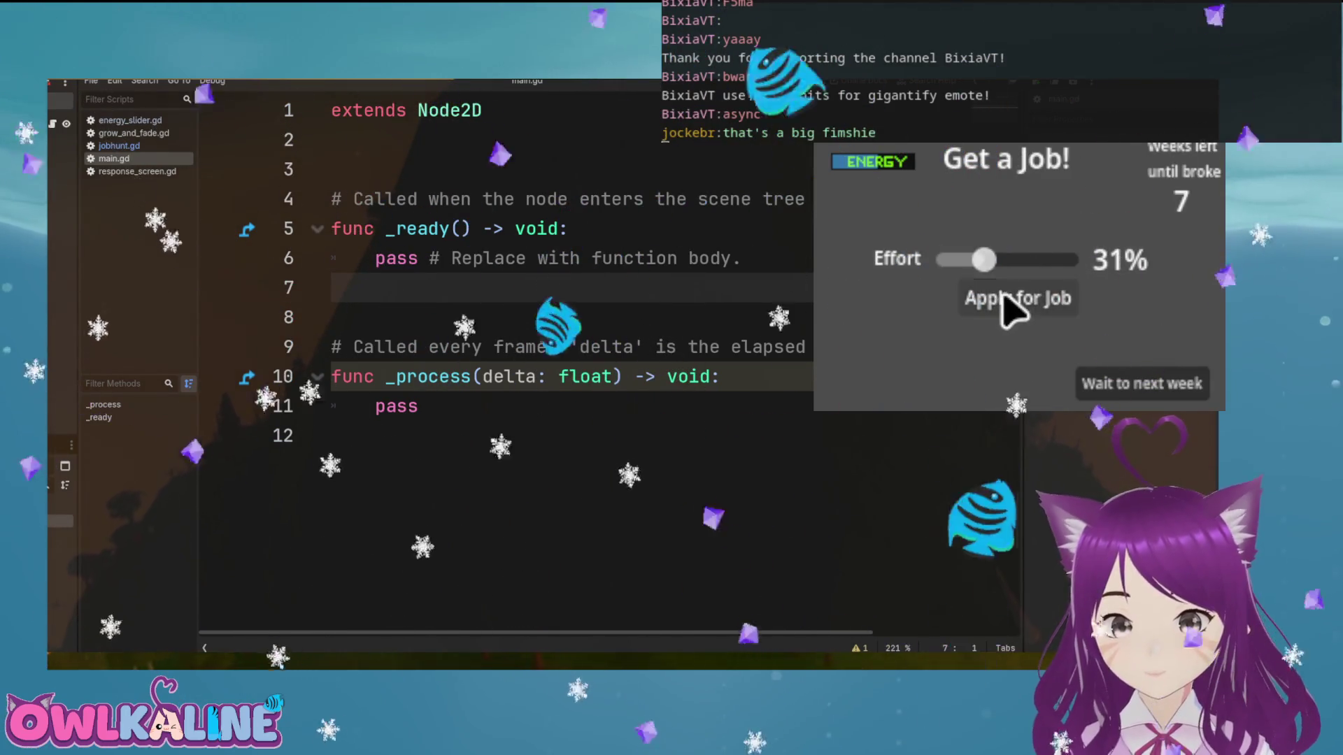
pyautogui.click(1182, 389)
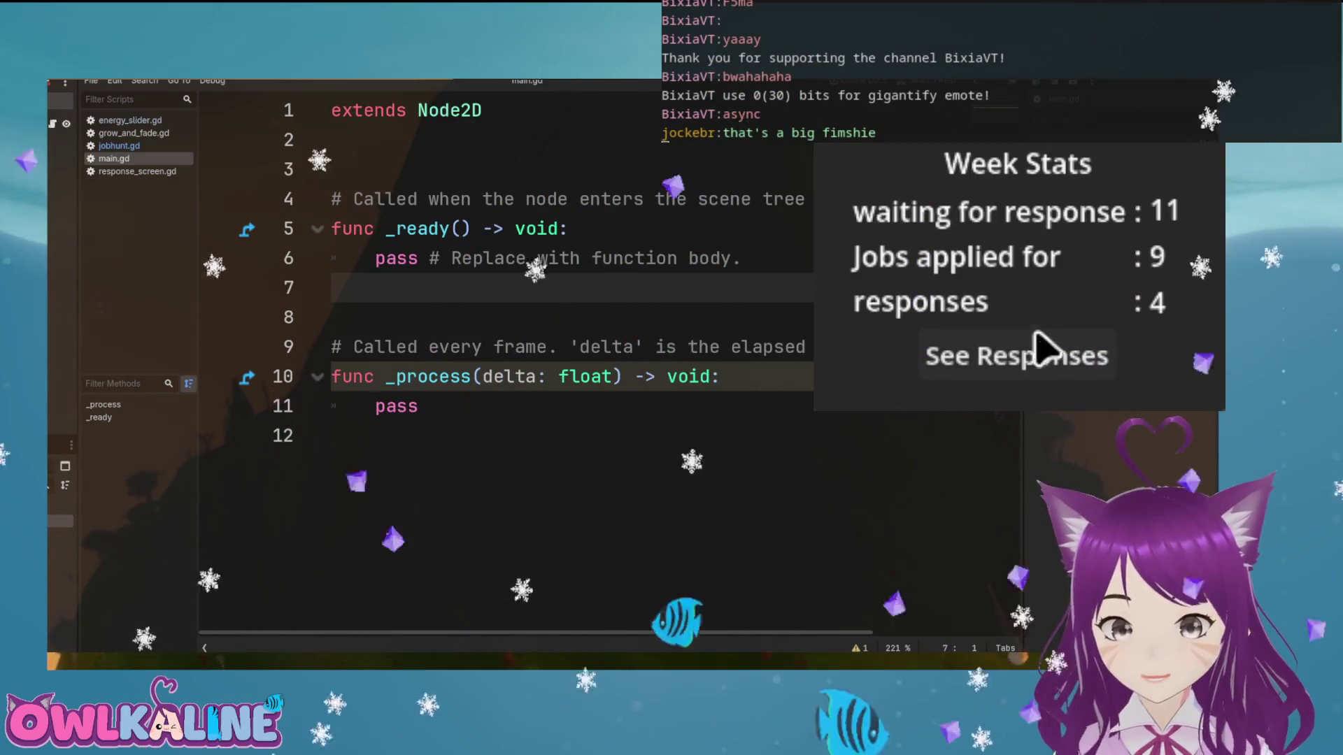
pyautogui.click(1089, 361)
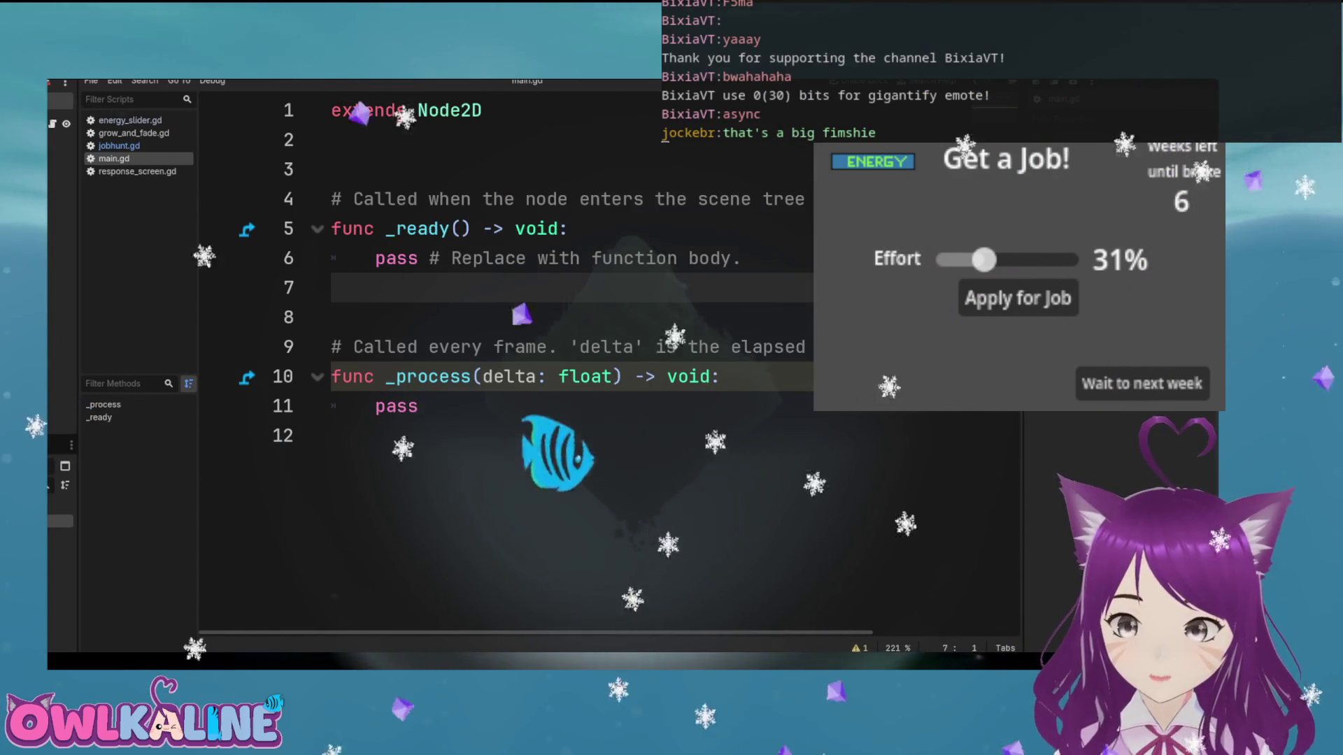
pyautogui.moveTo(741, 258); pyautogui.dragTo(375, 258)
# Replace pass in _ready with a JavaScriptBridge.eval call starting window.parent.postMessage.
pyautogui.press('BackSpace')
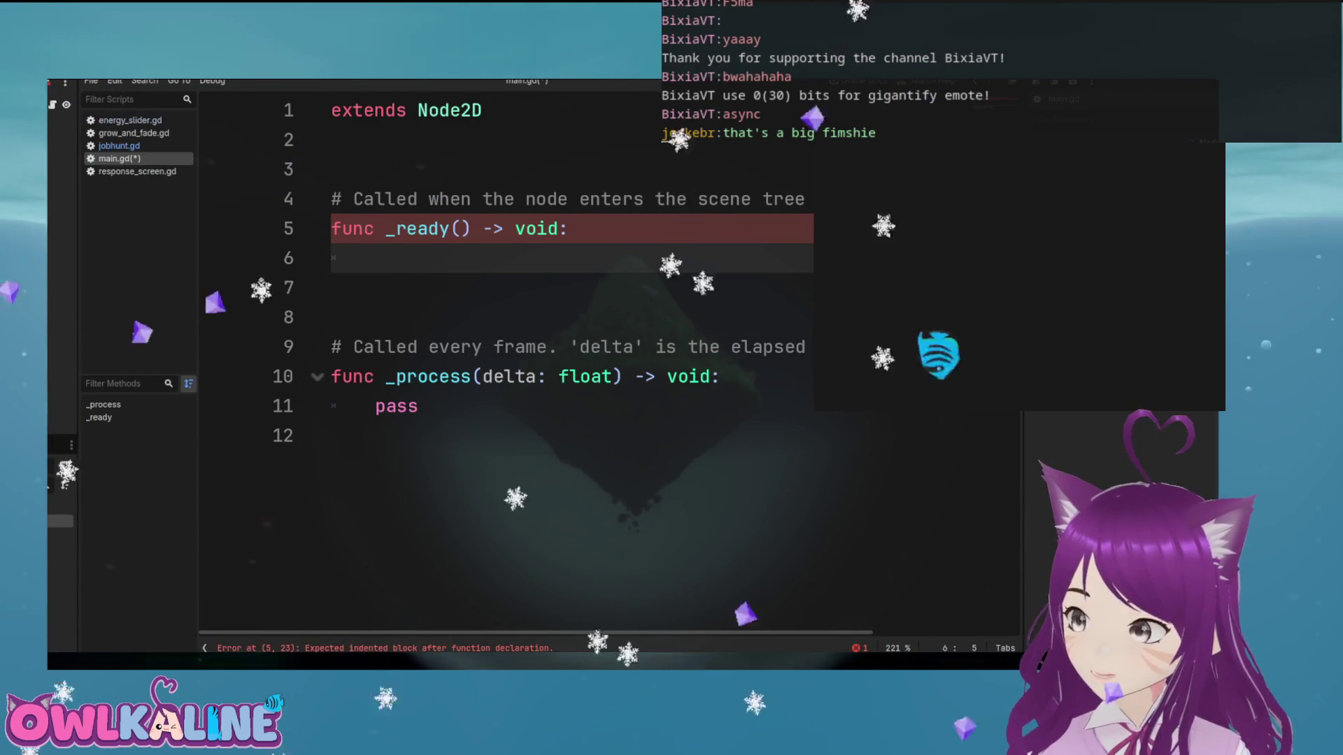
pyautogui.write('Java')
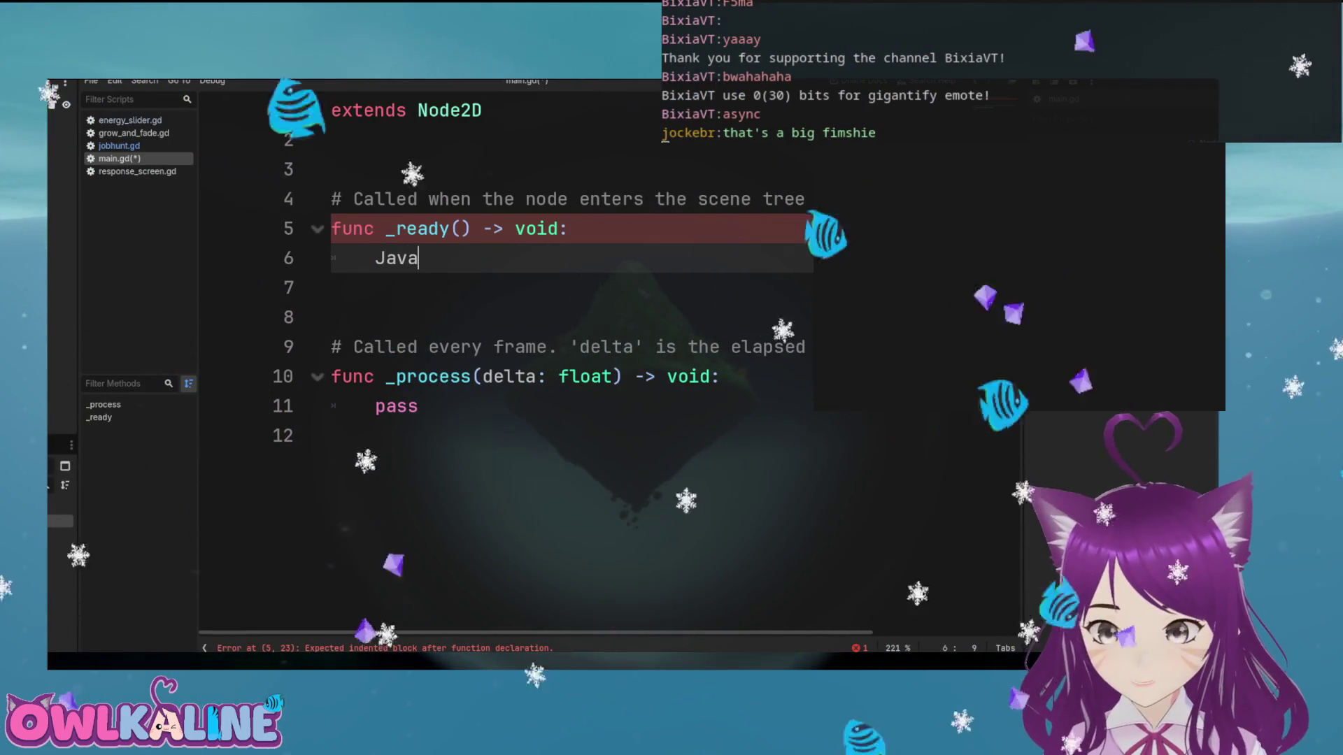
pyautogui.write('Scr')
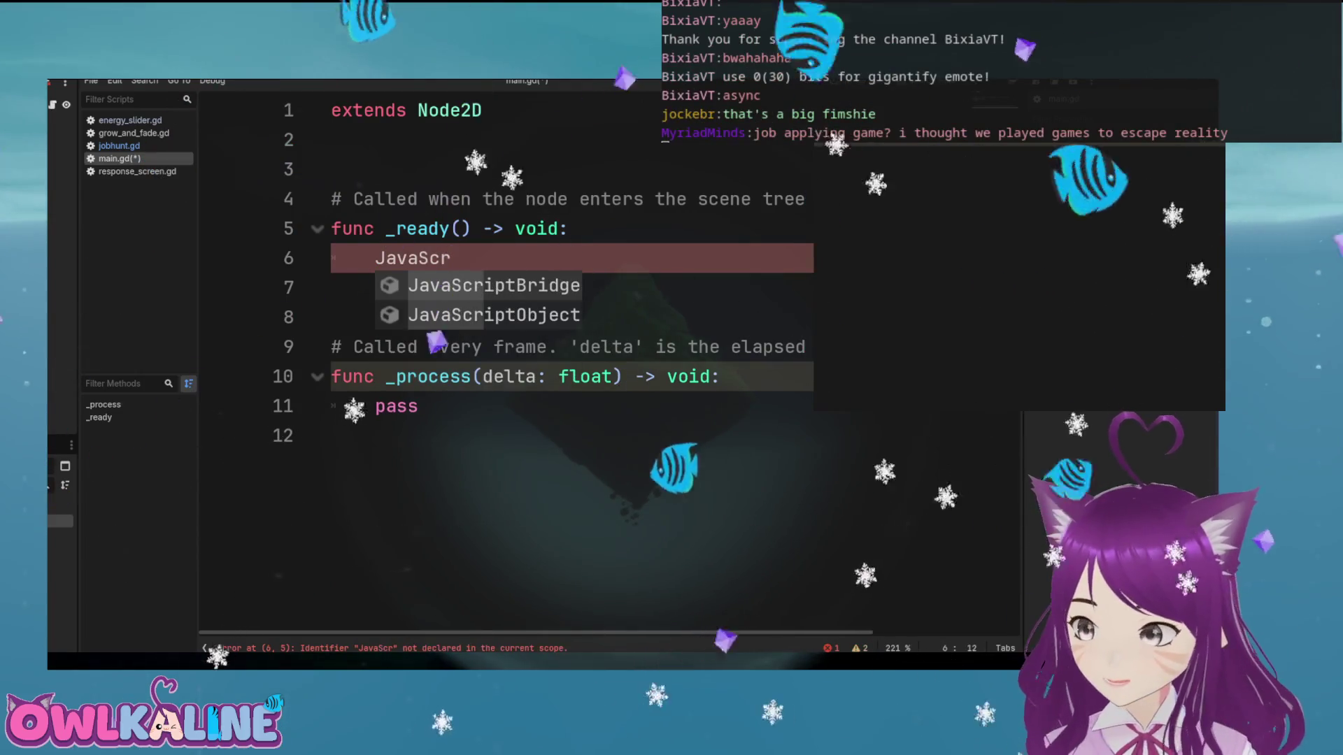
pyautogui.press('Return')
pyautogui.write('.eval')
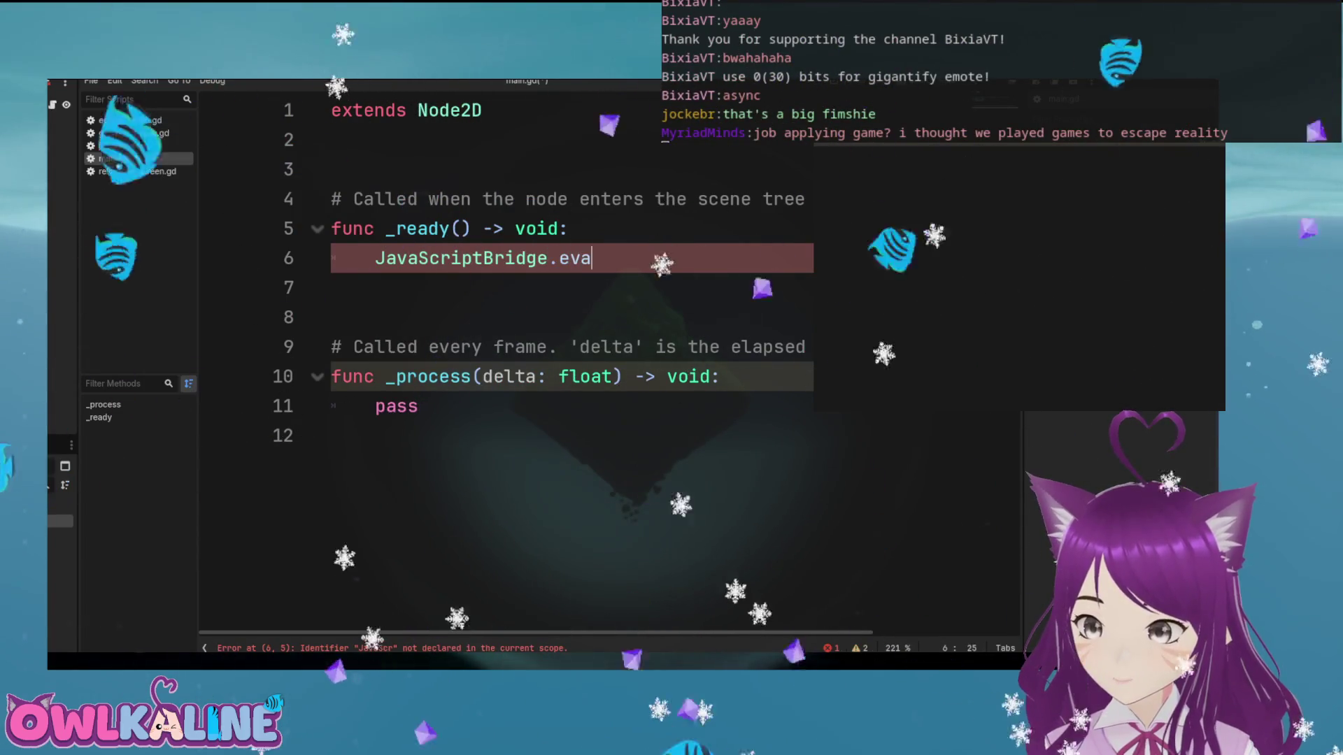
pyautogui.press('Return')
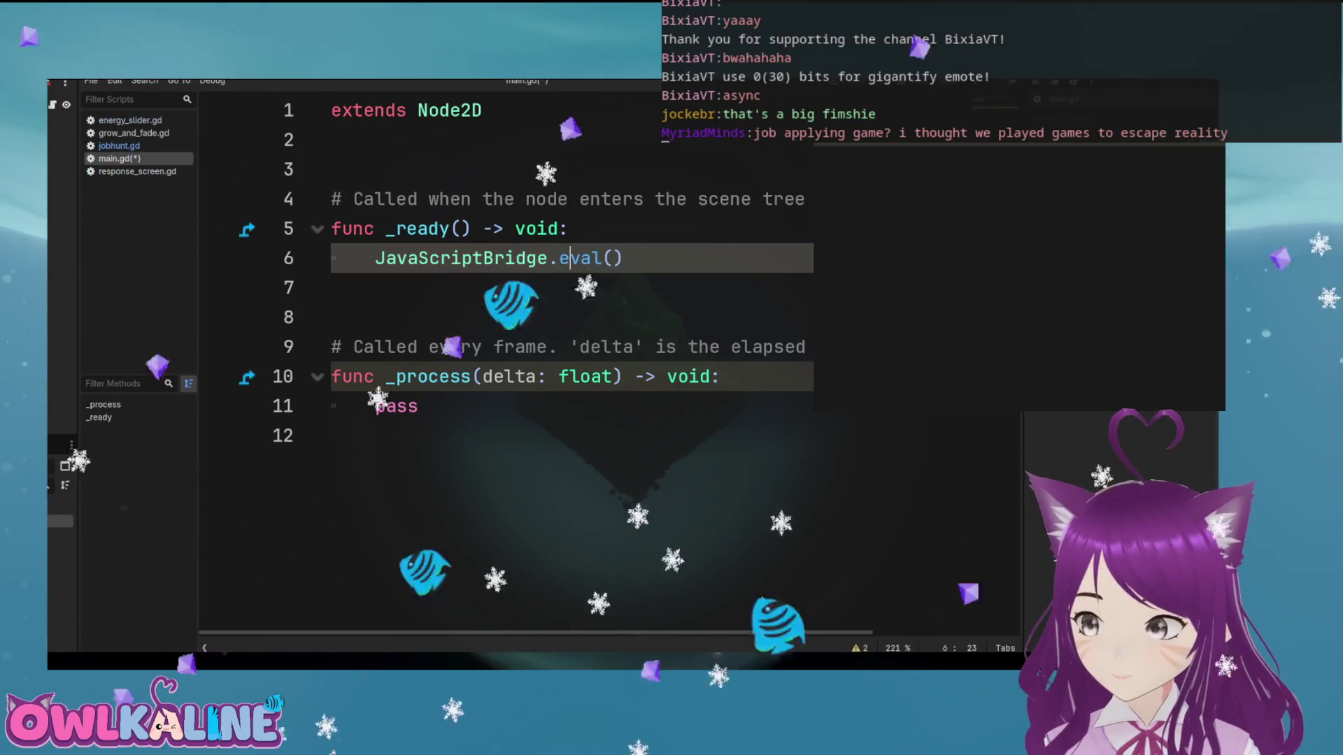
pyautogui.click(593, 258)
pyautogui.write('"')
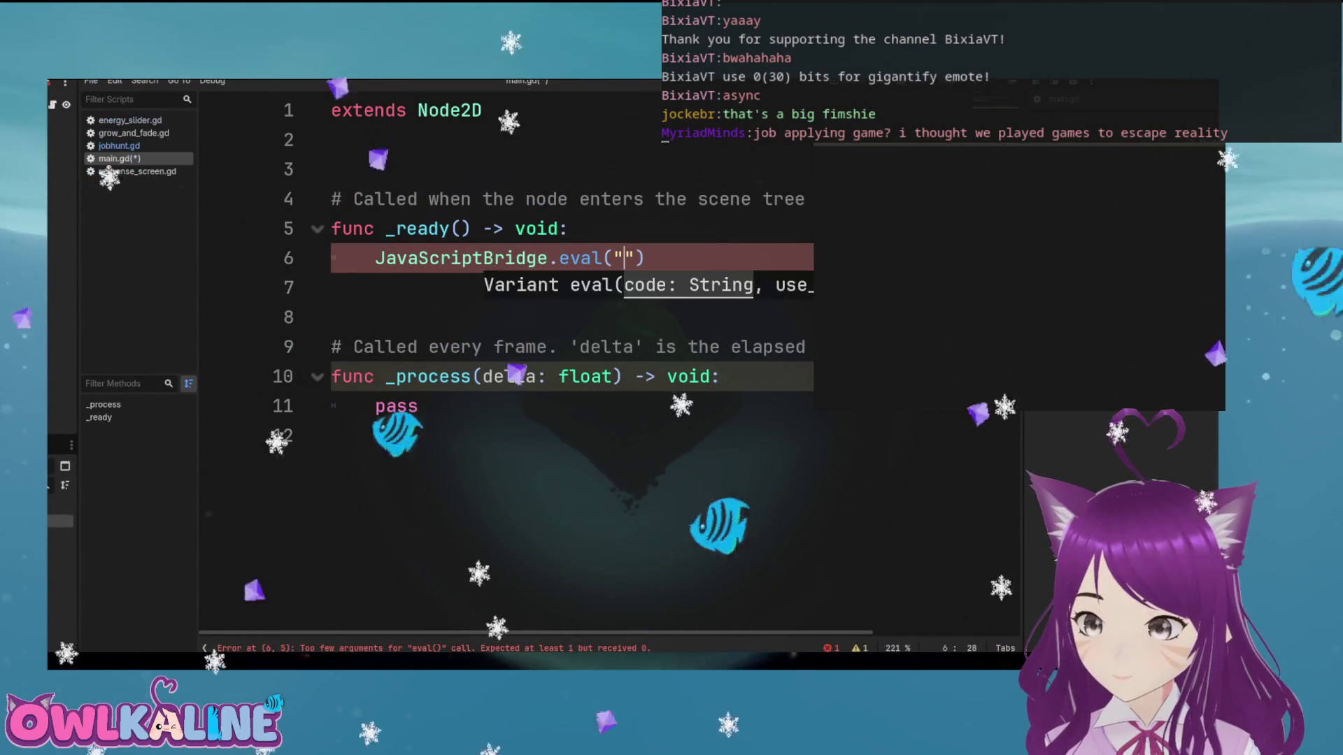
pyautogui.write('ndow.')
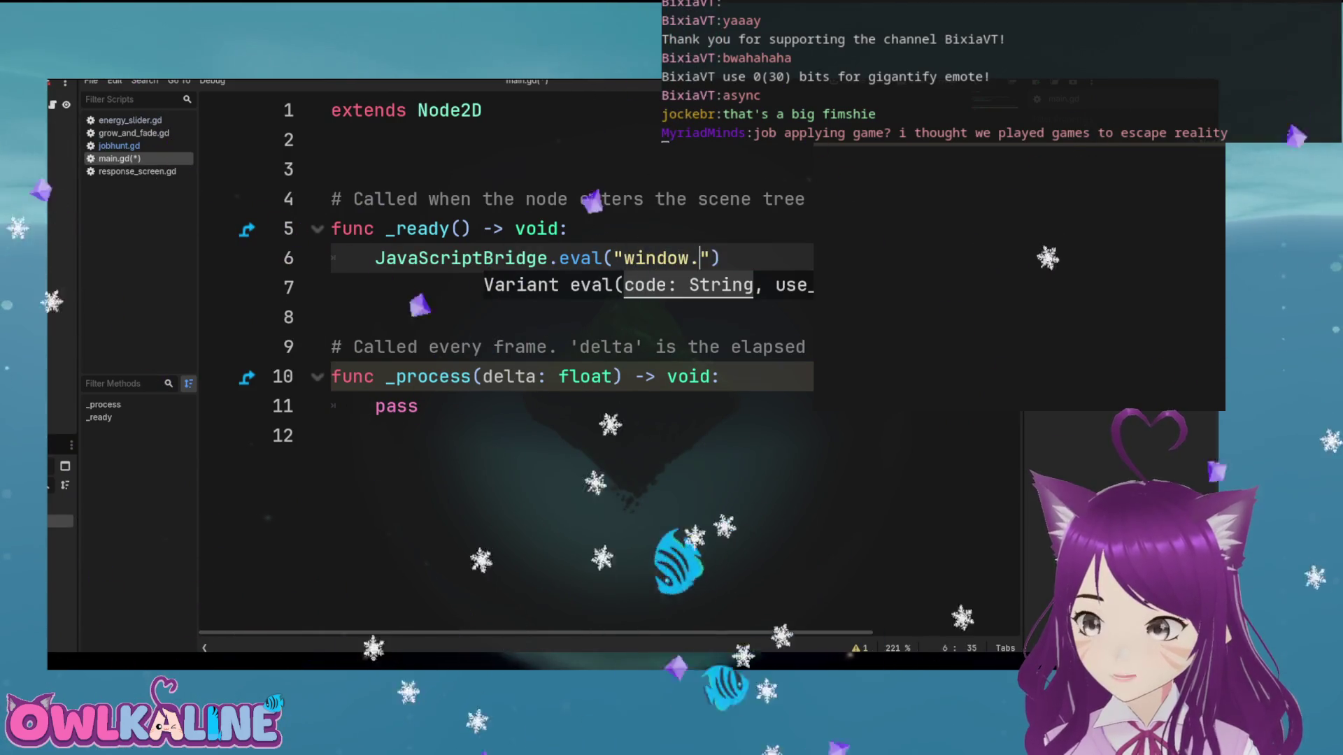
pyautogui.write('postMessage')
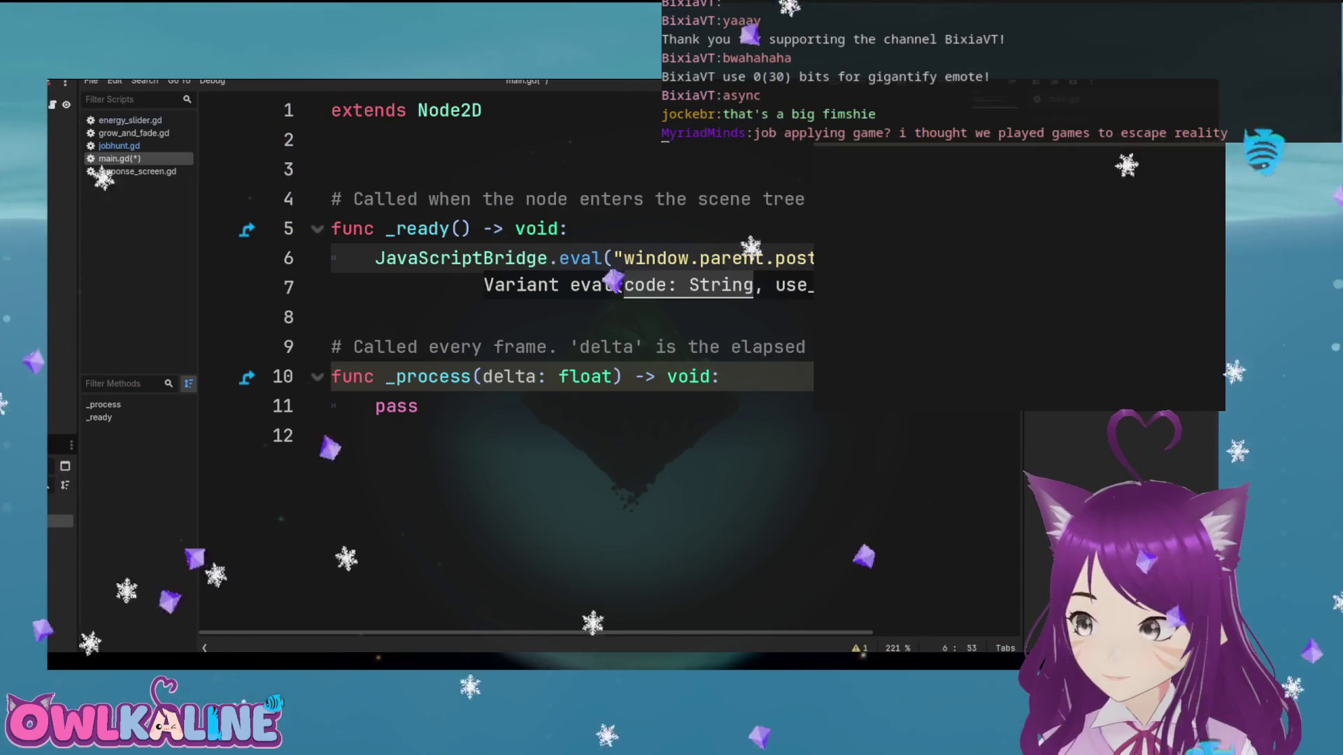
pyautogui.write("('")
pyautogui.press('End')
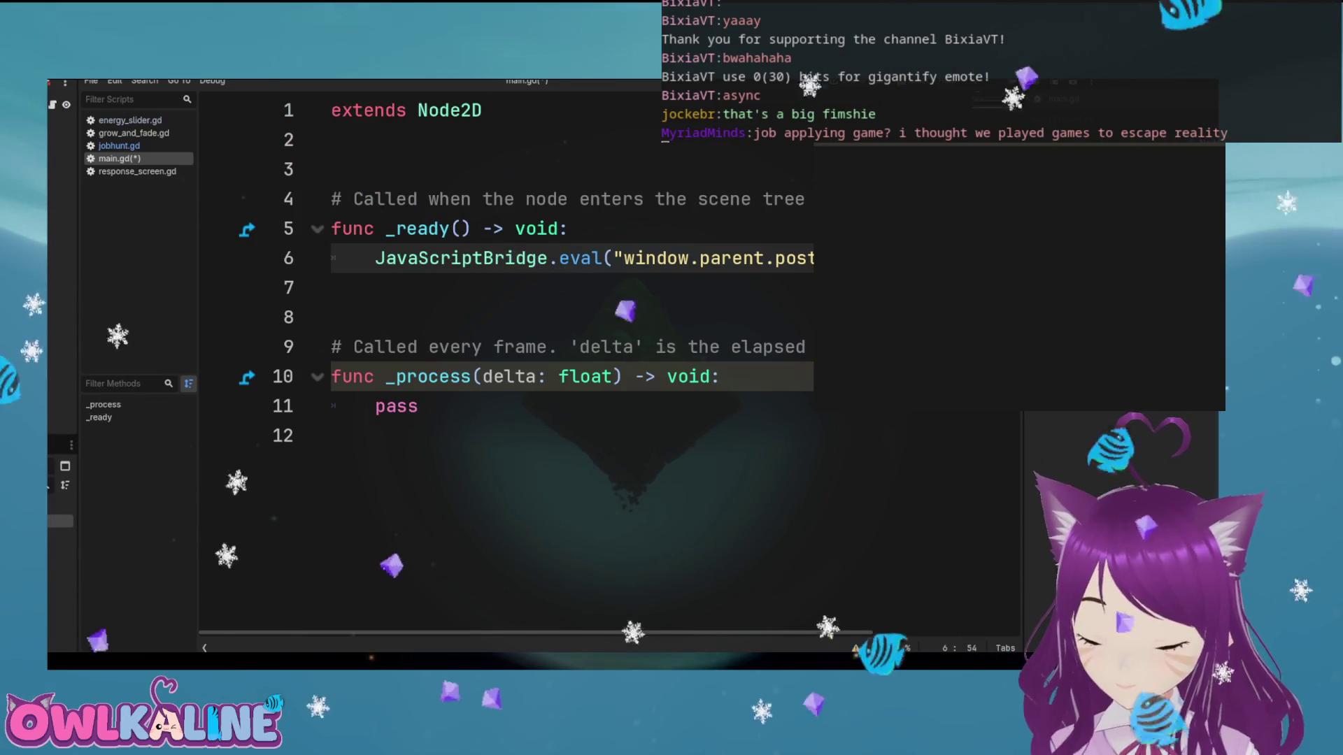
# Fill in the postMessage argument with the message data fields on line 6.
pyautogui.click(797, 259)
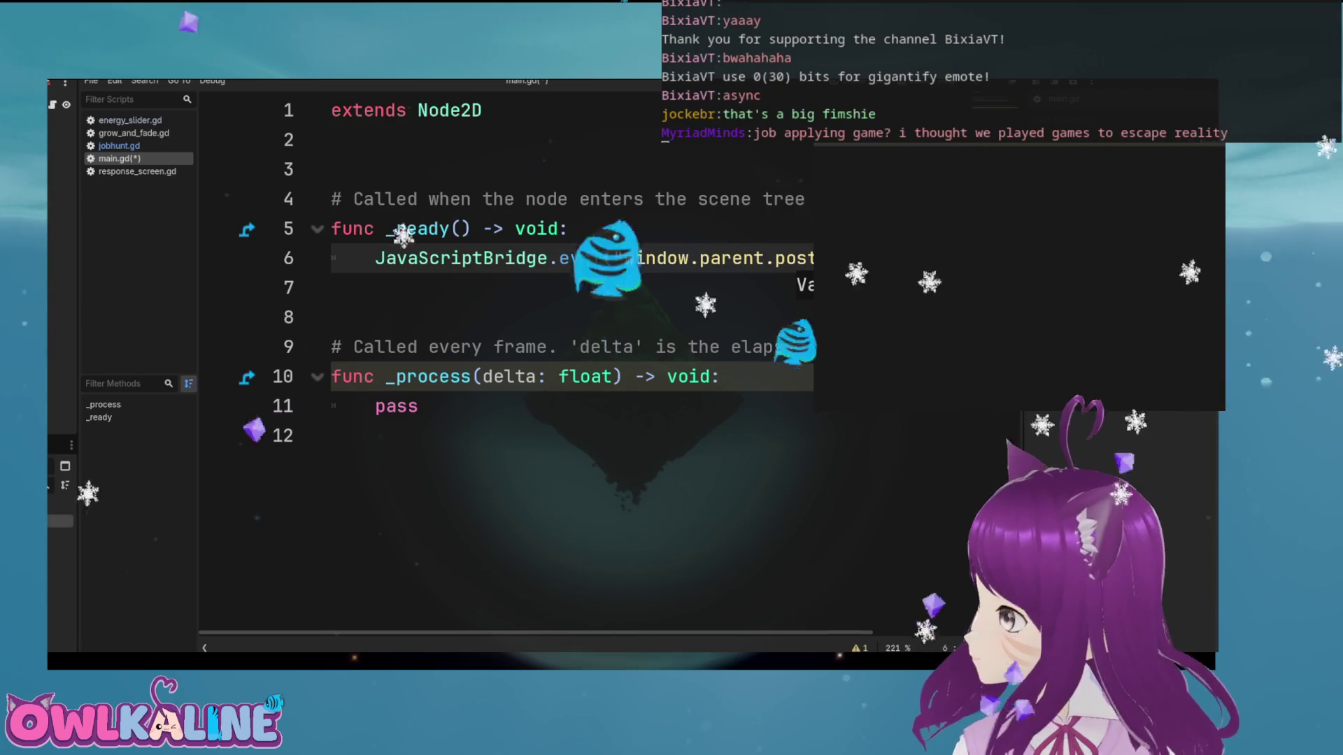
pyautogui.click(962, 258)
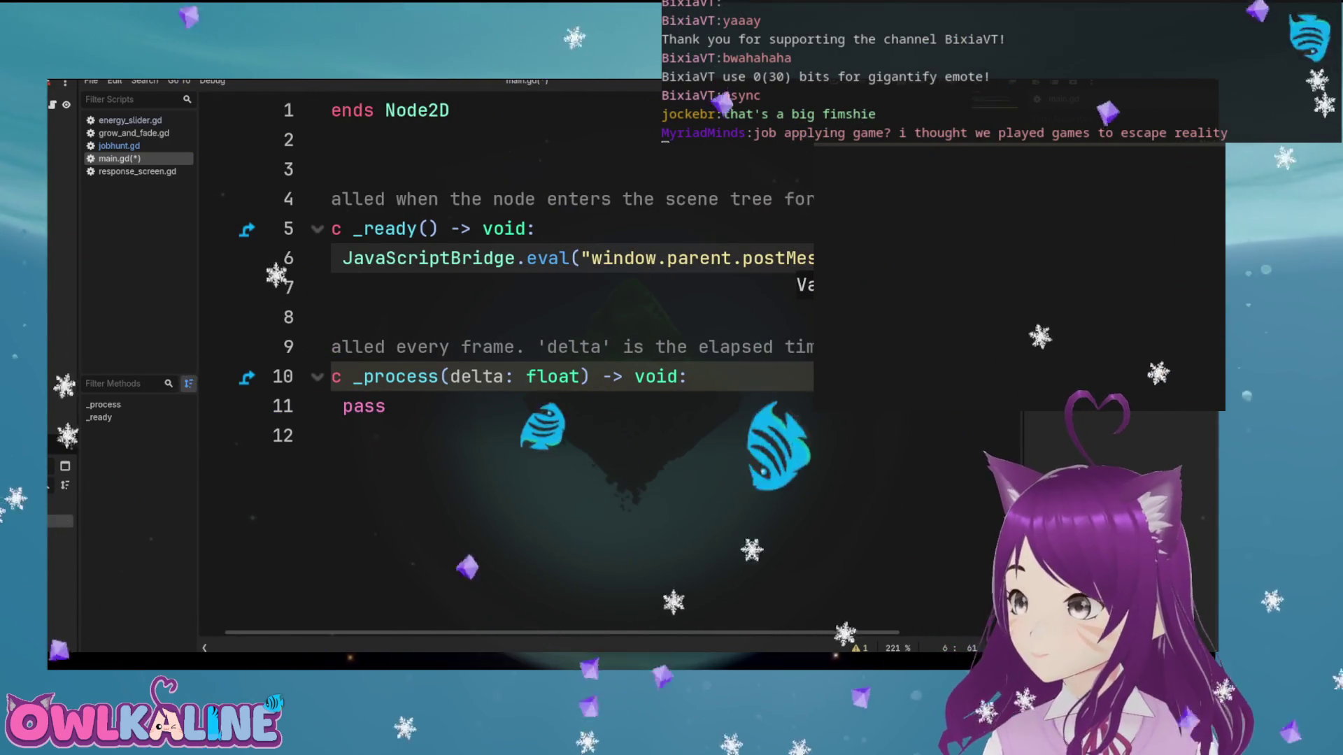
pyautogui.press('Left')
pyautogui.press('Left')
pyautogui.press('Left')
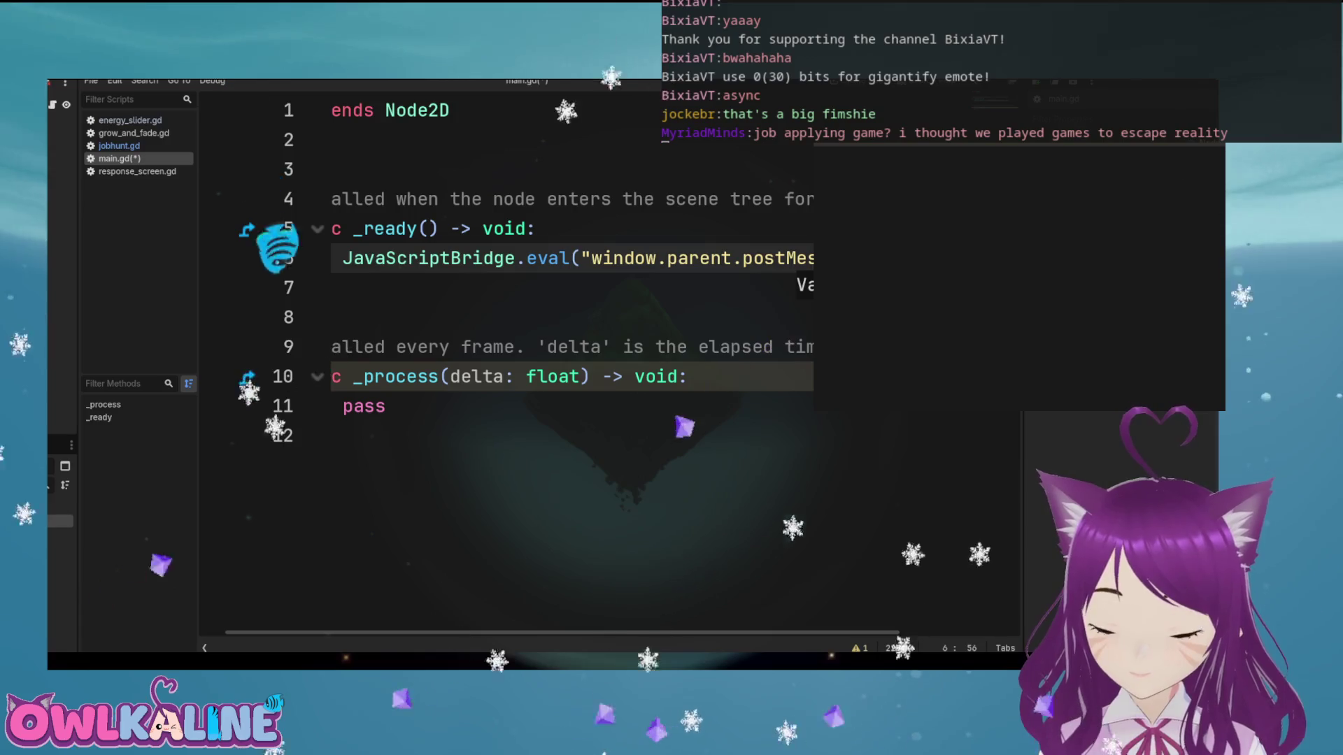
pyautogui.write('"message"')
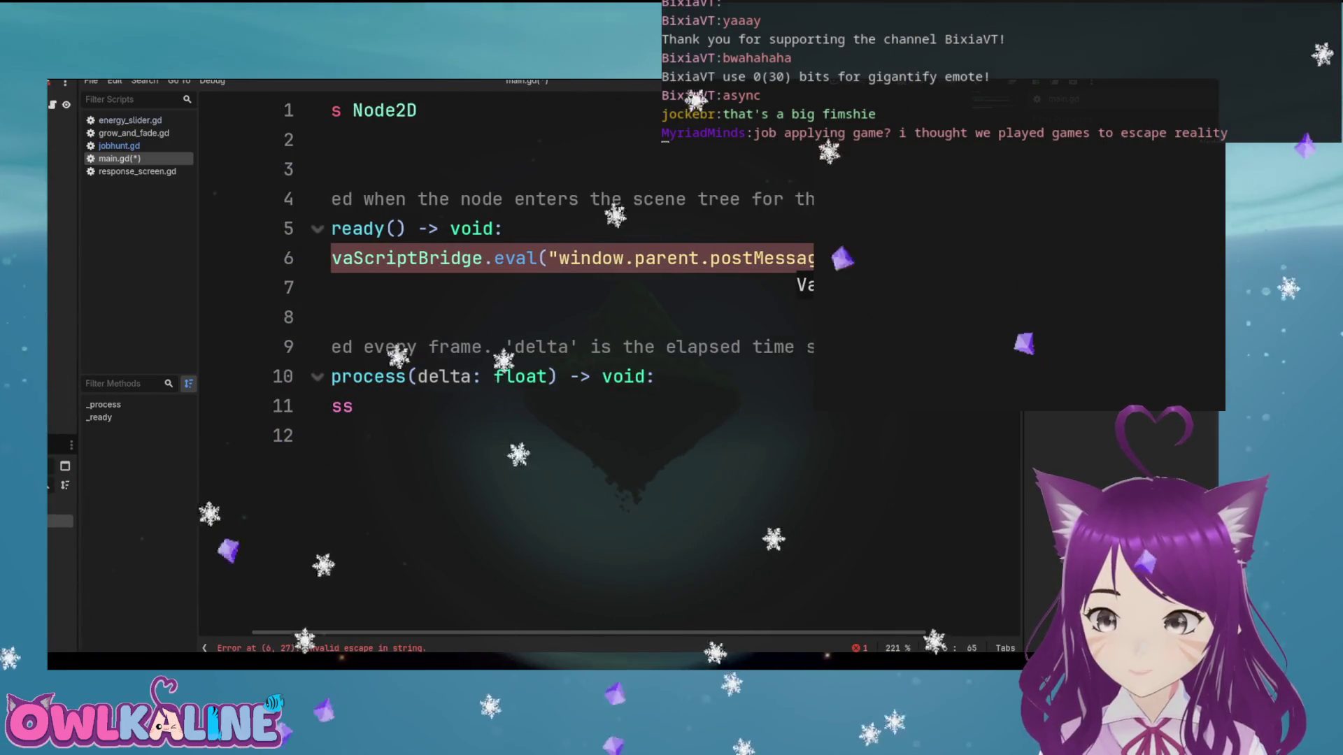
pyautogui.write('data')
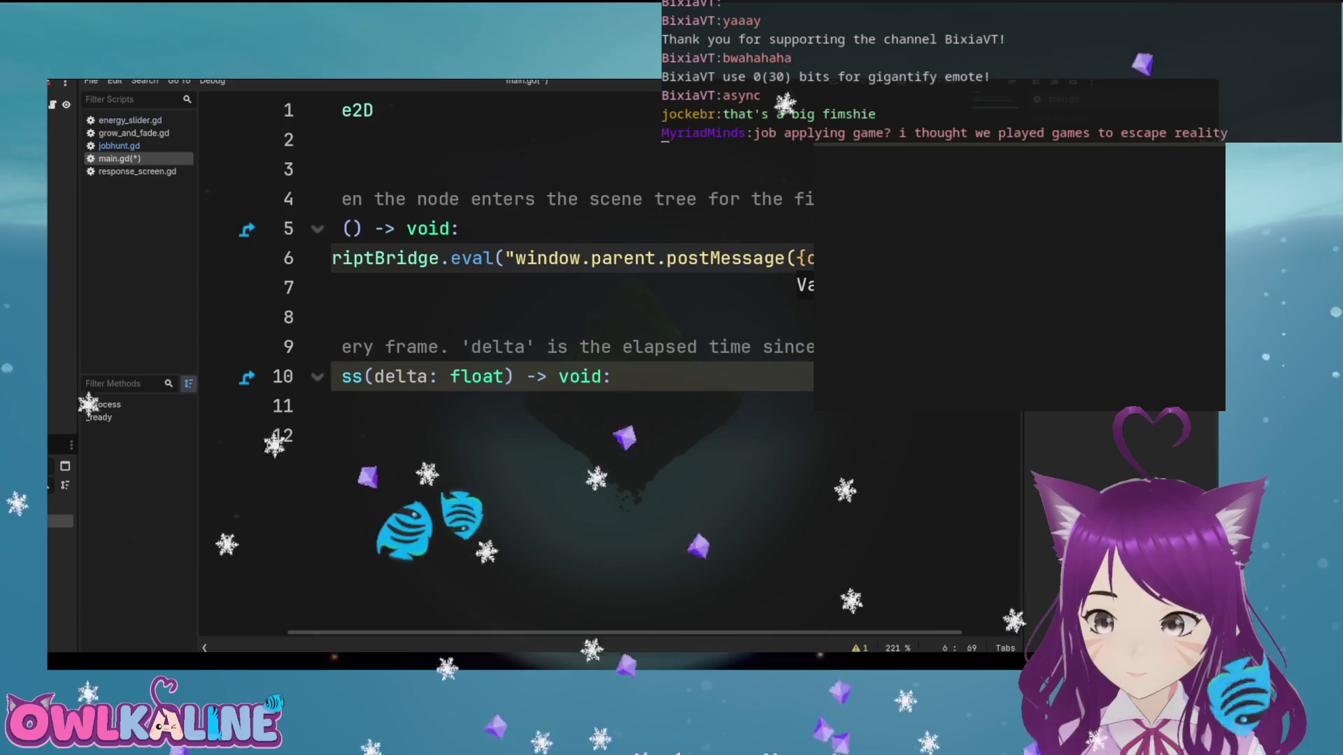
pyautogui.press('Right')
pyautogui.press('Right')
pyautogui.press('Right')
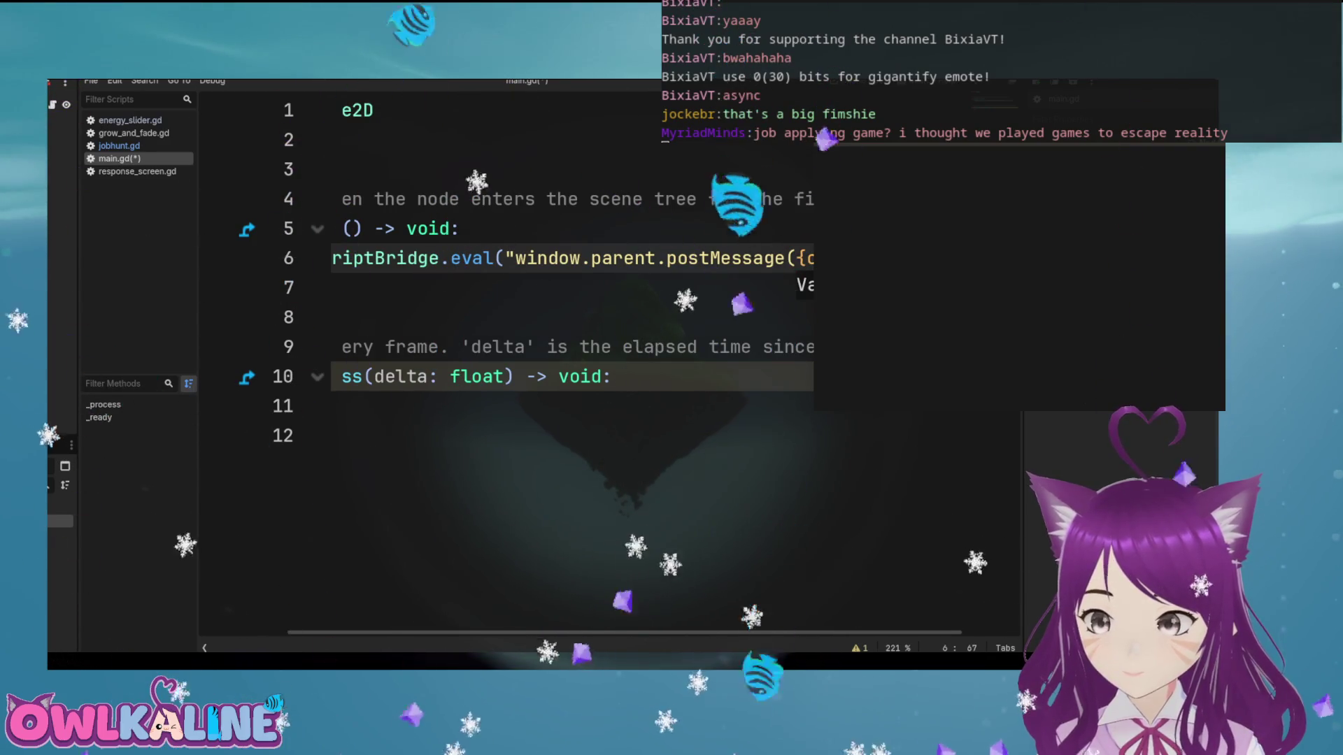
pyautogui.press('Right')
pyautogui.press('Right')
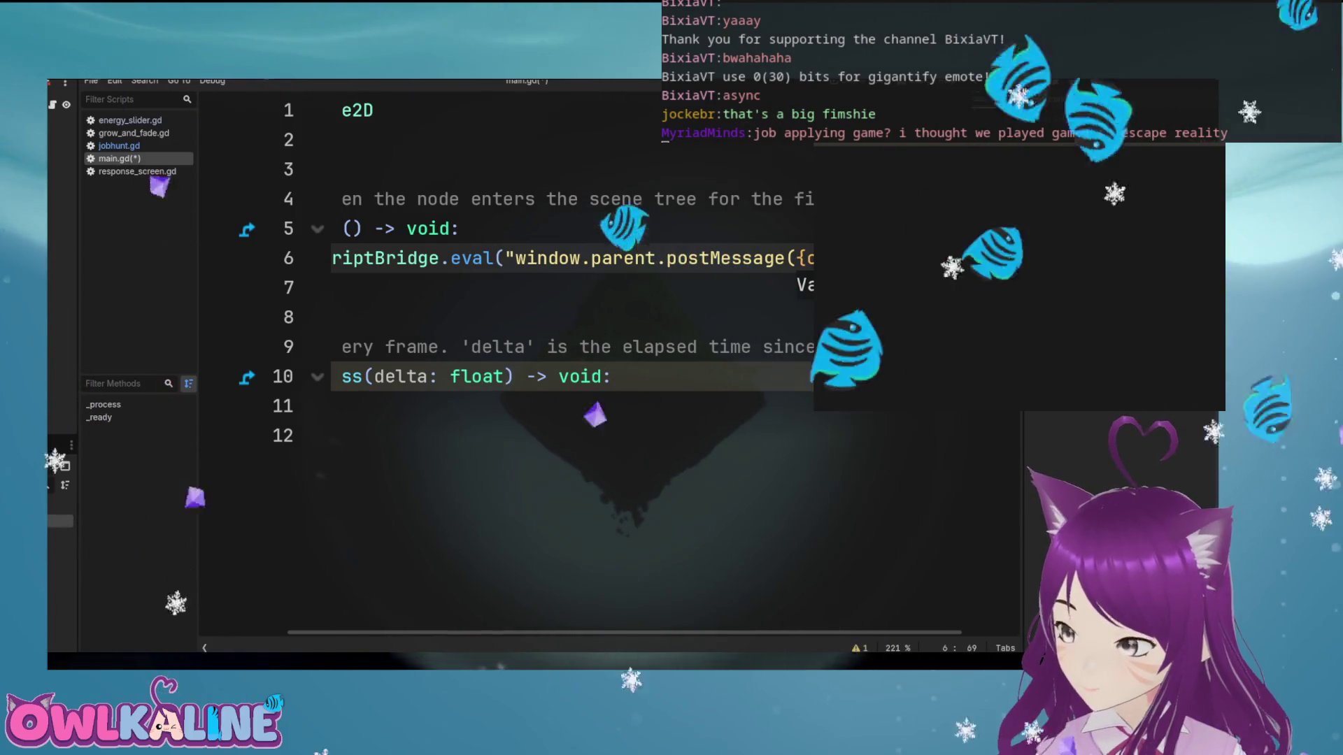
pyautogui.press('Right')
pyautogui.press('Left')
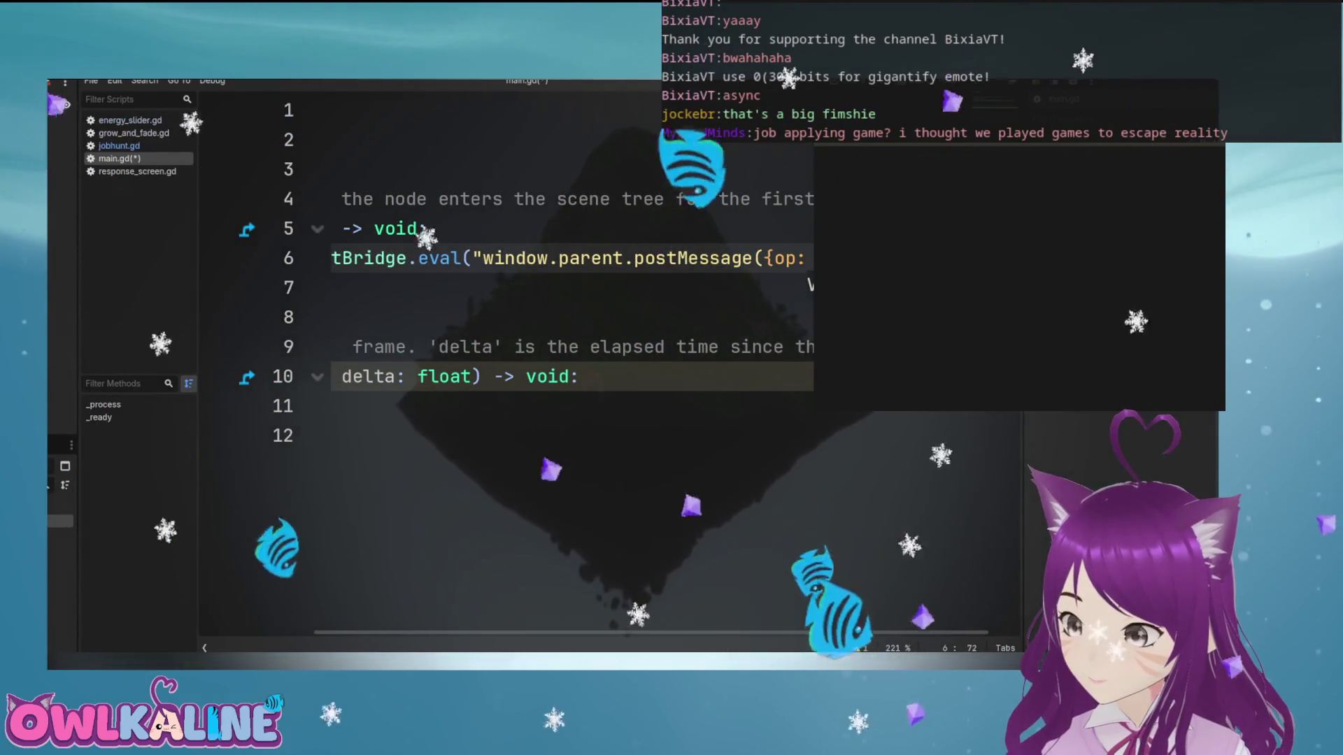
pyautogui.press('Down')
pyautogui.press('Up')
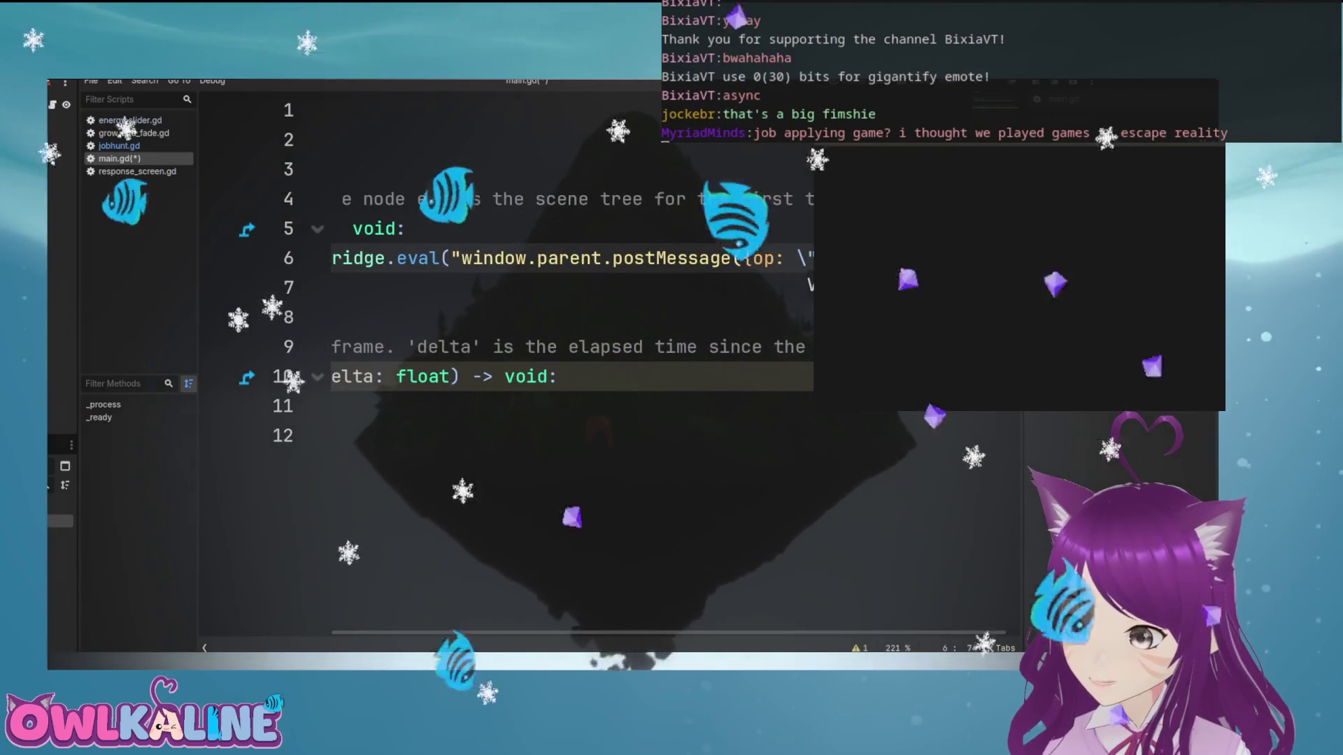
pyautogui.press('Home')
# Start a new line under extends Node2D and save main.gd.
pyautogui.press('Up')
pyautogui.press('Up')
pyautogui.press('Up')
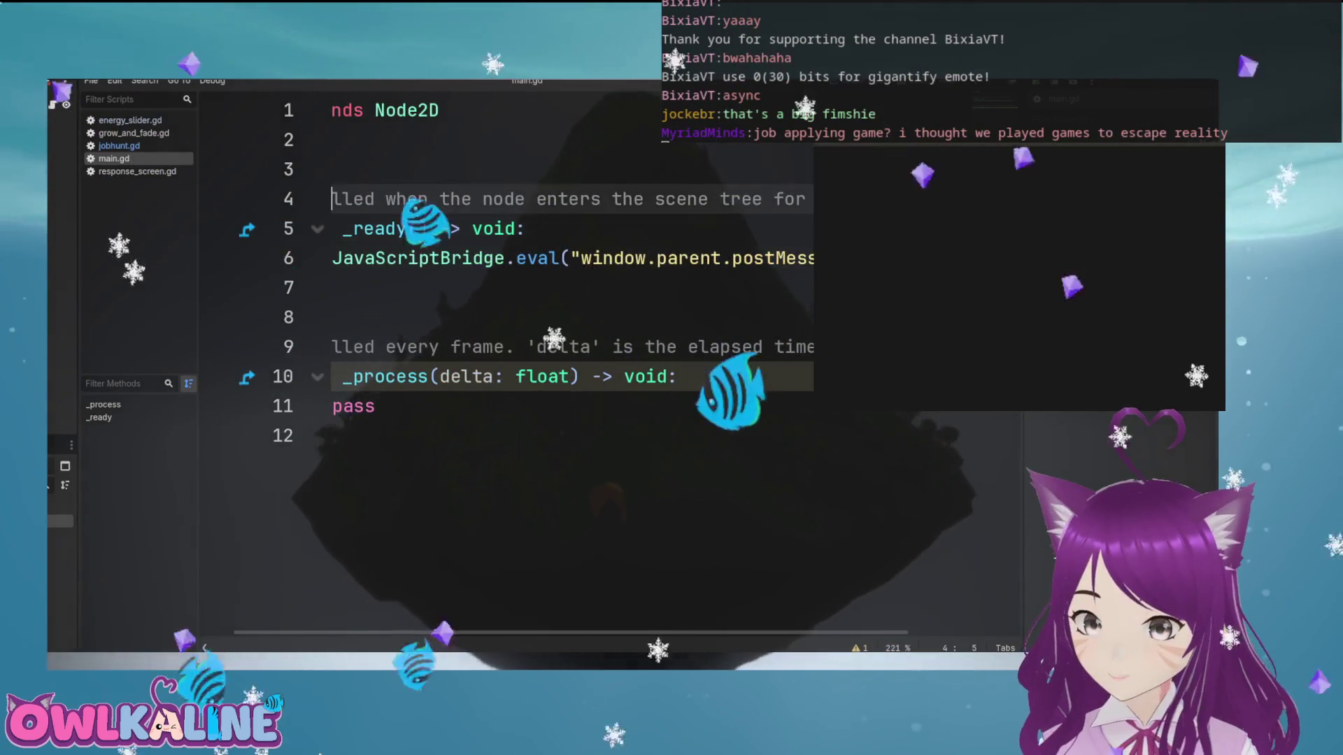
pyautogui.press('Return')
pyautogui.write('\\')
pyautogui.hotkey('ctrl', 's')
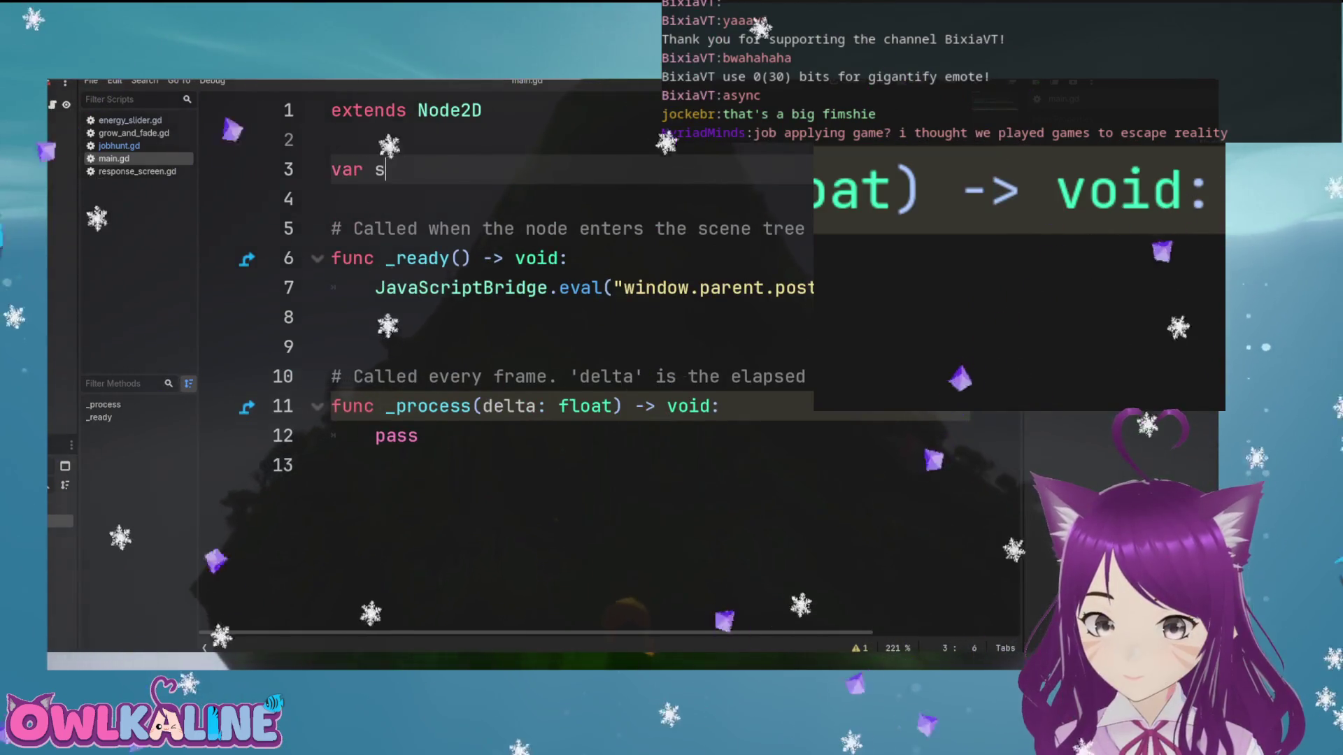
# Declare var started = false at the top of main.gd.
pyautogui.press('Home')
pyautogui.write('var')
pyautogui.press('End')
pyautogui.write('ed = false;')
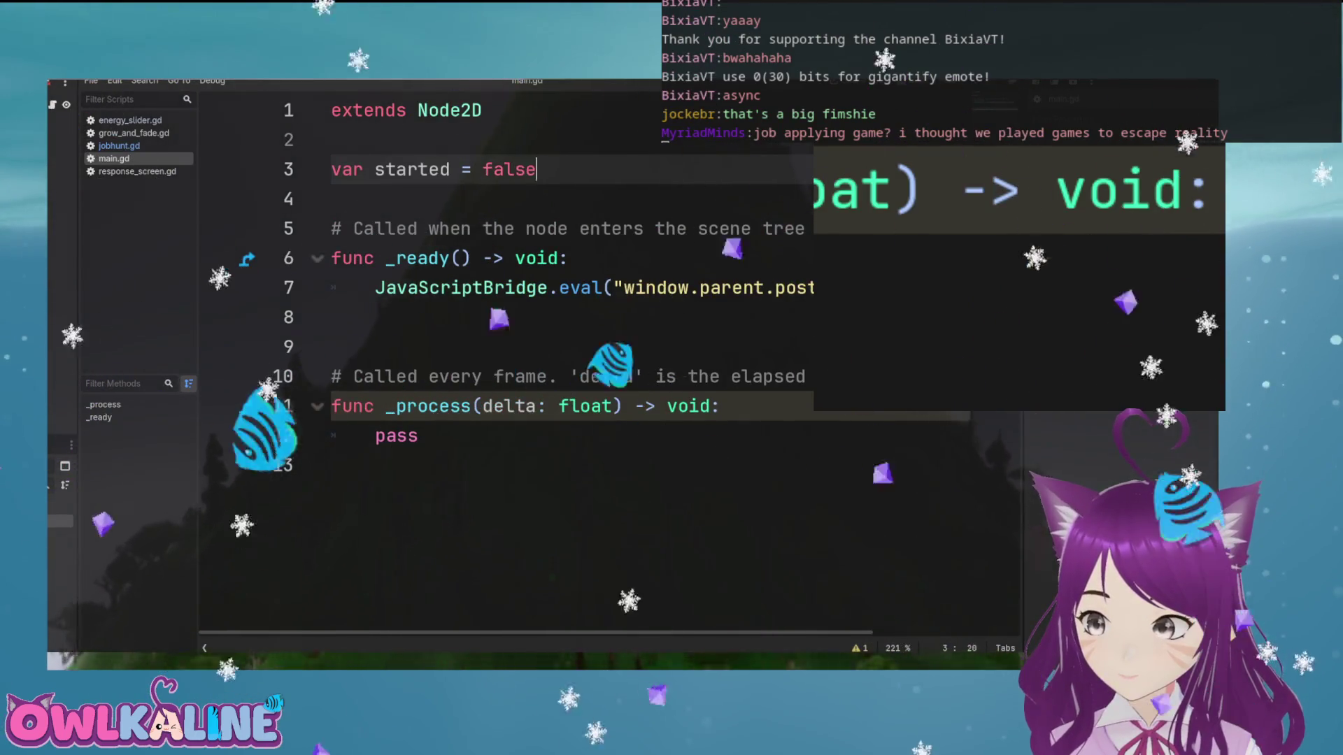
pyautogui.press('Down')
pyautogui.press('Down')
pyautogui.press('Down')
pyautogui.press('Down')
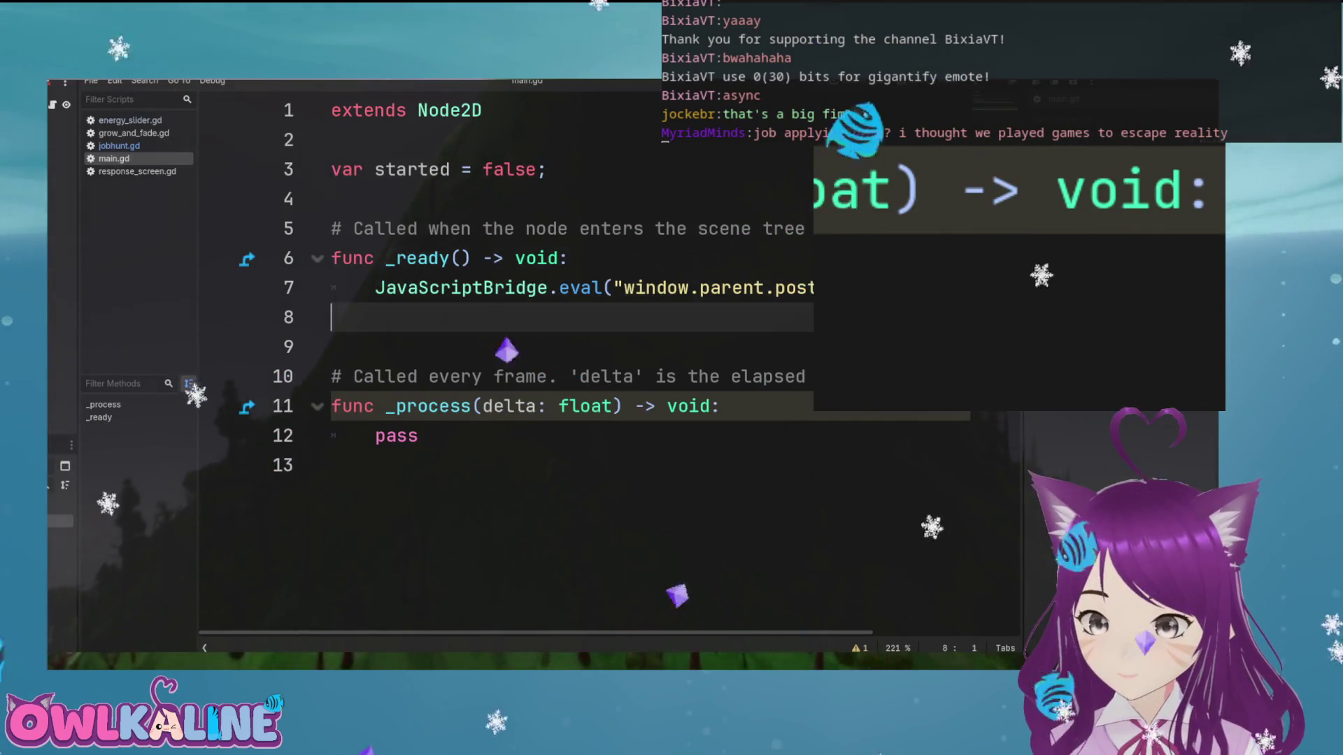
pyautogui.press('Return')
pyautogui.press('BackSpace')
pyautogui.press('BackSpace')
pyautogui.press('Down')
pyautogui.press('Down')
pyautogui.press('Down')
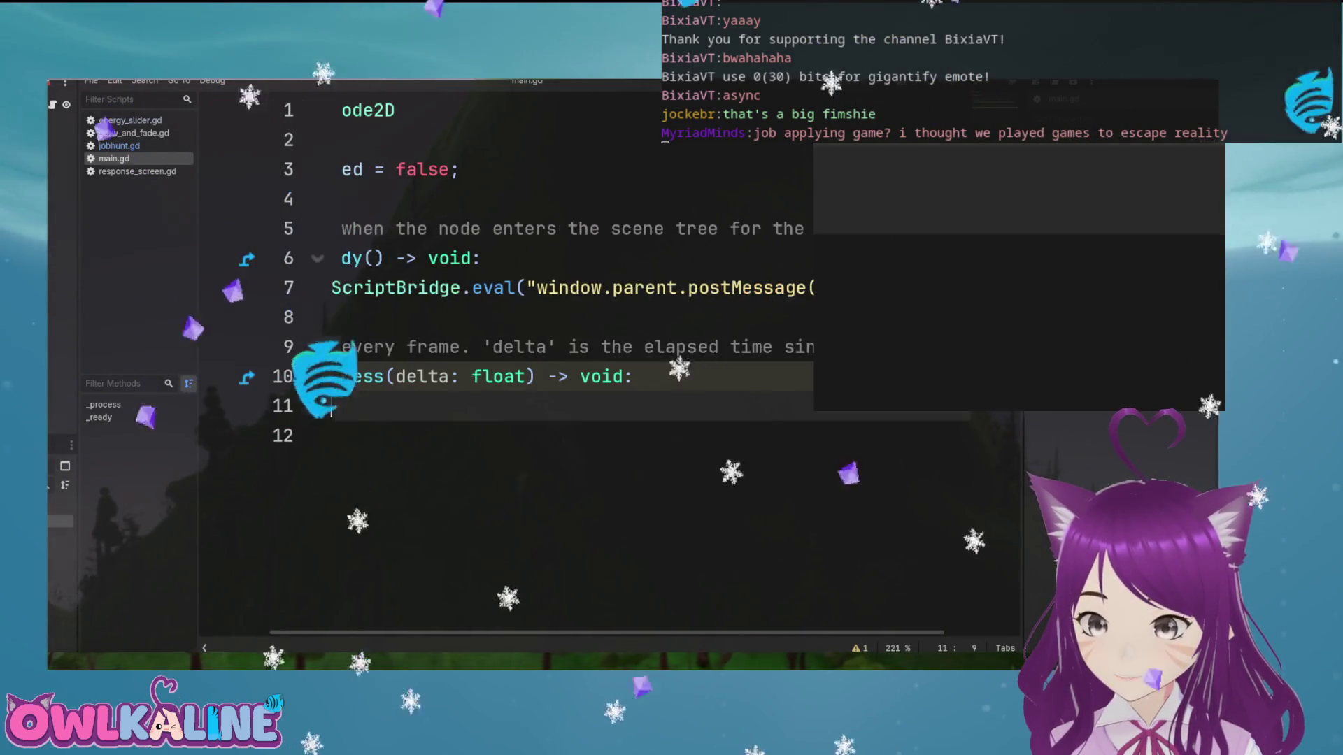
# Replace pass in _process with a JavaScriptBridge check that posts the started message.
pyautogui.press('Home')
pyautogui.press('BackSpace')
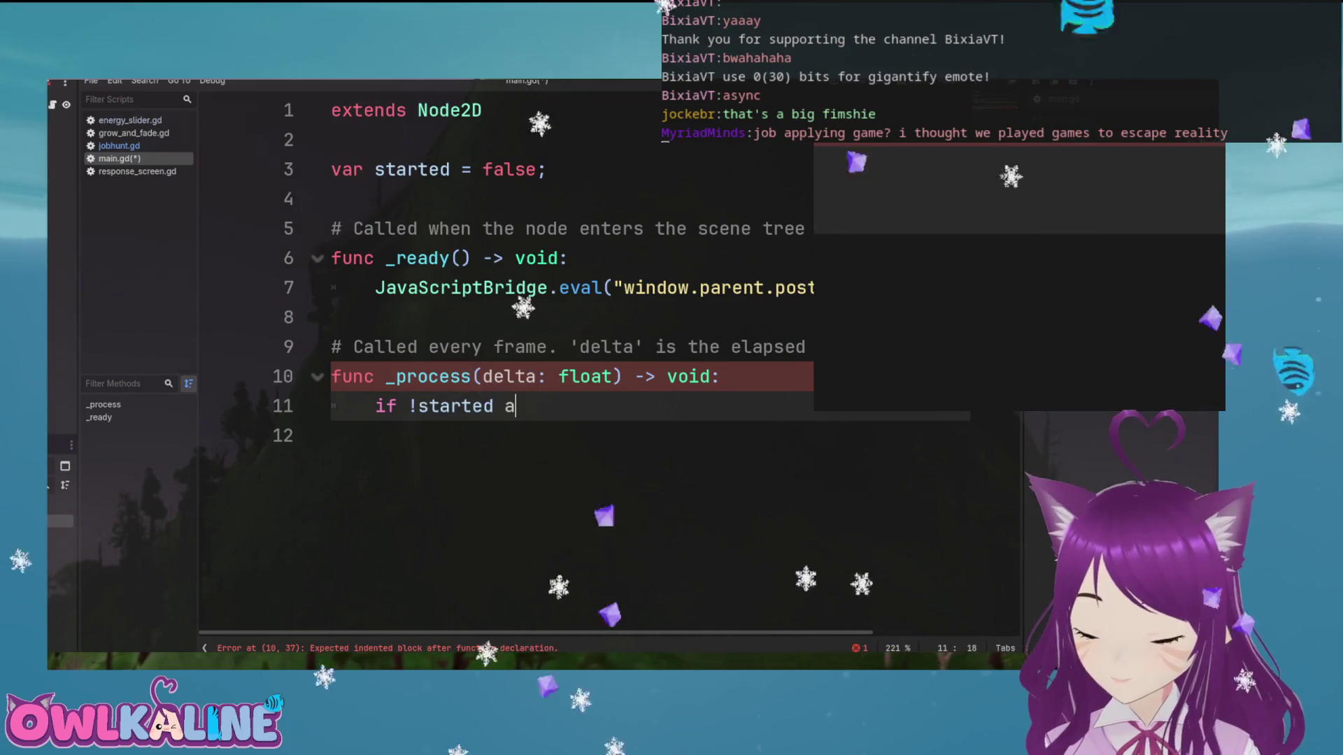
pyautogui.write('Javas')
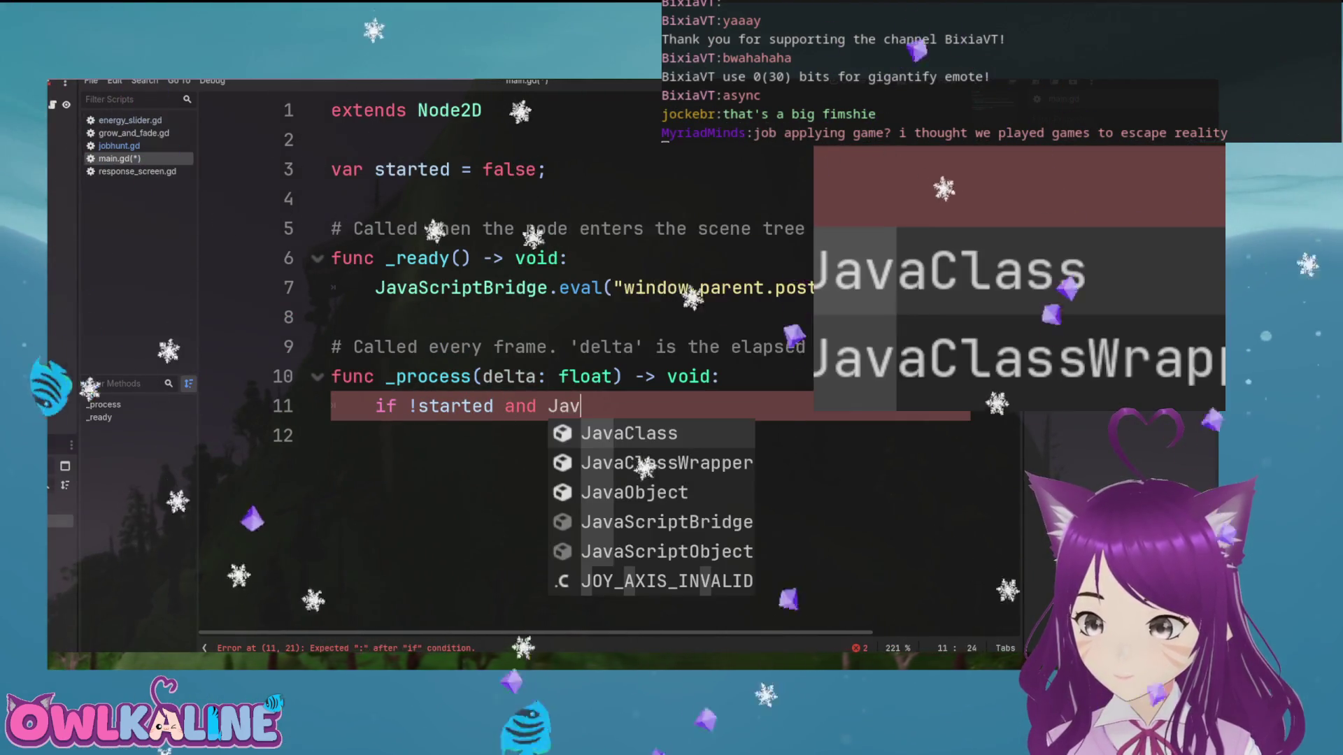
pyautogui.write('crip')
pyautogui.press('Return')
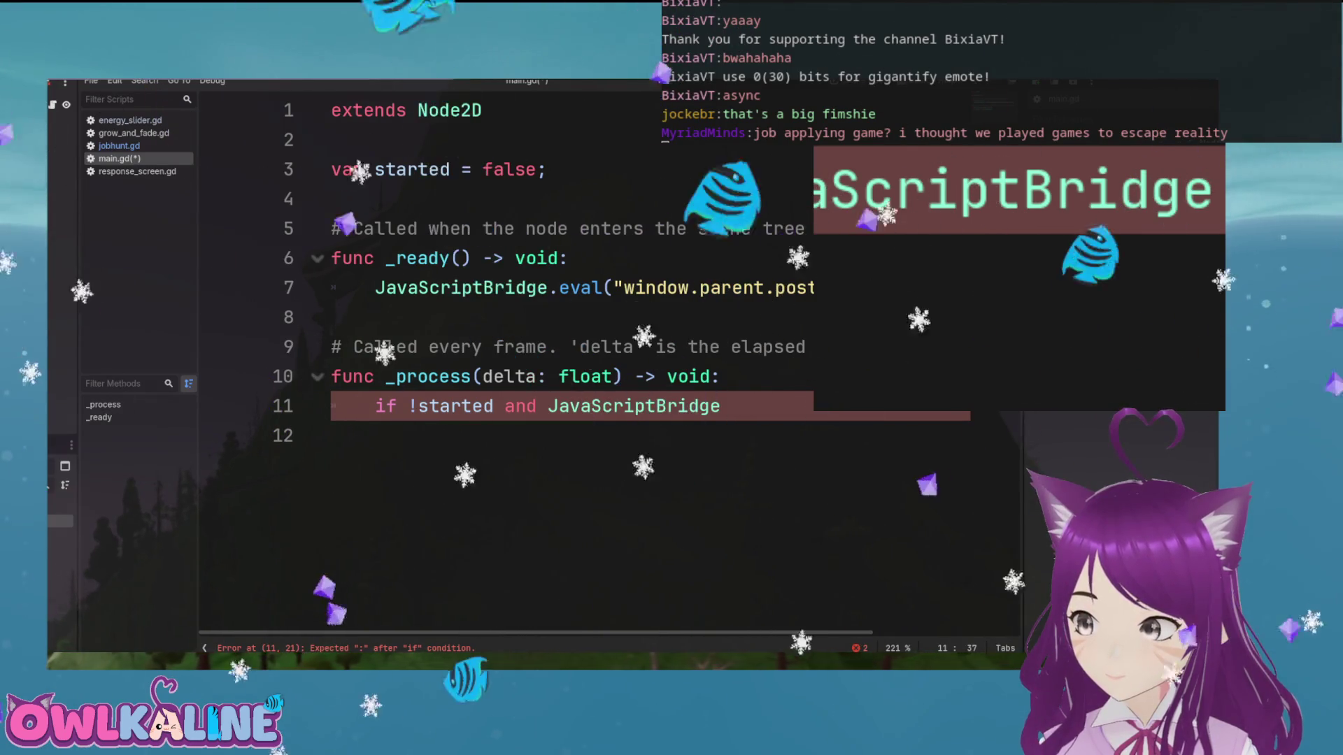
pyautogui.press('Down')
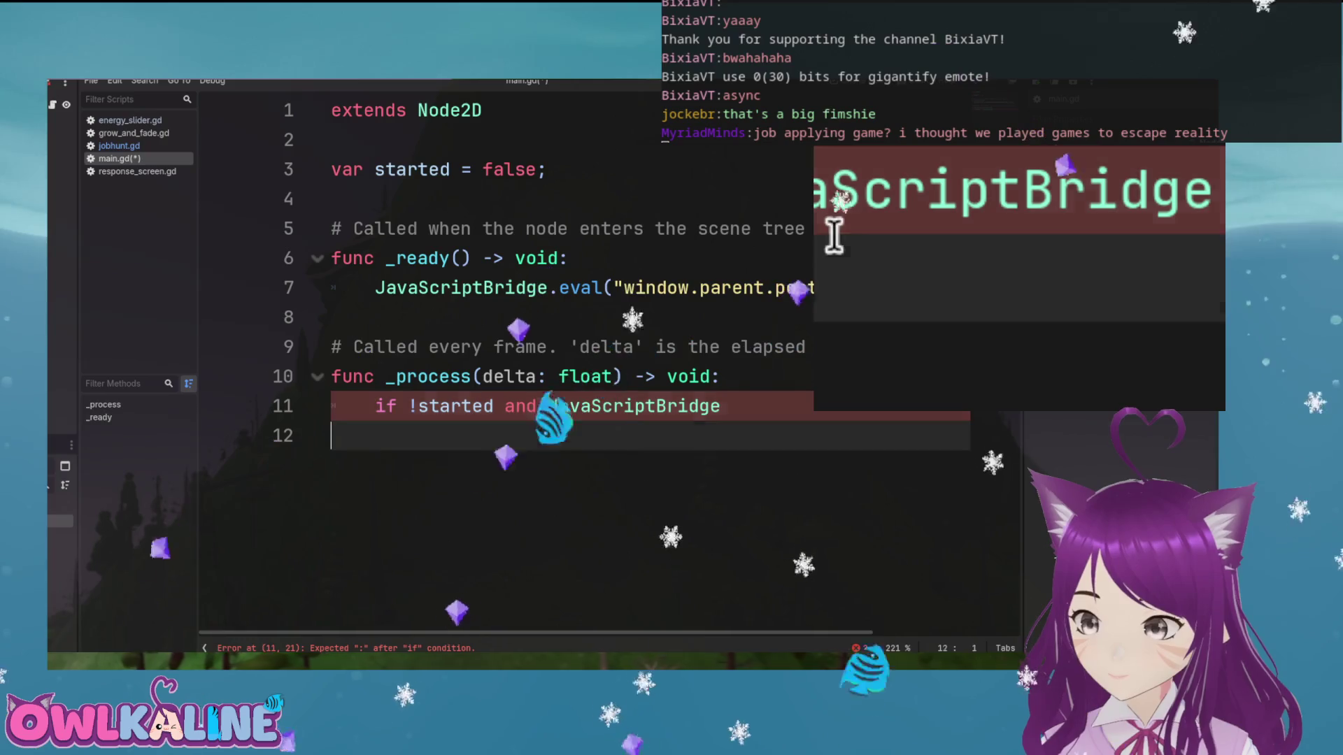
pyautogui.hotkey('ctrl', 'v')
pyautogui.press('Up')
pyautogui.press('Up')
pyautogui.press('Up')
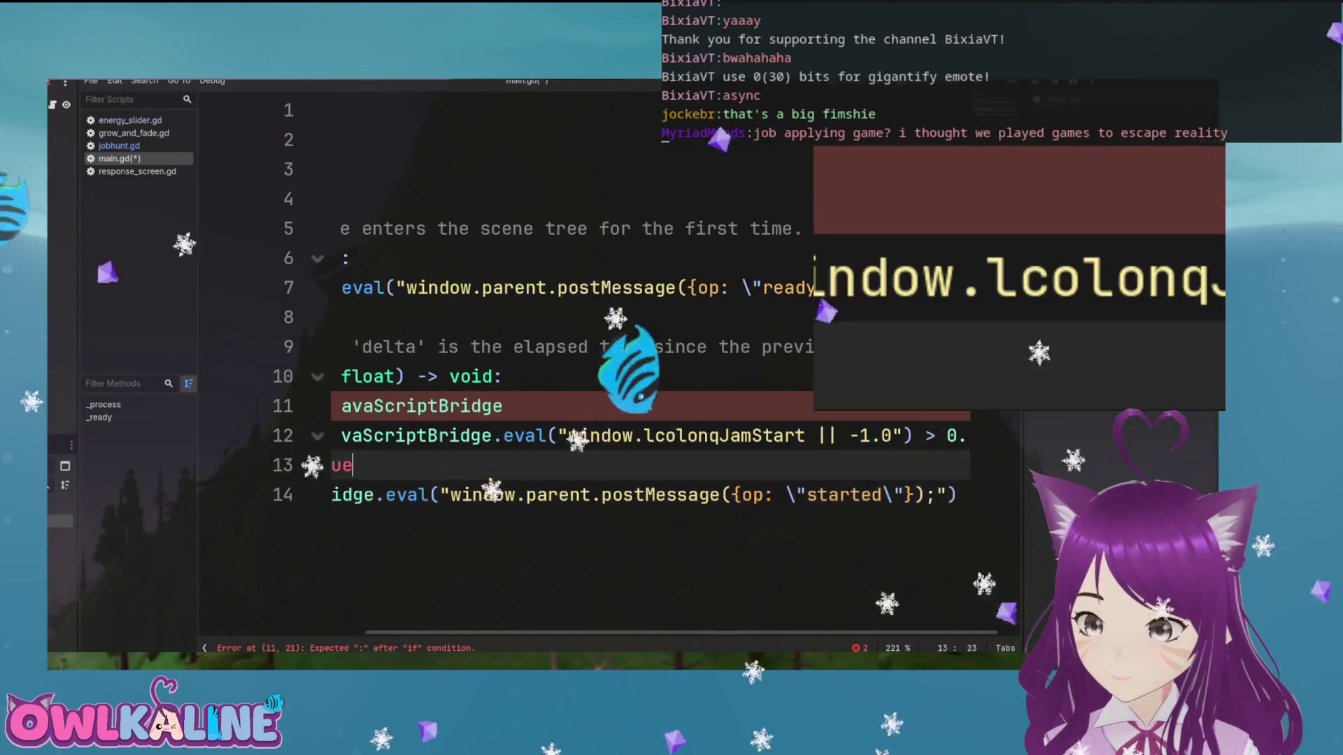
pyautogui.hotkey('shift', 'Home')
pyautogui.press('BackSpace')
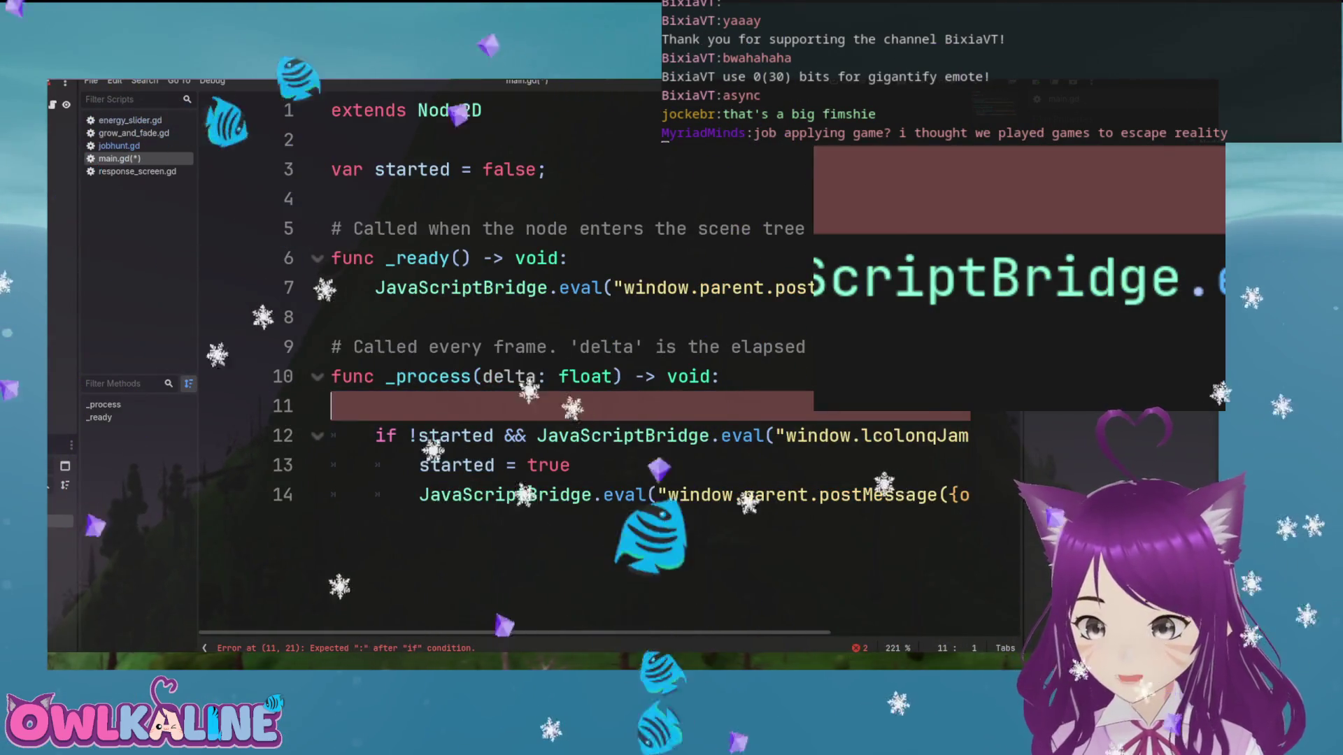
pyautogui.hotkey('ctrl', 'shift', 'k')
# Add a func game_over(win): definition below the started block.
pyautogui.hscroll(5, 609, 350)
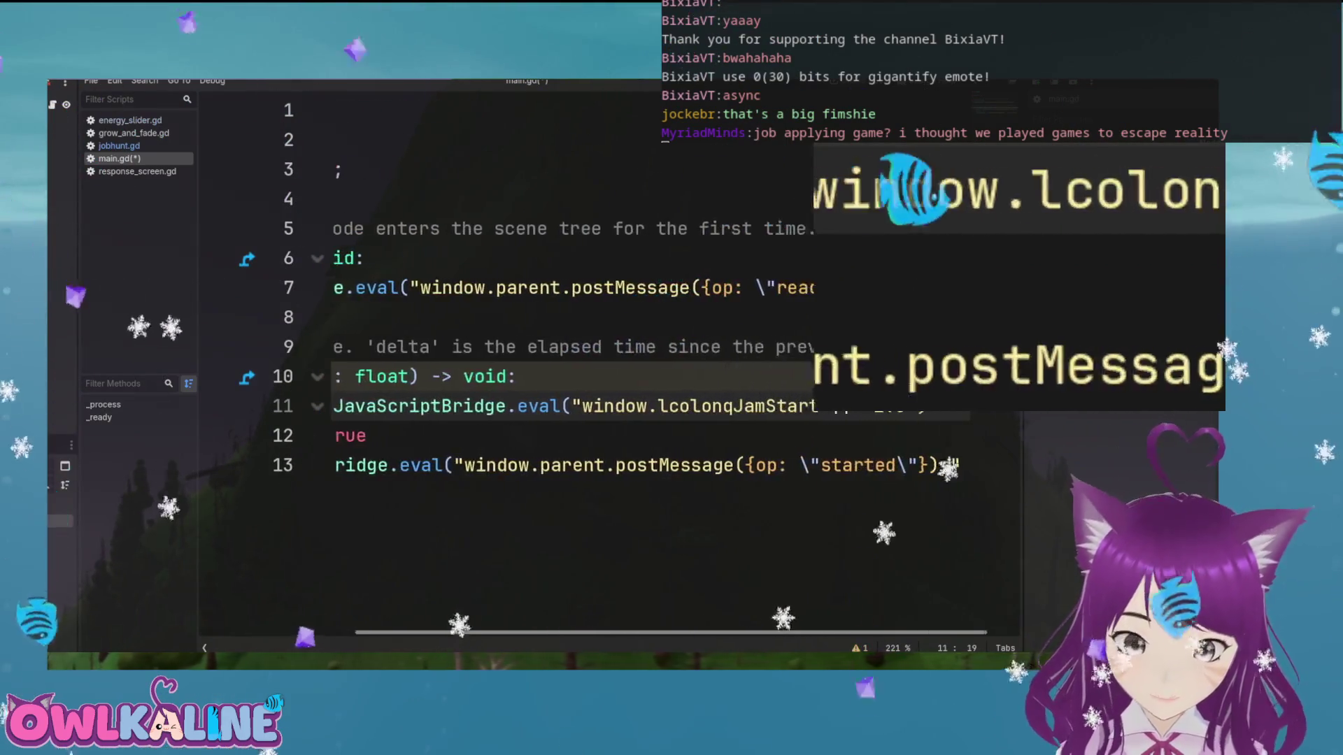
pyautogui.hscroll(-5, 608, 350)
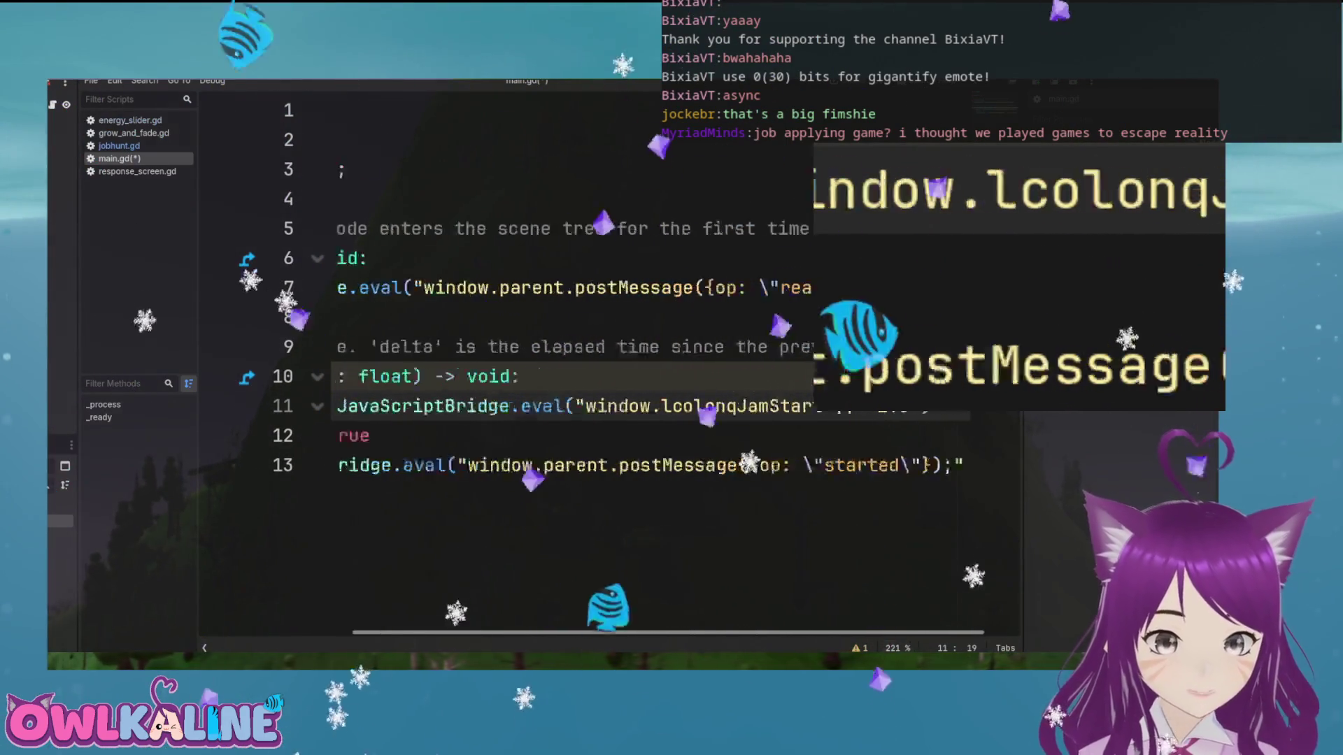
pyautogui.hscroll(5, 608, 350)
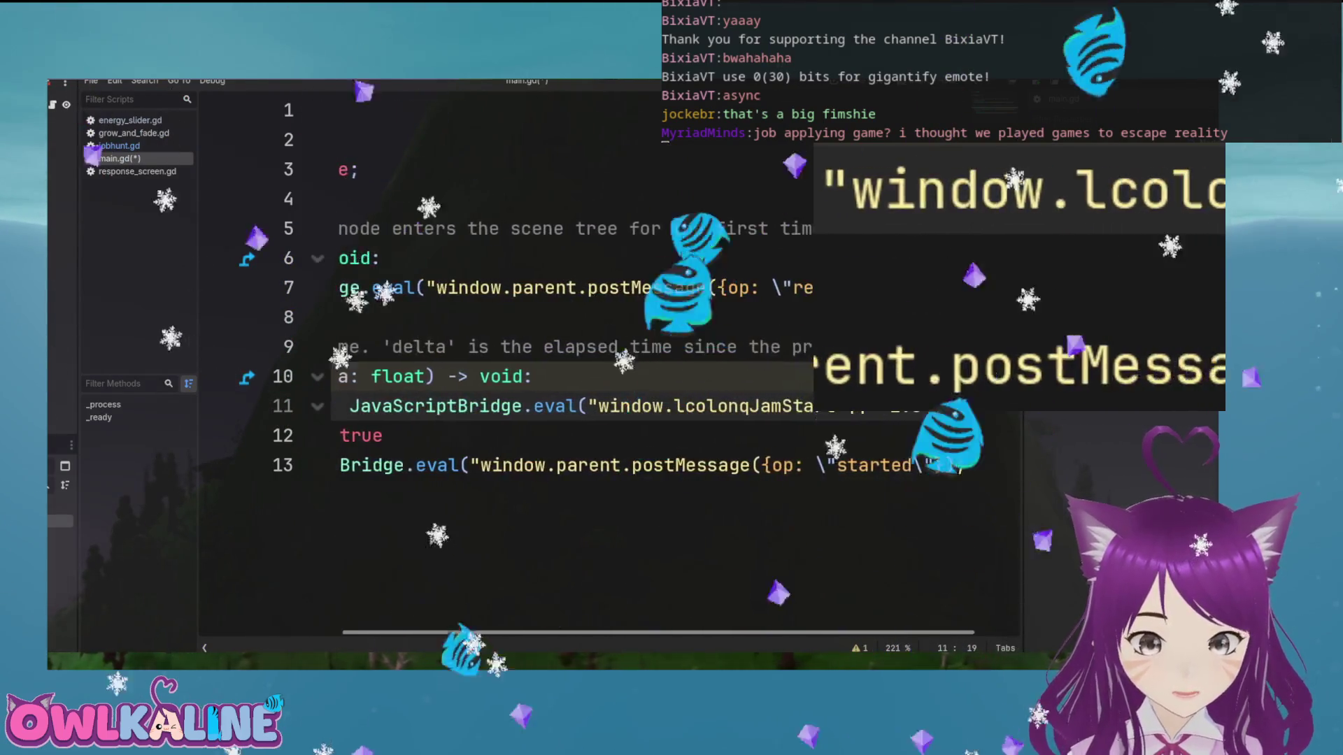
pyautogui.hscroll(-5, 609, 349)
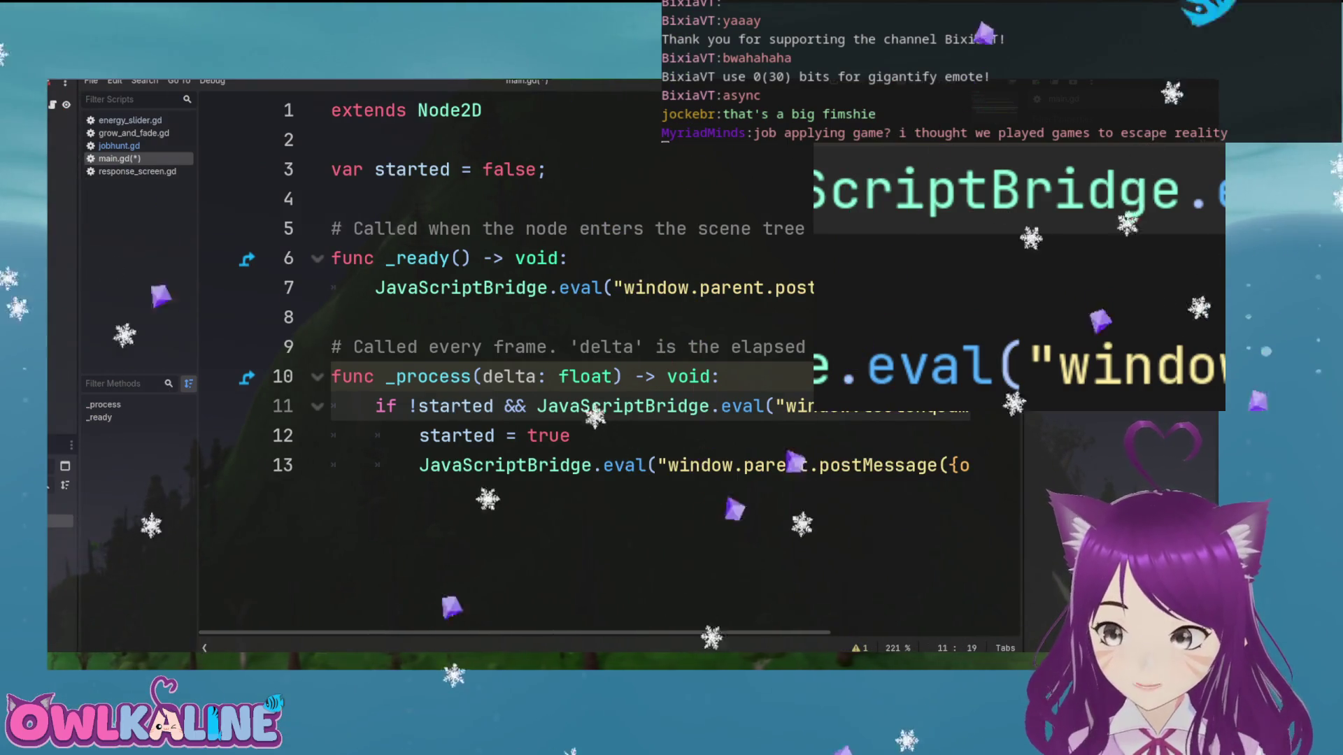
pyautogui.click(956, 465)
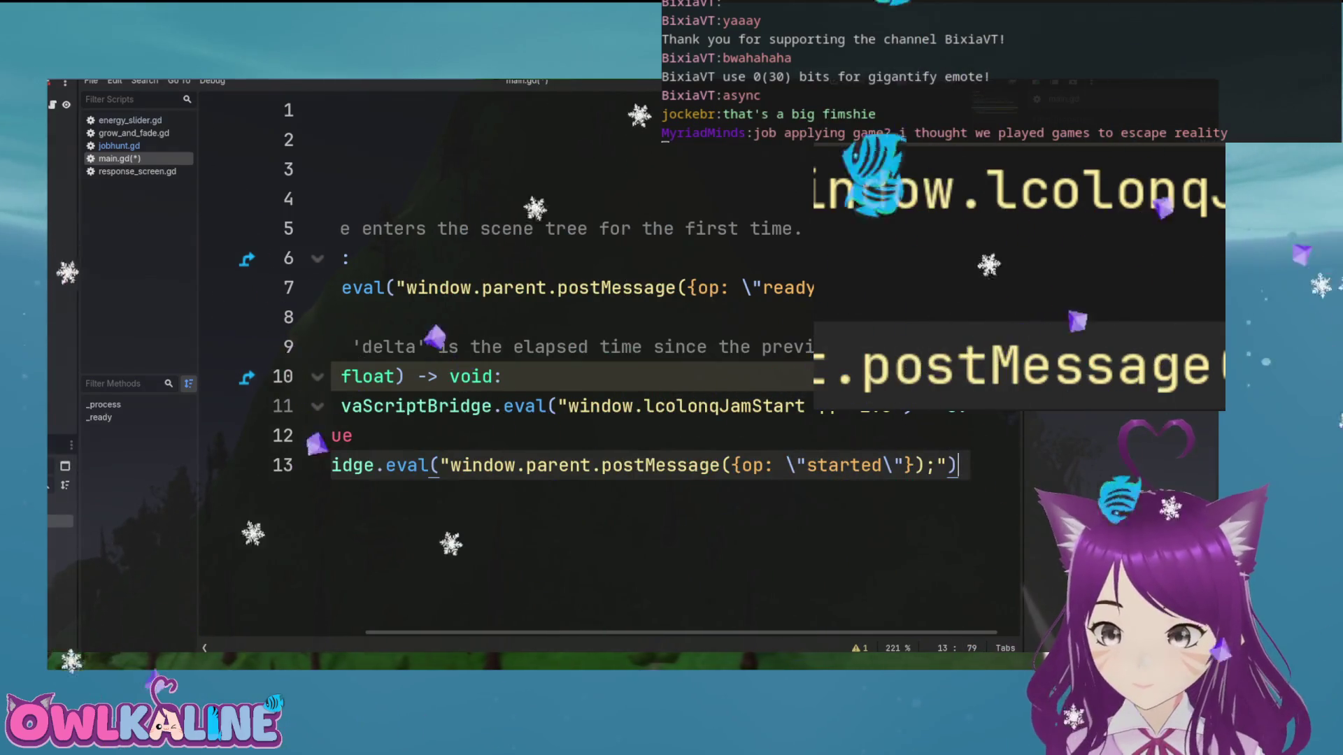
pyautogui.press('Return')
pyautogui.press('Return')
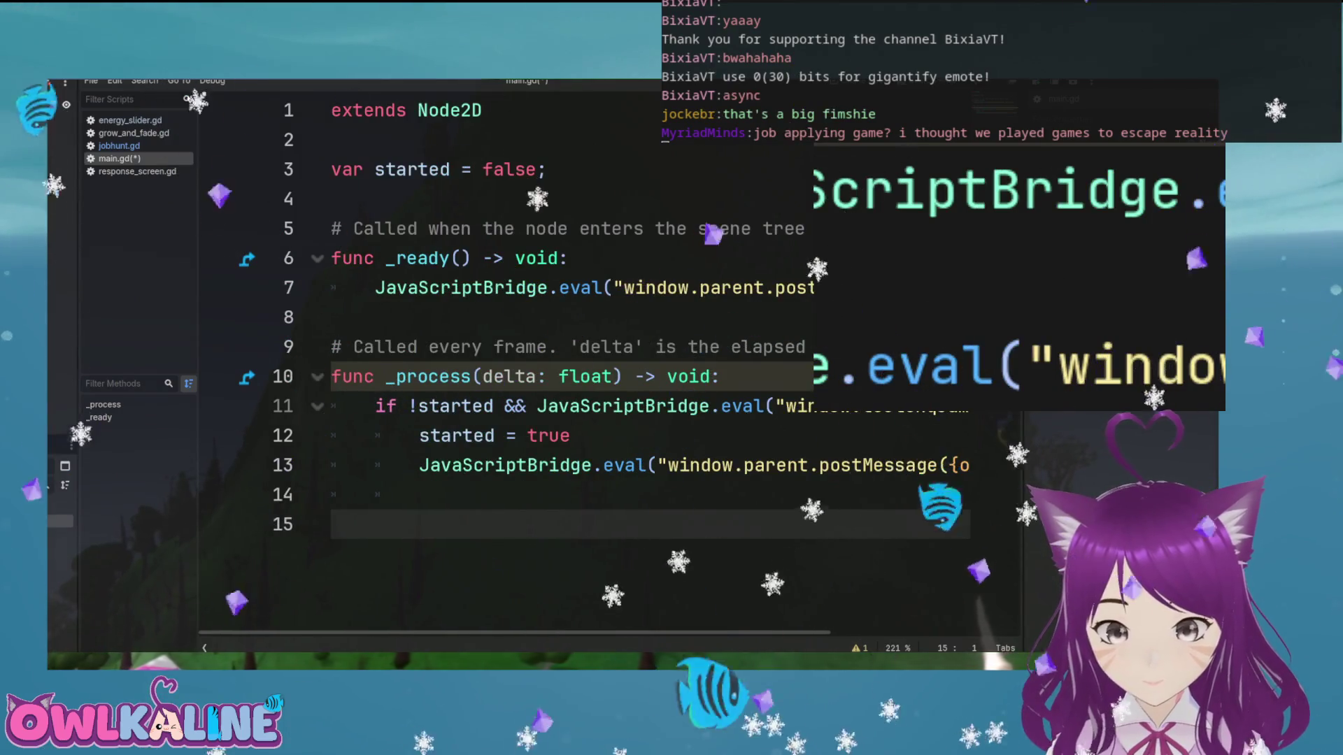
pyautogui.write('\\')
pyautogui.write('unc game_over()')
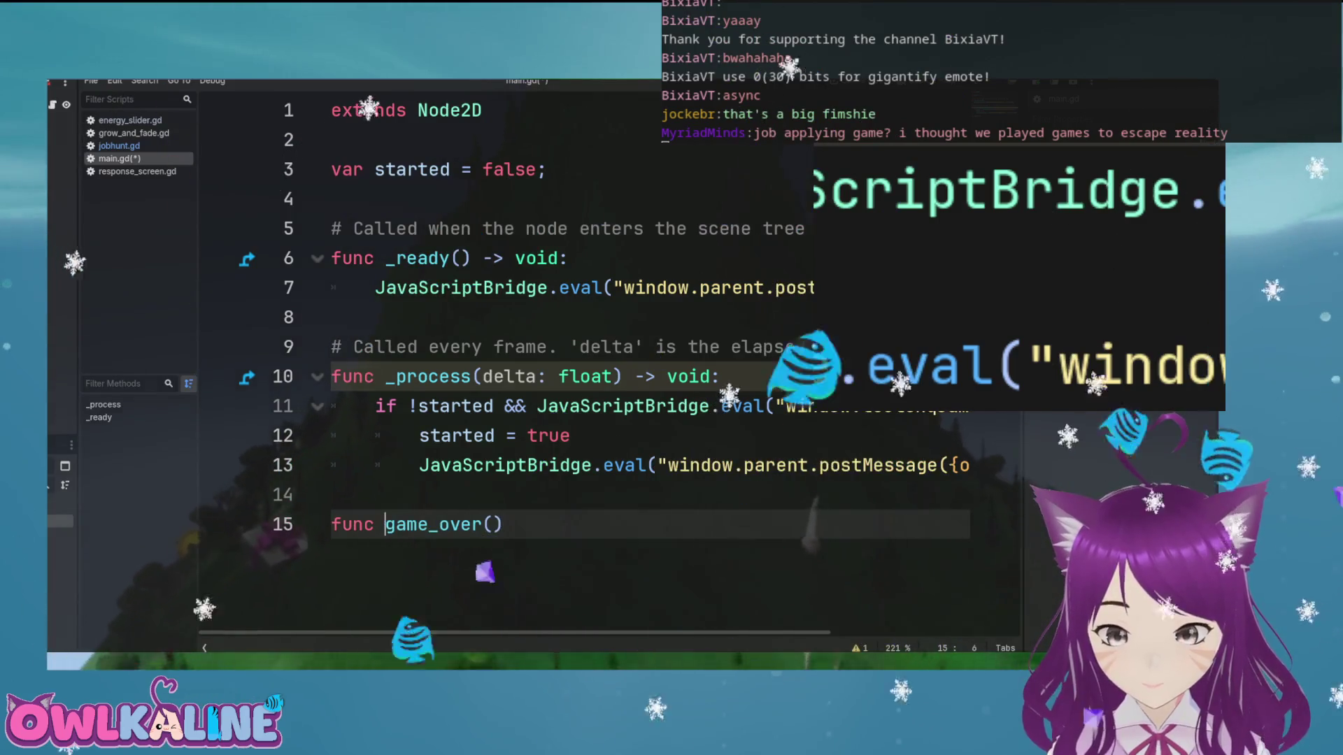
pyautogui.click(494, 525)
pyautogui.write('win')
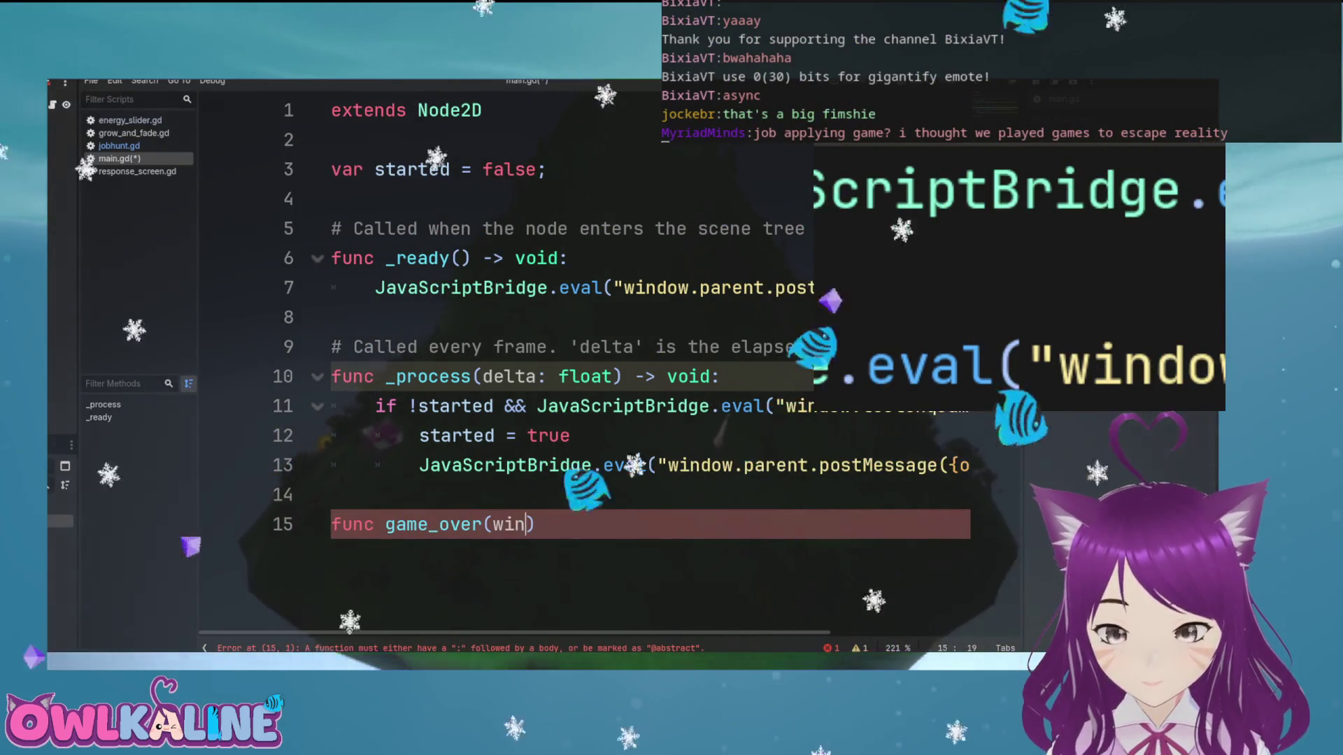
pyautogui.write('):')
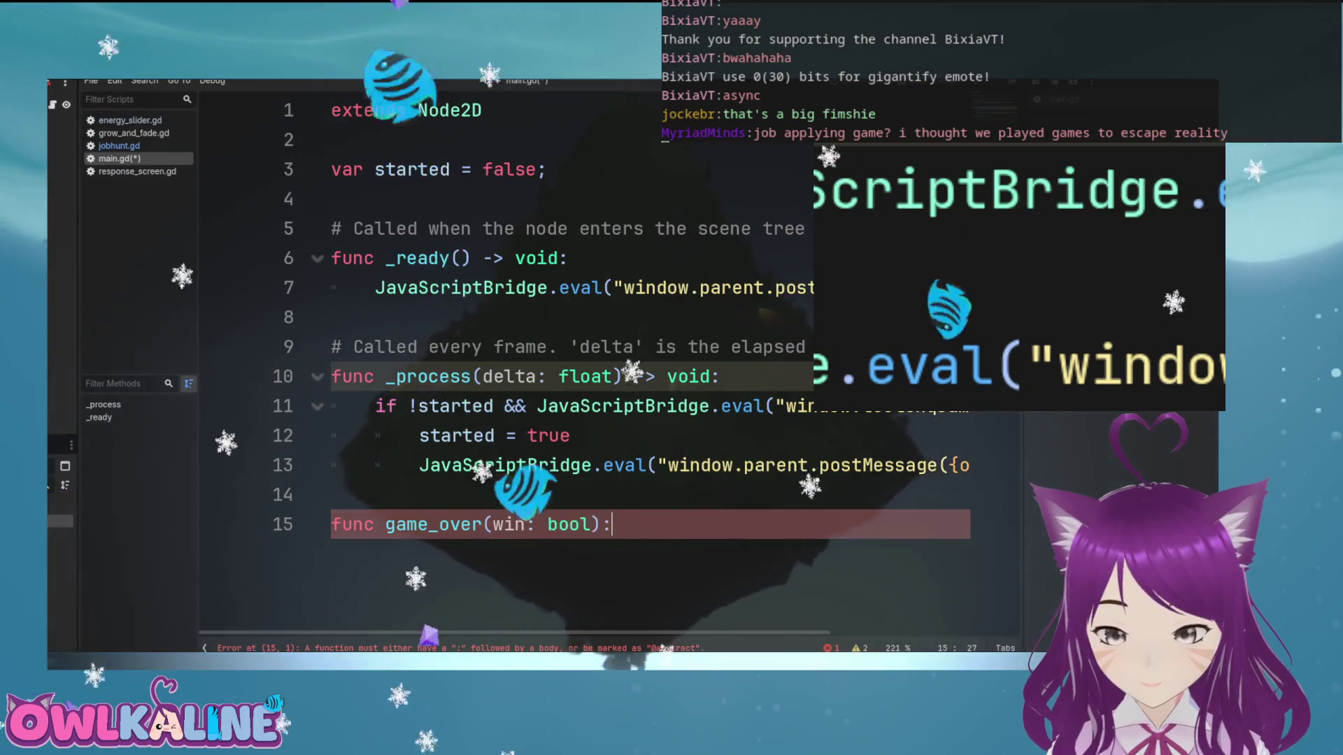
pyautogui.press('Return')
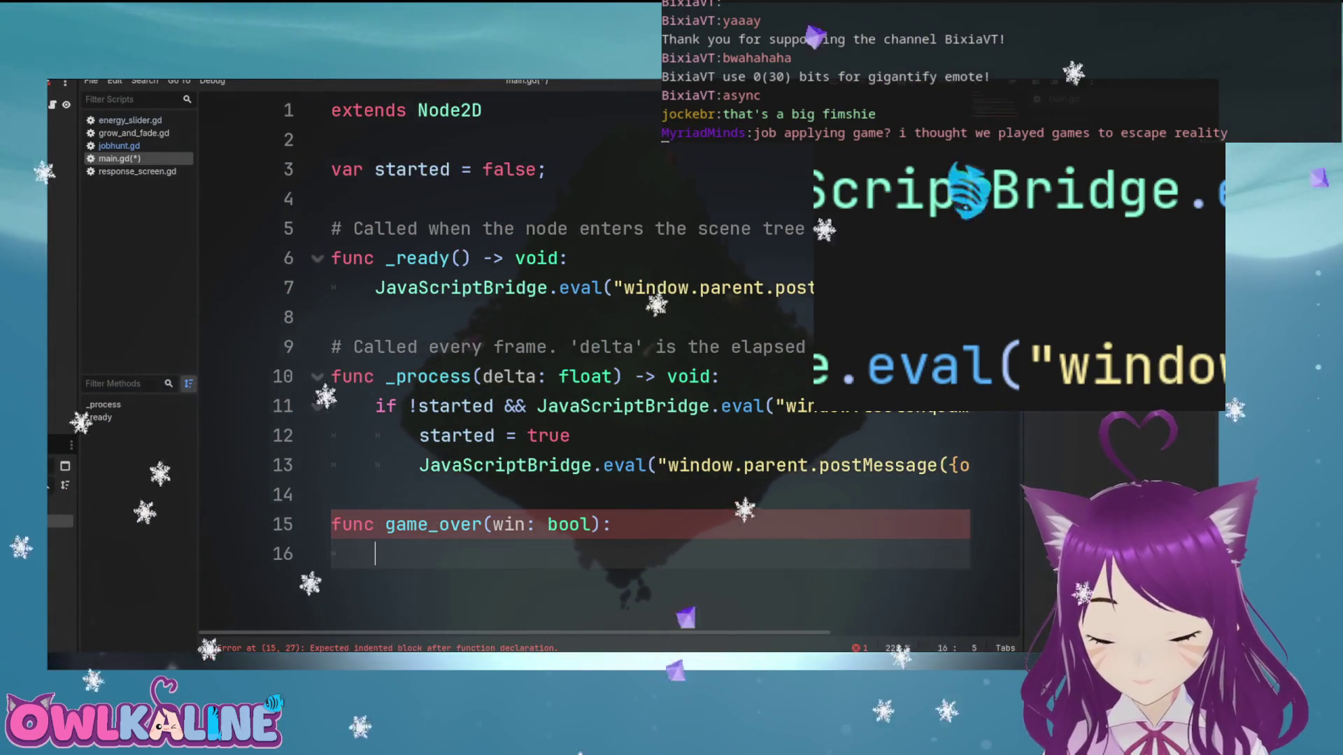
# Paste the done postMessage call into game_over and duplicate it.
pyautogui.write('JavaScriptBridge.eval("window.parent.postMessage({op: \\"done\\", win: true});")')
pyautogui.press('Home')
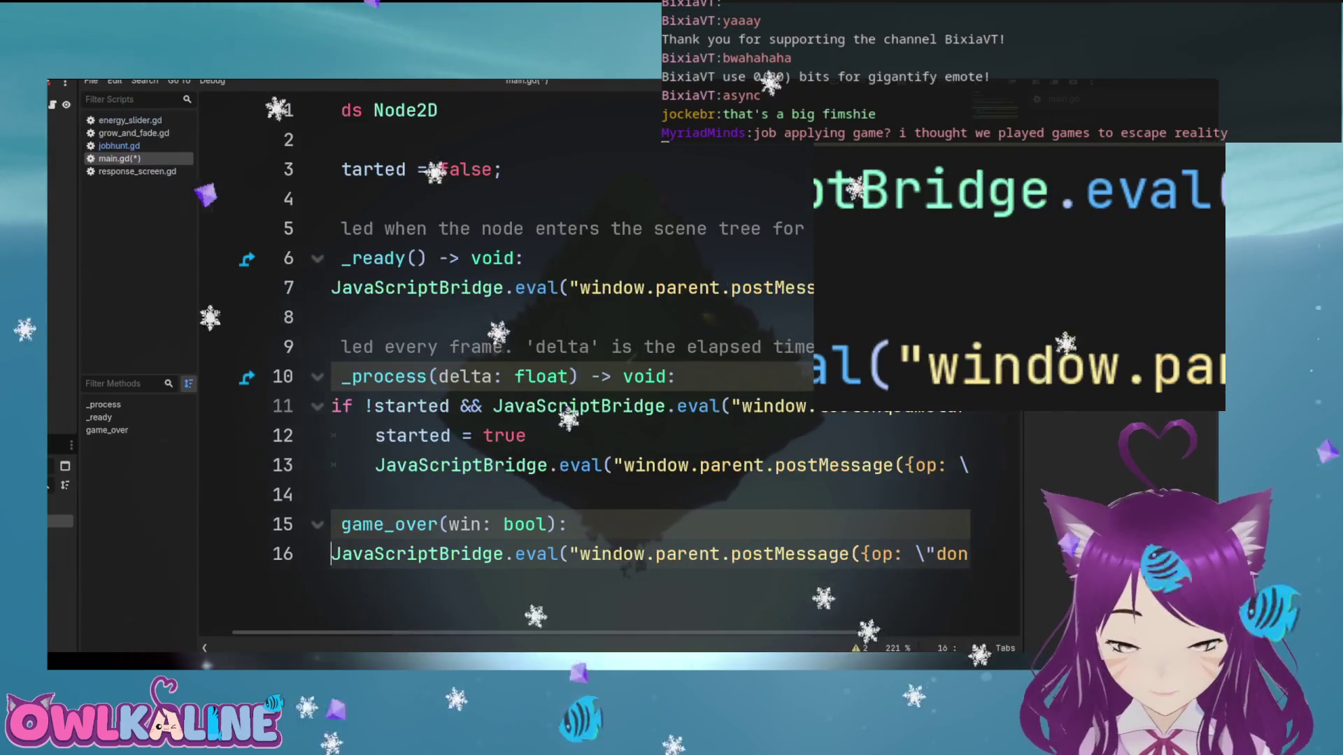
pyautogui.hotkey('shift', 'End')
pyautogui.hotkey('ctrl', 'c')
pyautogui.press('End')
pyautogui.press('Return')
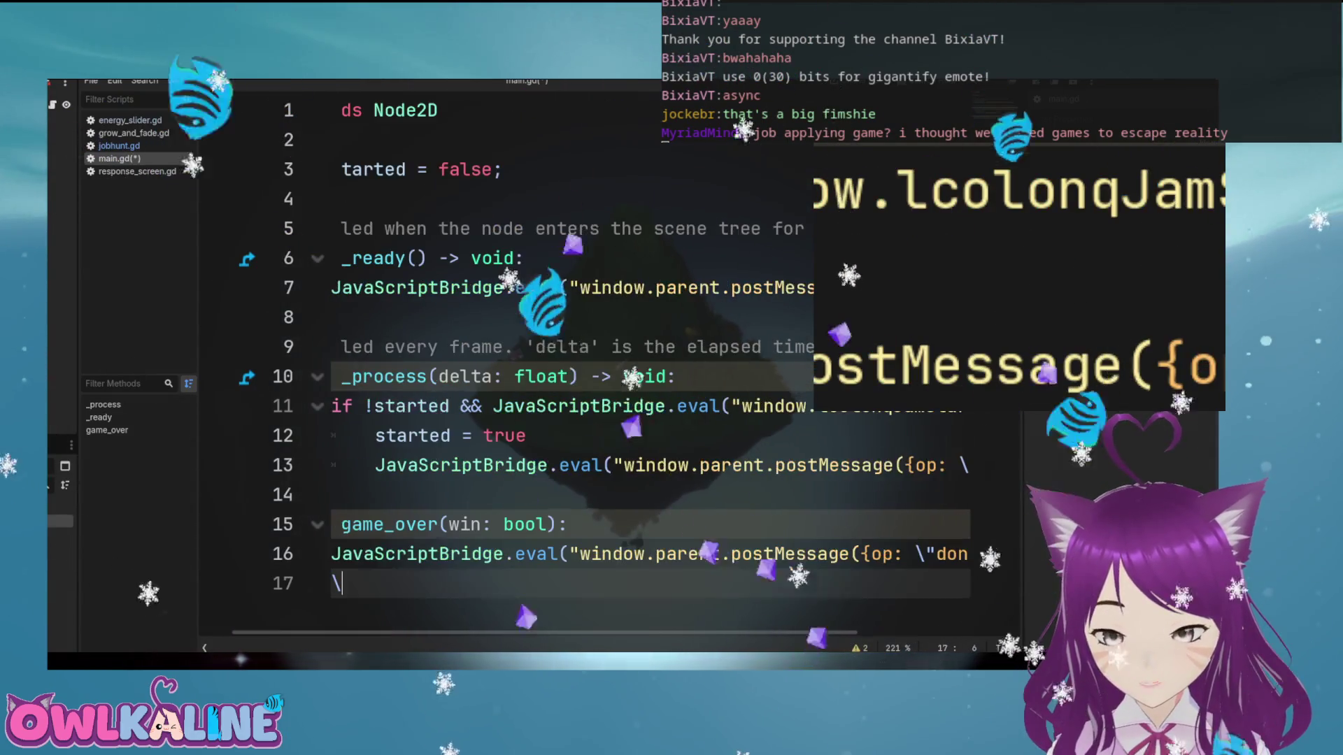
pyautogui.hotkey('ctrl', 'v')
# Wrap the done calls in if win: / else:, changing the else call's win value to false.
pyautogui.click(331, 524)
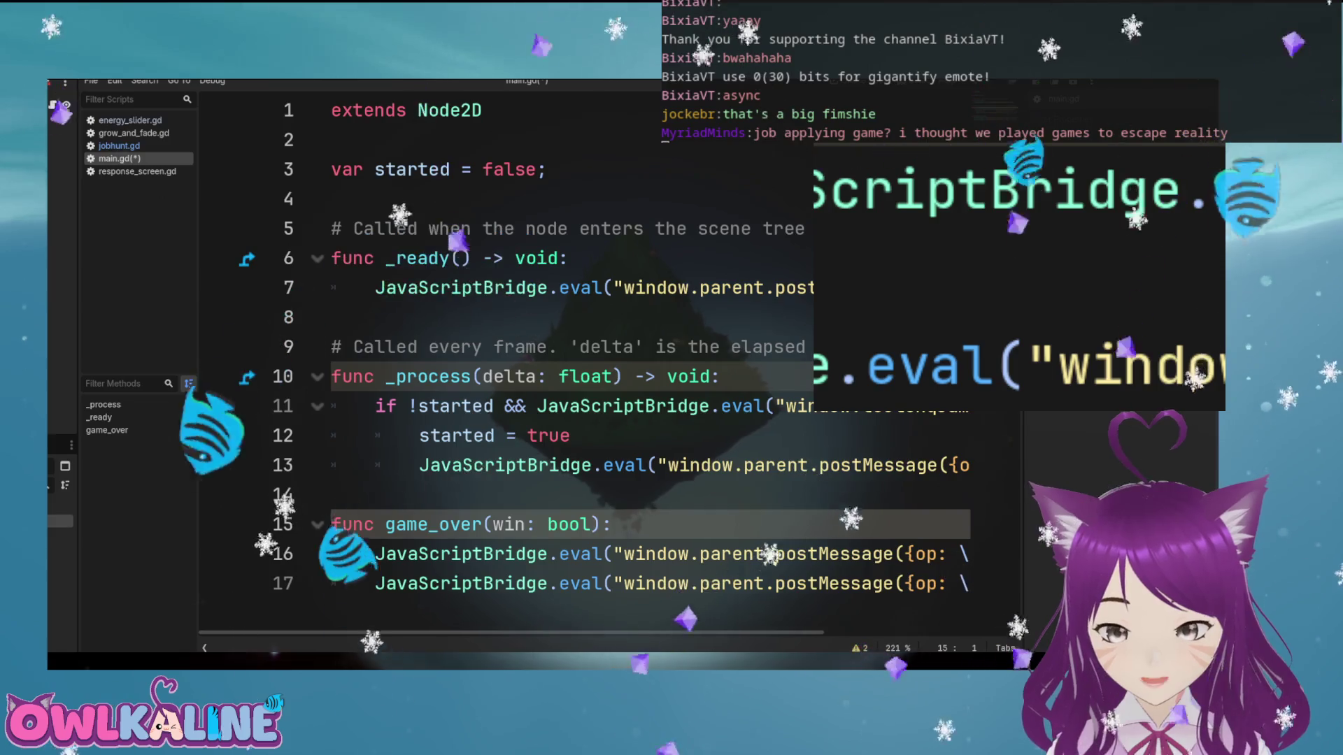
pyautogui.press('End')
pyautogui.press('Return')
pyautogui.write('if win:')
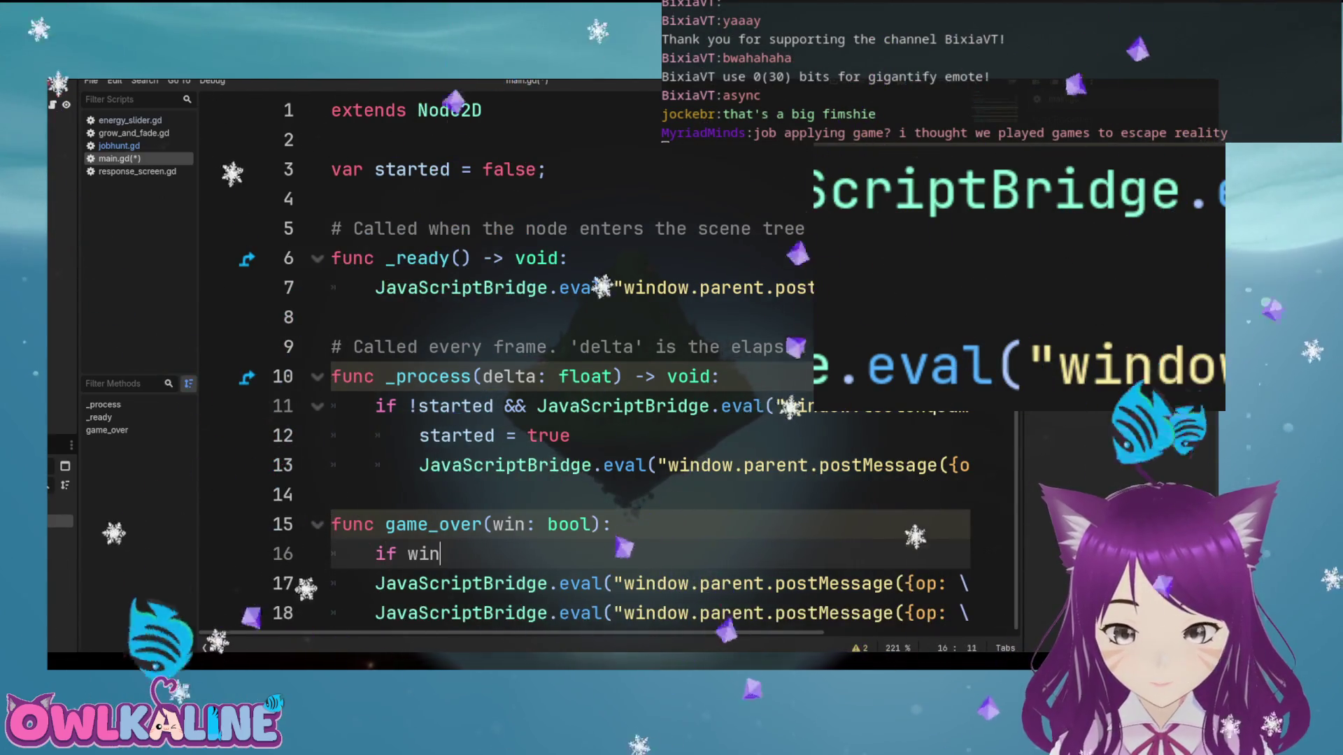
pyautogui.press('Down')
pyautogui.press('End')
pyautogui.press('Return')
pyautogui.write('else:')
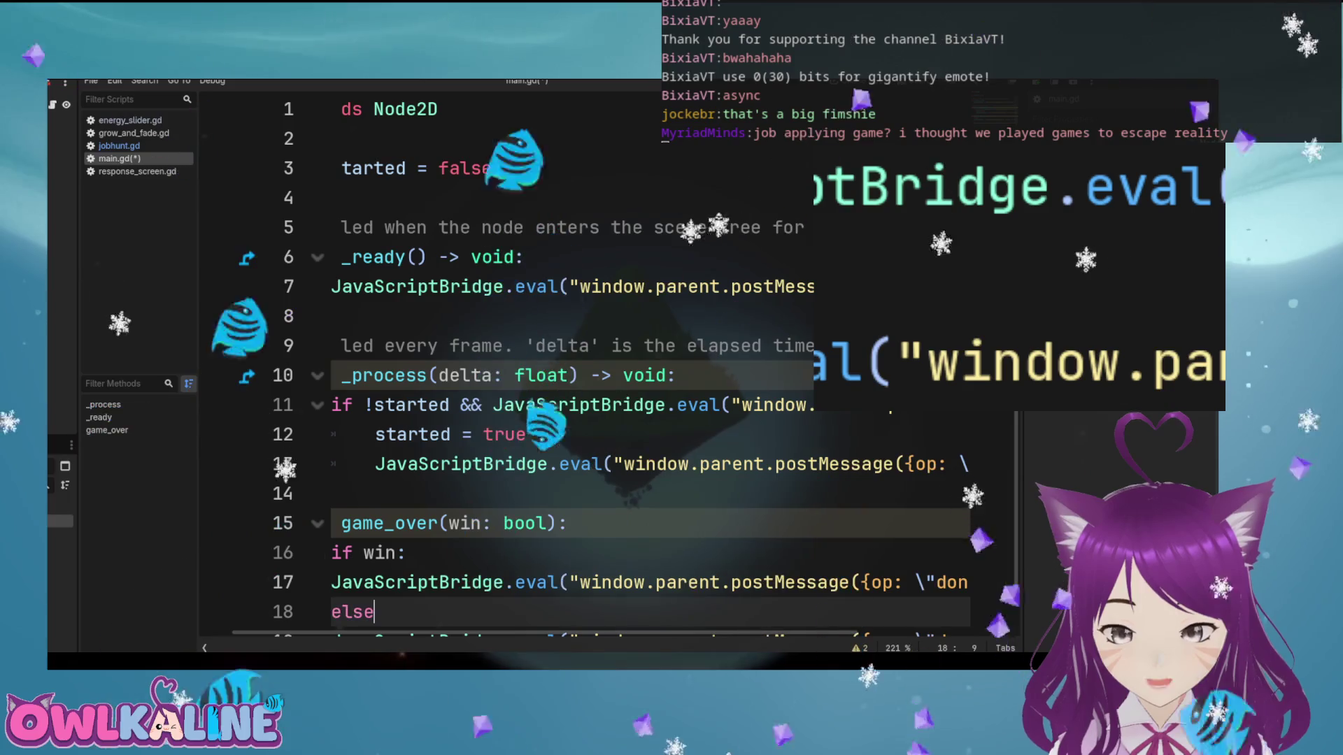
pyautogui.press('Return')
pyautogui.hotkey('ctrl', 'v')
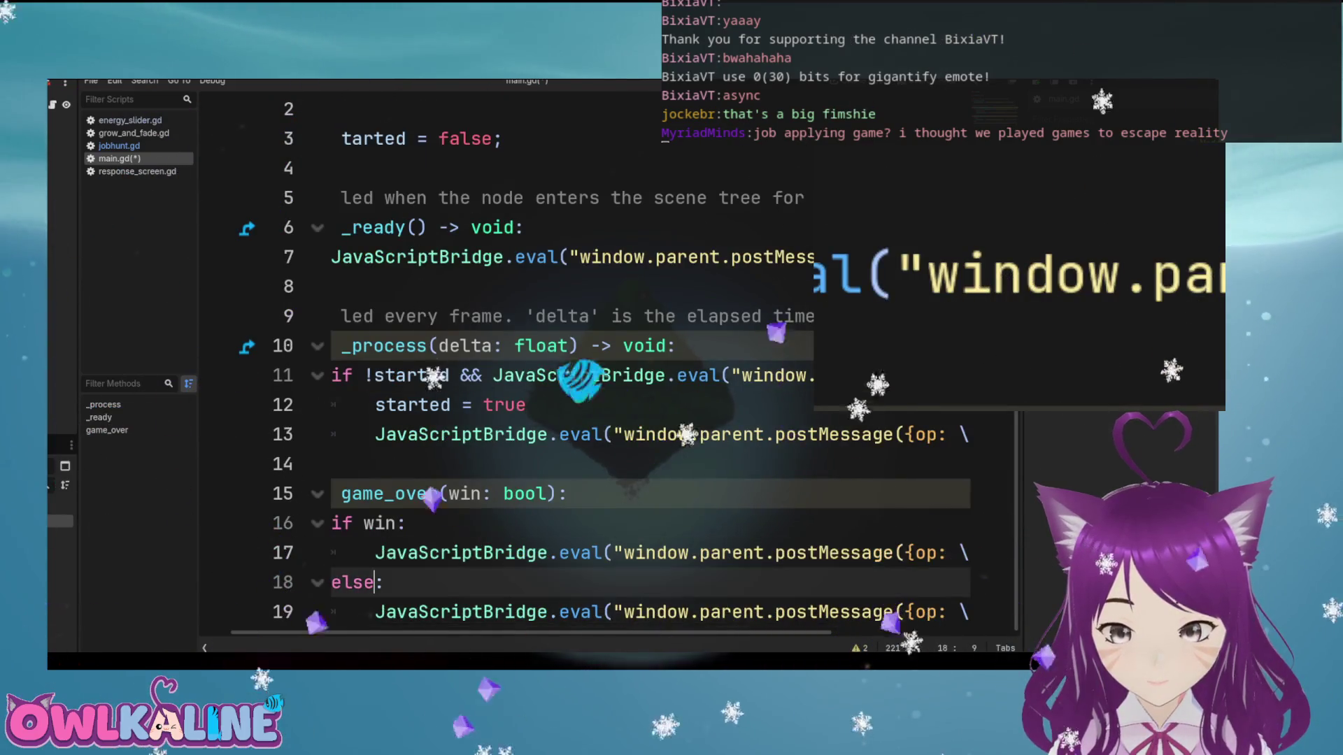
pyautogui.press('End')
pyautogui.press('Left')
pyautogui.press('Left')
pyautogui.press('Left')
pyautogui.press('Delete')
pyautogui.press('Delete')
pyautogui.press('Delete')
pyautogui.write('false')
# Save main.gd and look back over the started message line.
pyautogui.hotkey('ctrl', 's')
pyautogui.press('Home')
pyautogui.press('Up')
pyautogui.press('Up')
pyautogui.press('Up')
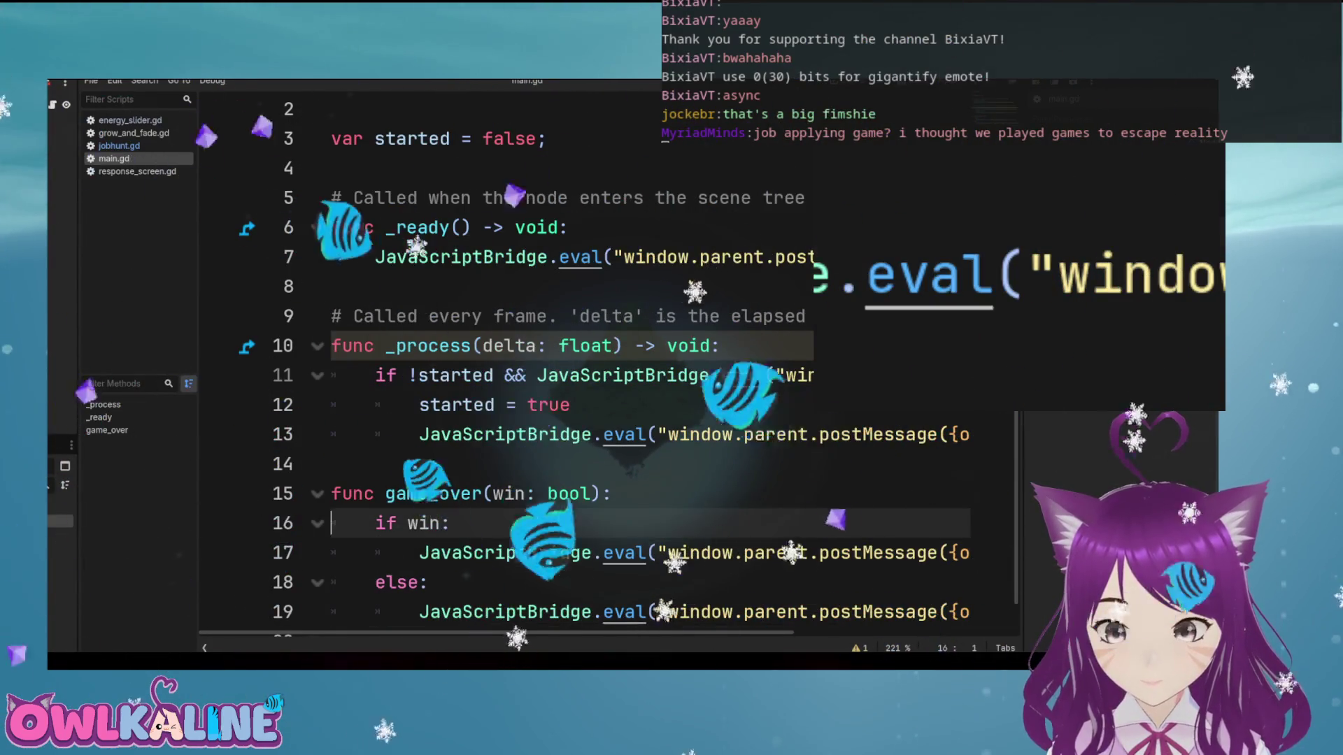
pyautogui.press('Up')
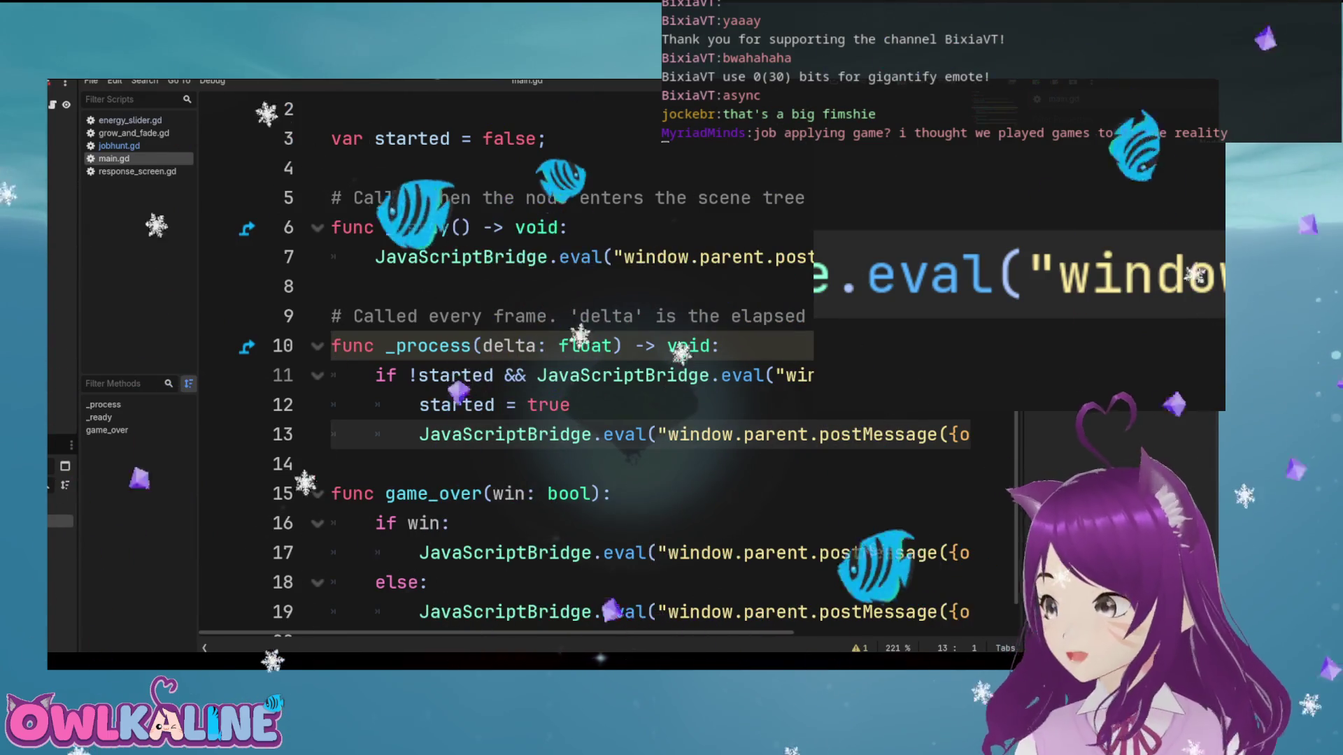
pyautogui.press('End')
pyautogui.press('Home')
pyautogui.scroll(1, 602, 363)
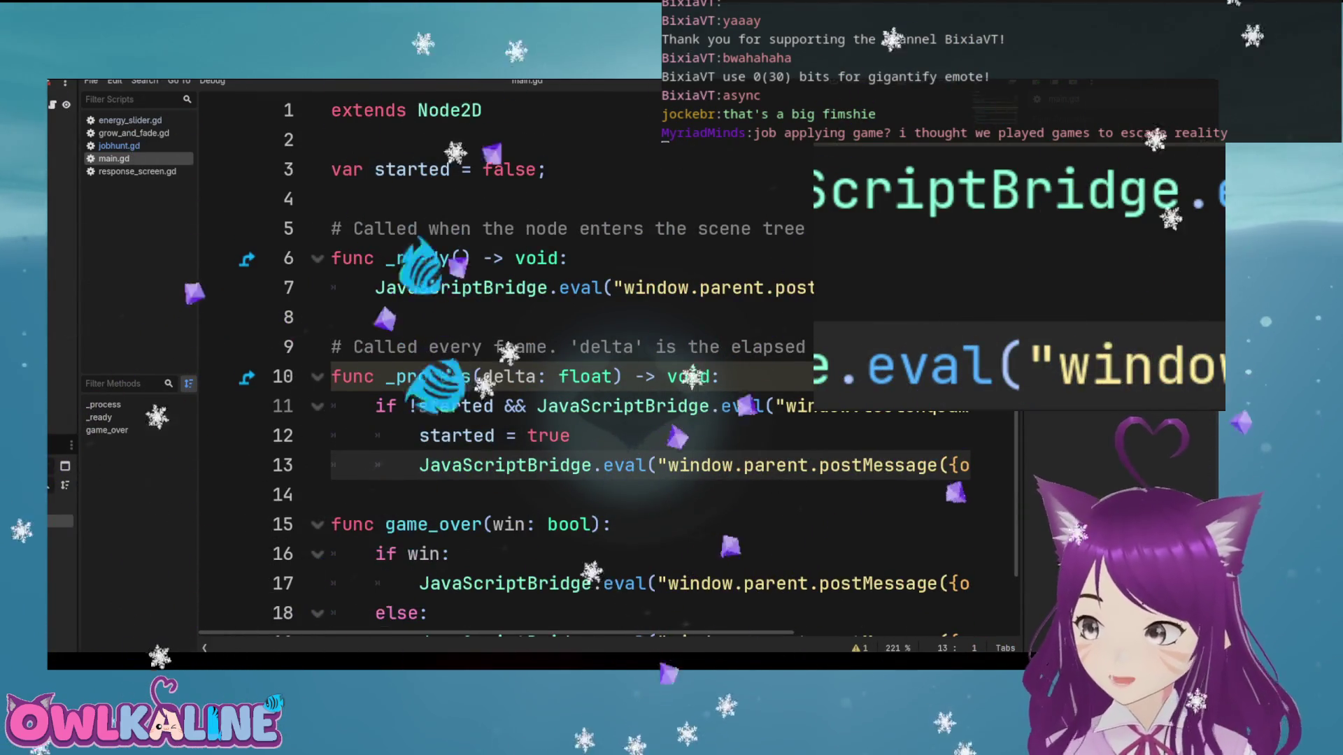
pyautogui.click(333, 317)
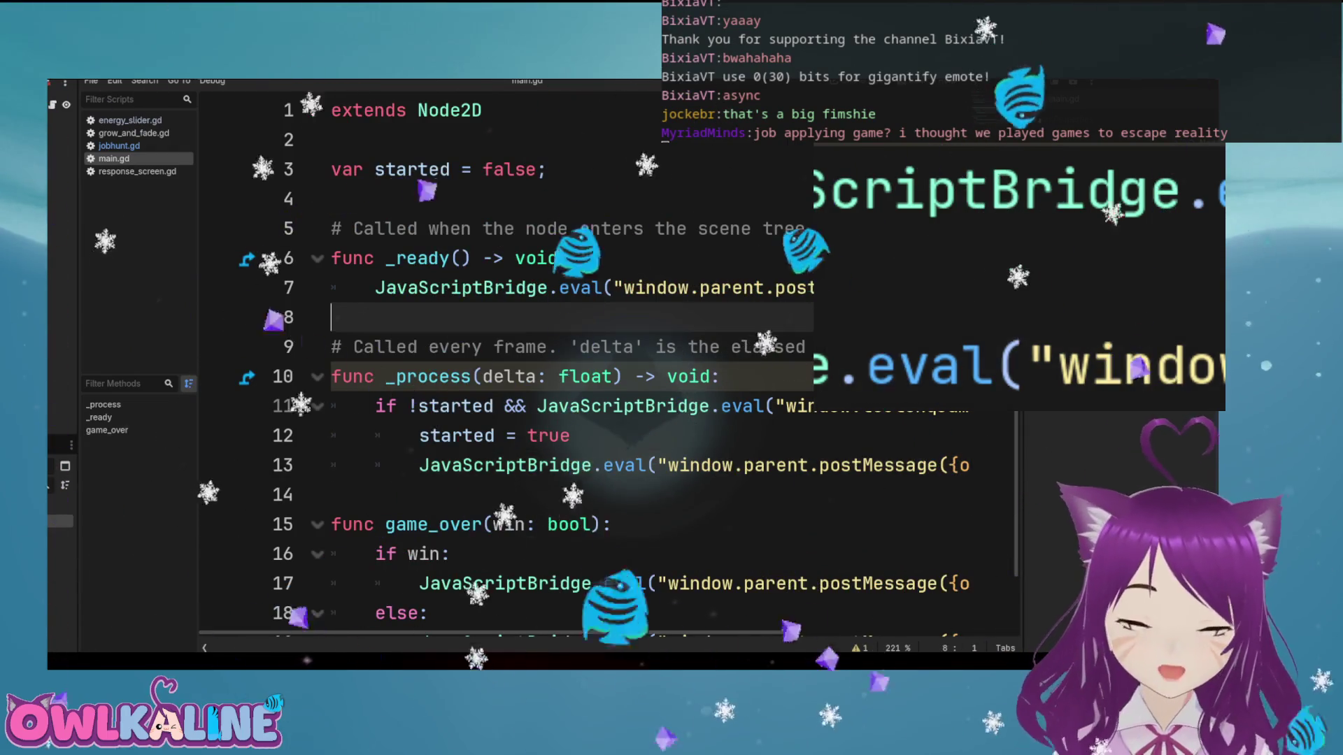
pyautogui.moveTo(580, 287); pyautogui.dragTo(364, 259)
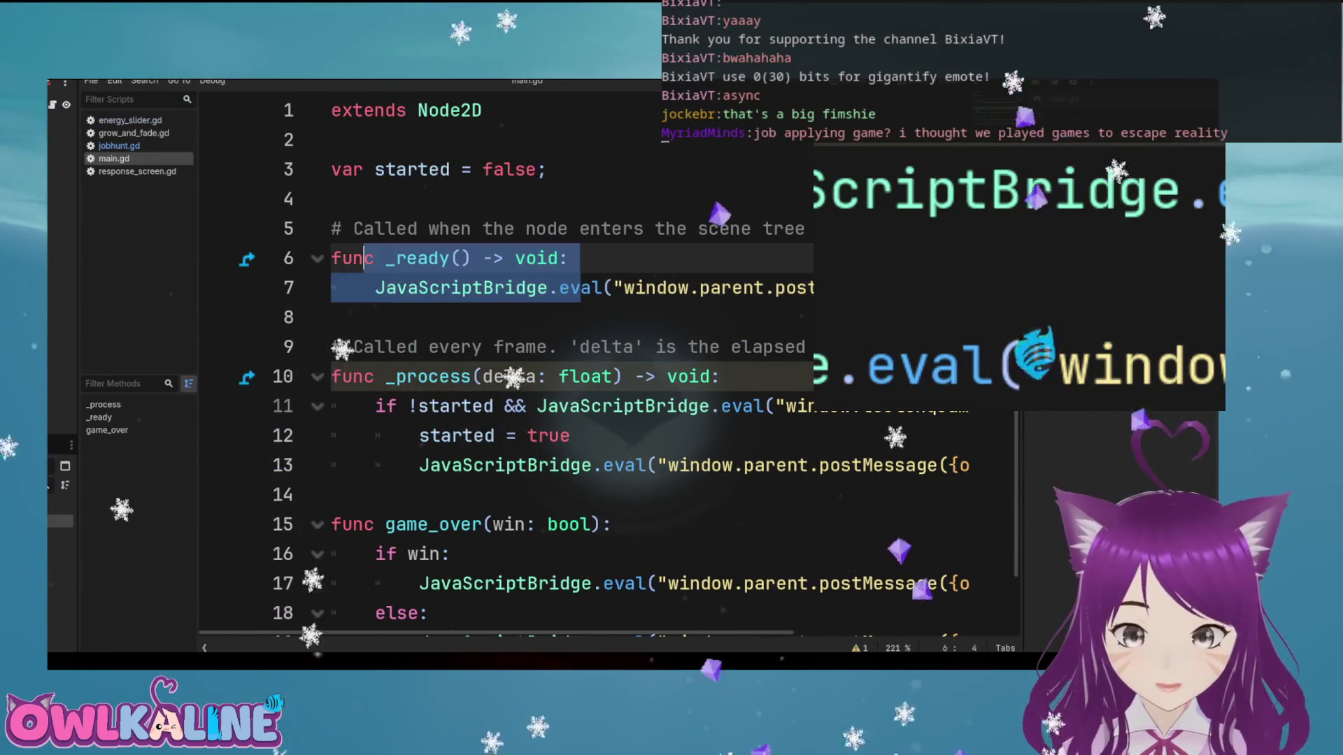
pyautogui.moveTo(667, 287); pyautogui.dragTo(407, 258)
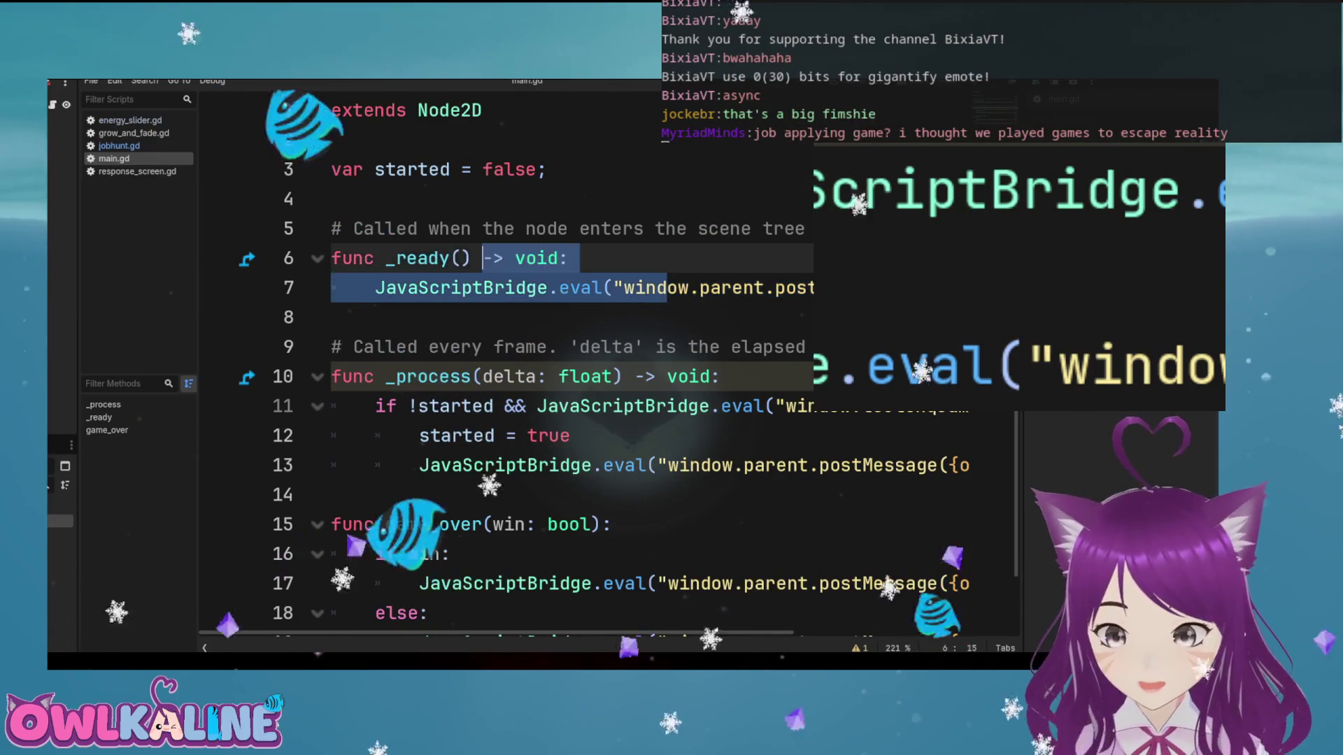
pyautogui.scroll(-2, 407, 258)
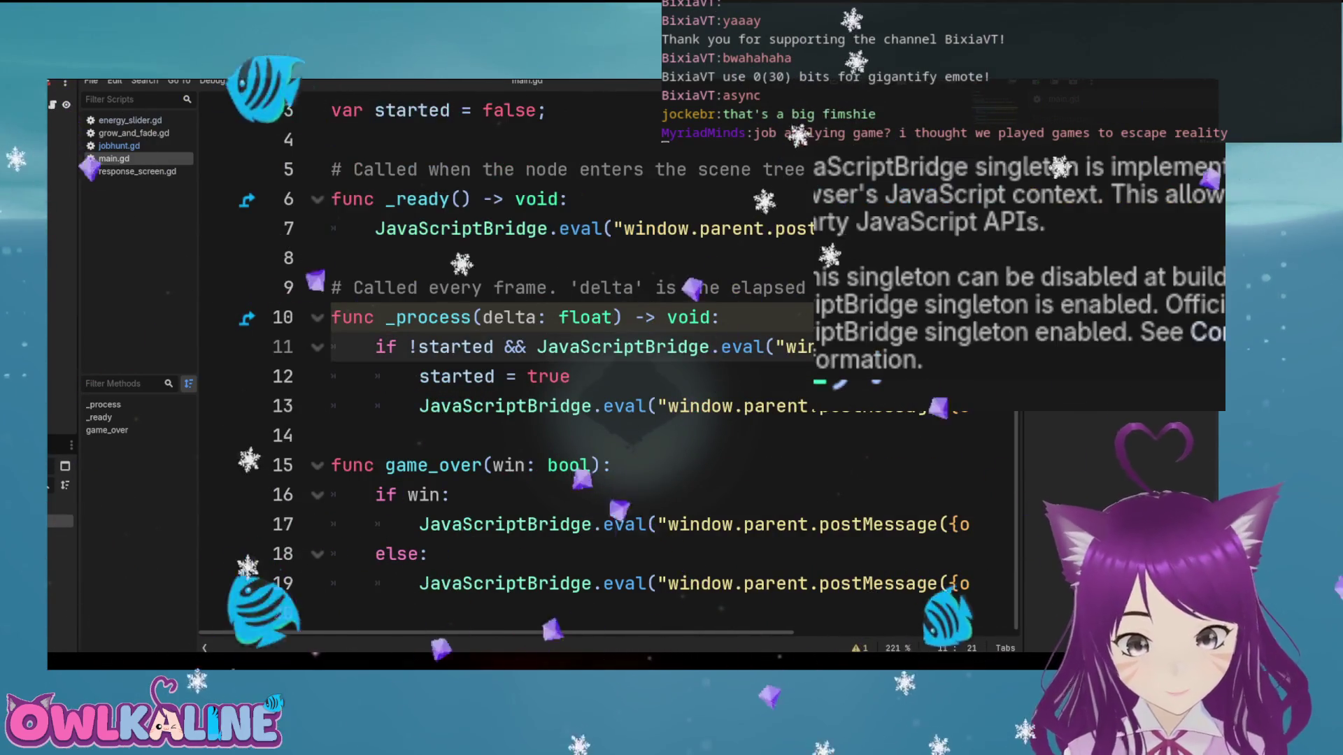
pyautogui.click(482, 287)
pyautogui.scroll(2, 559, 350)
pyautogui.moveTo(909, 287); pyautogui.dragTo(745, 288)
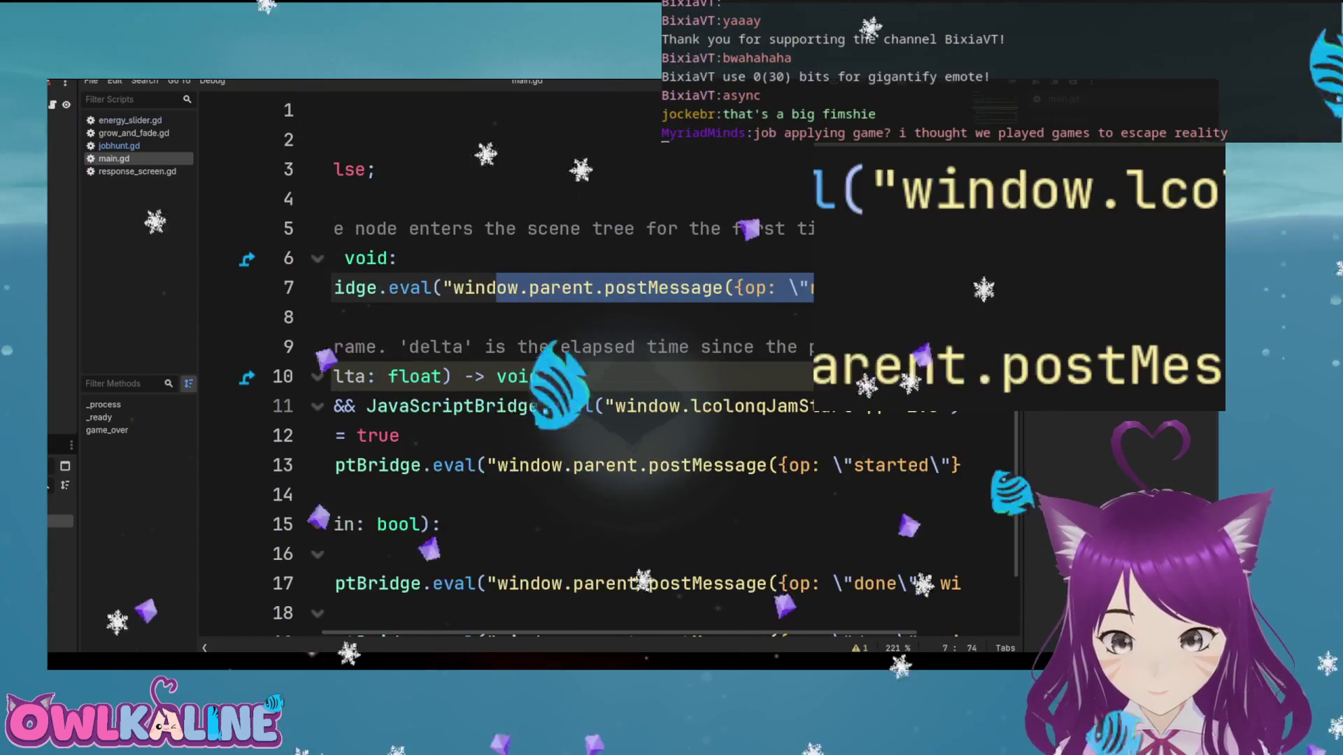
pyautogui.click(397, 288)
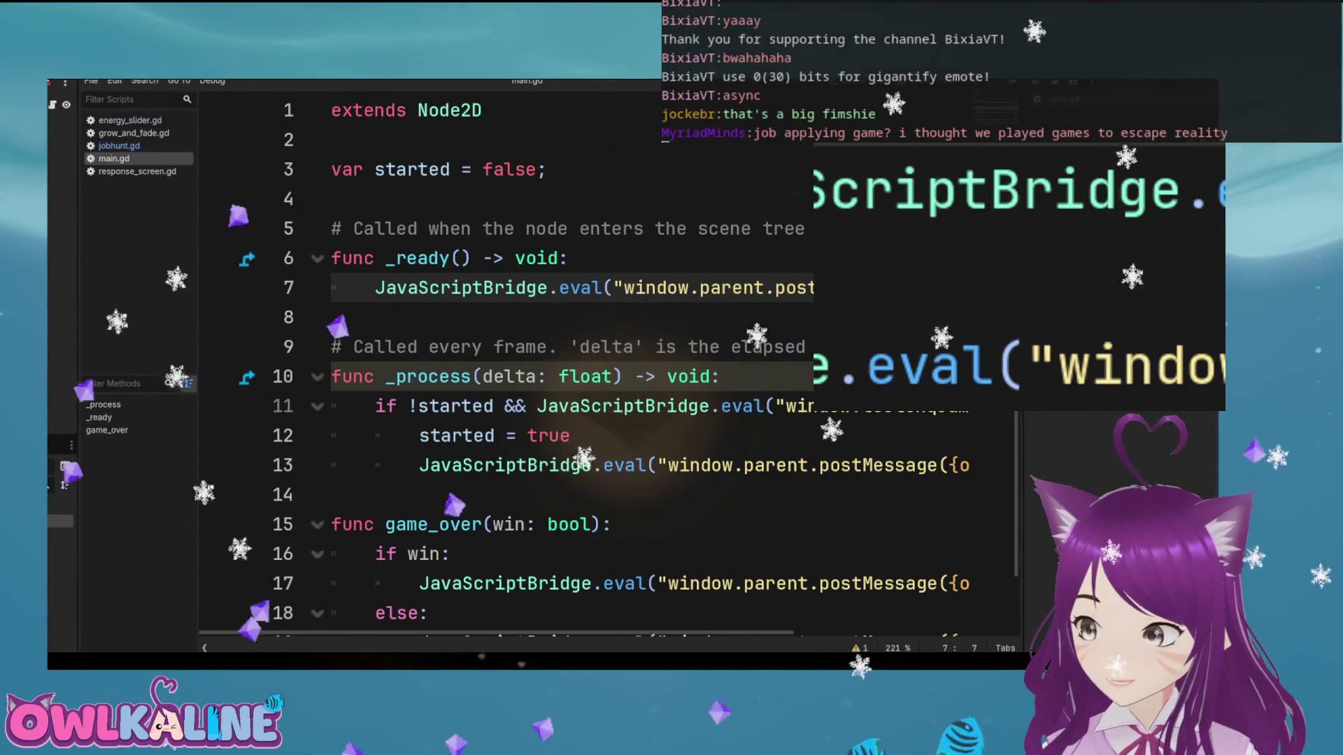
pyautogui.click(604, 288)
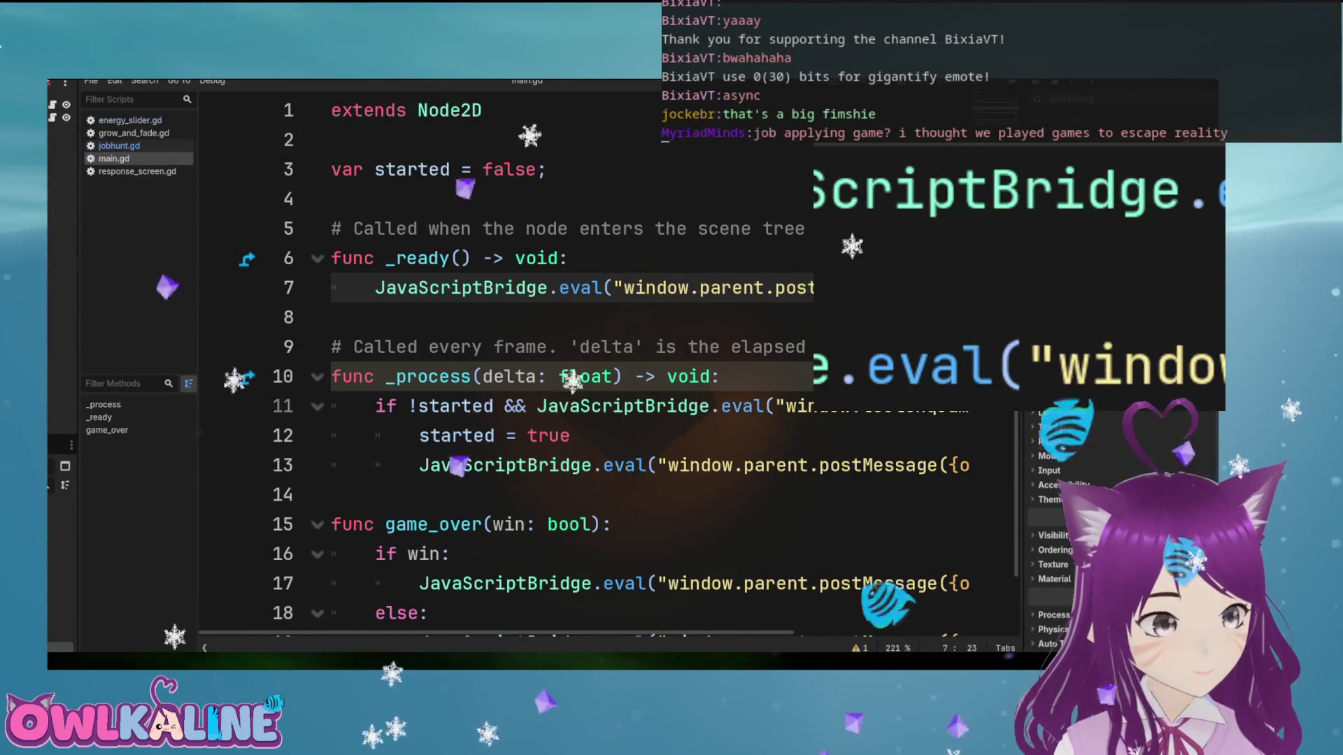
pyautogui.hotkey('ctrl', 'F1')
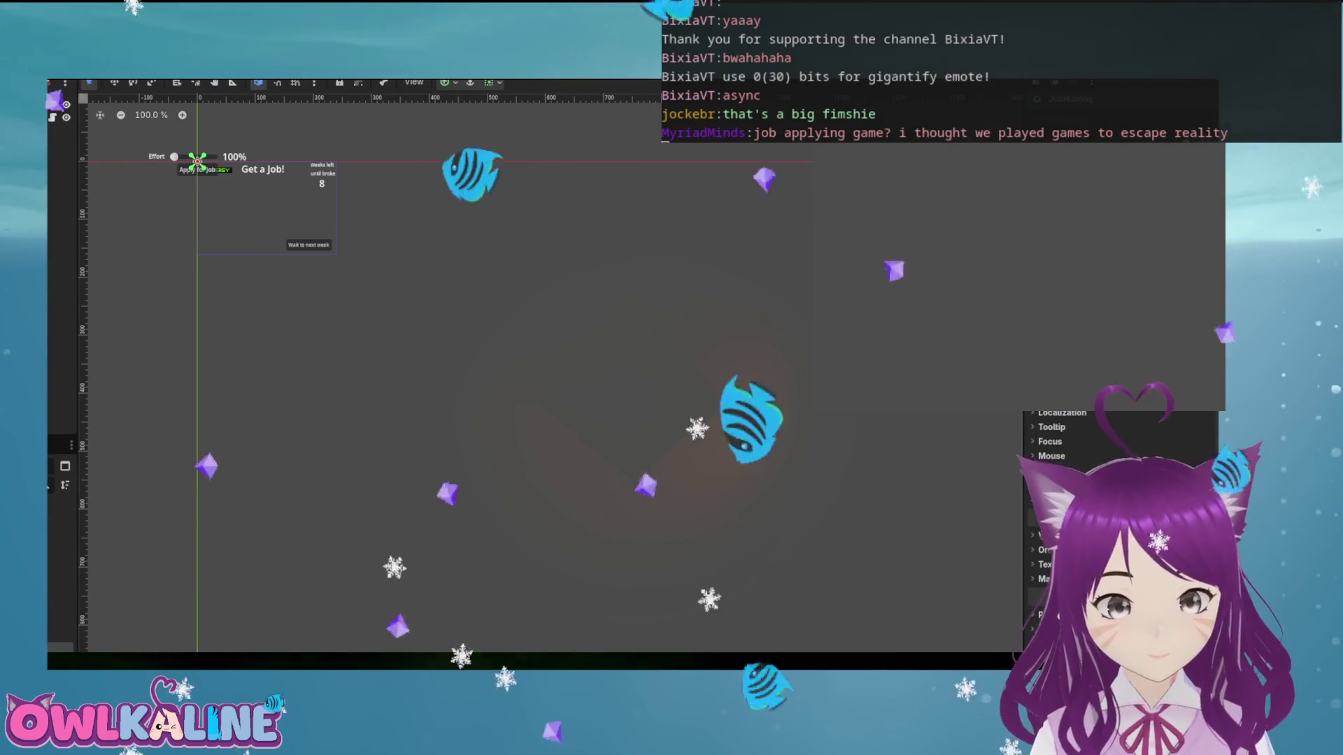
pyautogui.scroll(4, 476, 268)
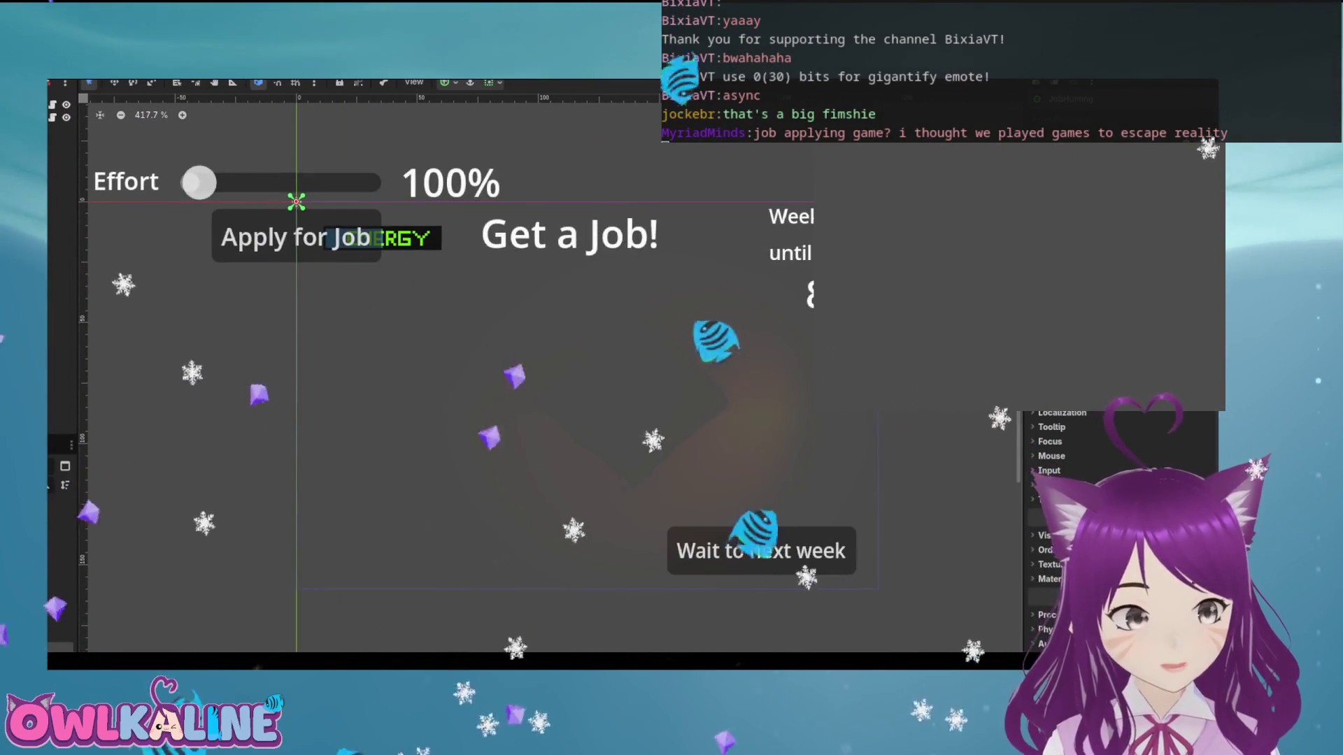
pyautogui.scroll(-3, 503, 277)
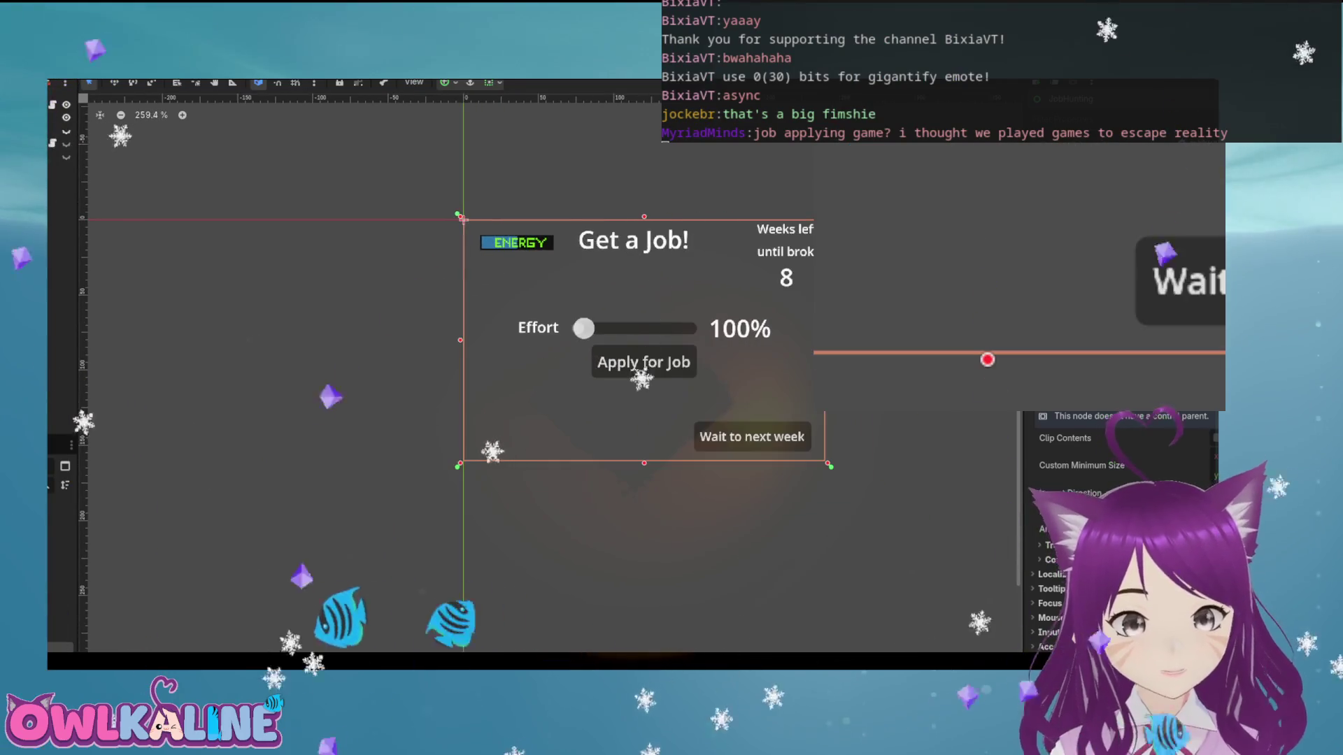
pyautogui.scroll(3, 505, 277)
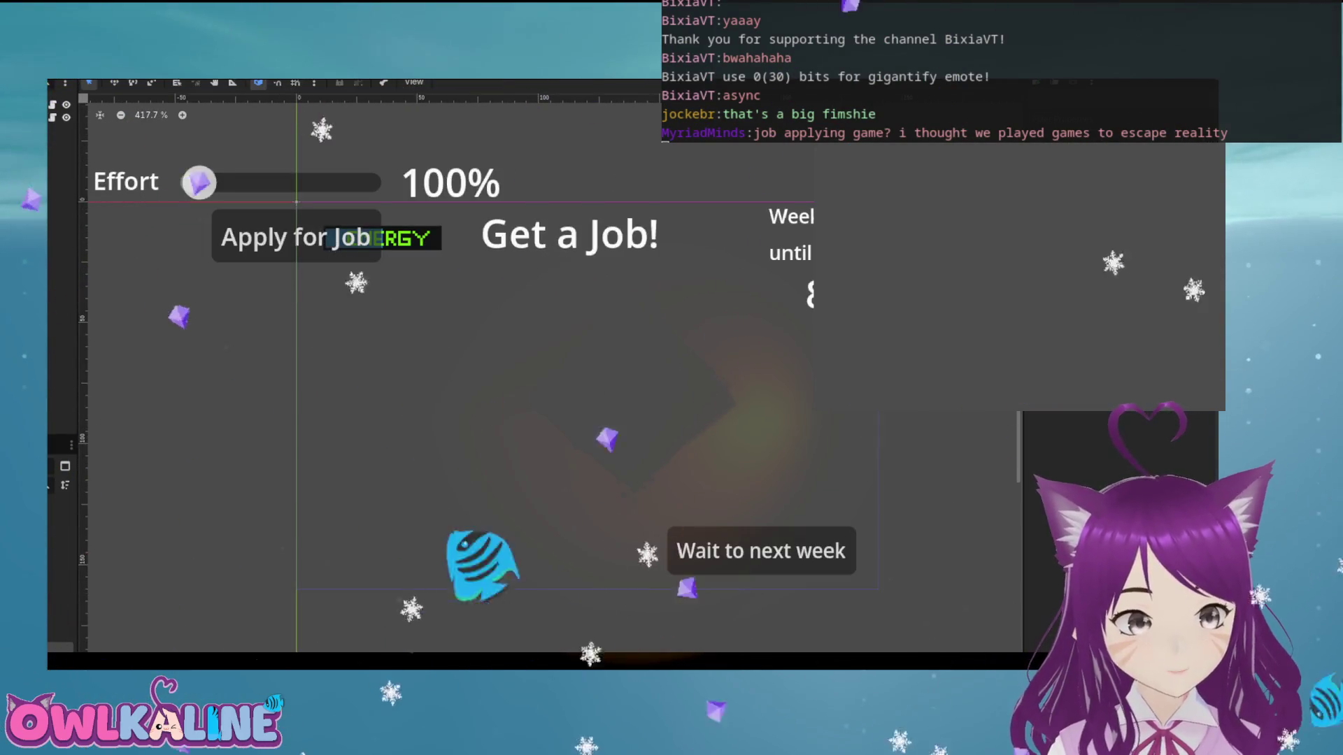
pyautogui.scroll(-3, 473, 257)
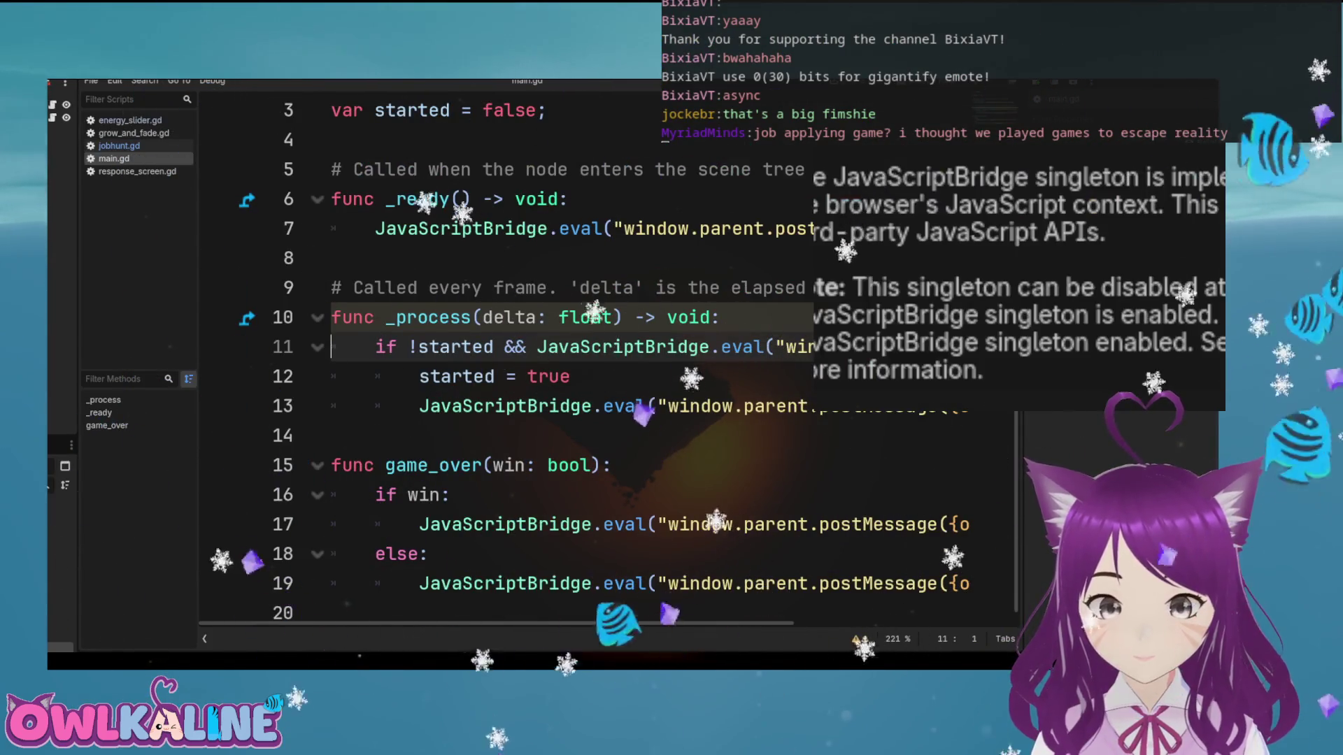
# Retype the closing brackets of line 11's JavaScriptBridge start check and save main.gd.
pyautogui.click(622, 317)
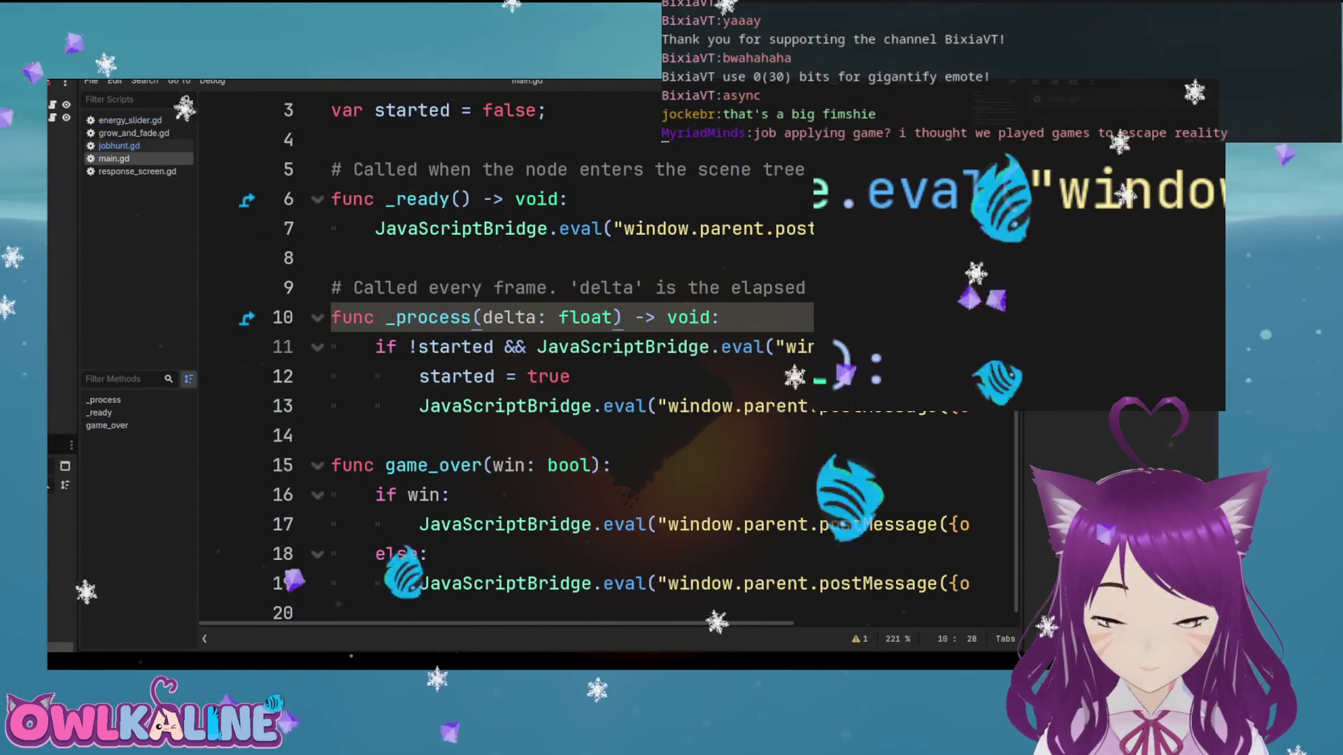
pyautogui.click(335, 347)
pyautogui.hscroll(5, 609, 350)
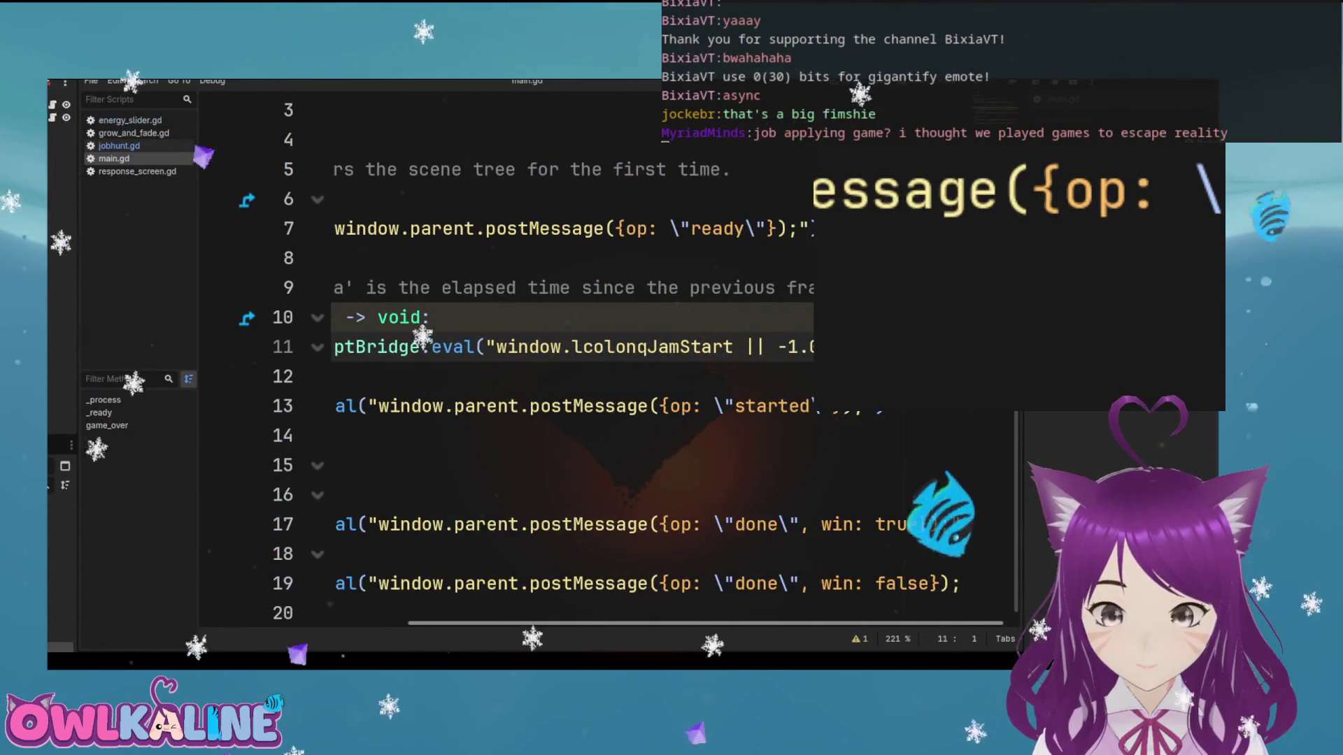
pyautogui.hscroll(-5, 608, 406)
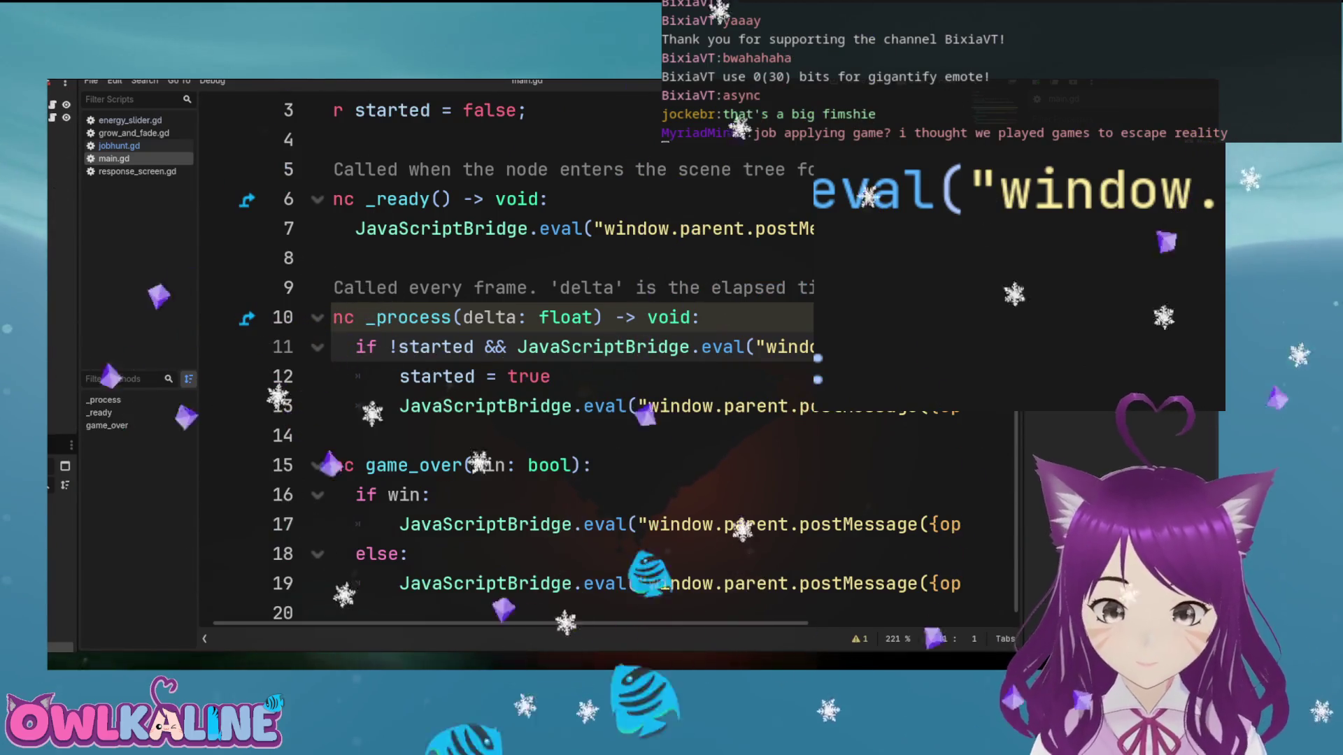
pyautogui.hscroll(5, 608, 349)
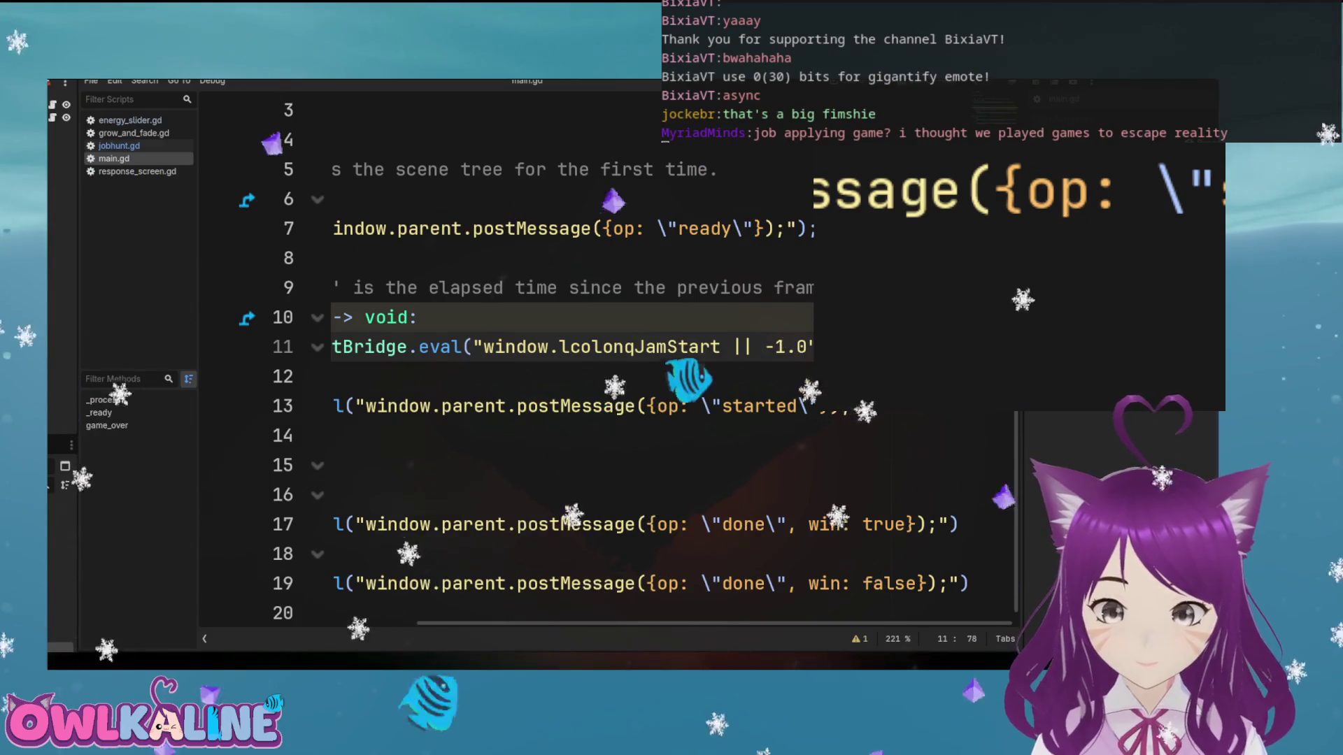
pyautogui.press('Left')
pyautogui.press('Left')
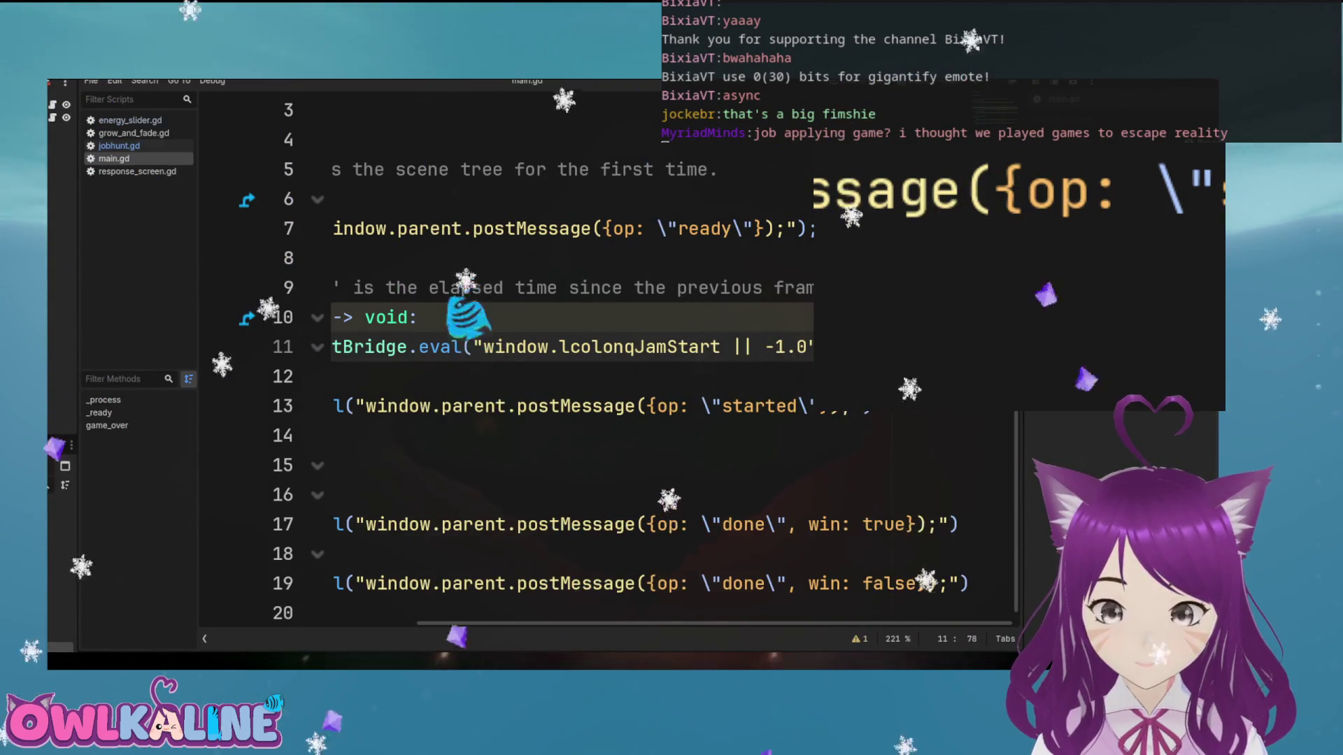
pyautogui.write('})')
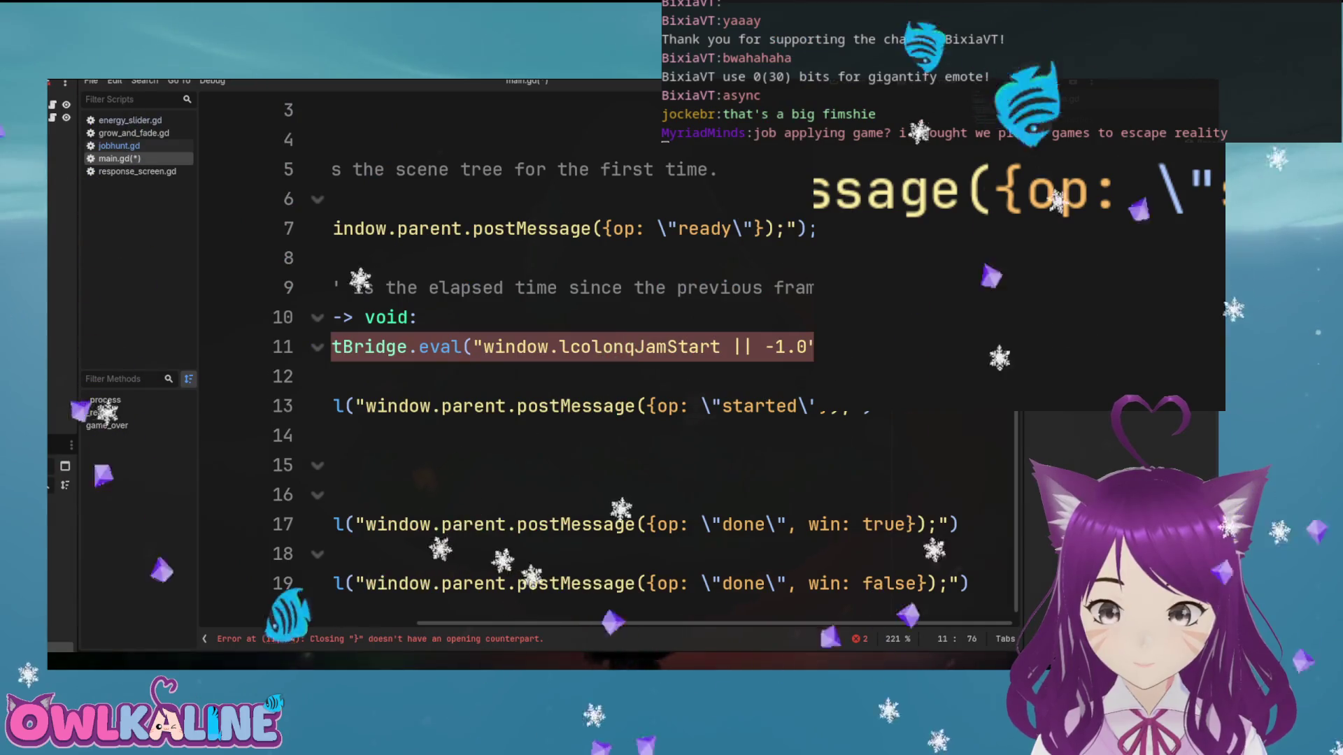
pyautogui.press('Left')
pyautogui.press('Left')
pyautogui.press('Left')
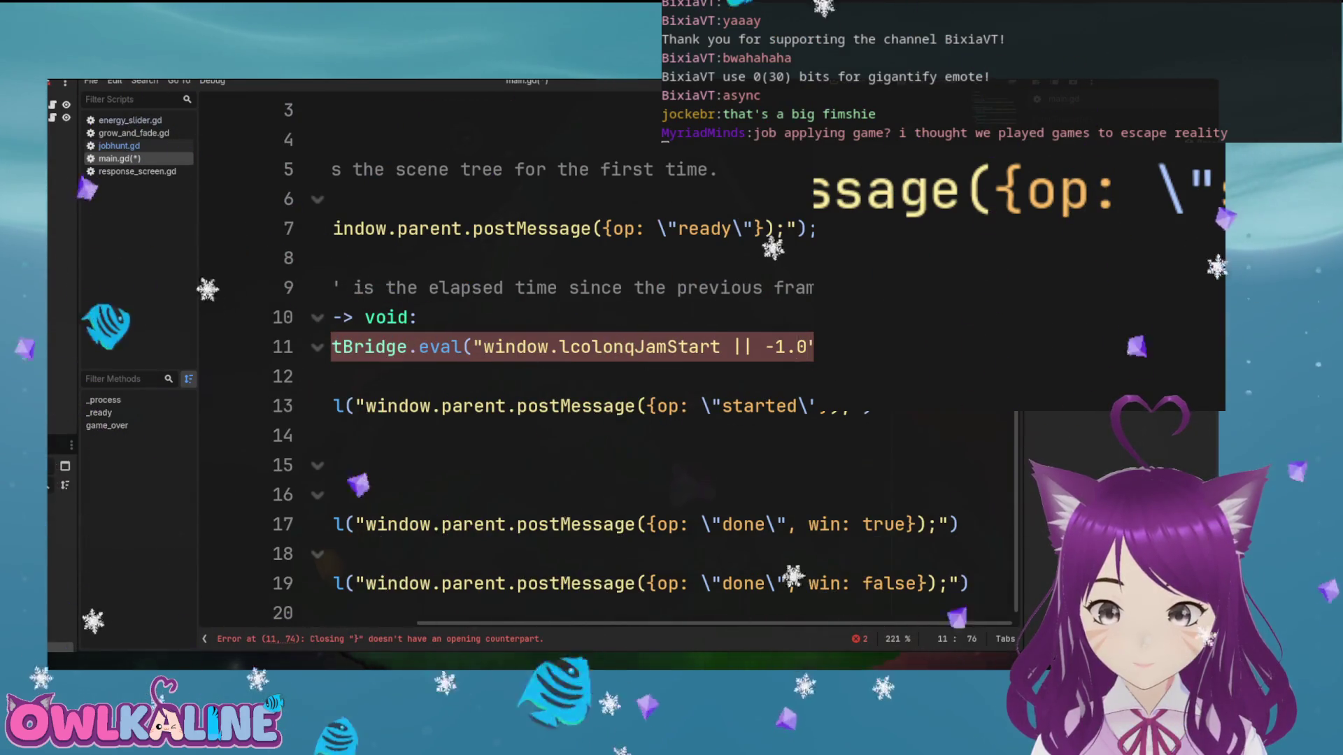
pyautogui.press('Right')
pyautogui.press('Right')
pyautogui.press('Right')
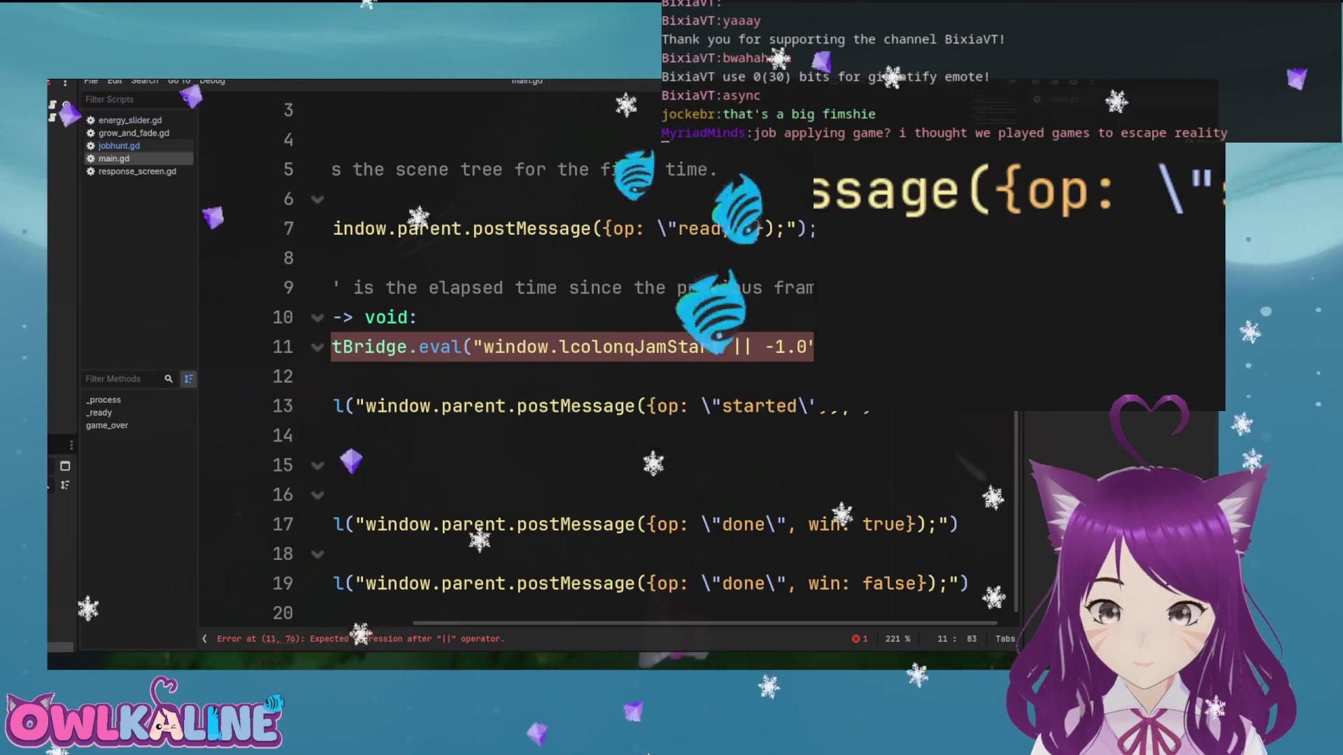
pyautogui.hotkey('ctrl', 's')
pyautogui.press('Home')
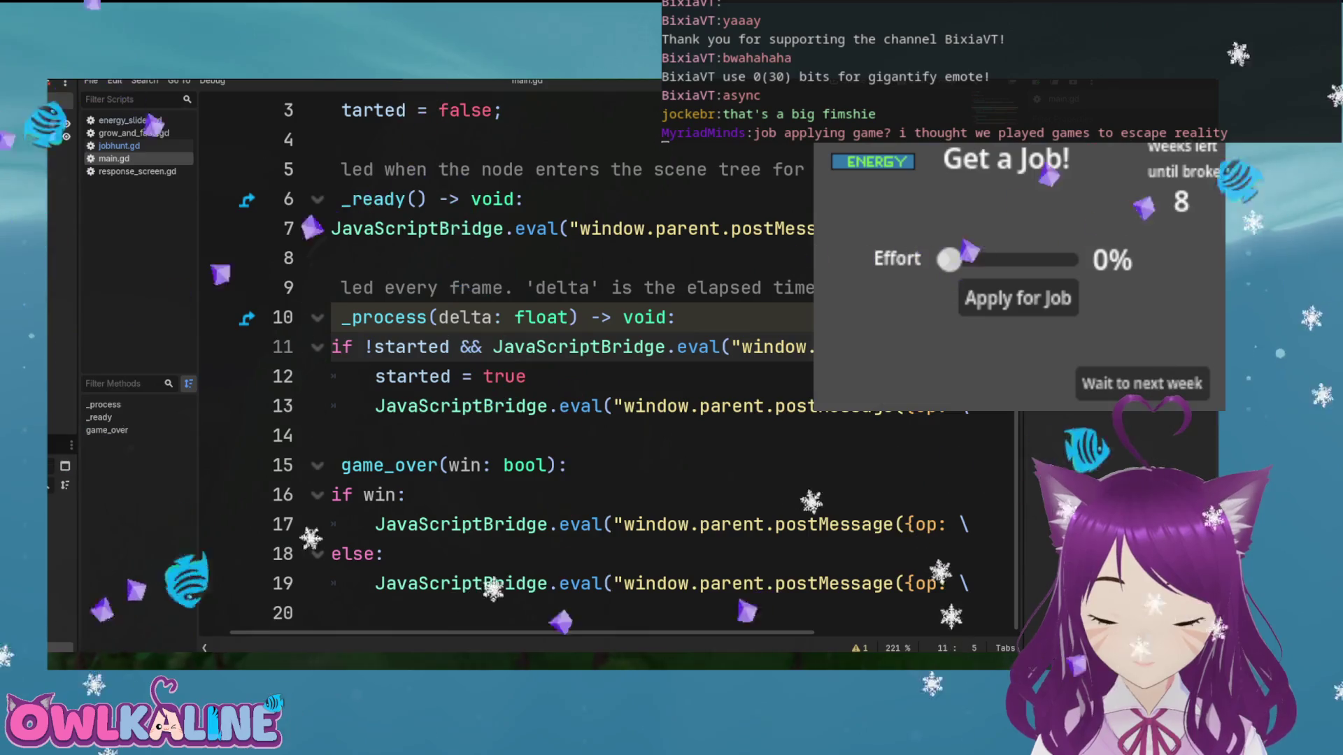
# Drag the running game's Effort slider to about 63%, then return to the 2D view of the Get a Job! scene.
pyautogui.moveTo(1023, 259); pyautogui.dragTo(1025, 297)
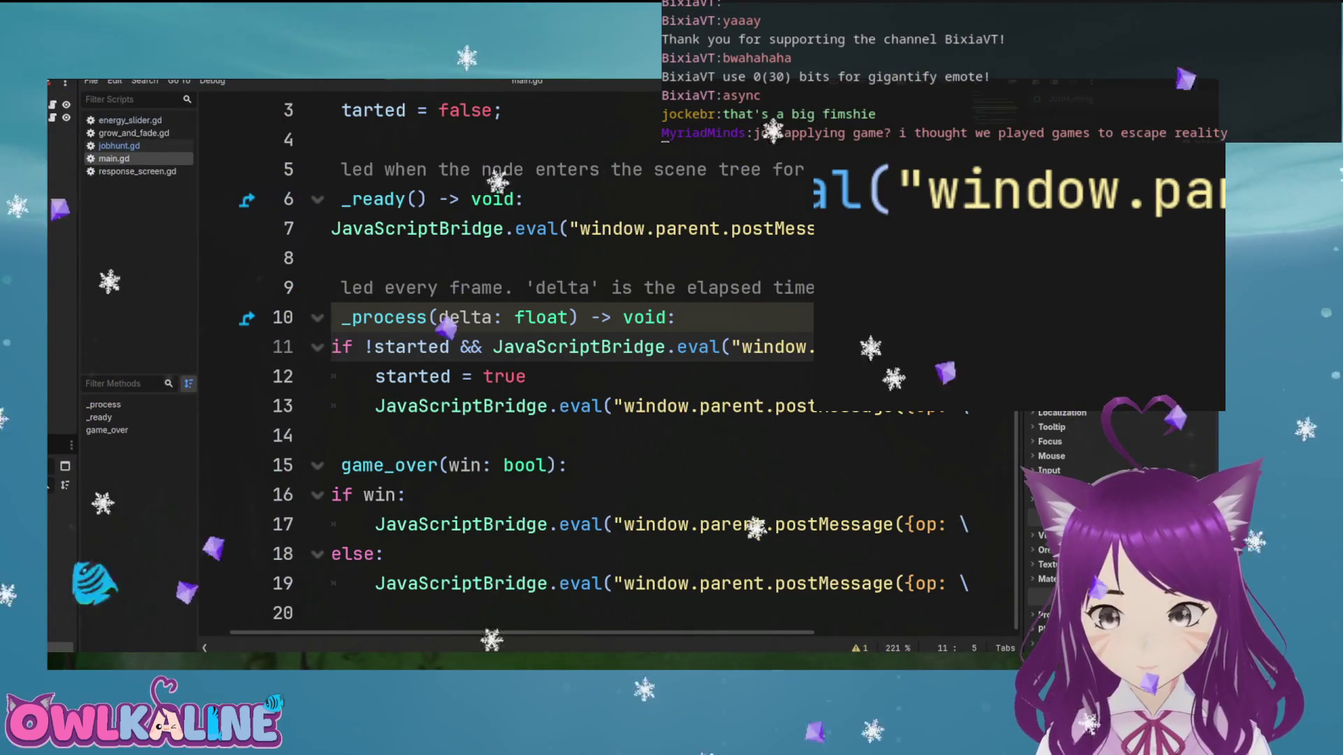
pyautogui.click(605, 1)
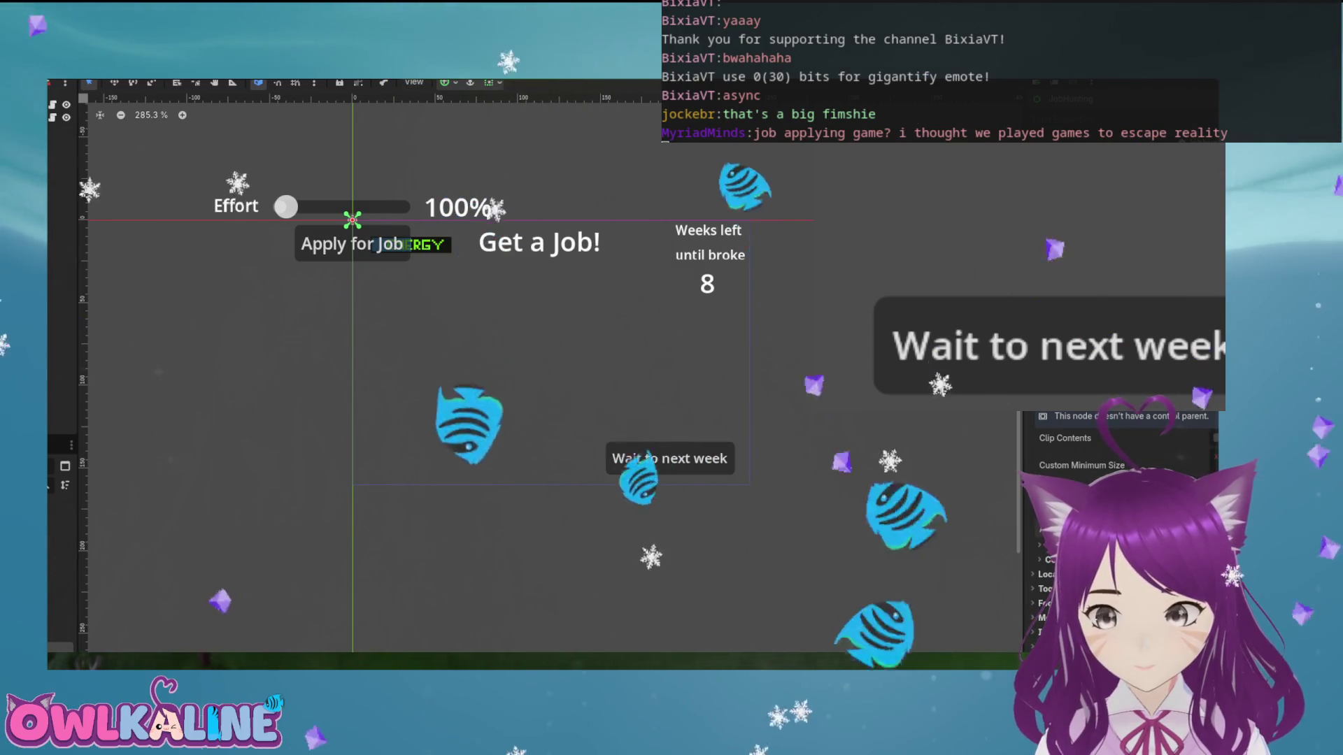
# Select the node at the canvas origin and add a new node from the Create New Node list.
pyautogui.click(353, 220)
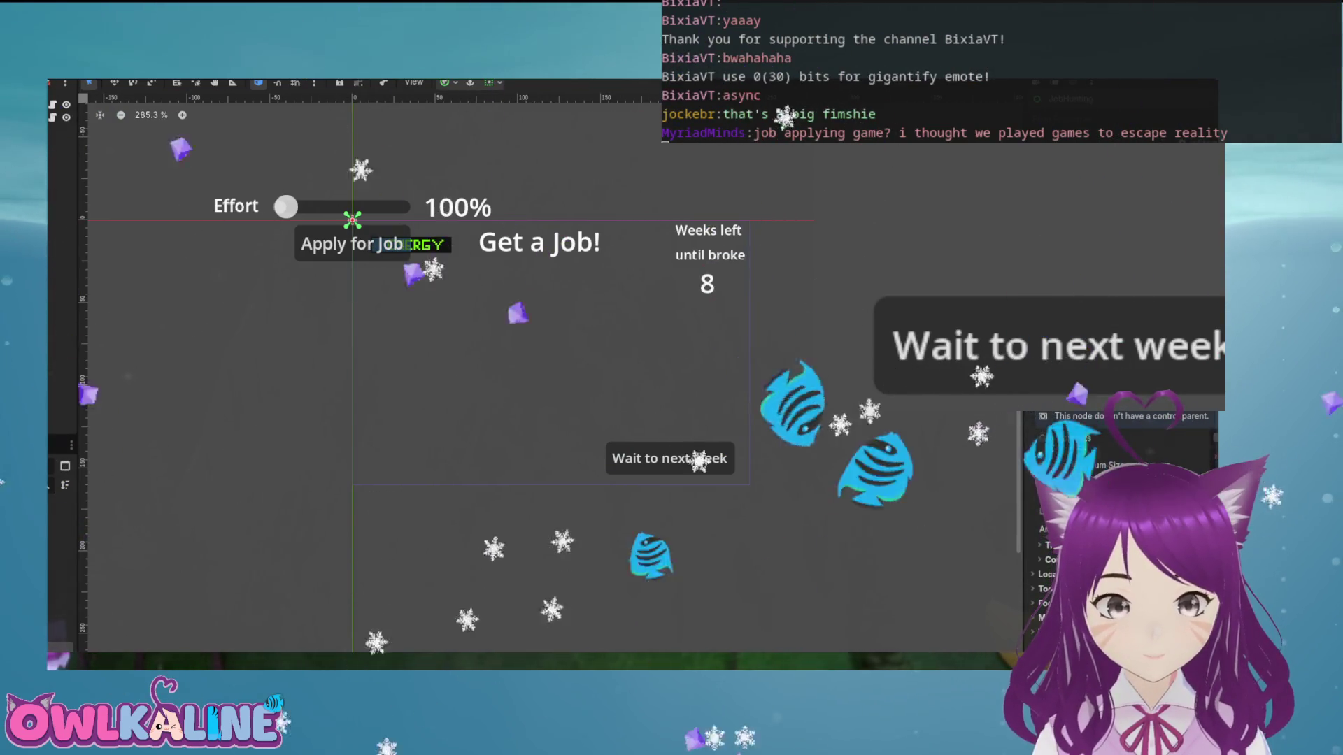
pyautogui.hotkey('ctrl', 'z')
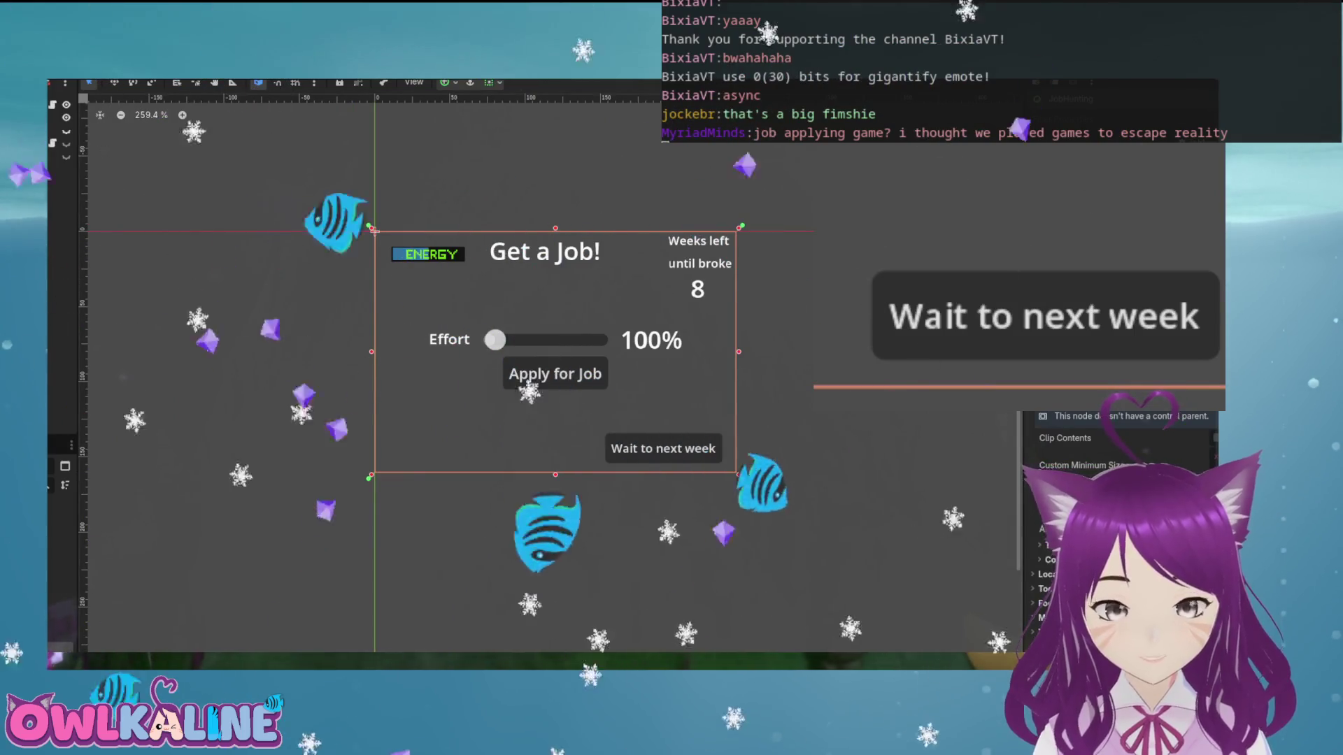
pyautogui.hotkey('ctrl', 'z')
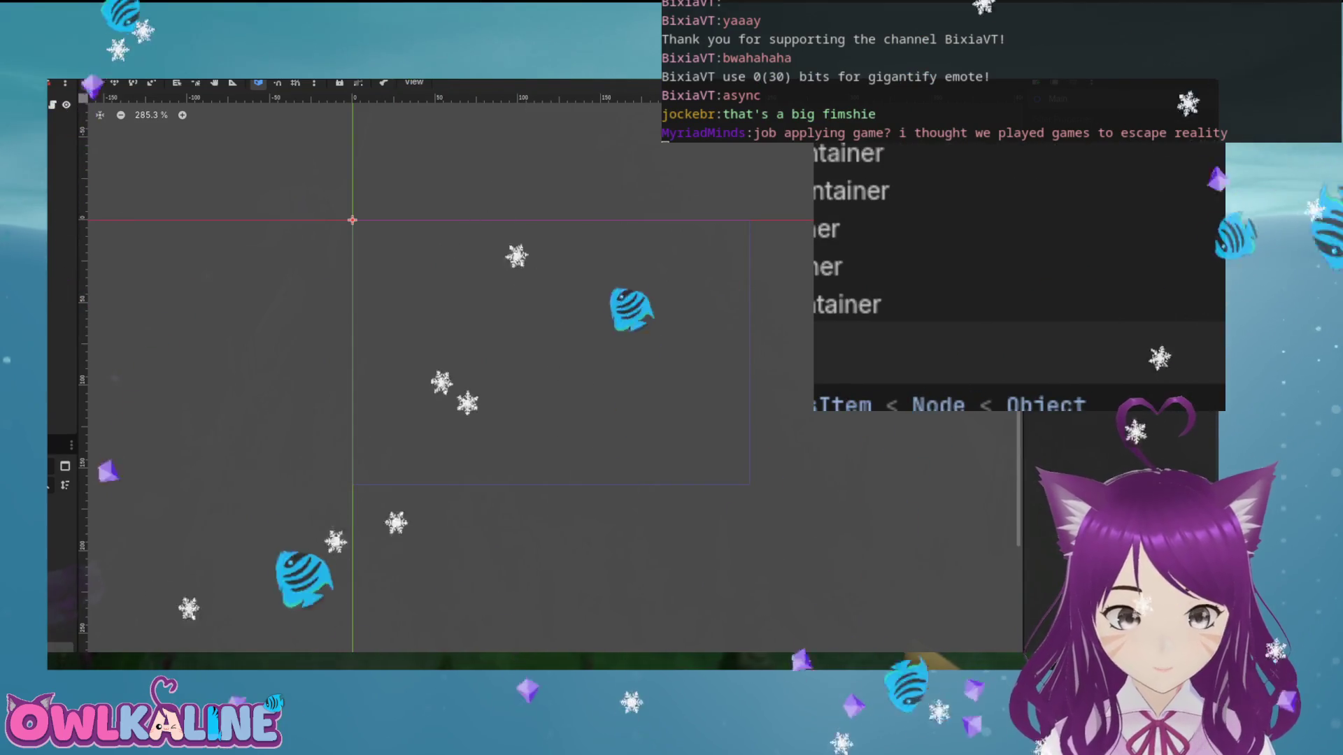
pyautogui.press('Return')
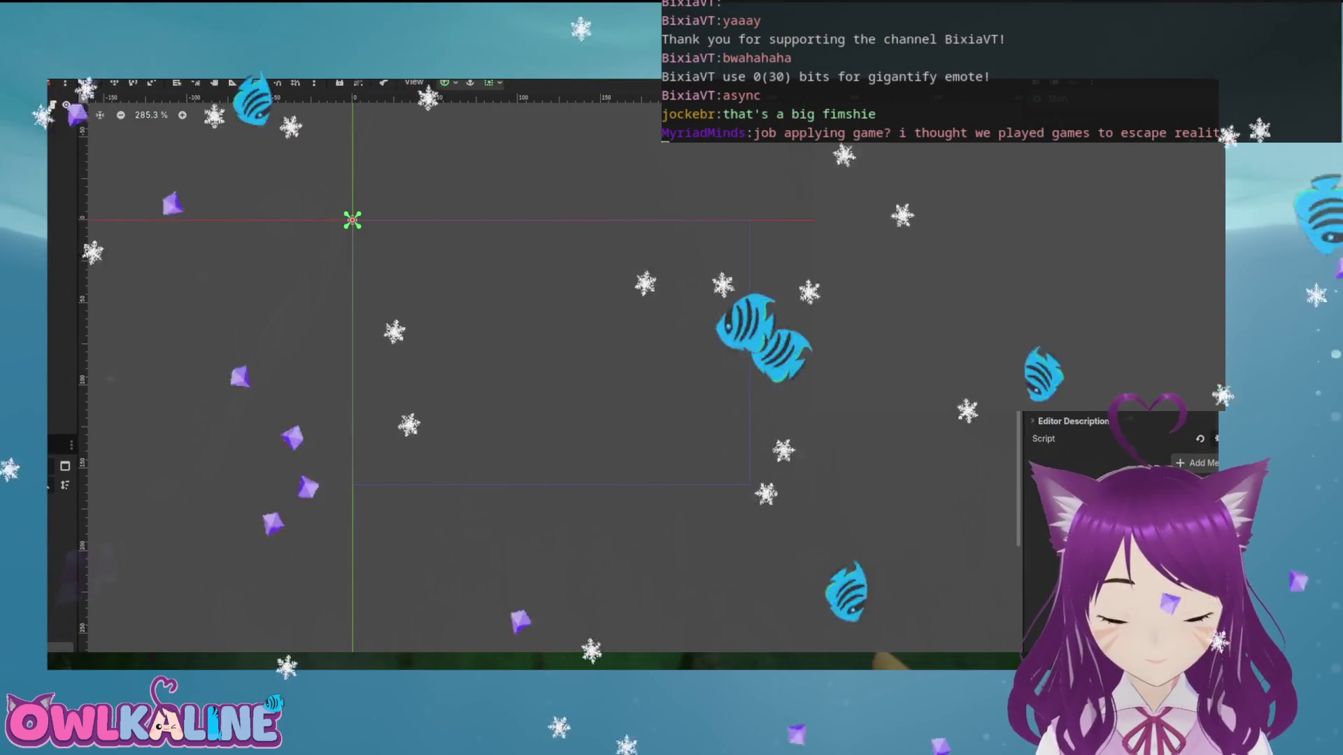
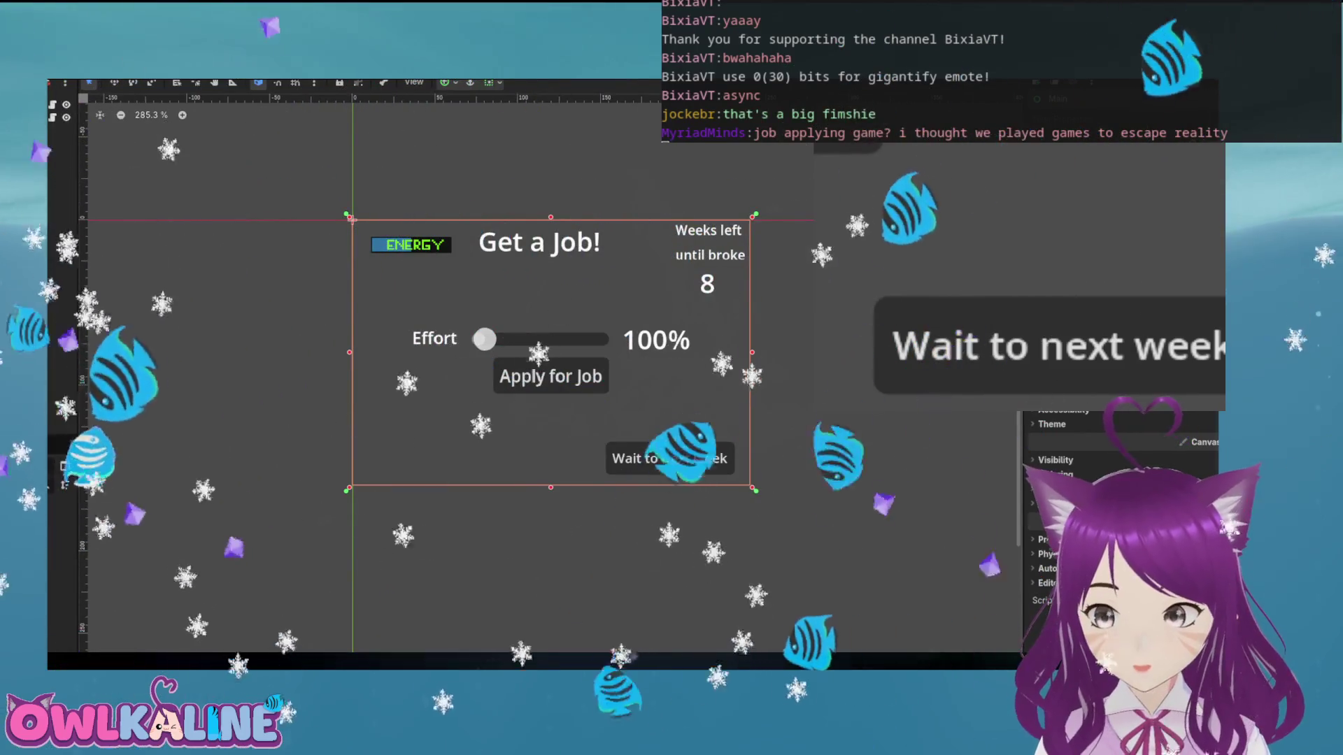
# Rerun the game with F5, review _process, and delete Node2D from main.gd's extends line.
pyautogui.press('F5')
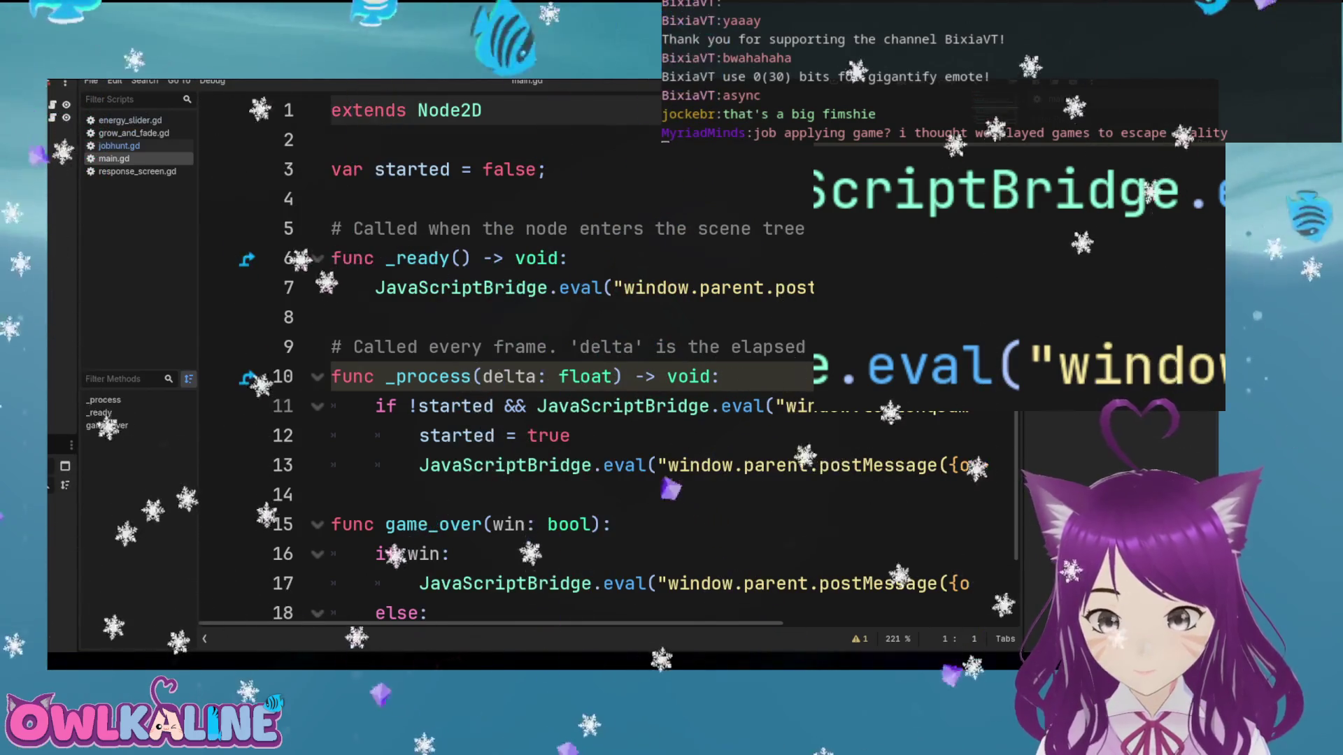
pyautogui.click(685, 377)
pyautogui.scroll(-1, 685, 376)
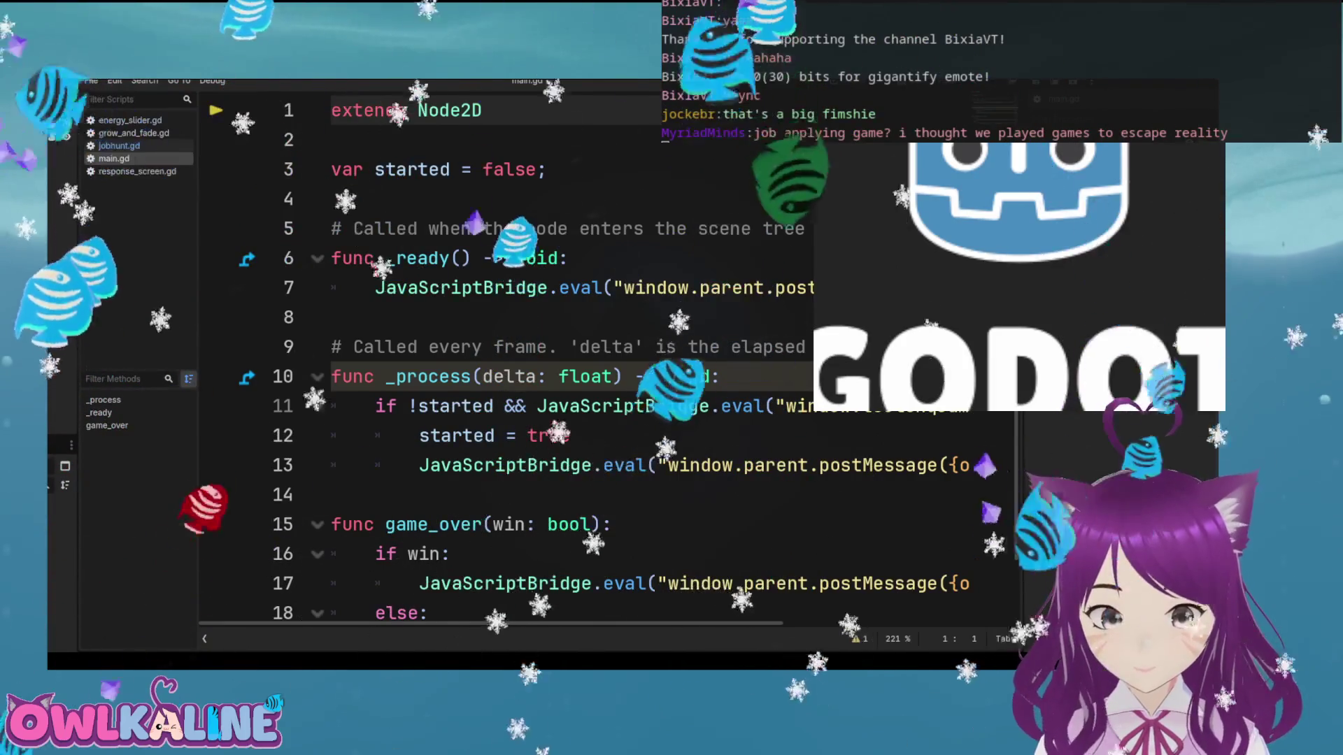
pyautogui.press('End')
pyautogui.hotkey('ctrl', 'BackSpace')
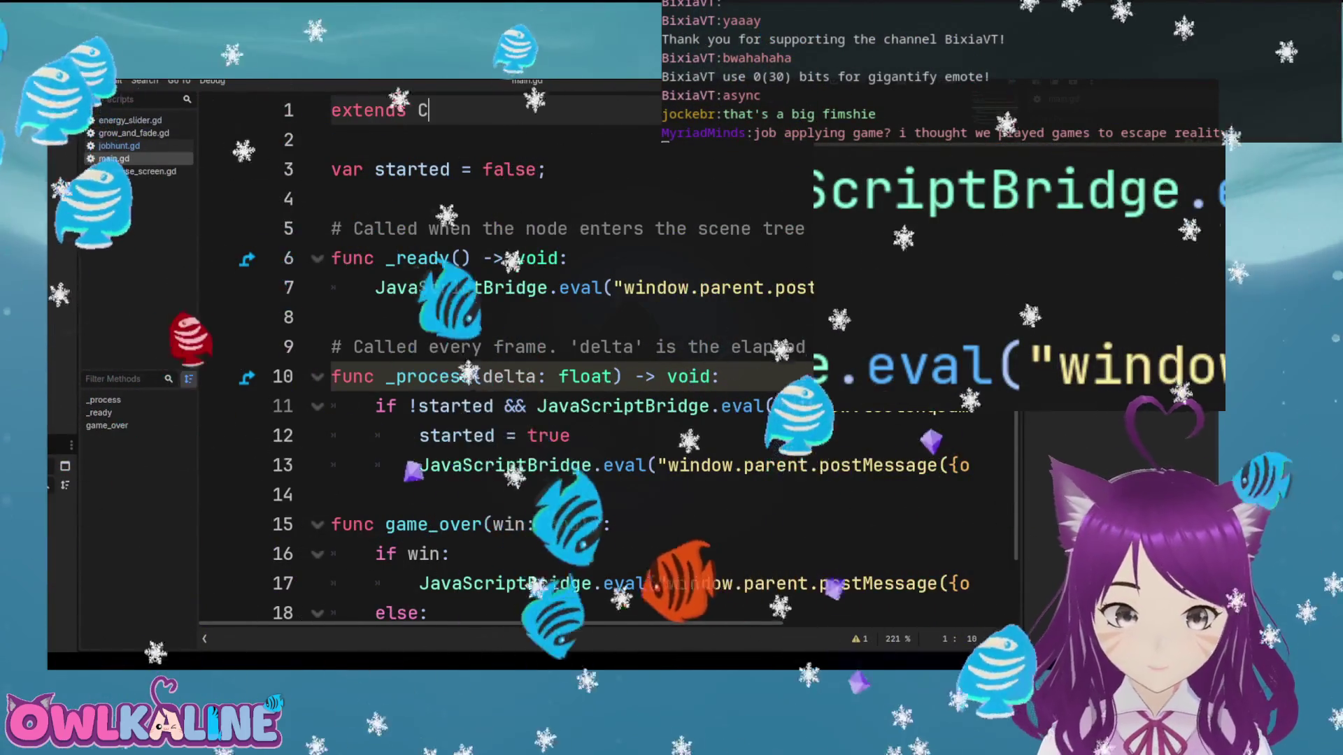
# Make main.gd extend Control, save it, review _ready, and switch to jobhunt.gd.
pyautogui.write('Control')
pyautogui.hotkey('ctrl', 's')
pyautogui.click(545, 169)
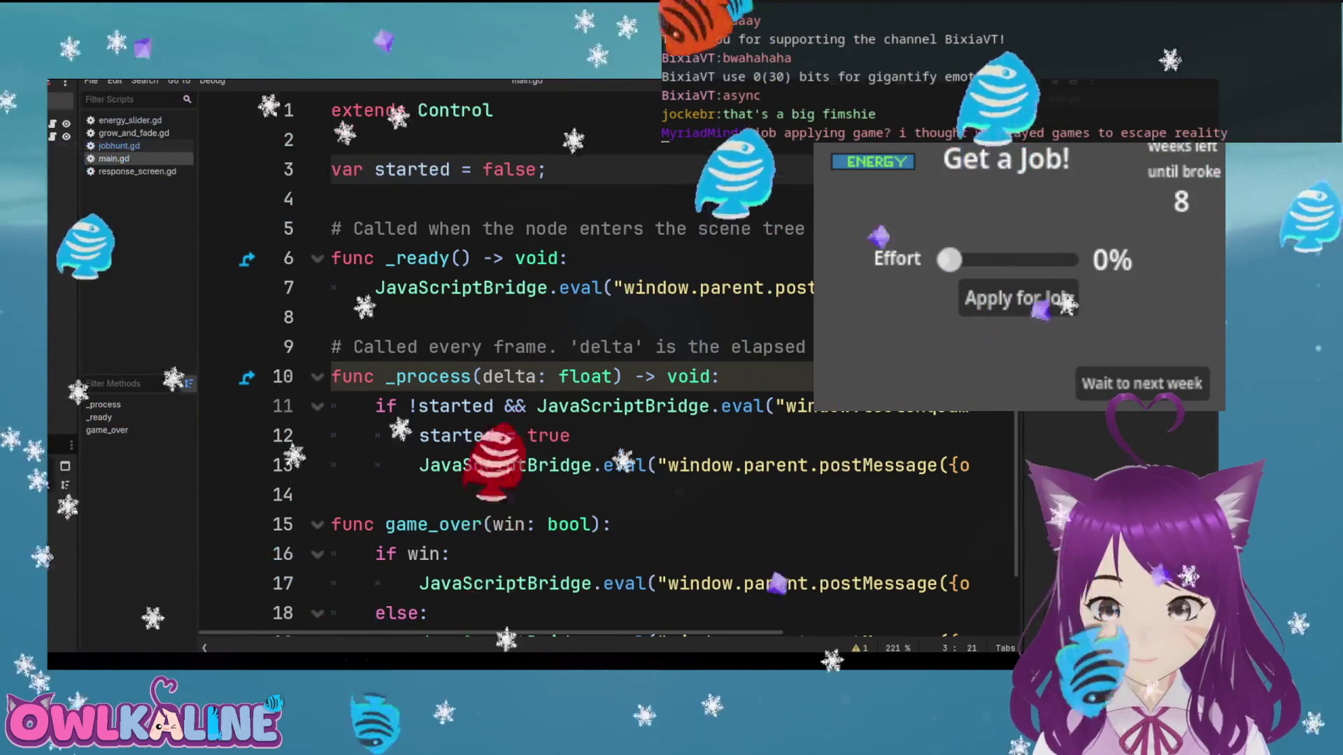
pyautogui.click(666, 288)
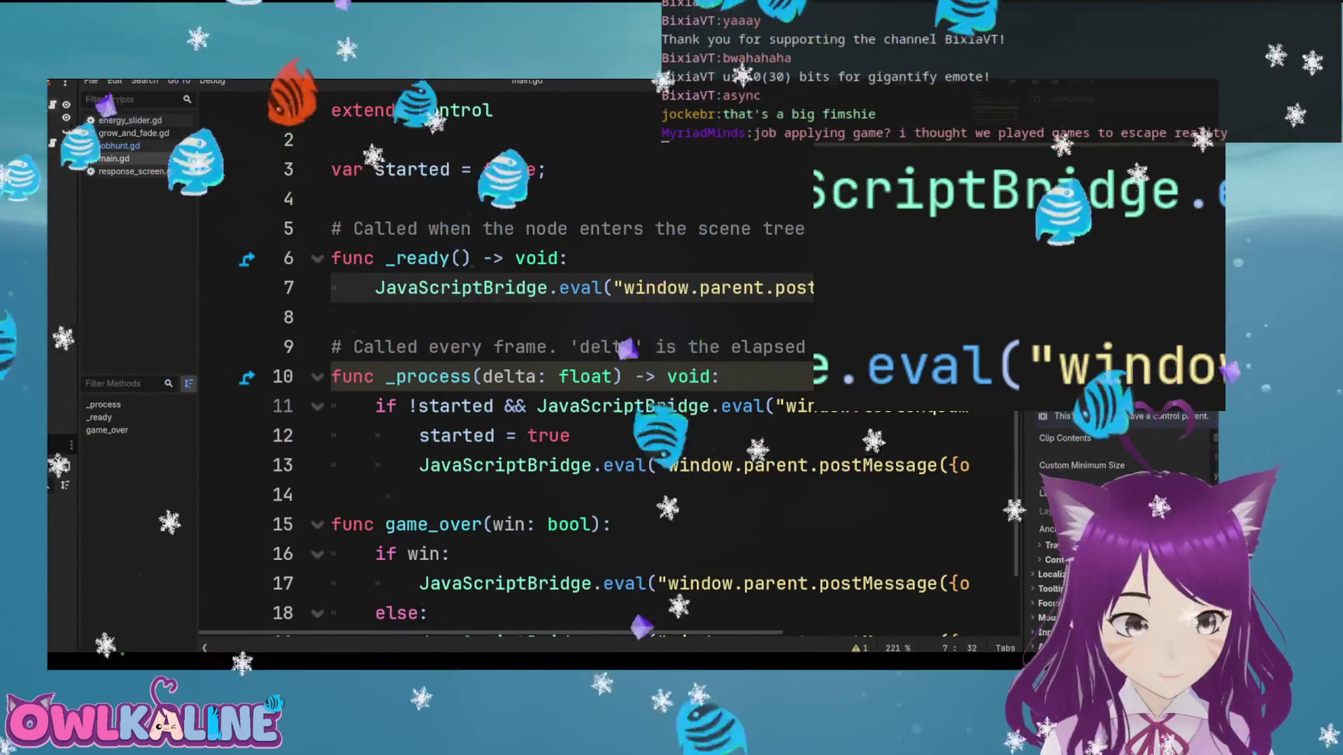
pyautogui.click(119, 146)
# Find update_energy() at the end of jobhunt.gd's _ready, add a line after it, and save.
pyautogui.scroll(9, 560, 349)
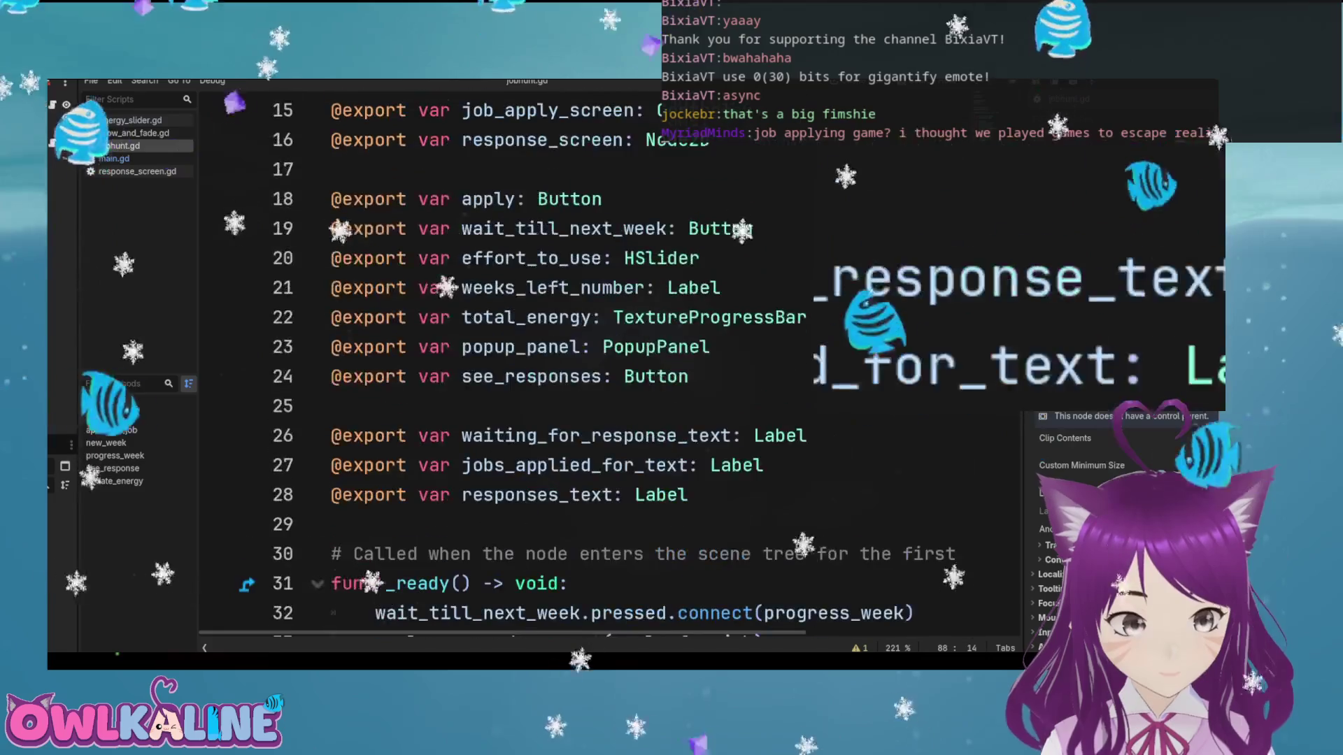
pyautogui.scroll(5, 560, 349)
pyautogui.scroll(-10, 559, 350)
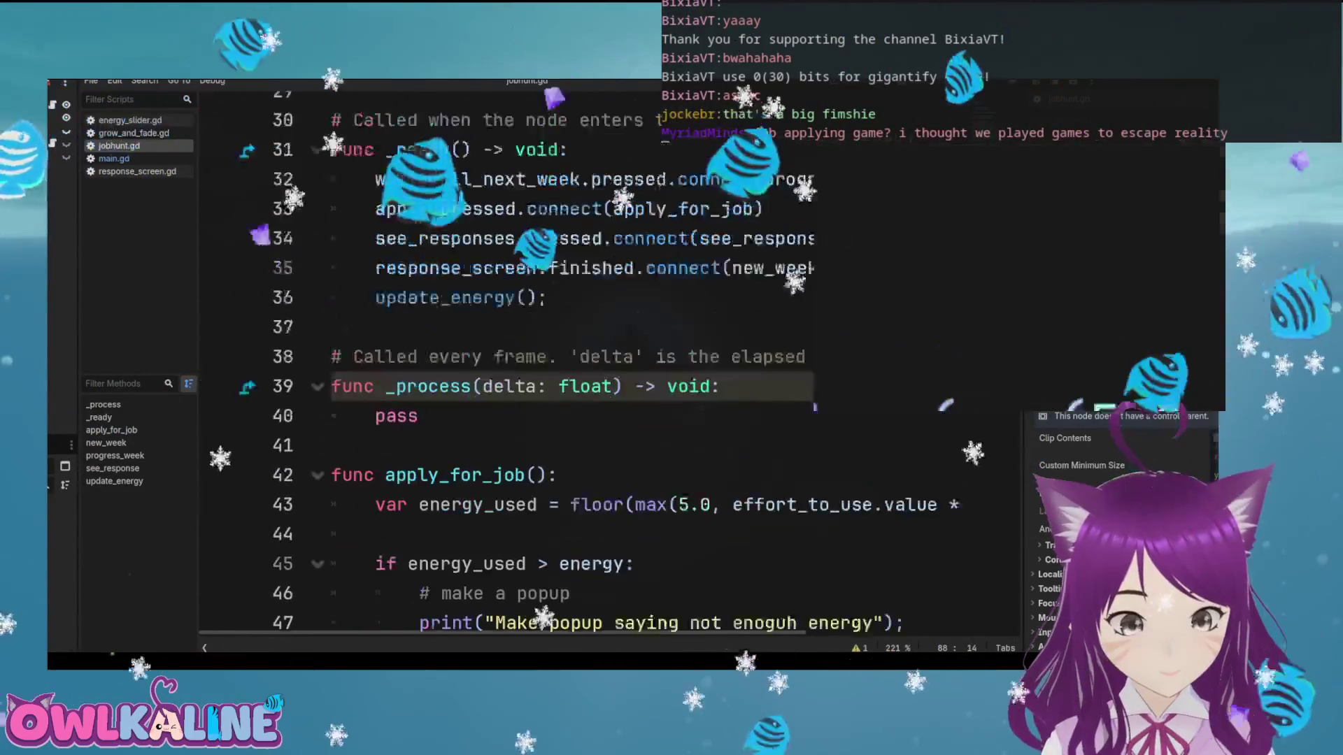
pyautogui.scroll(3, 560, 349)
pyautogui.scroll(-1, 560, 349)
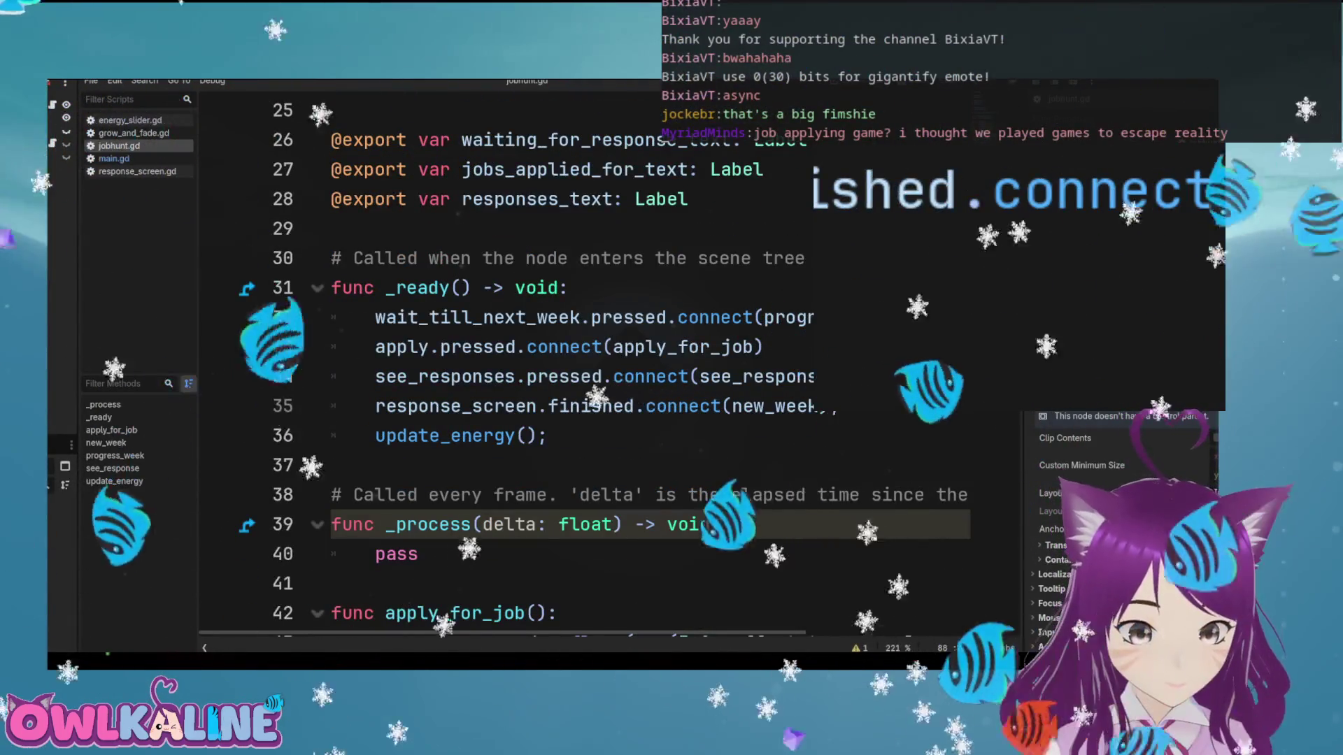
pyautogui.doubleClick(445, 436)
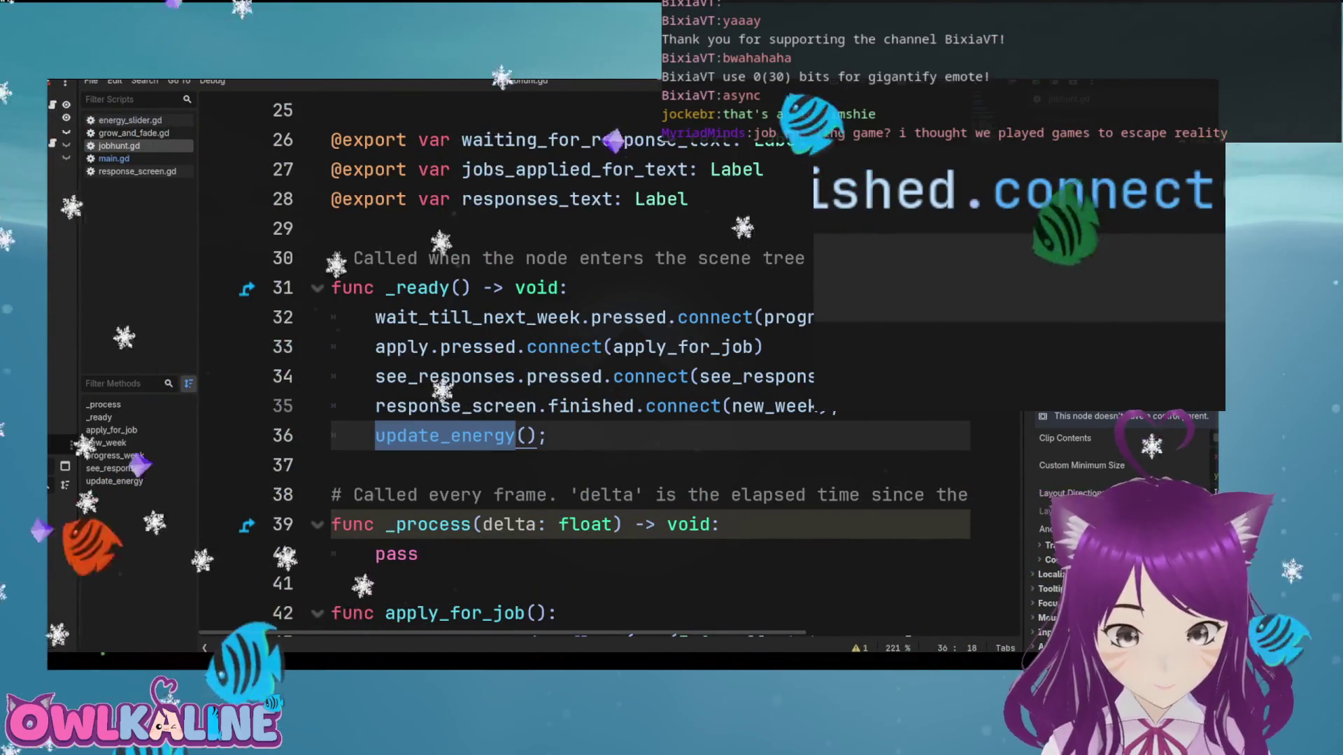
pyautogui.press('Return')
pyautogui.write('\\')
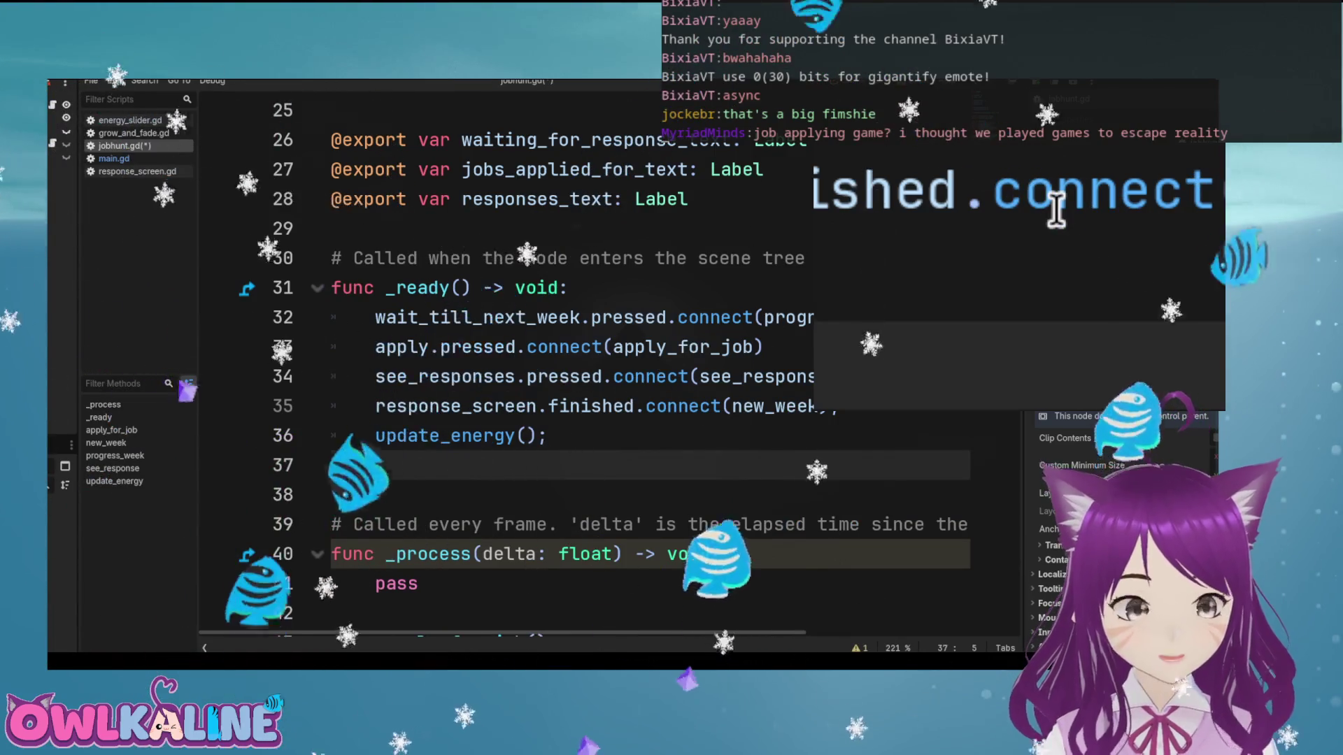
pyautogui.click(558, 287)
pyautogui.hotkey('ctrl', 's')
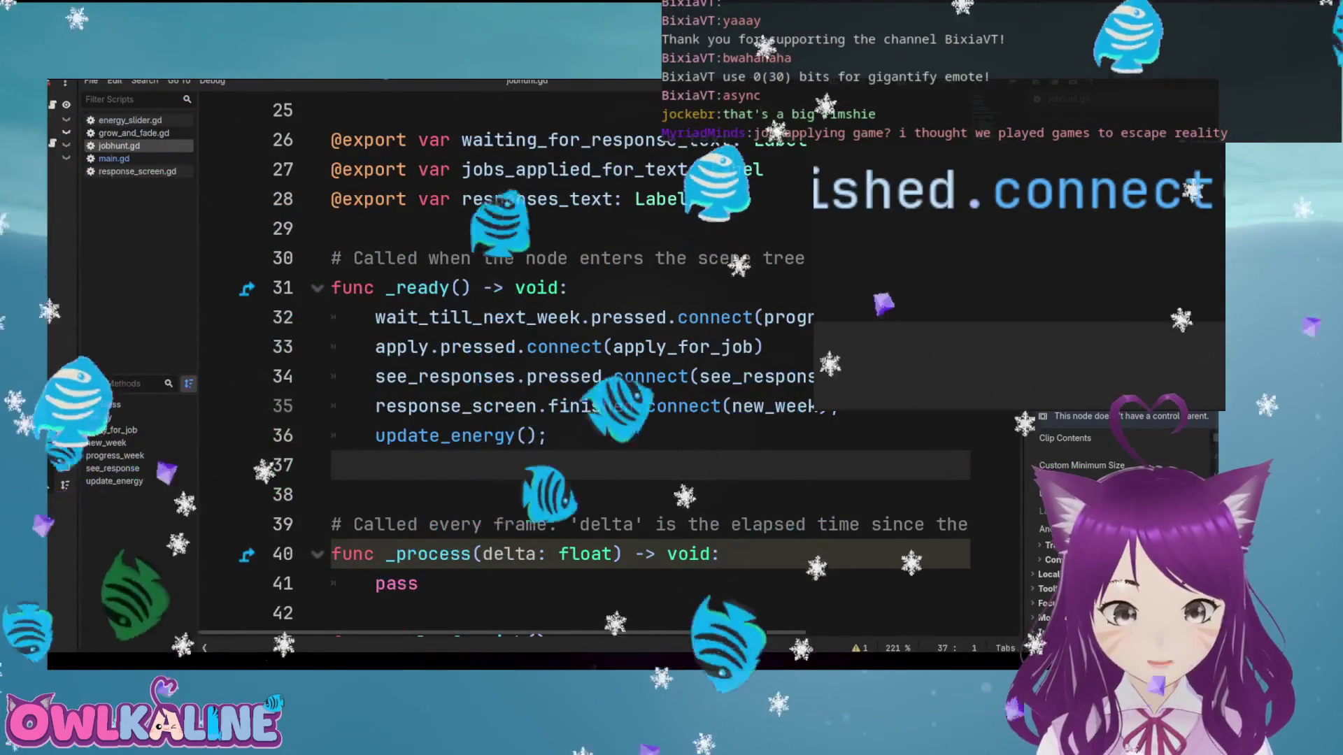
# Write a func start_game(): header after update_energy(), then delete it again.
pyautogui.click(336, 465)
pyautogui.press('Return')
pyautogui.write('func start-gam')
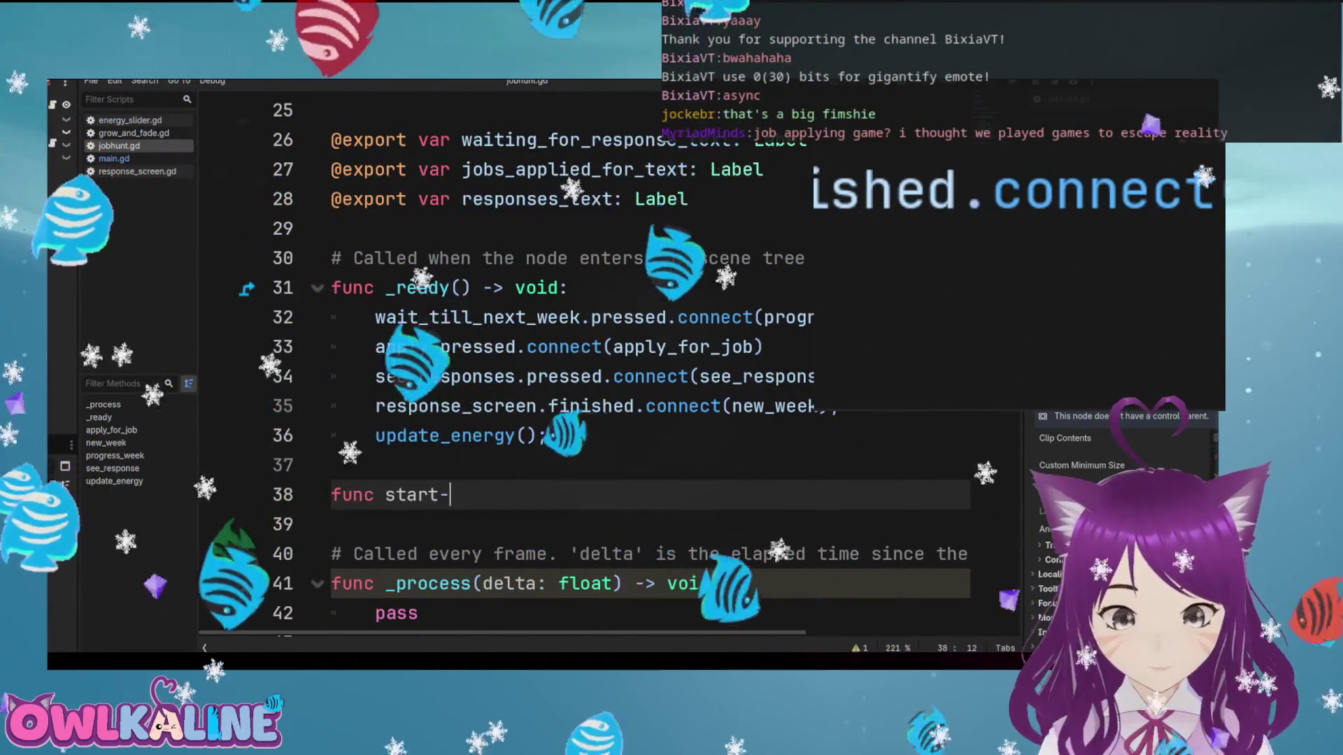
pyautogui.press('BackSpace')
pyautogui.press('BackSpace')
pyautogui.press('BackSpace')
pyautogui.write('_game')
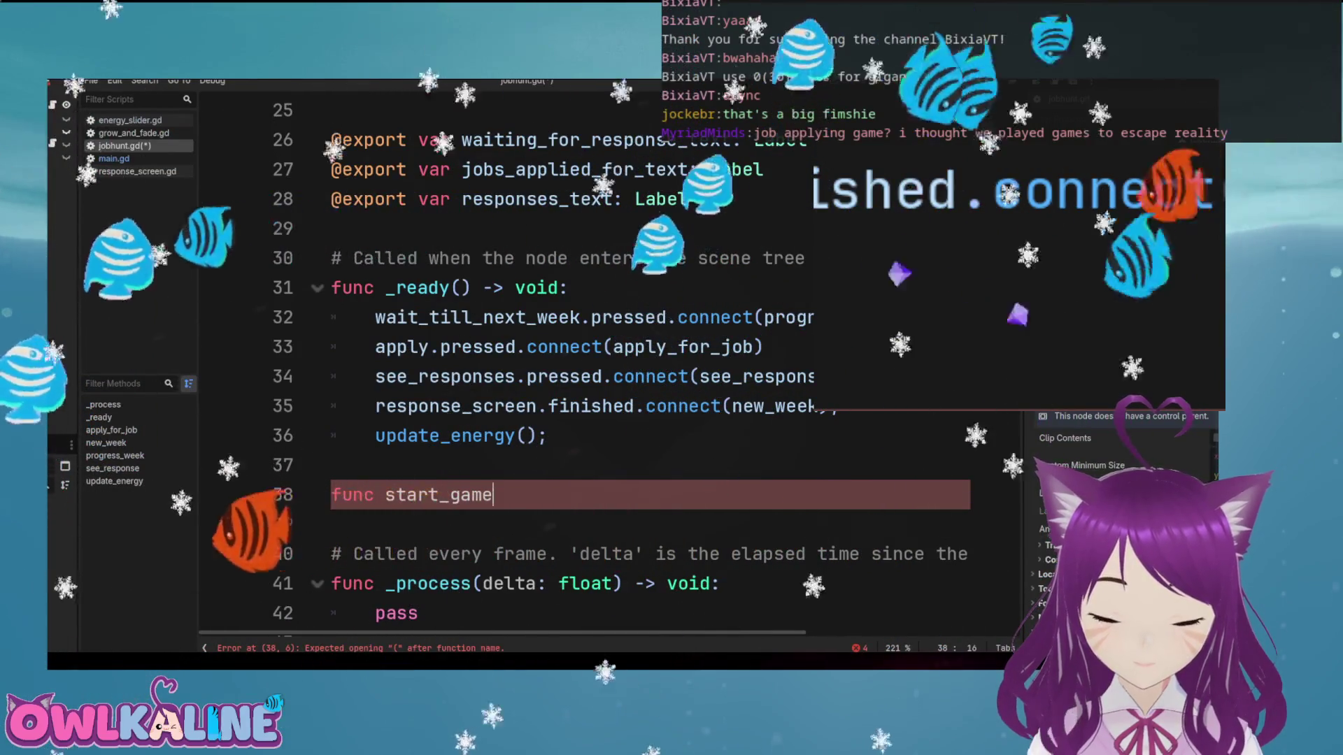
pyautogui.write('():')
pyautogui.press('Return')
pyautogui.write('\\')
pyautogui.press('BackSpace')
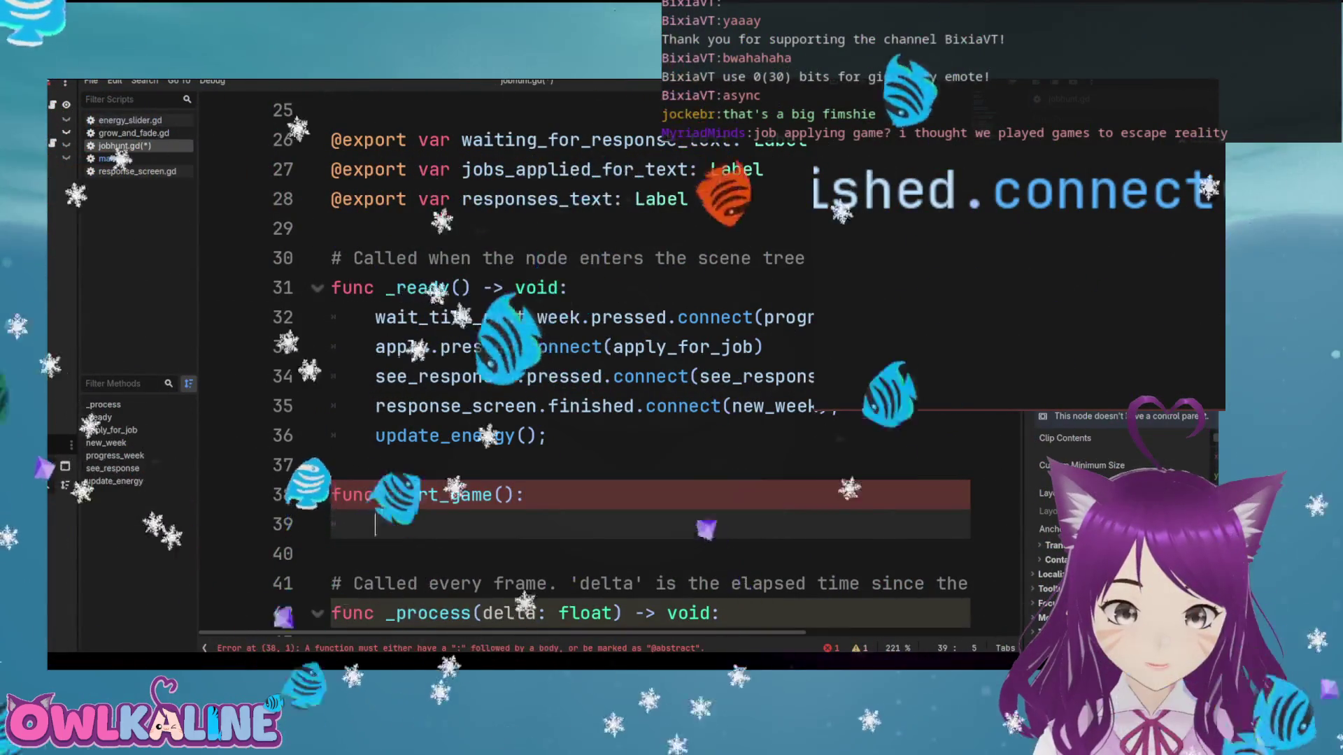
pyautogui.hotkey('shift', 'Up')
pyautogui.press('BackSpace')
pyautogui.press('BackSpace')
pyautogui.press('BackSpace')
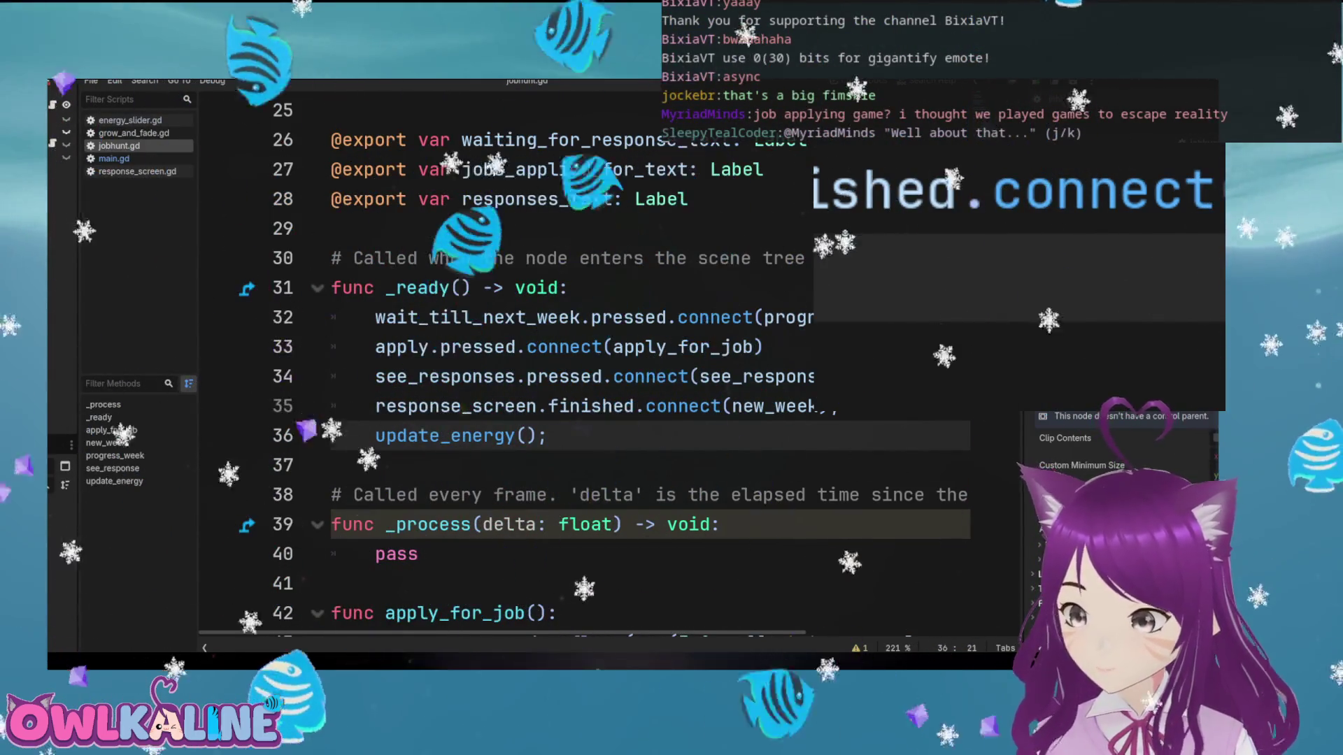
# Put the caret on the empty line after update_energy() and scroll down to apply_for_job.
pyautogui.click(335, 465)
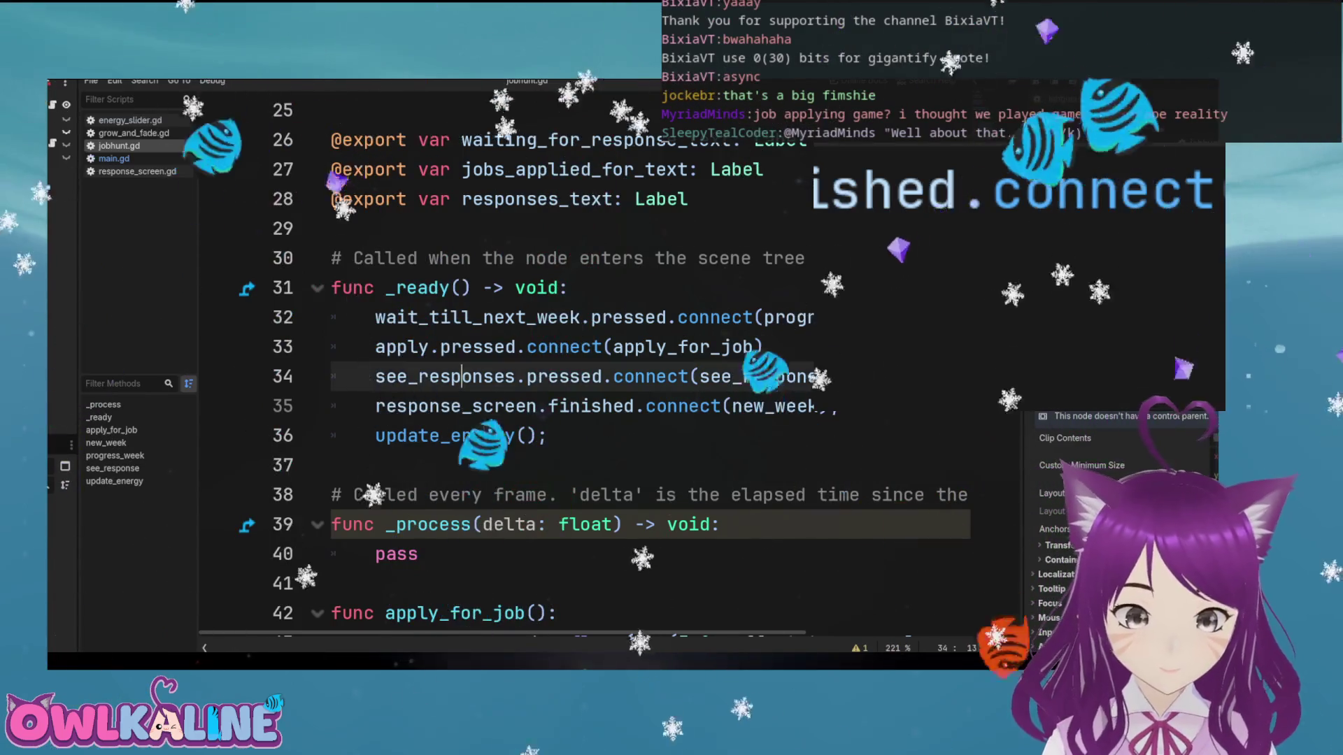
pyautogui.scroll(-2, 616, 419)
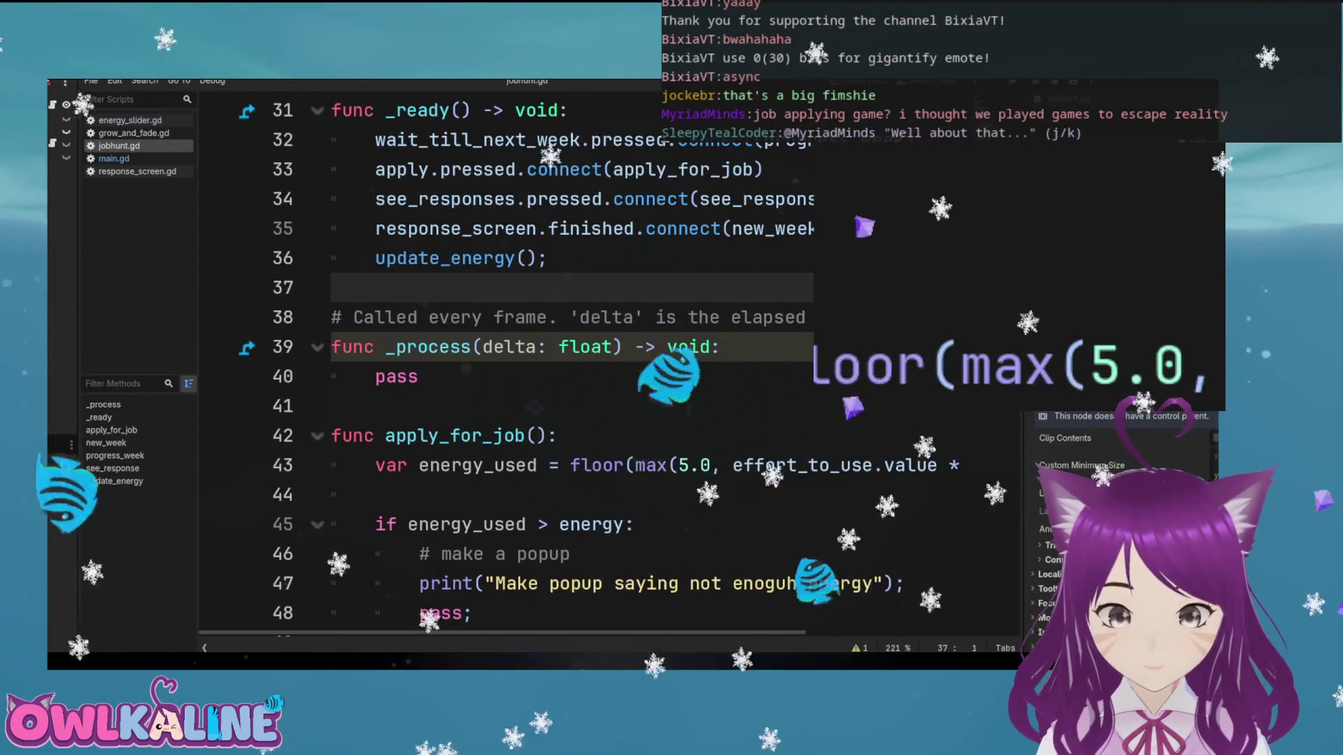
# Write start_game() in jobhunt.gd with the body job_apply_screen.show().
pyautogui.press('Return')
pyautogui.press('Return')
pyautogui.write('\\')
pyautogui.press('BackSpace')
pyautogui.press('Up')
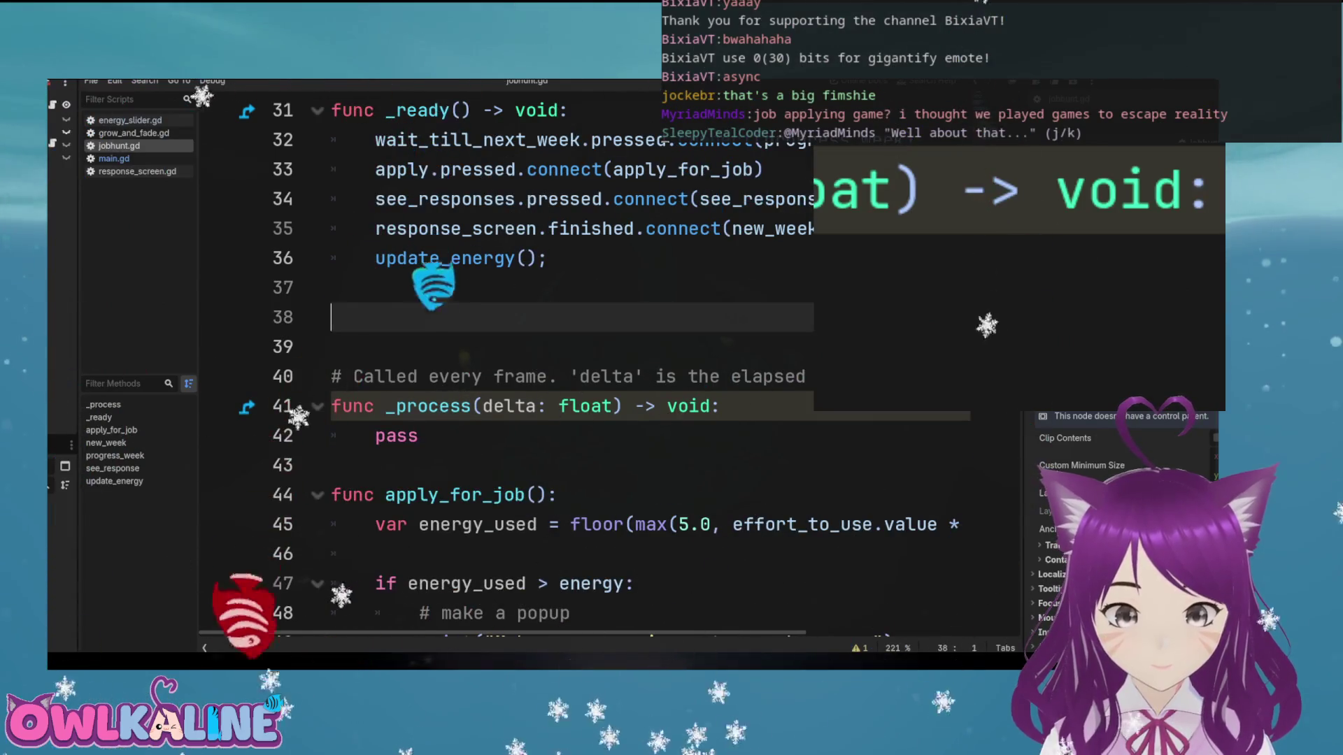
pyautogui.write('():')
pyautogui.press('Return')
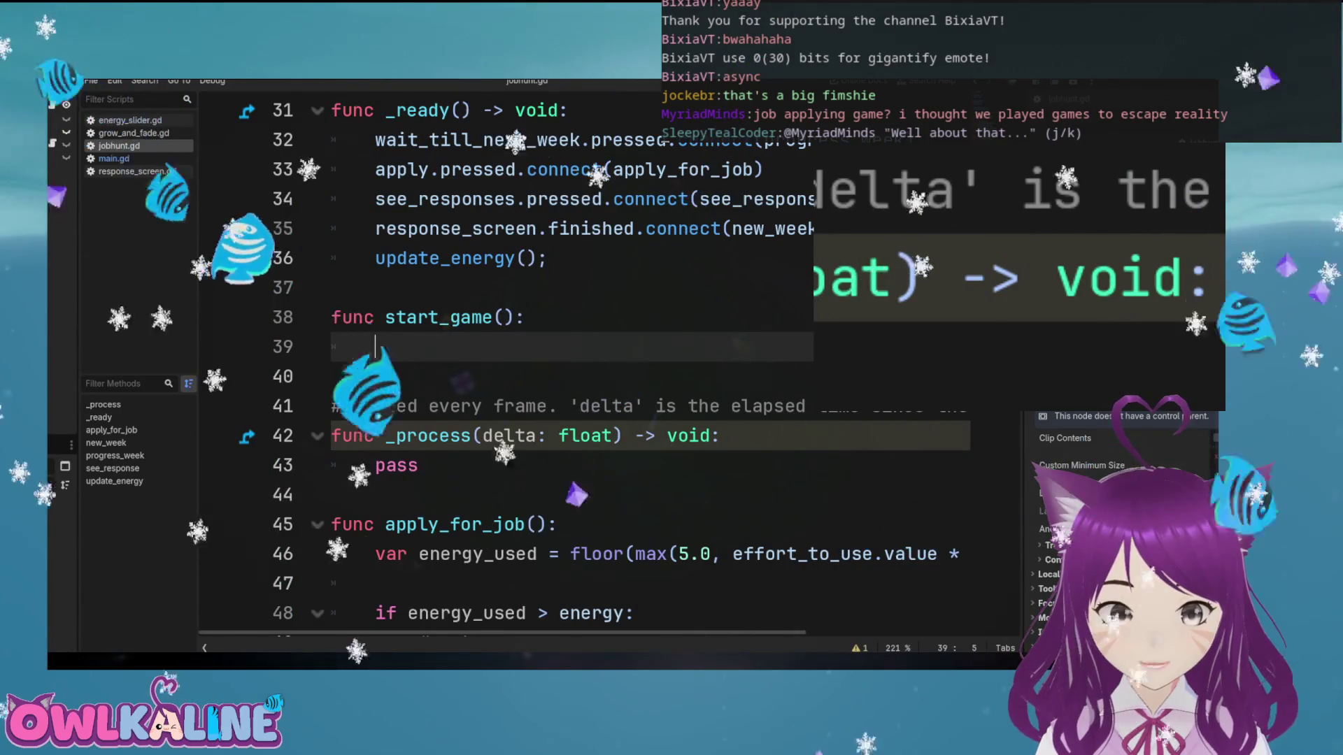
pyautogui.write('job')
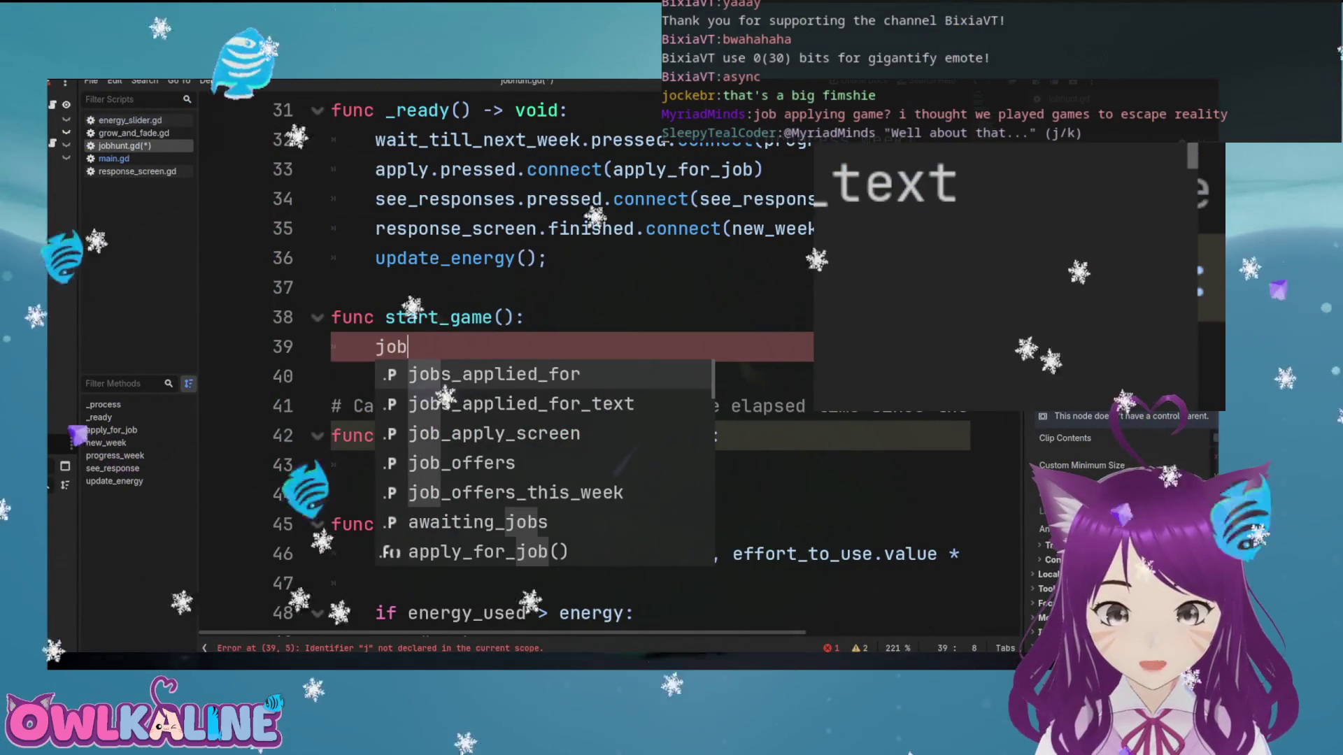
pyautogui.press('Down')
pyautogui.press('Down')
pyautogui.press('Return')
pyautogui.write('\\')
pyautogui.write('h')
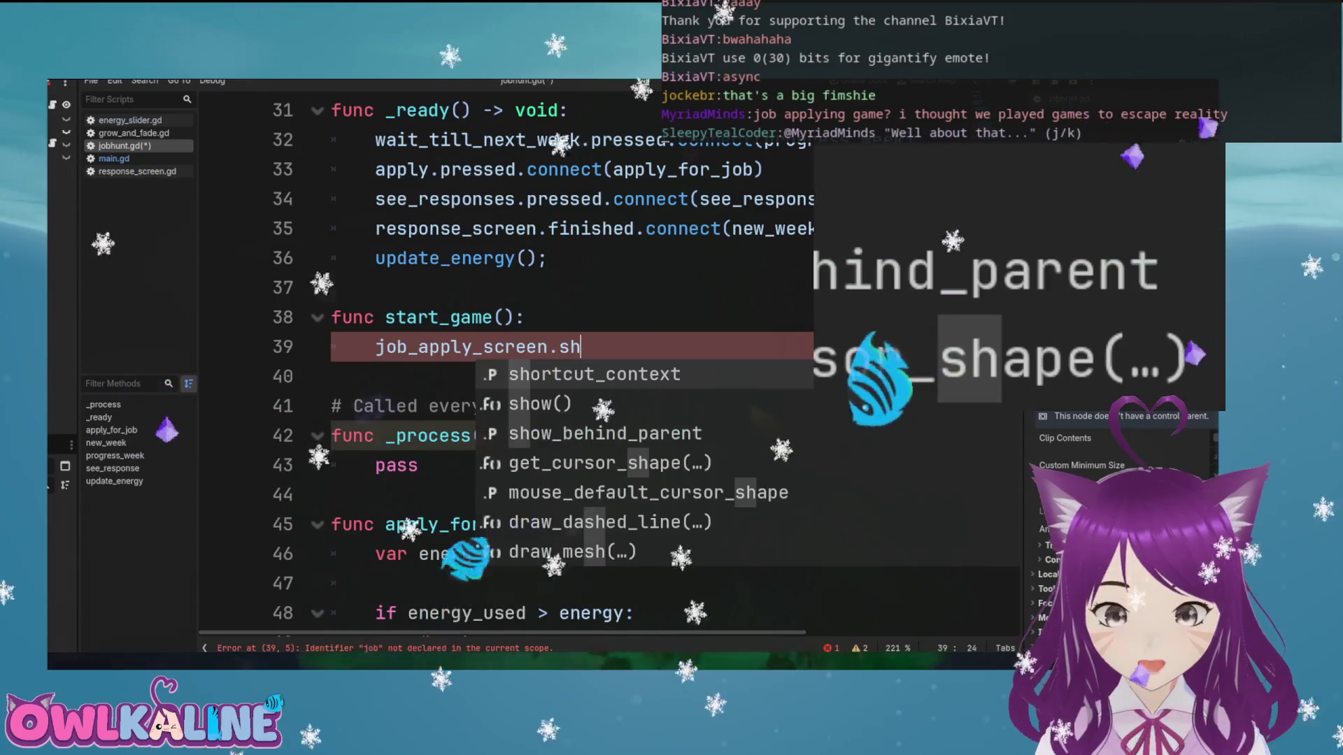
pyautogui.press('Down')
pyautogui.press('Return')
pyautogui.write('\\')
# Save jobhunt.gd and return to main.gd.
pyautogui.hotkey('ctrl', 's')
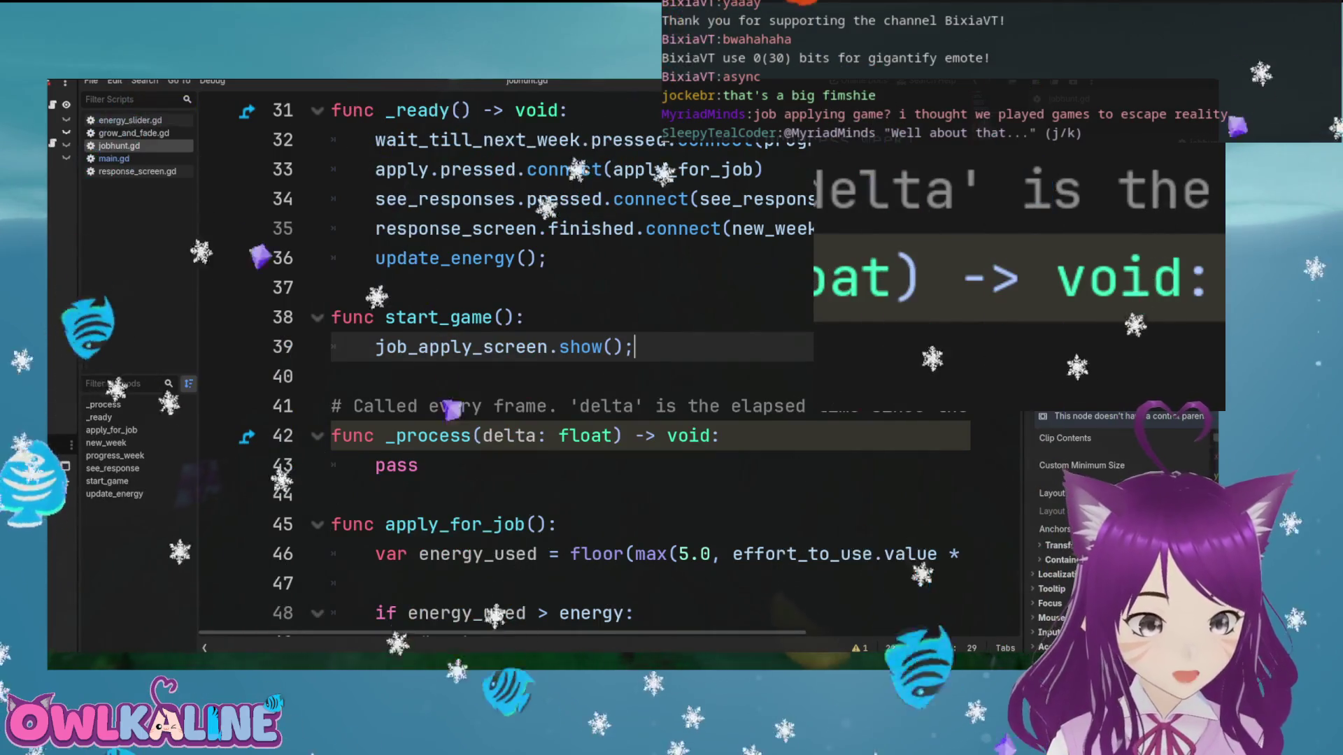
pyautogui.click(114, 159)
pyautogui.scroll(-1, 601, 363)
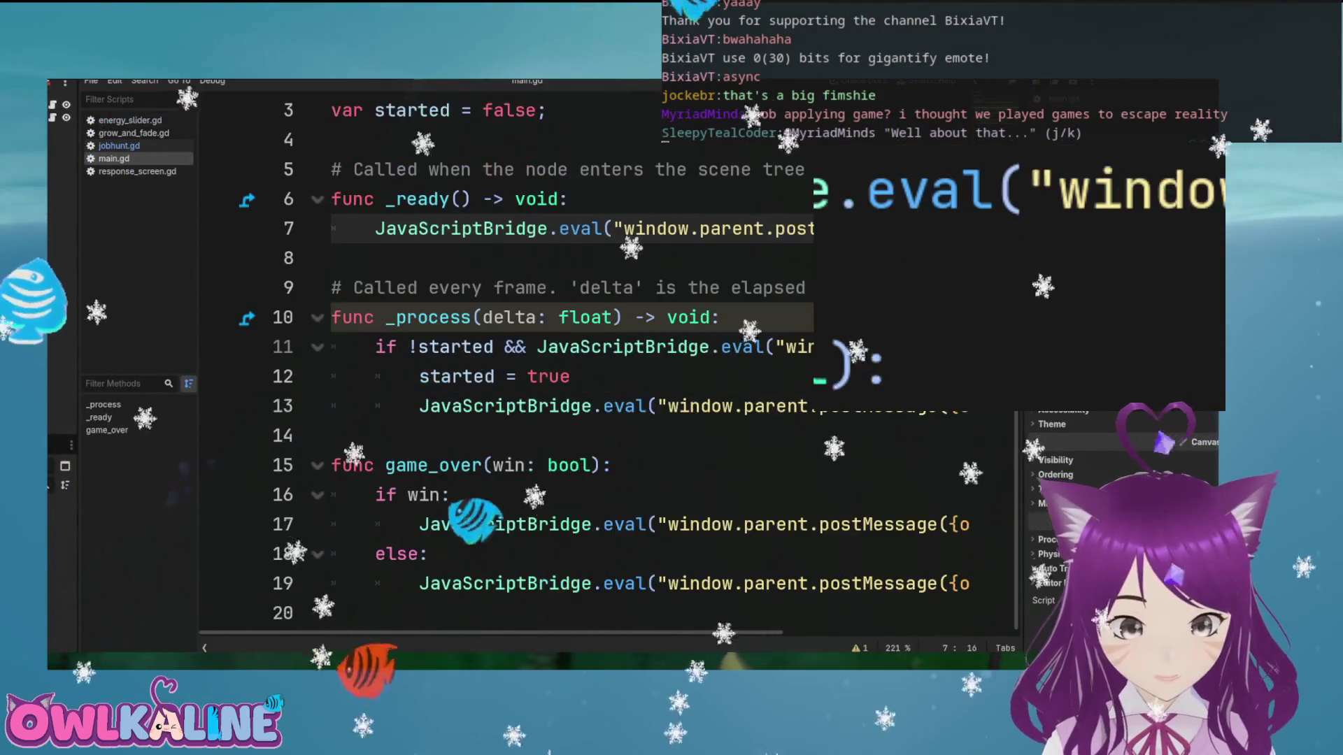
# Add an exported job_hunting reference to the JobHunting node below extends Control.
pyautogui.click(570, 376)
pyautogui.press('Return')
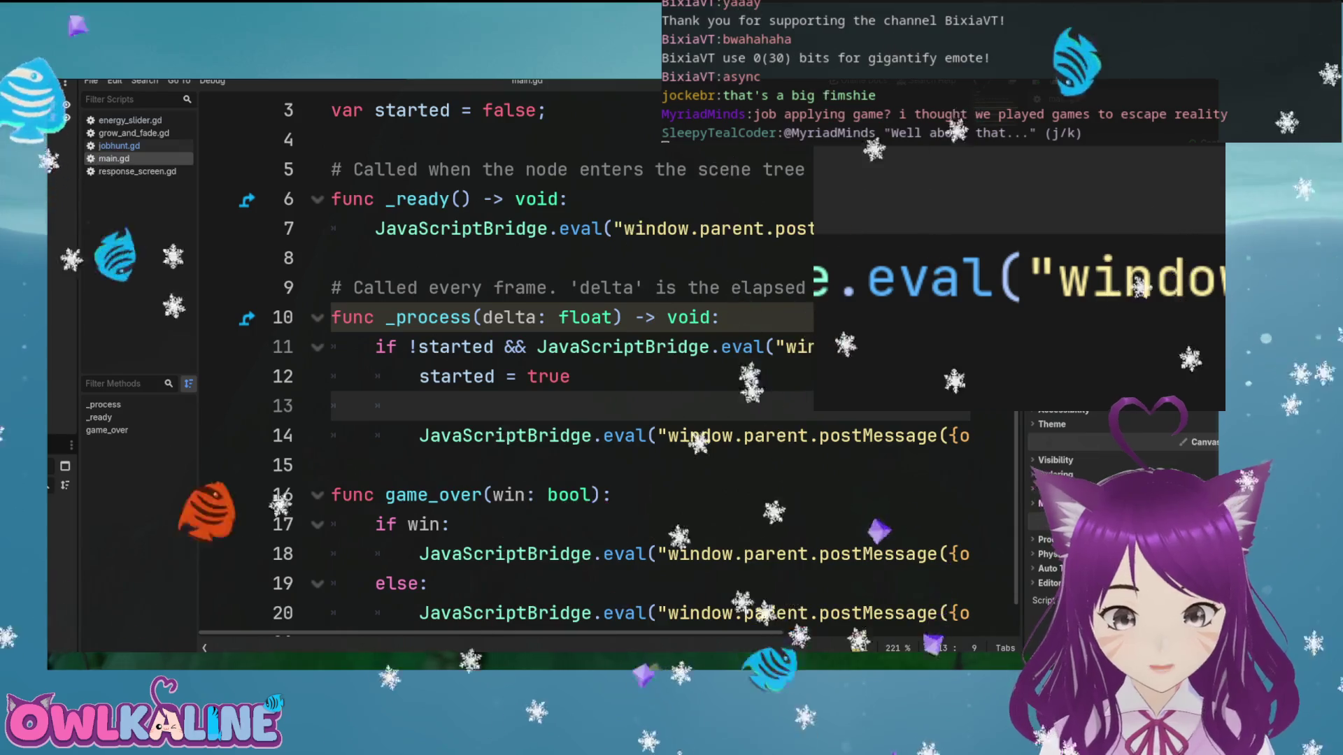
pyautogui.scroll(1, 602, 363)
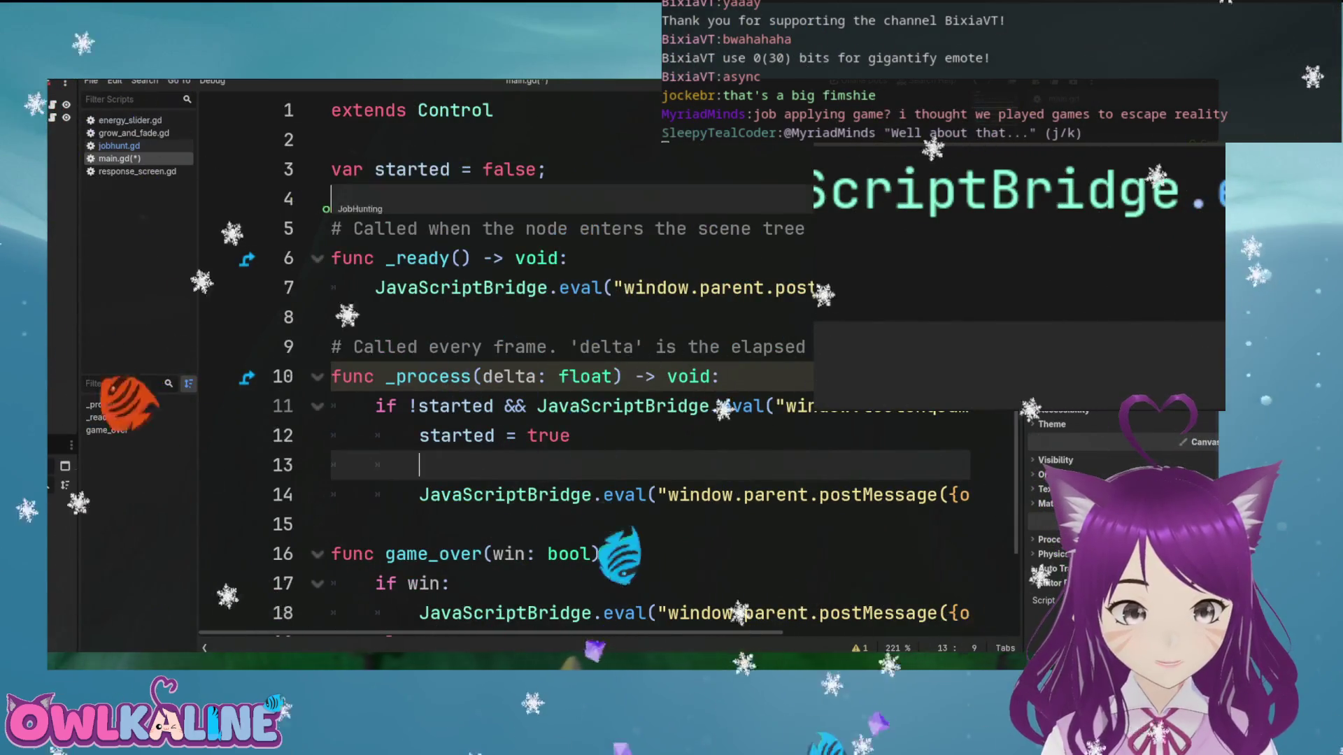
pyautogui.moveTo(356, 143); pyautogui.dragTo(357, 143)
pyautogui.press('Return')
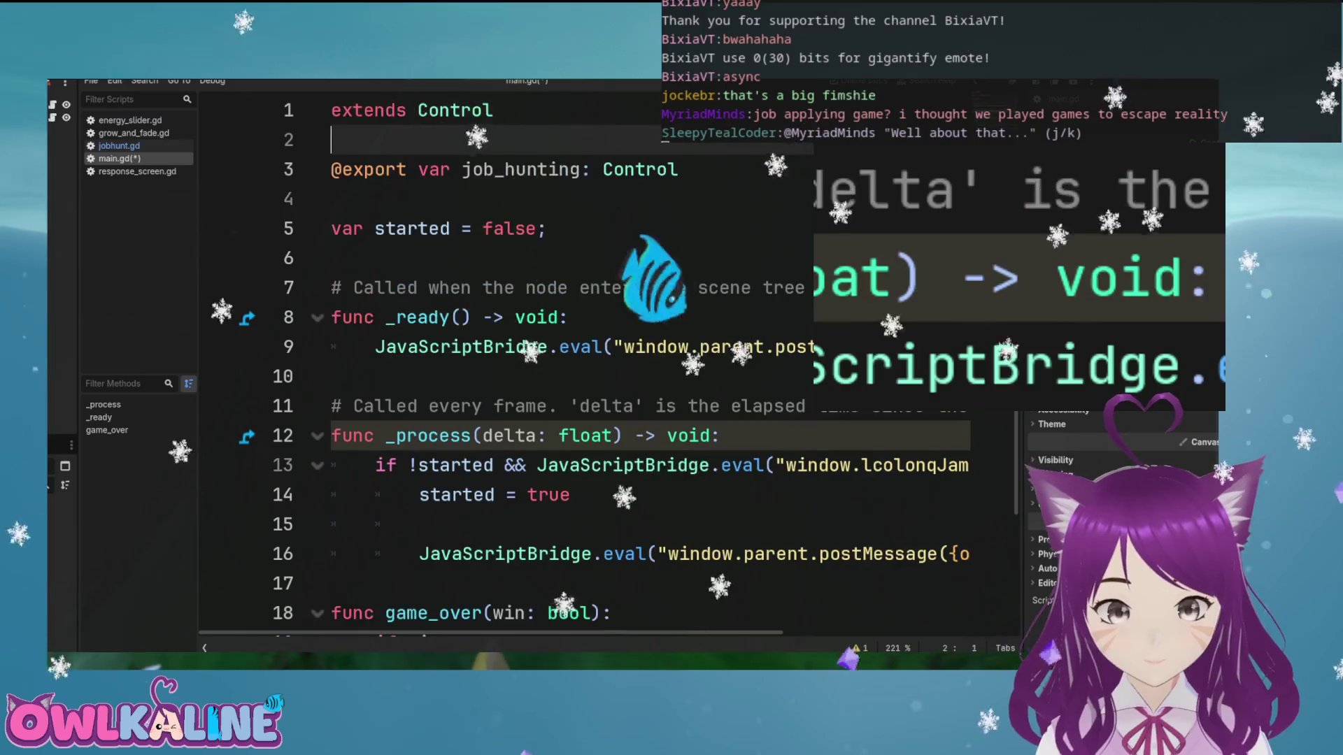
pyautogui.scroll(-2, 602, 364)
pyautogui.scroll(2, 601, 363)
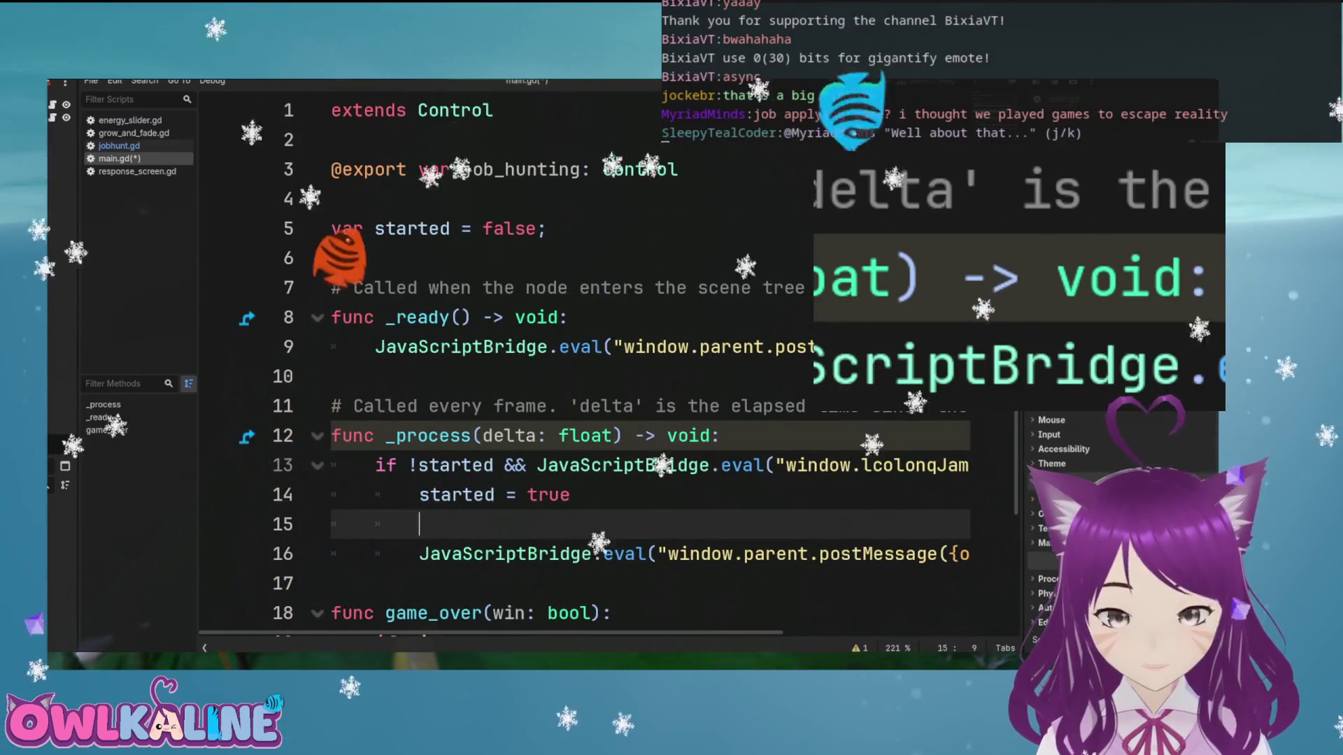
# Call job_hunting.start_game() on the new line after started = true in _process.
pyautogui.press('Return')
pyautogui.write('\\')
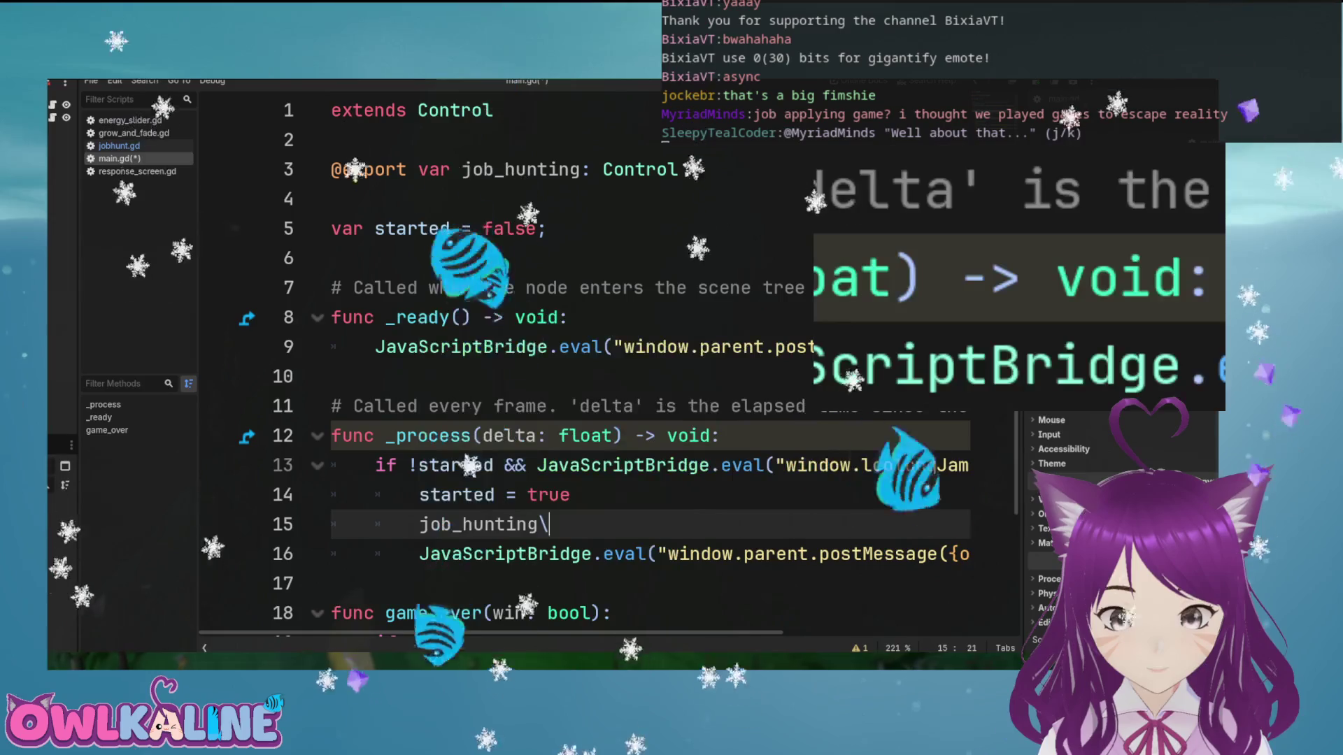
pyautogui.write('.start_game();')
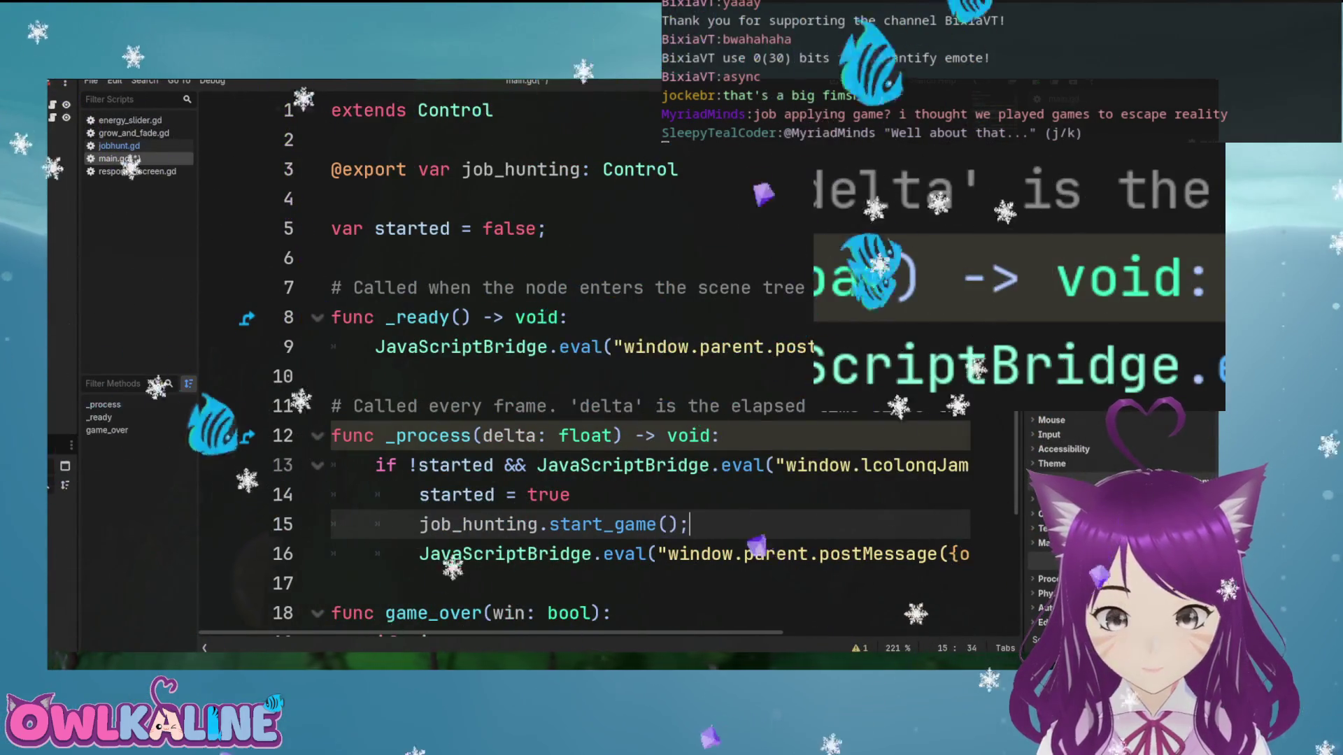
pyautogui.scroll(-2, 602, 364)
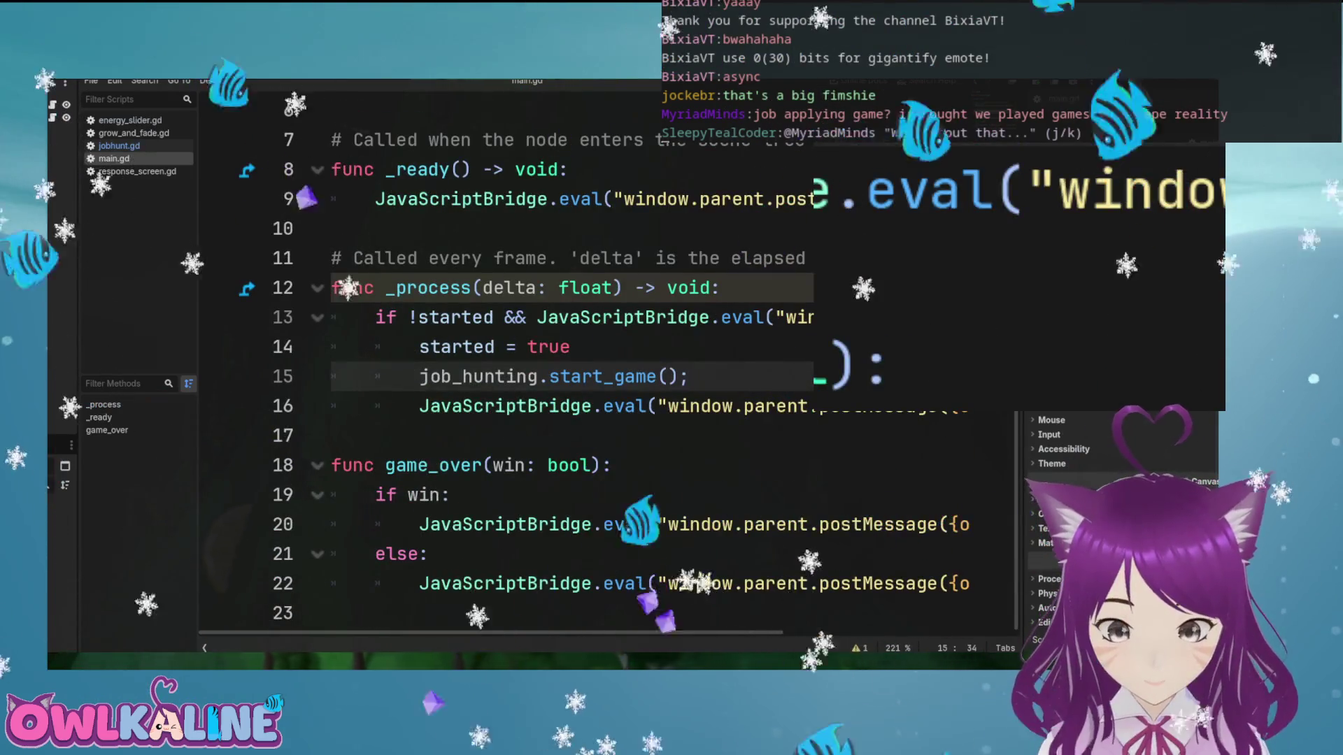
pyautogui.click(668, 467)
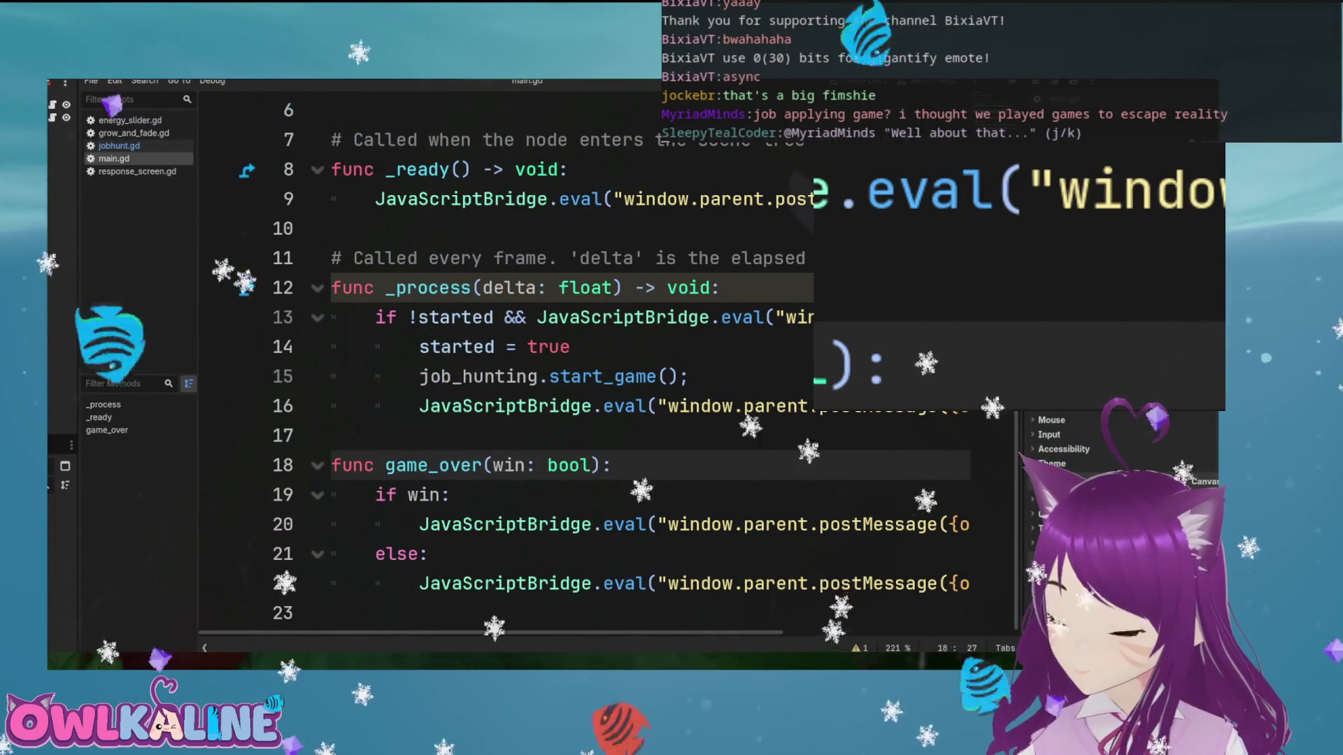
pyautogui.click(334, 613)
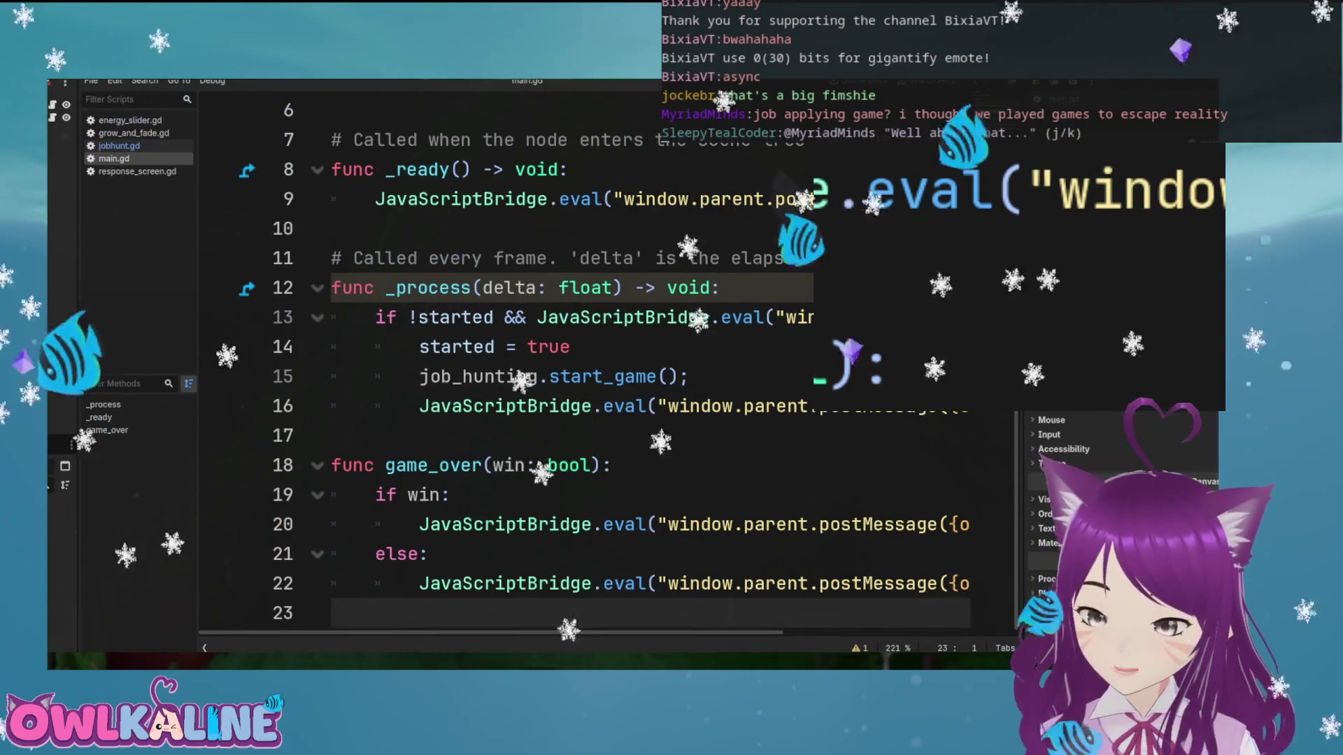
# Remove the trailing empty line at the end of main.gd and save.
pyautogui.press('Tab')
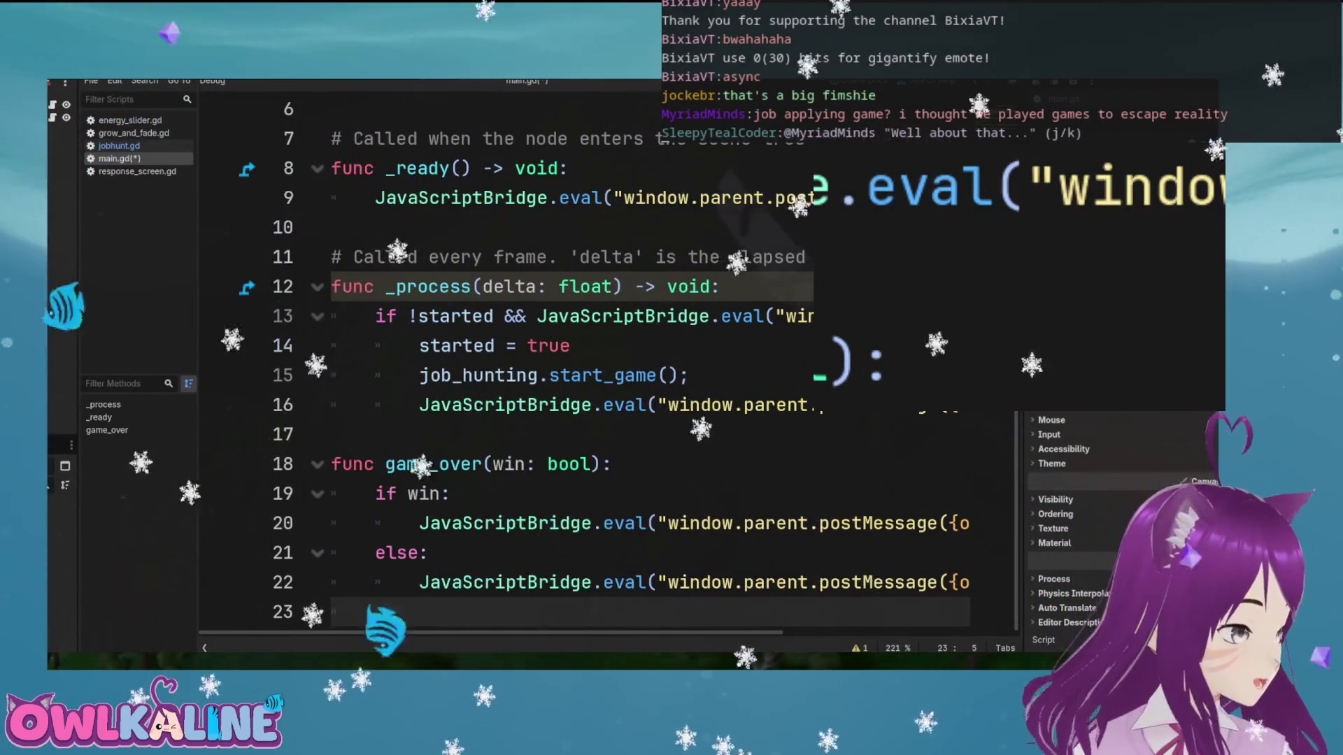
pyautogui.press('BackSpace')
pyautogui.press('Home')
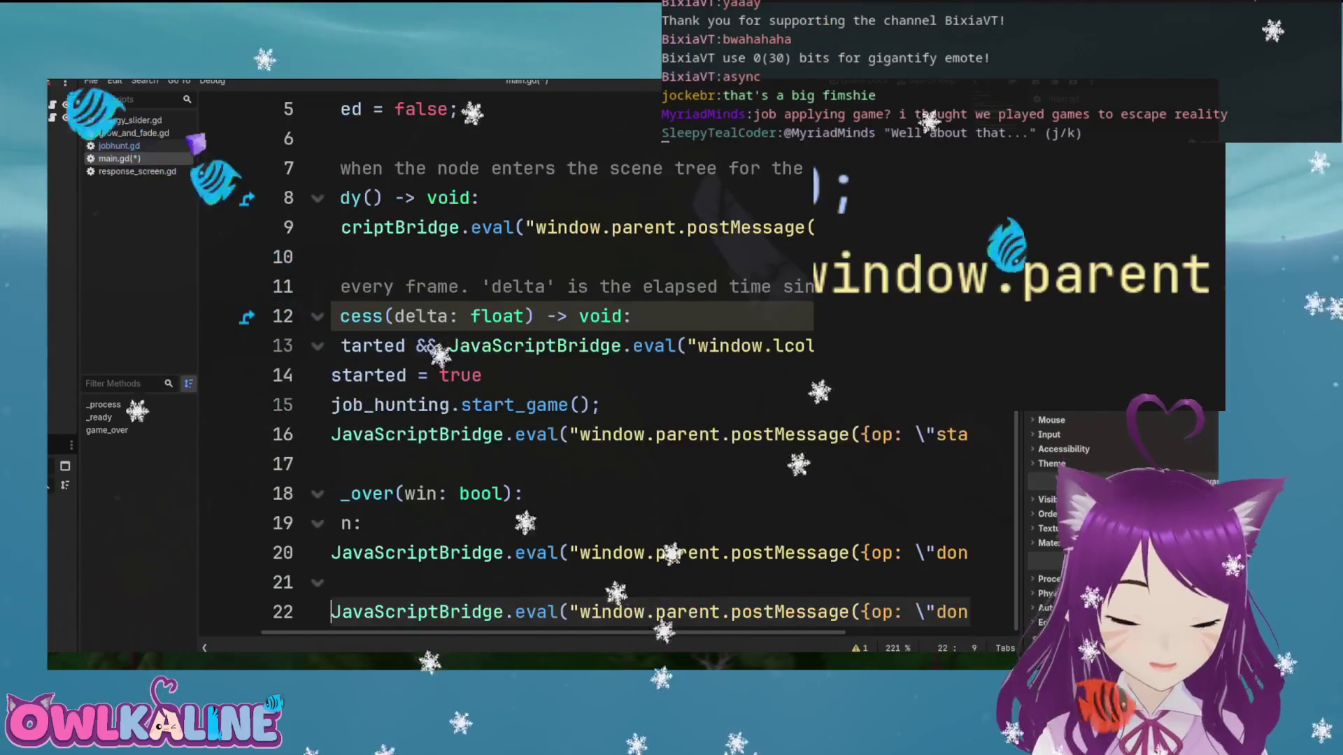
pyautogui.press('Home')
pyautogui.press('Up')
pyautogui.press('Up')
pyautogui.press('Up')
pyautogui.hotkey('ctrl', 's')
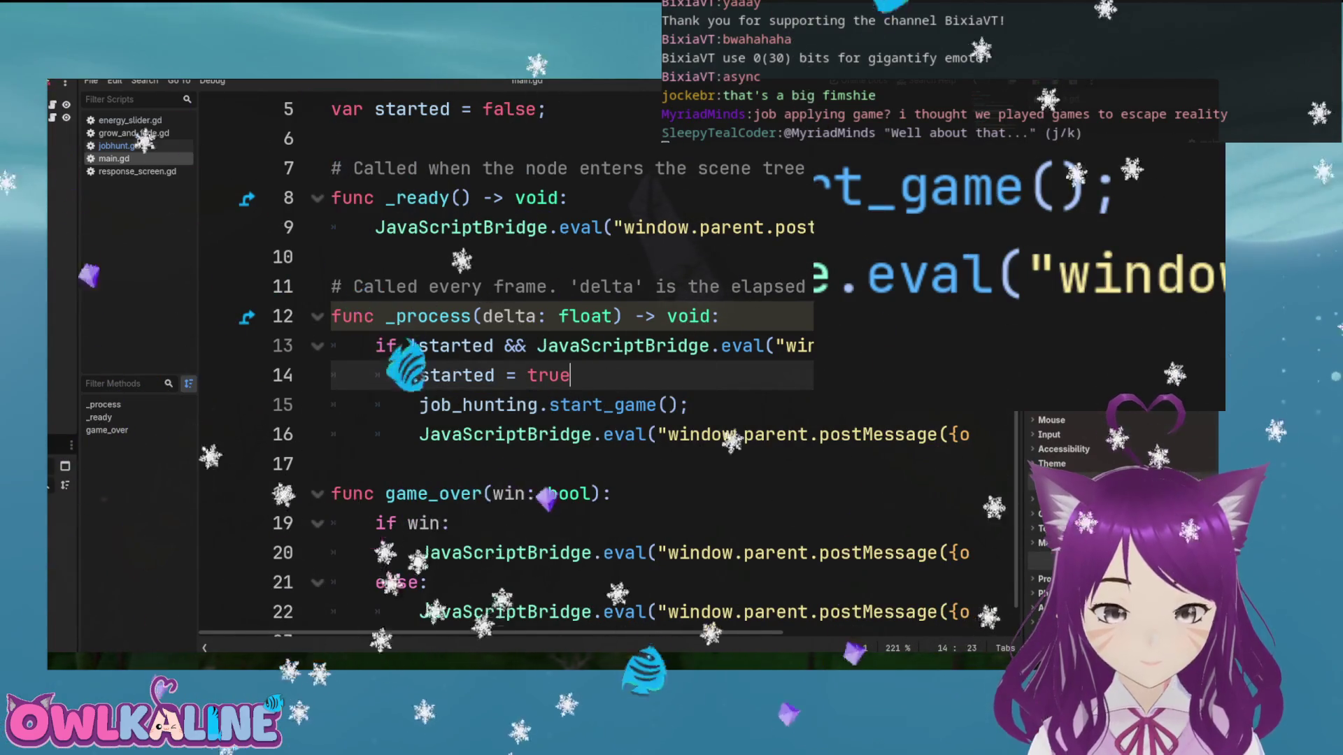
# Begin a job_hunting = assignment on a new line after started = true.
pyautogui.press('Return')
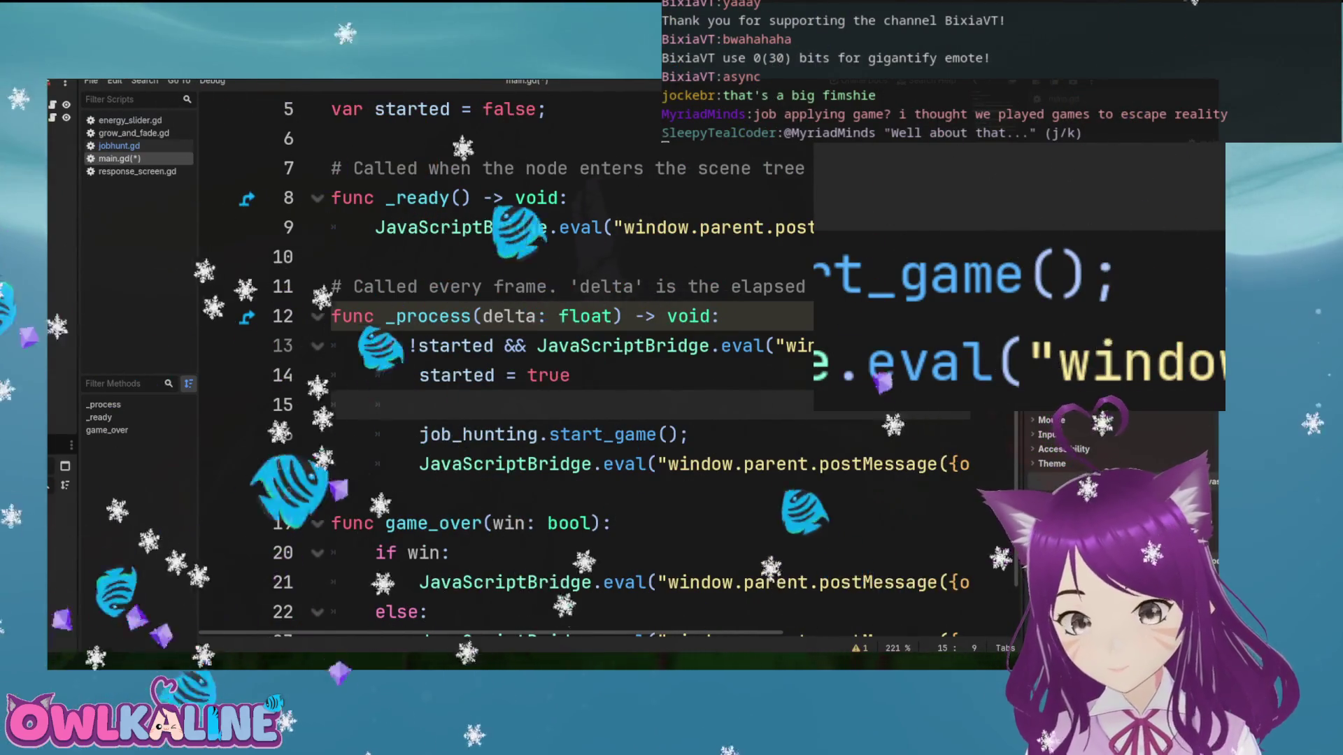
pyautogui.write('jo')
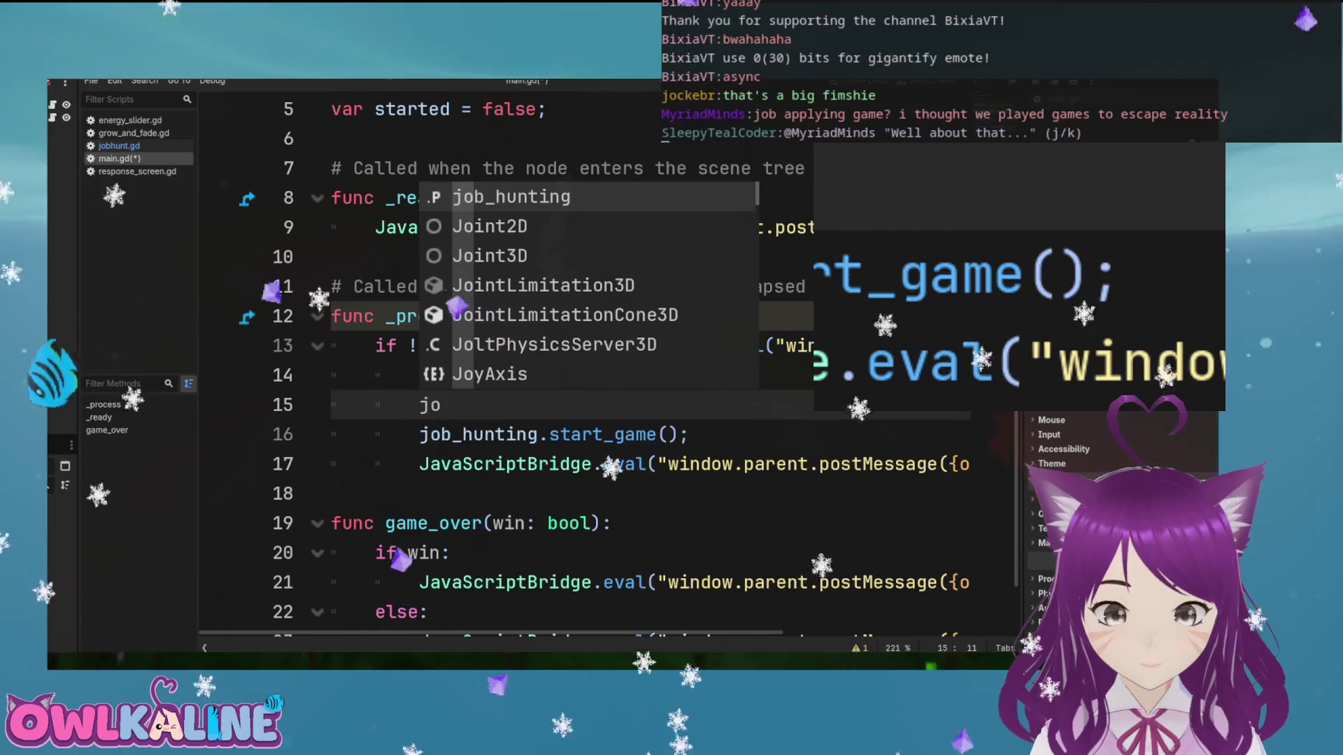
pyautogui.press('Return')
pyautogui.write('\\')
pyautogui.write('r')
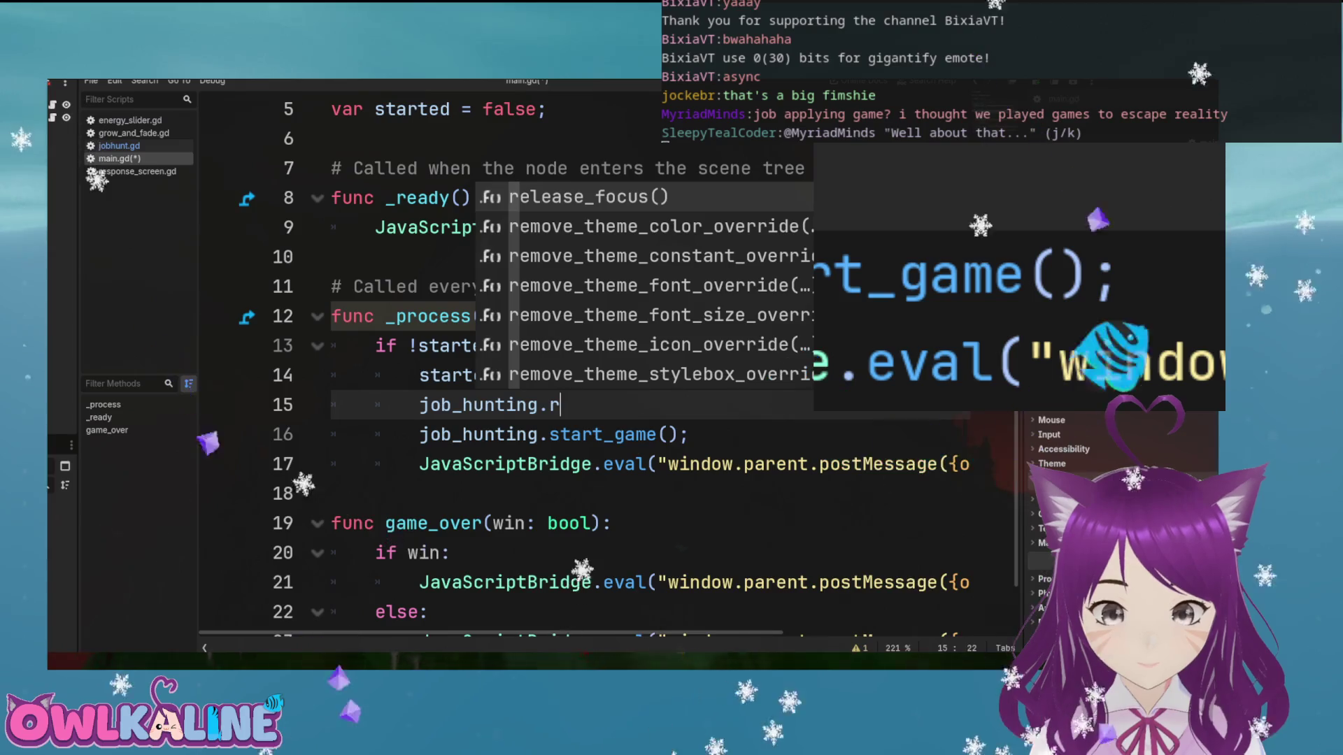
pyautogui.press('Down')
pyautogui.press('Down')
pyautogui.press('Down')
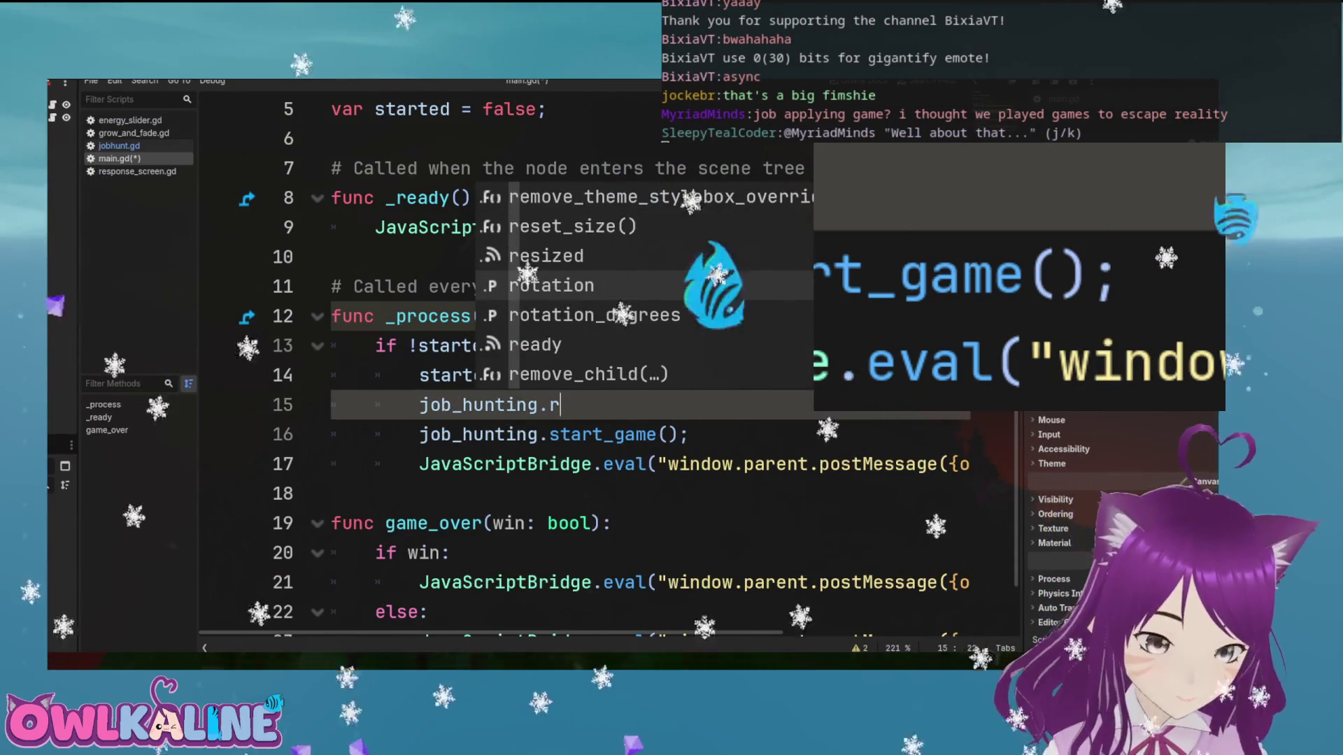
pyautogui.press('Down')
pyautogui.press('Down')
pyautogui.press('Down')
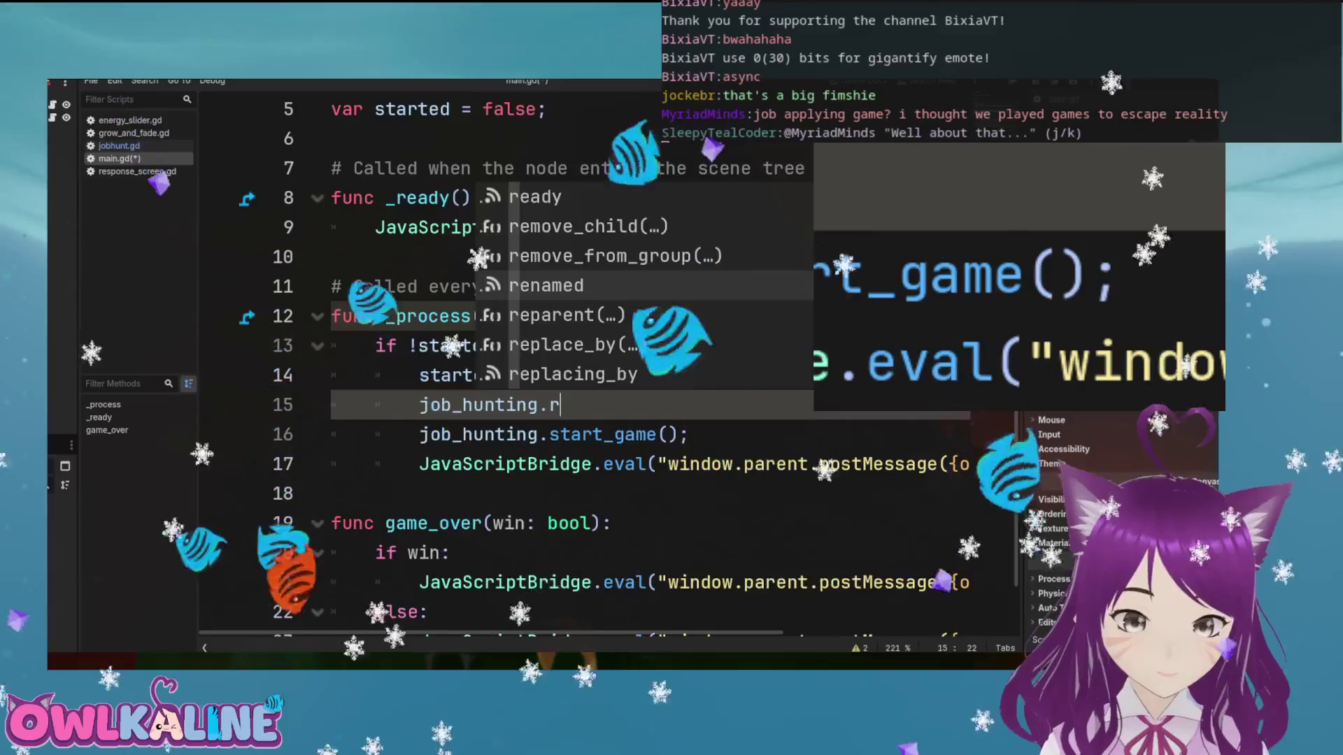
pyautogui.press('BackSpace')
pyautogui.press('BackSpace')
pyautogui.write('= ')
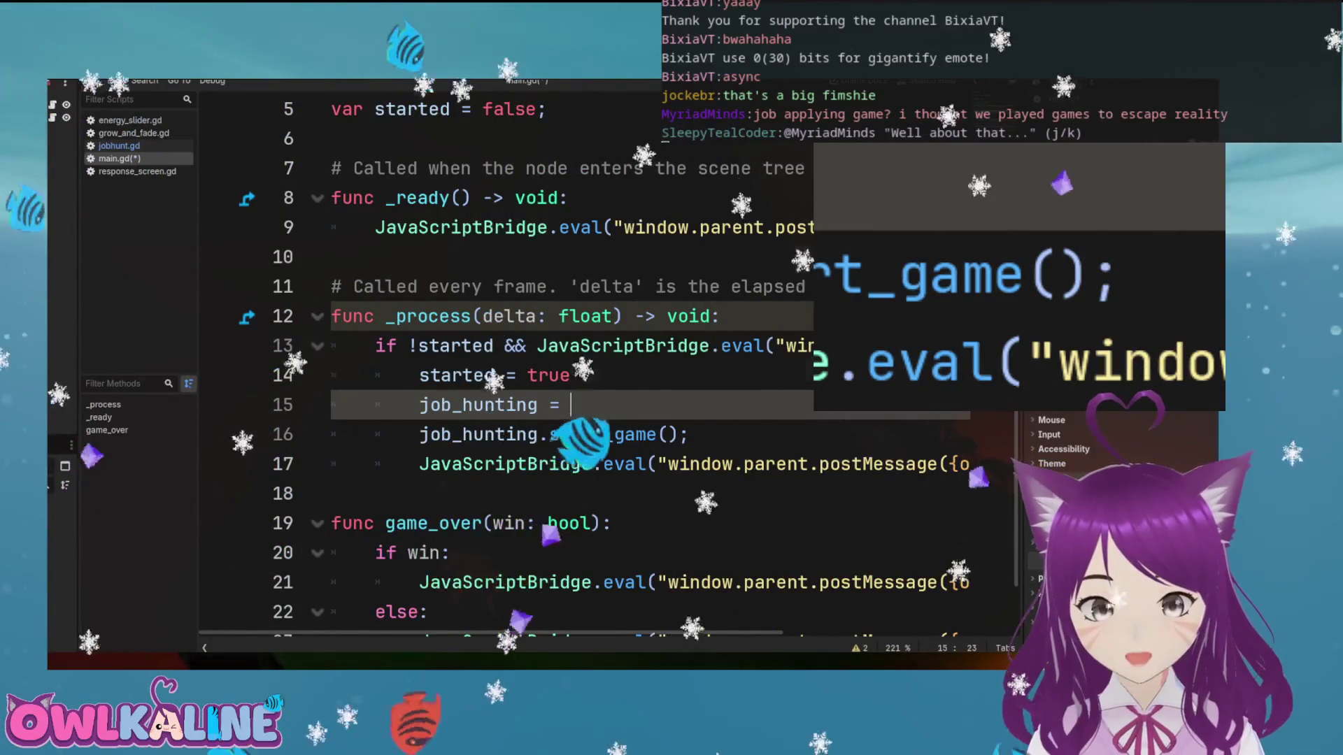
pyautogui.write('J')
pyautogui.press('BackSpace')
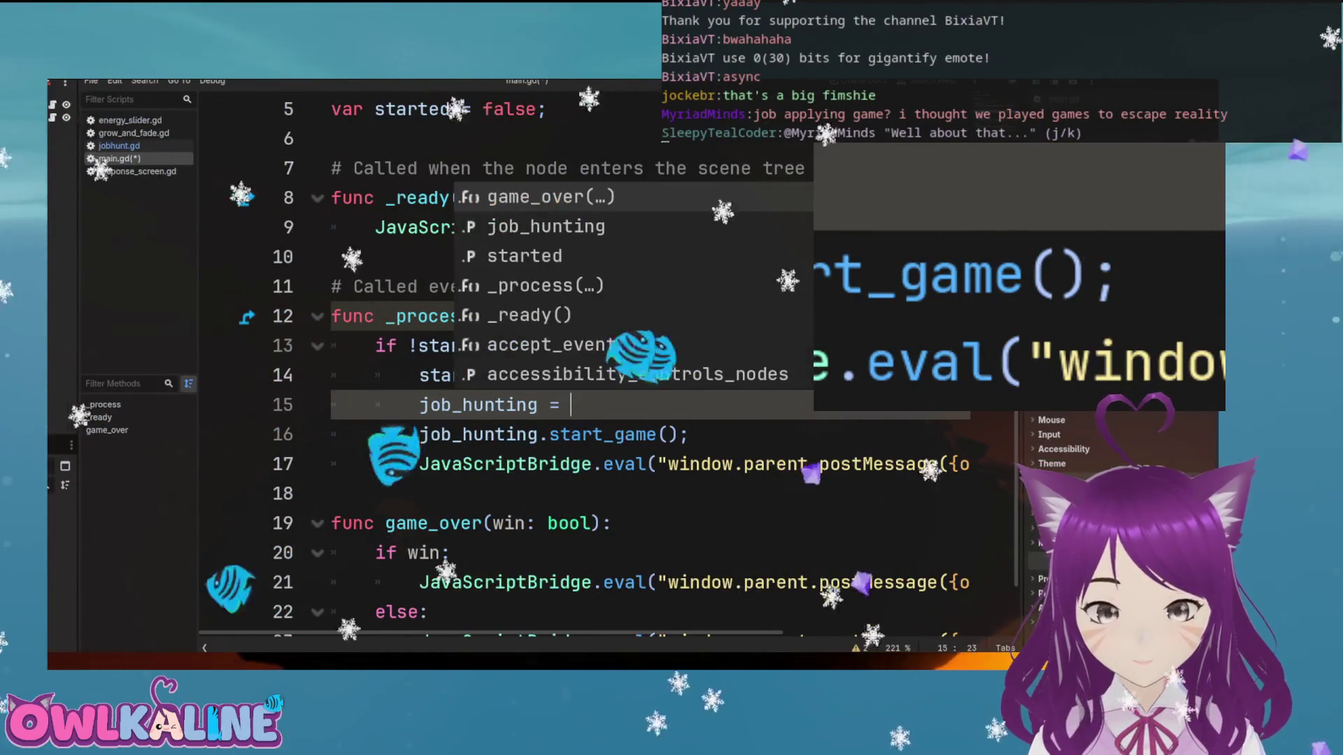
pyautogui.click(418, 316)
pyautogui.scroll(2, 419, 316)
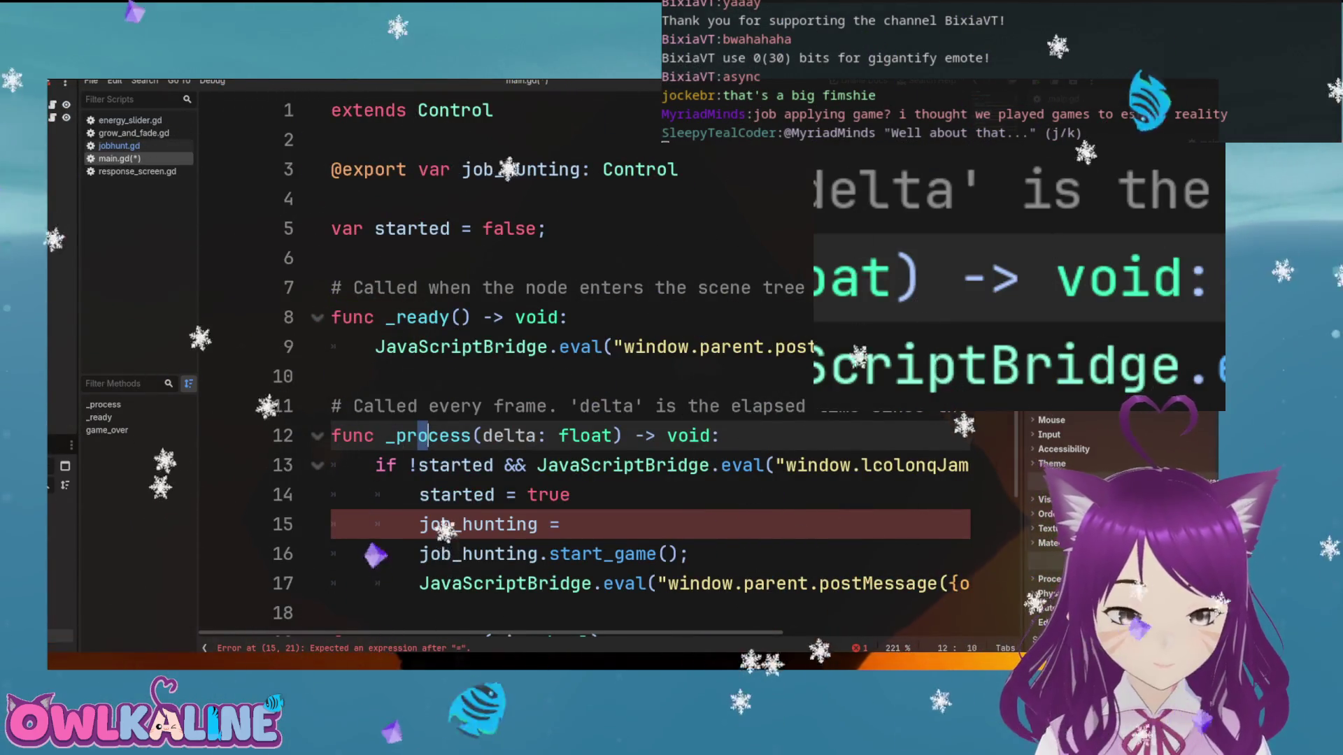
pyautogui.click(677, 169)
pyautogui.press('Return')
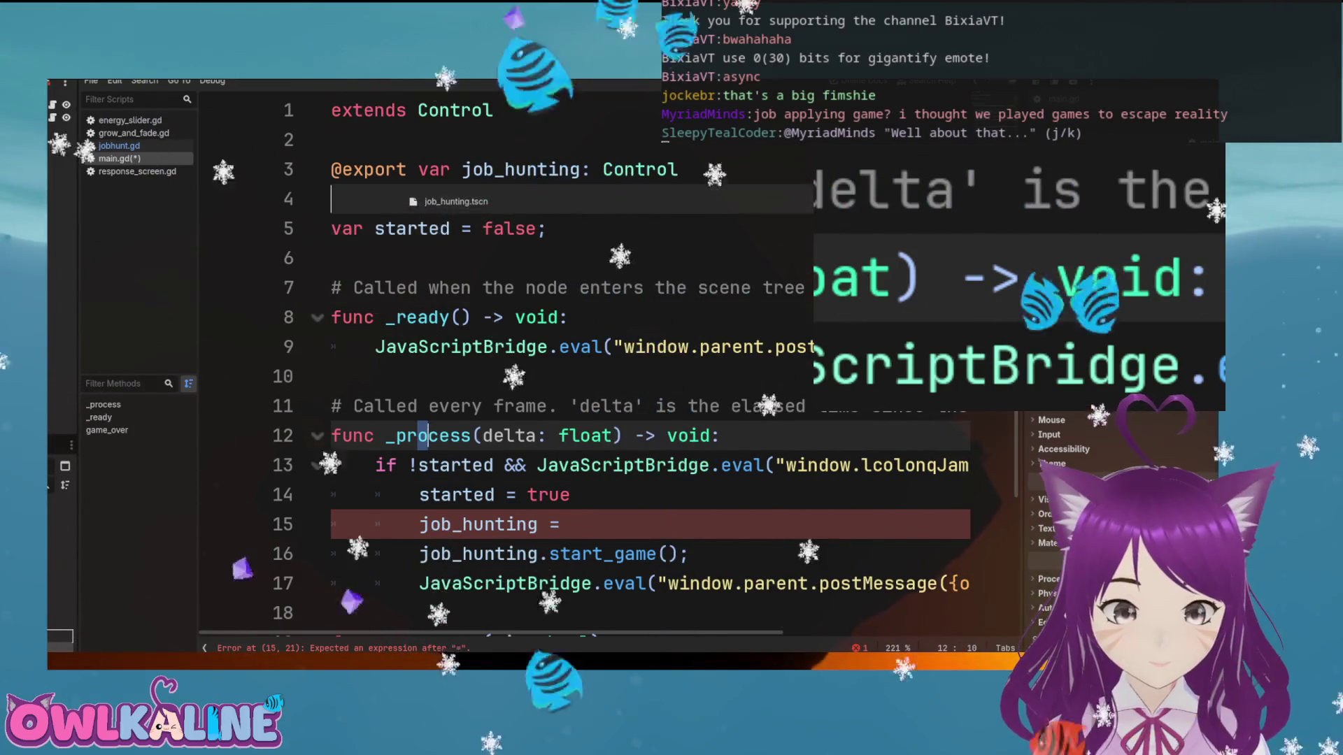
pyautogui.write('@export var job_hunting: PackedScene')
pyautogui.hotkey('ctrl', 'shift', 'Return')
pyautogui.write('\\')
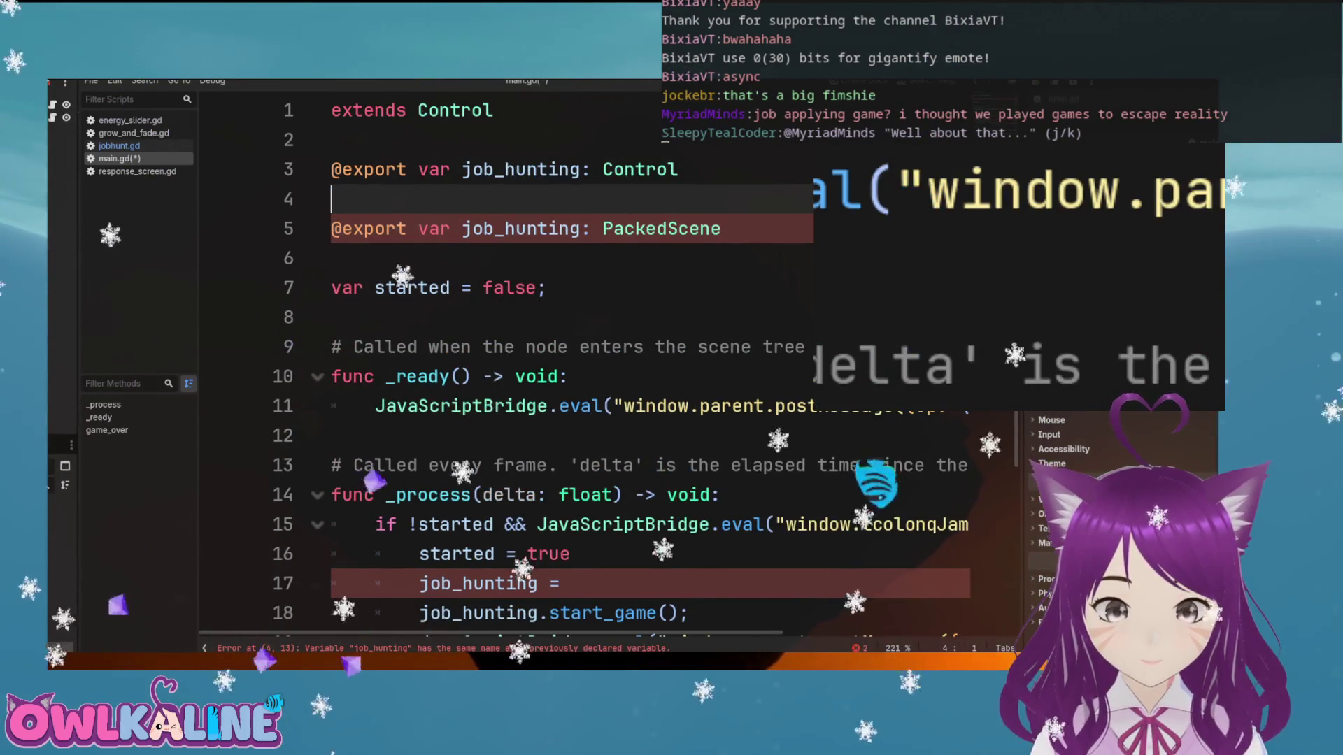
pyautogui.click(590, 229)
pyautogui.write('_scse')
pyautogui.press('BackSpace')
pyautogui.press('BackSpace')
pyautogui.write('ene')
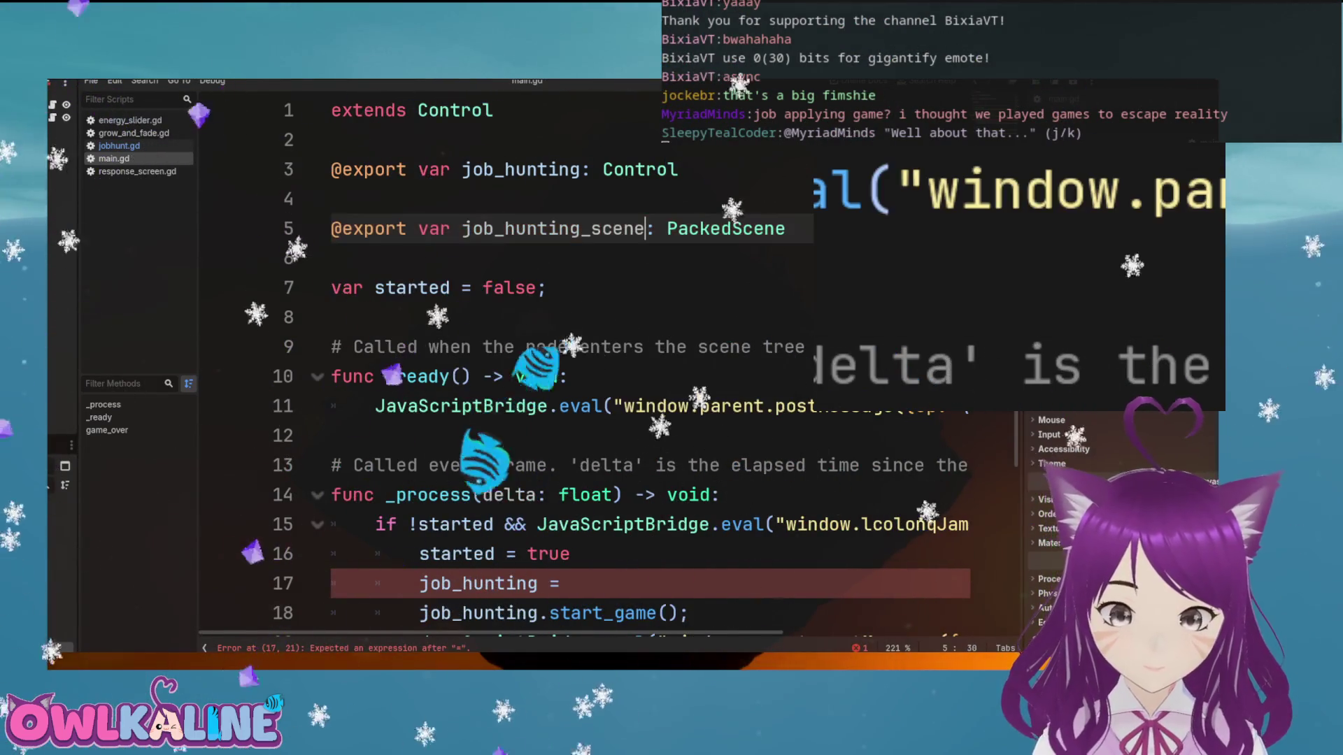
pyautogui.scroll(-1, 580, 350)
# Complete the line as job_hunting = job_hunting_scene.instantiate(); before start_game().
pyautogui.click(571, 494)
pyautogui.write('job_hunting_scene.i')
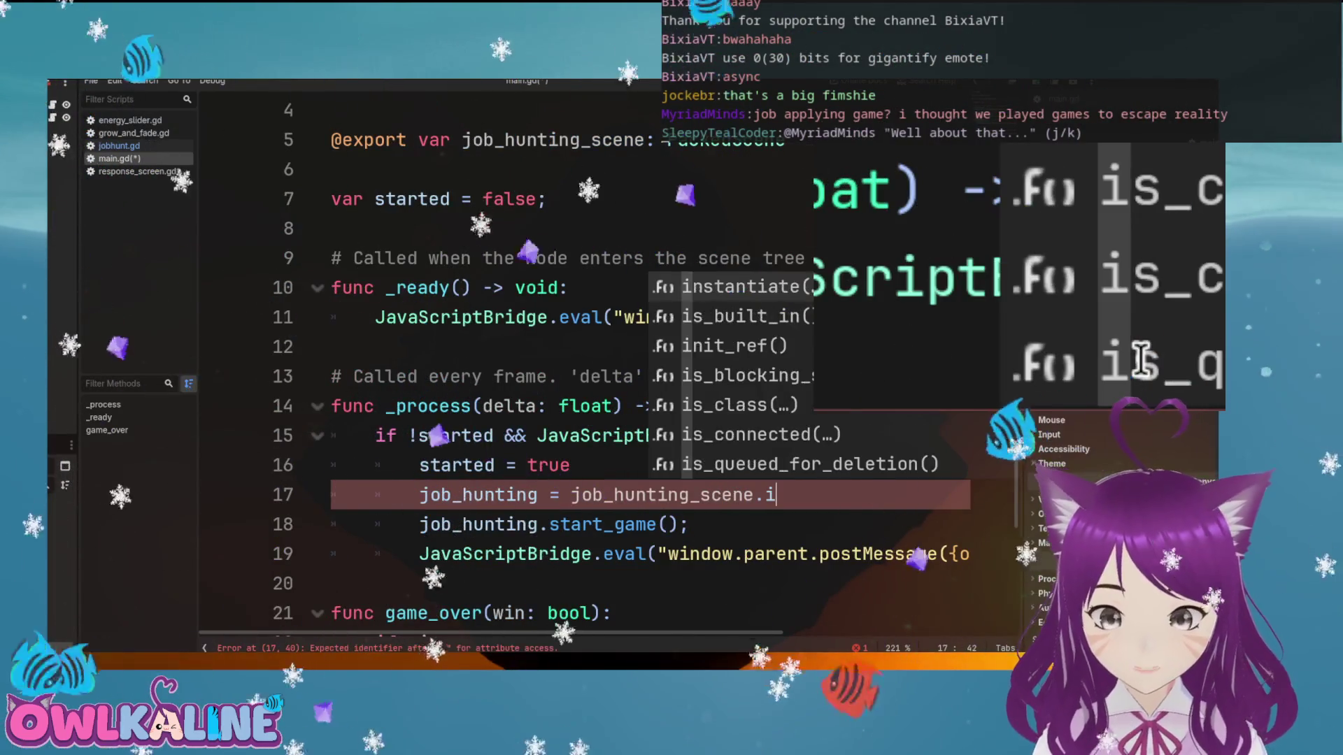
pyautogui.press('Return')
pyautogui.write(';')
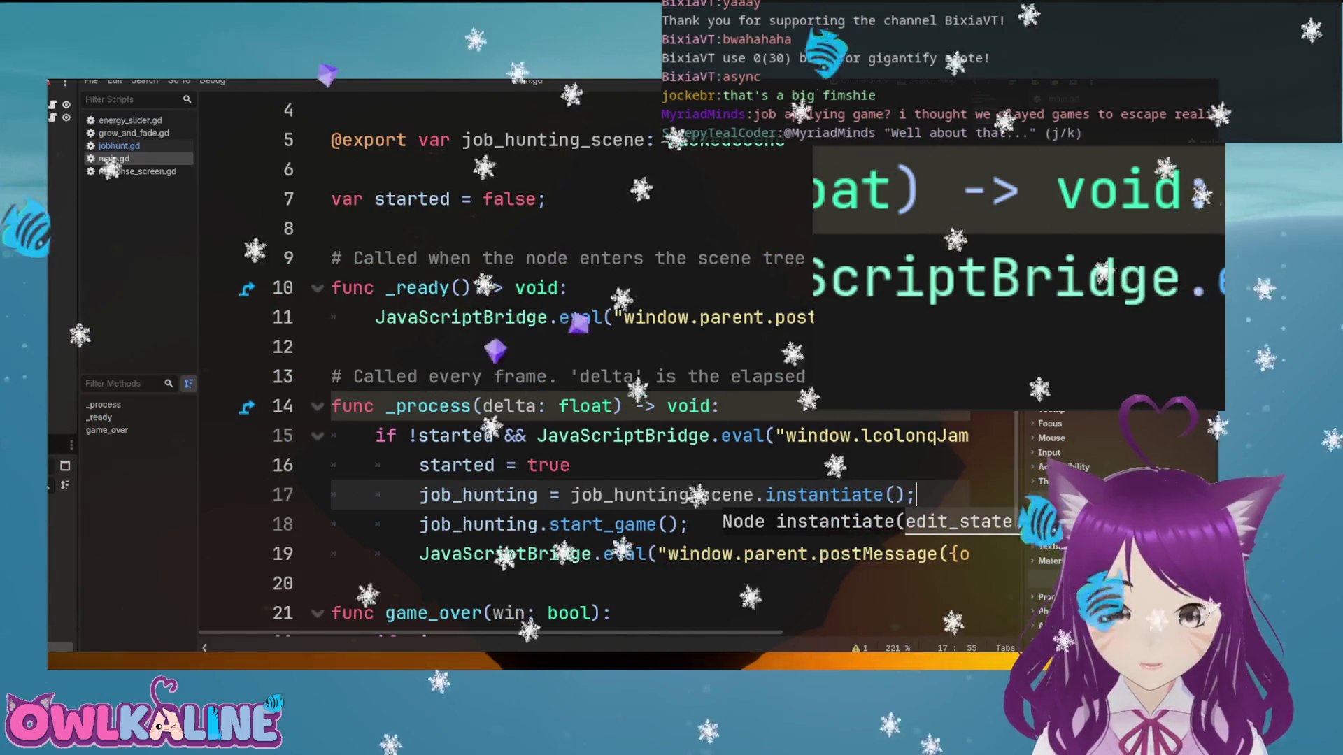
pyautogui.click(332, 228)
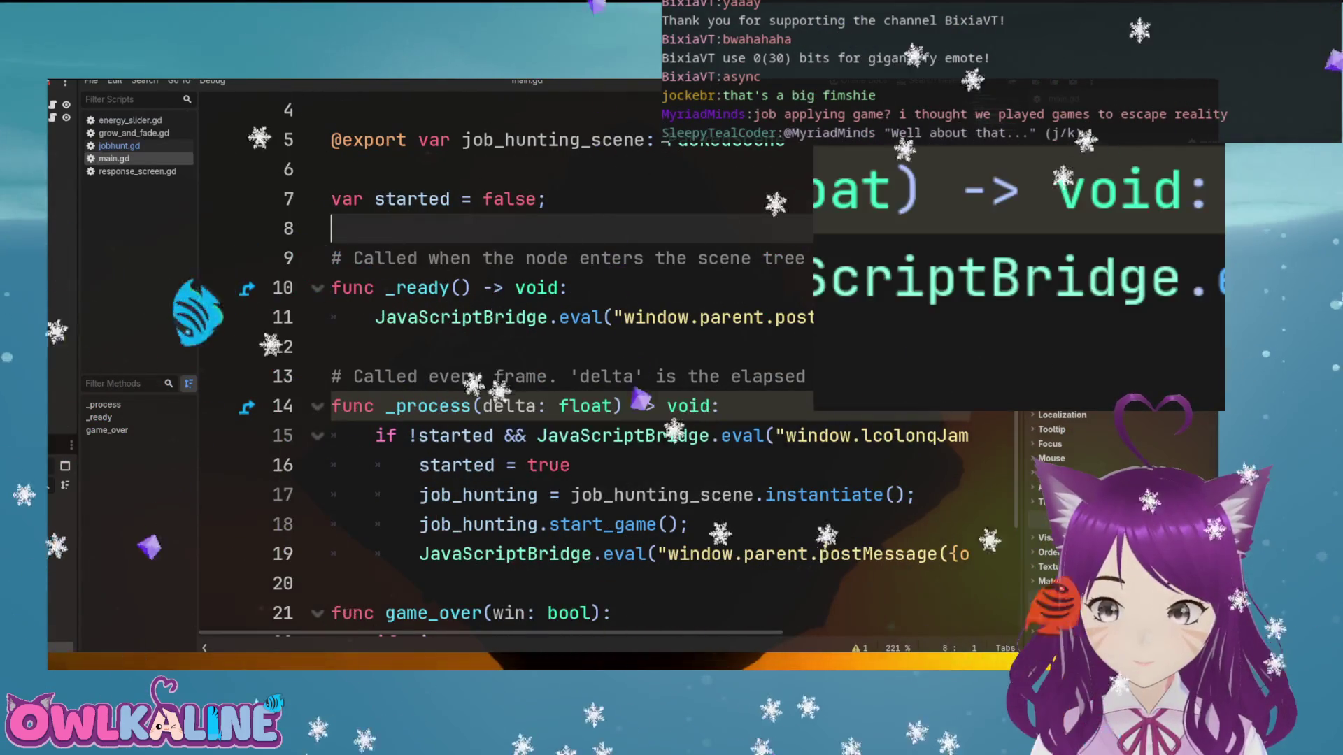
pyautogui.press('Down')
pyautogui.press('Down')
pyautogui.press('Down')
pyautogui.press('End')
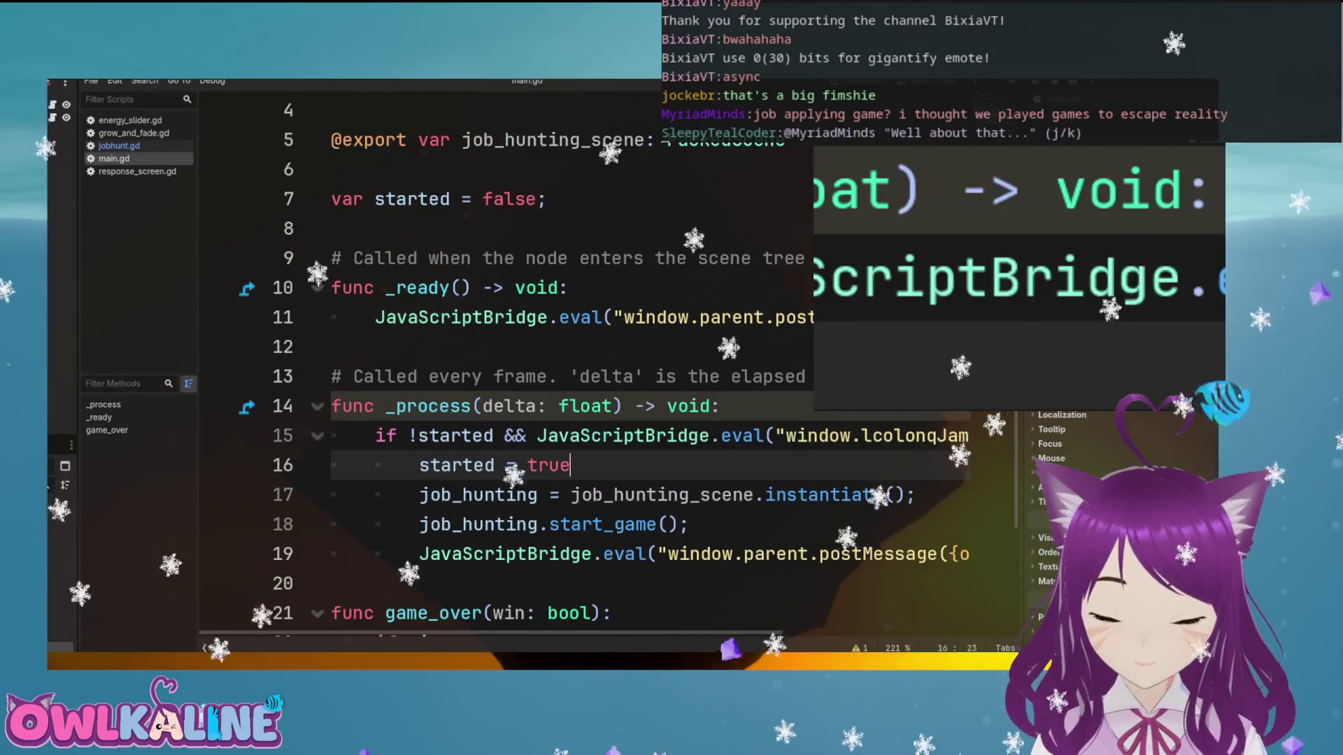
pyautogui.scroll(1, 559, 350)
pyautogui.click(331, 317)
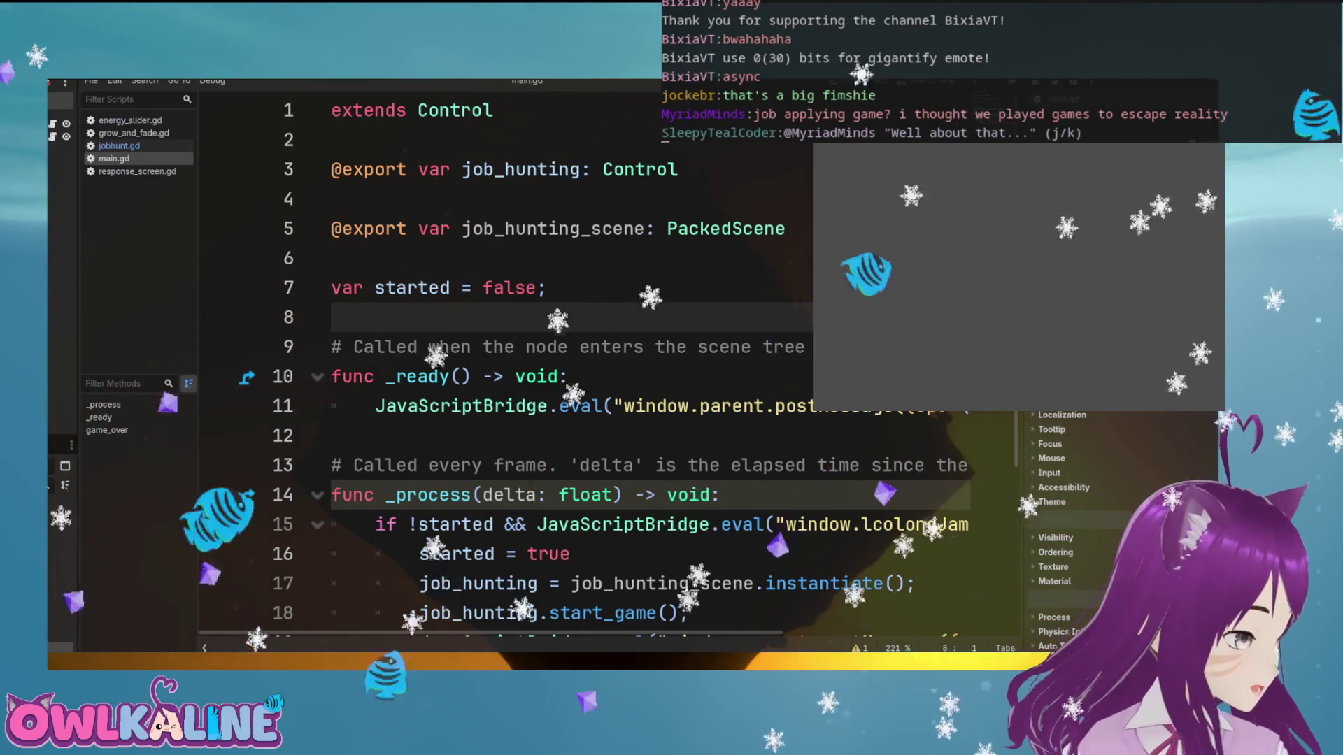
# Add a new line at the end of _ready and begin typing a start_game call.
pyautogui.scroll(-2, 602, 363)
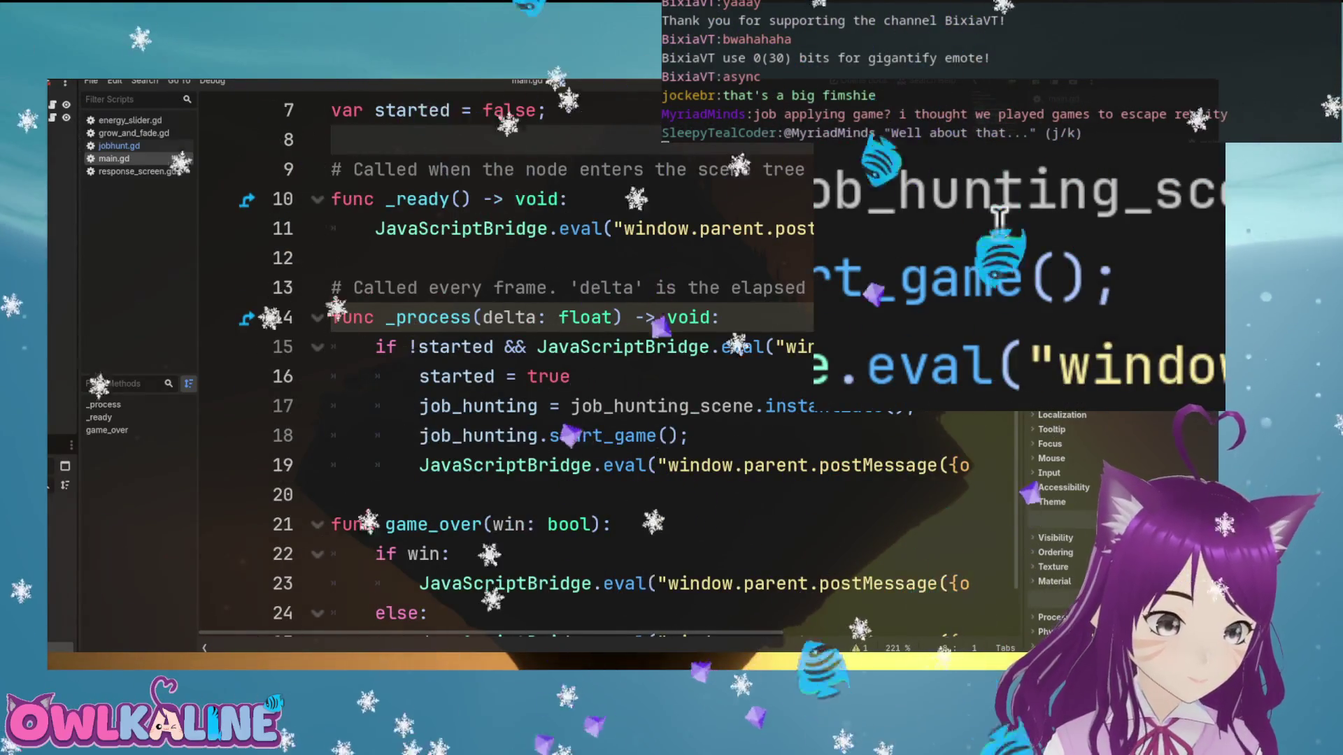
pyautogui.scroll(2, 601, 364)
pyautogui.click(335, 435)
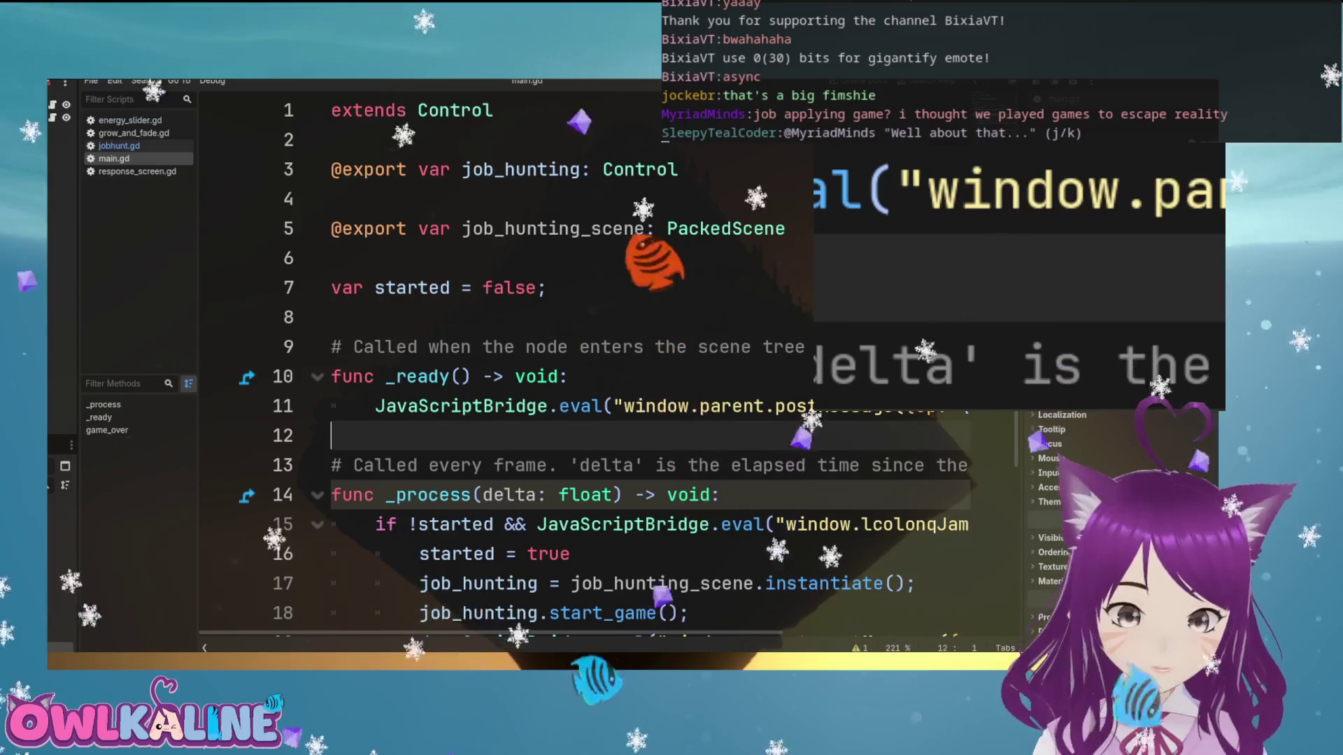
pyautogui.press('Return')
pyautogui.press('Tab')
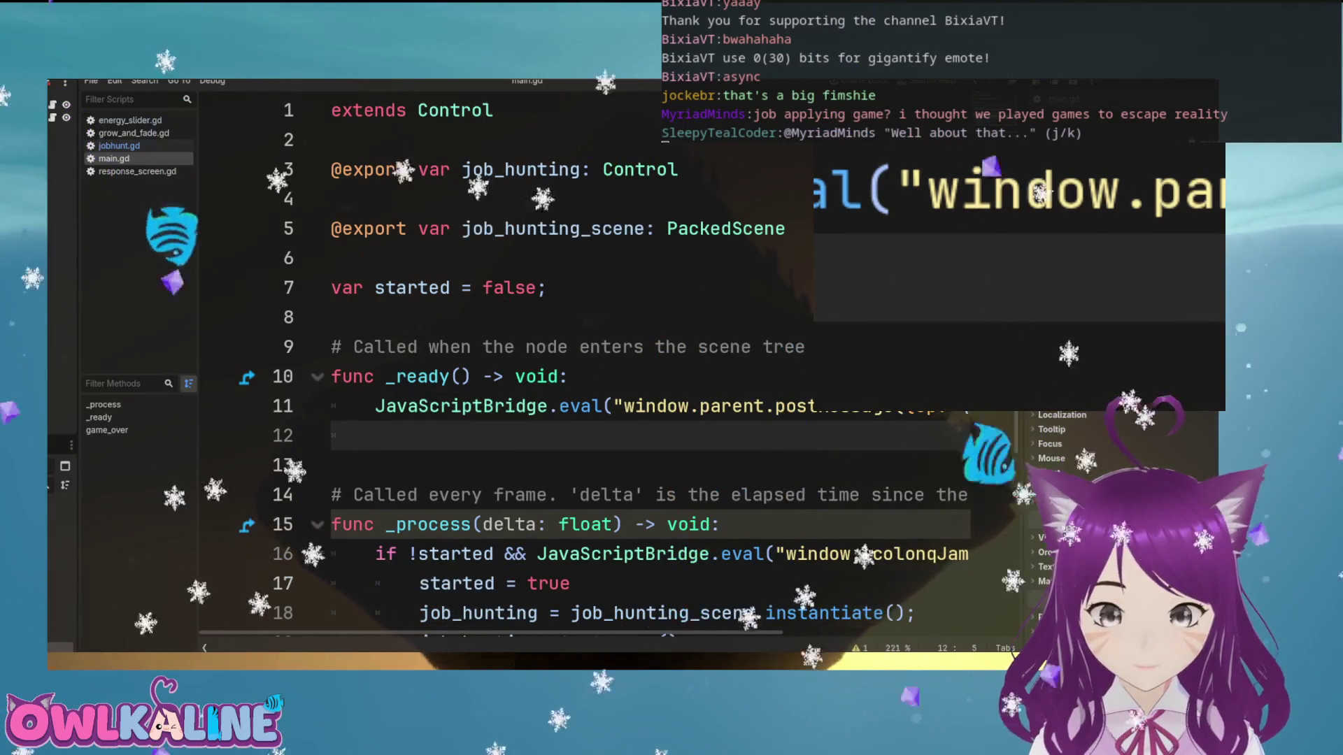
pyautogui.write('start-')
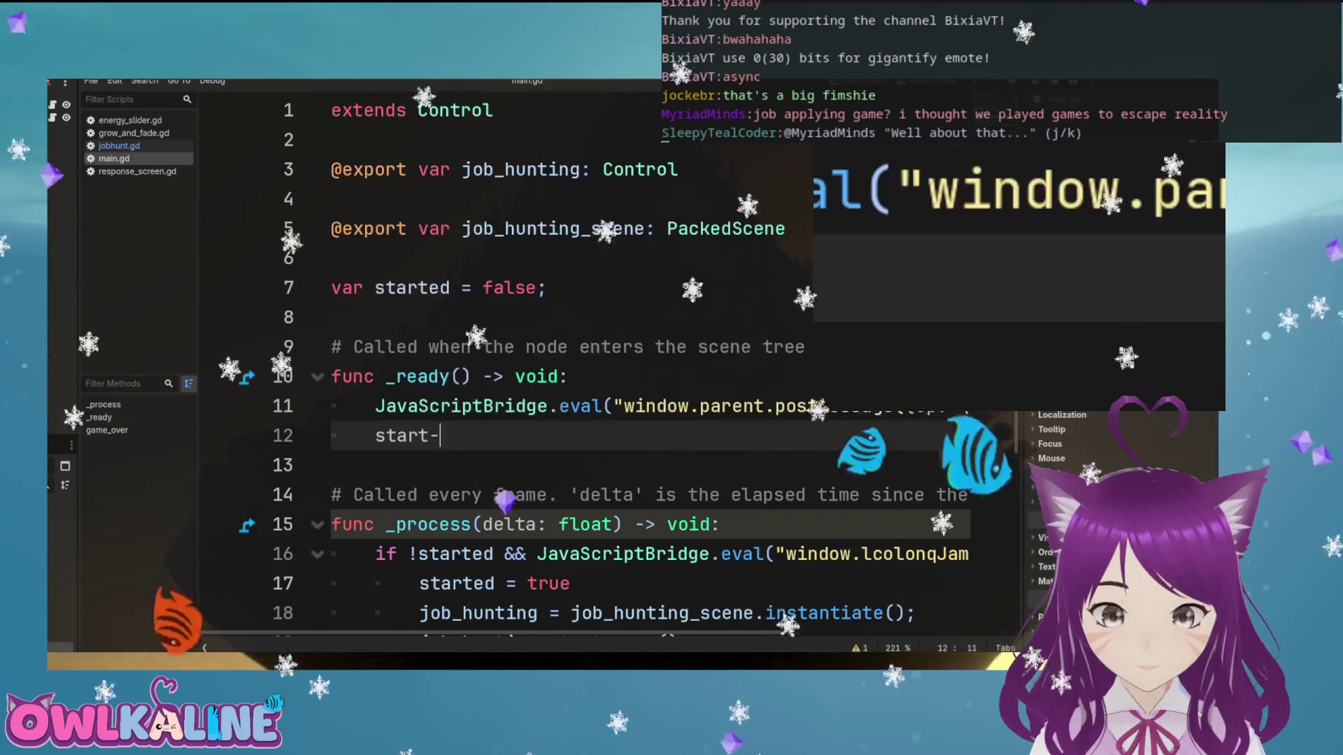
pyautogui.press('BackSpace')
pyautogui.write('_game')
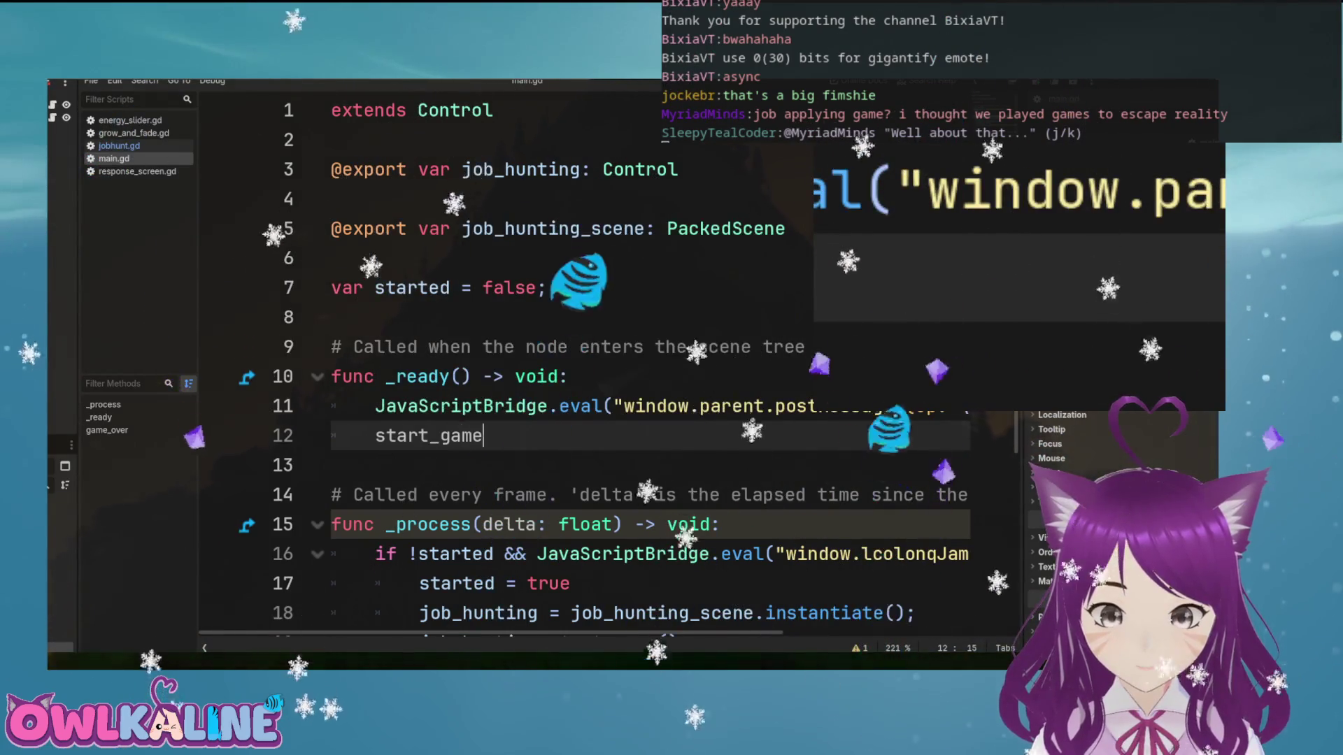
pyautogui.scroll(-2, 608, 363)
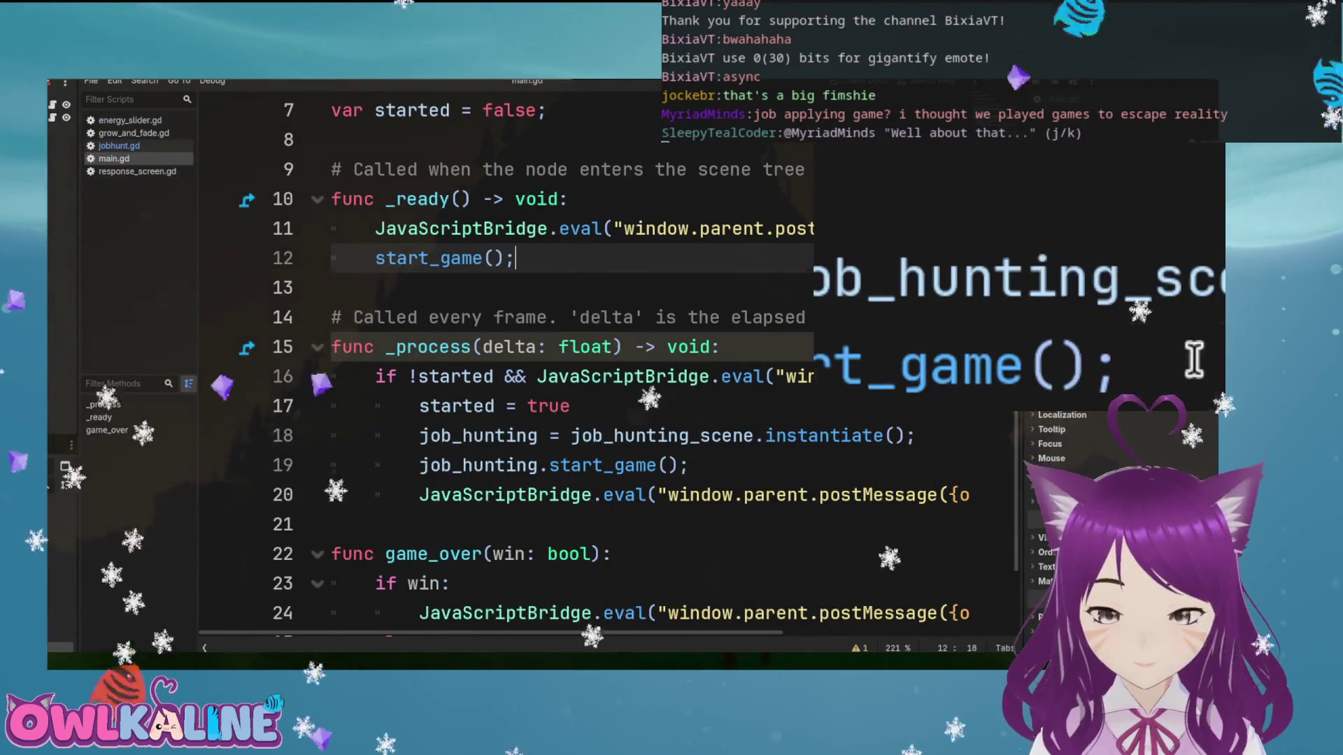
# Paste the instantiate and start_game lines into _ready, save, then delete the start_game() call.
pyautogui.moveTo(720, 465); pyautogui.dragTo(420, 435)
pyautogui.hotkey('ctrl', 'c')
pyautogui.moveTo(375, 258); pyautogui.dragTo(514, 258)
pyautogui.hotkey('ctrl', 'v')
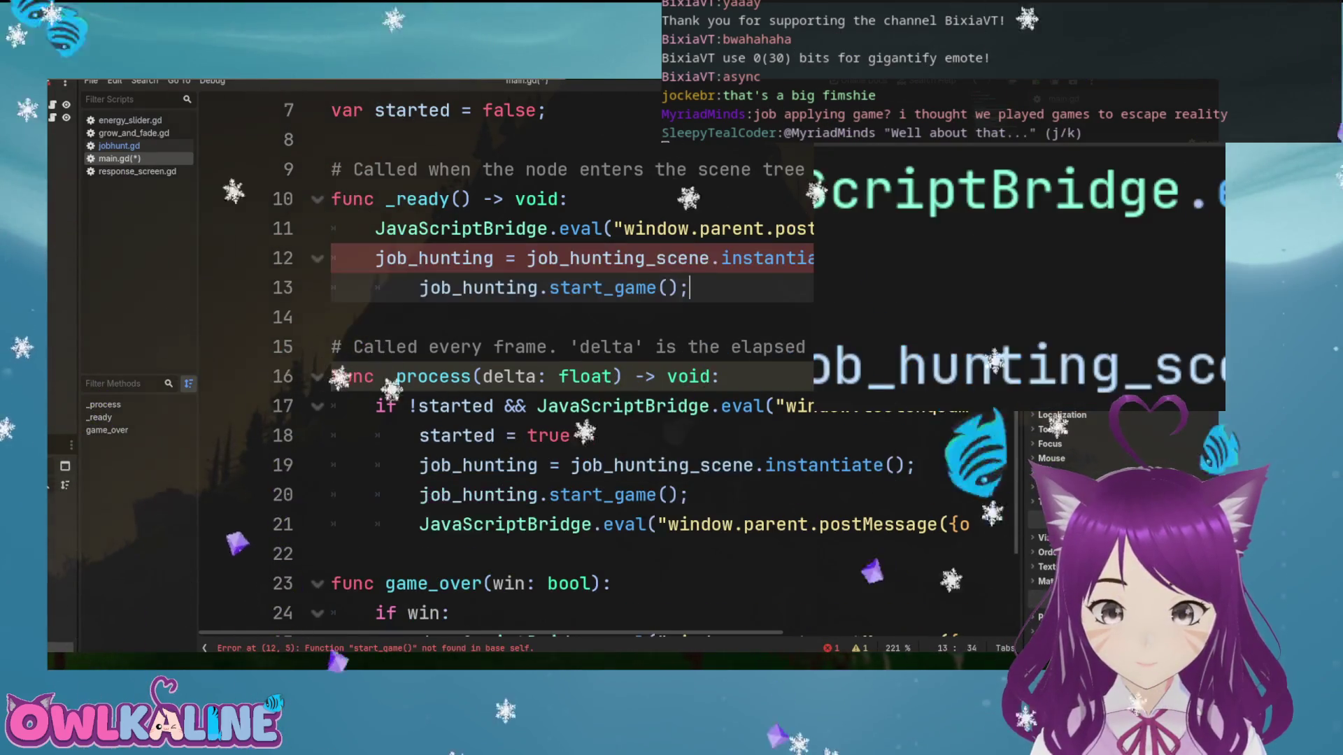
pyautogui.press('BackSpace')
pyautogui.hotkey('ctrl', 's')
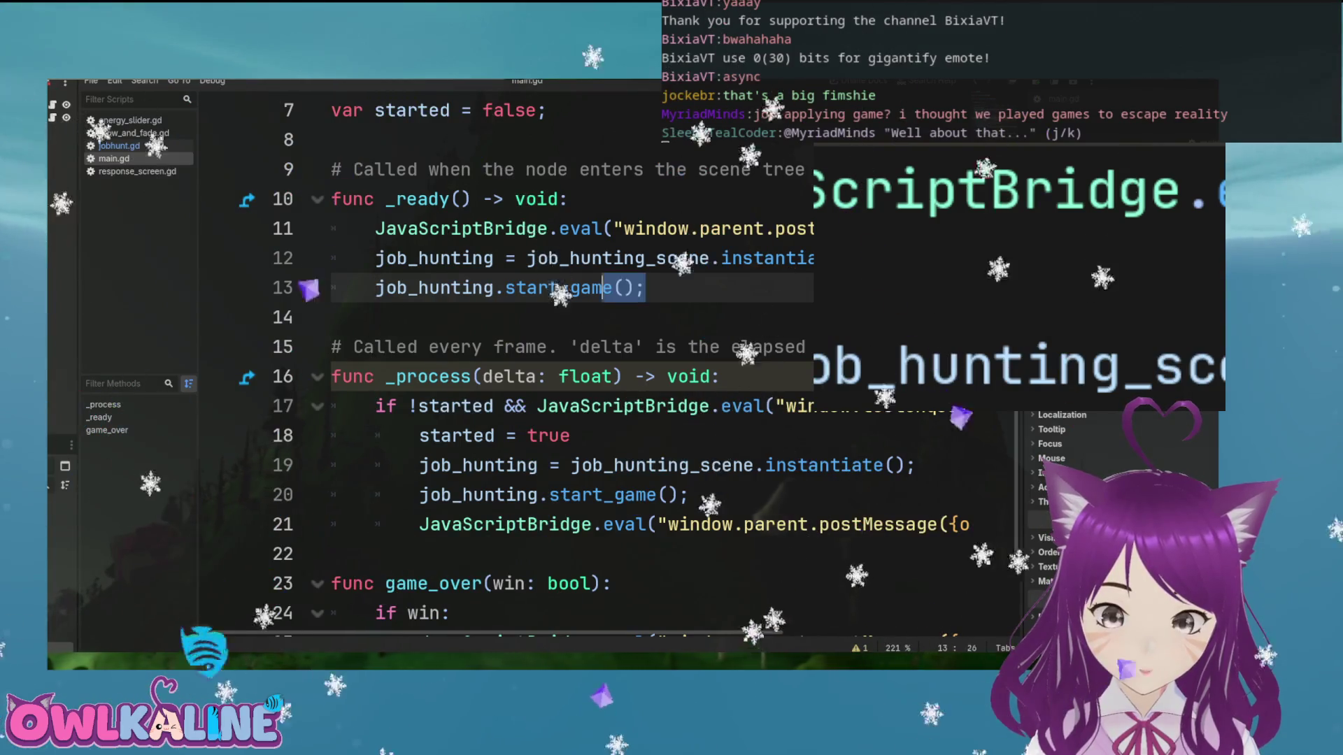
pyautogui.hotkey('shift', 'Home')
pyautogui.press('BackSpace')
pyautogui.press('BackSpace')
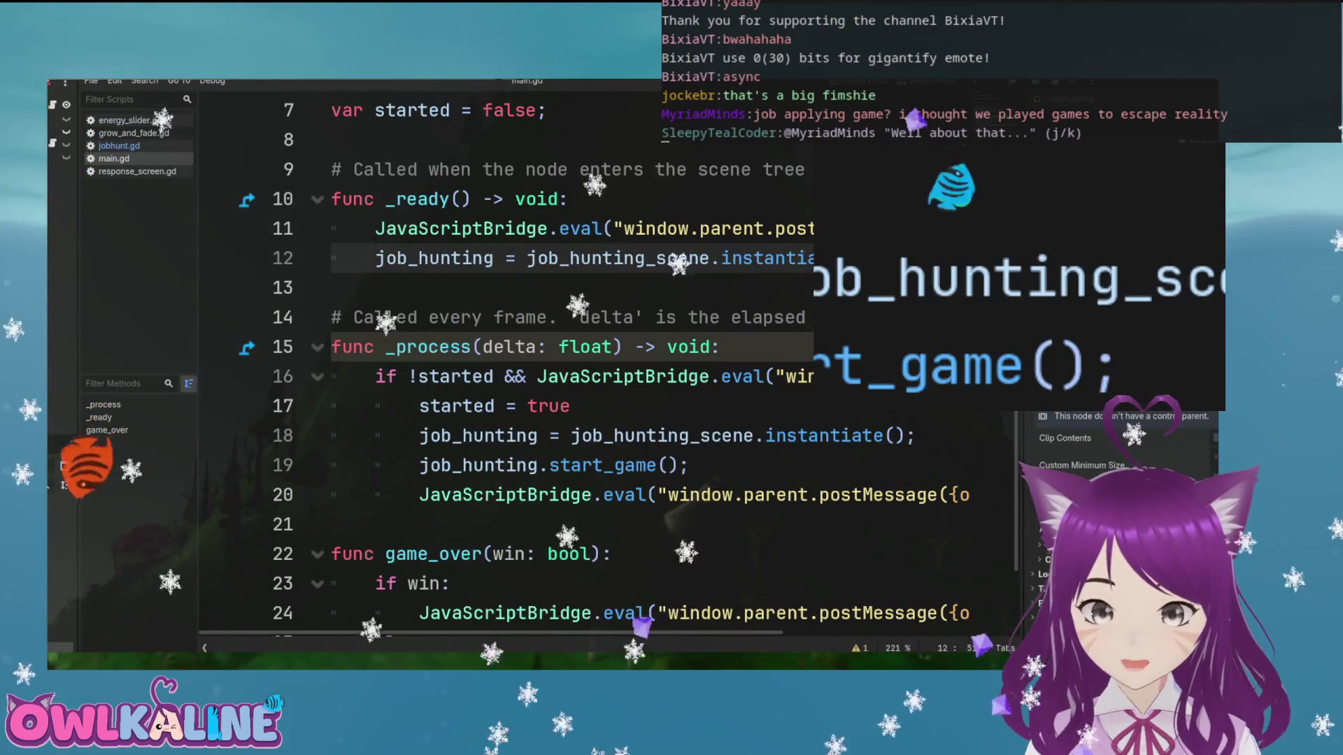
pyautogui.click(525, 200)
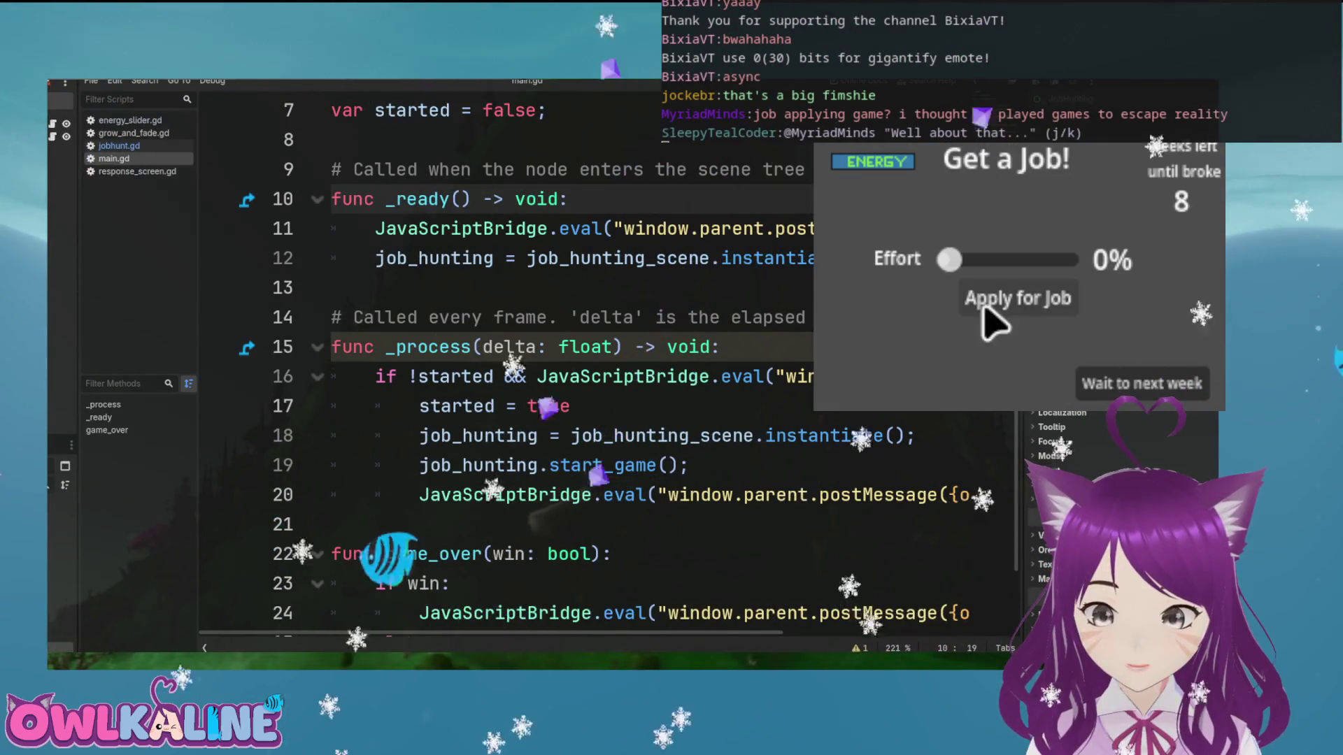
pyautogui.click(1015, 297)
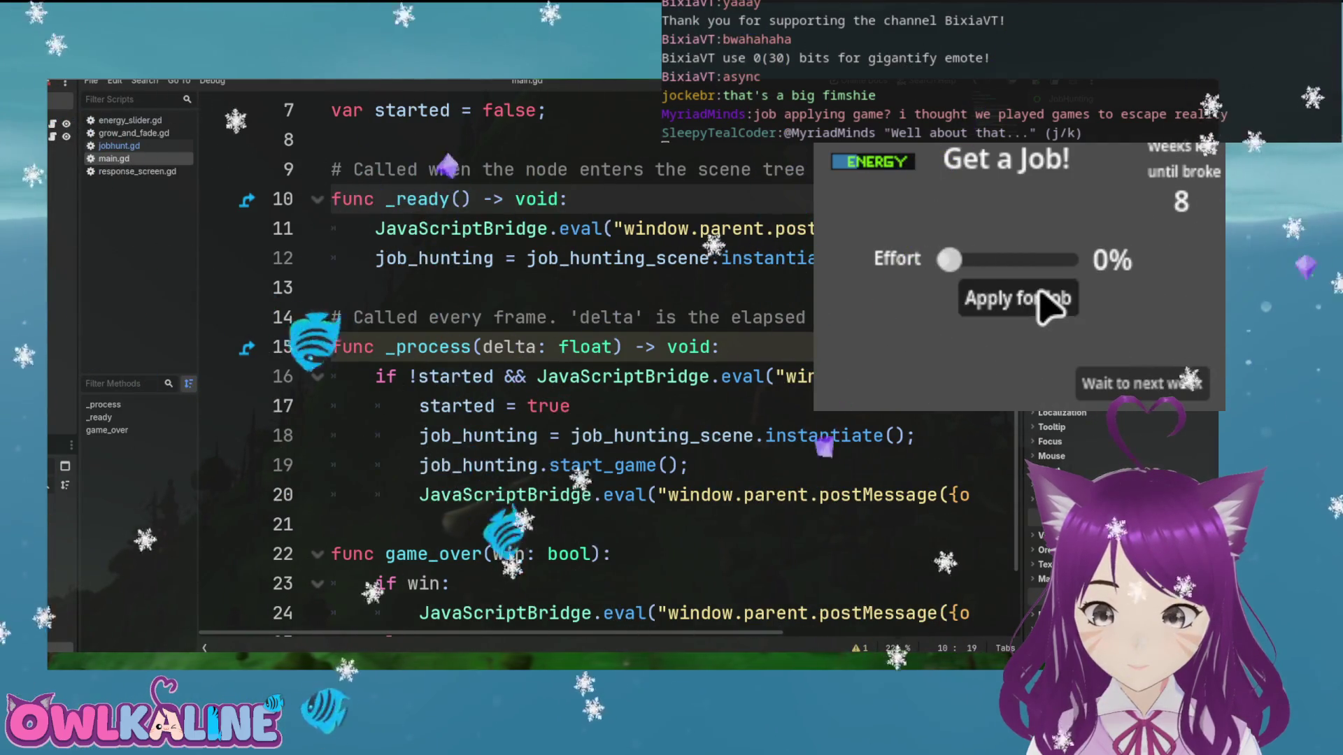
pyautogui.click(1110, 385)
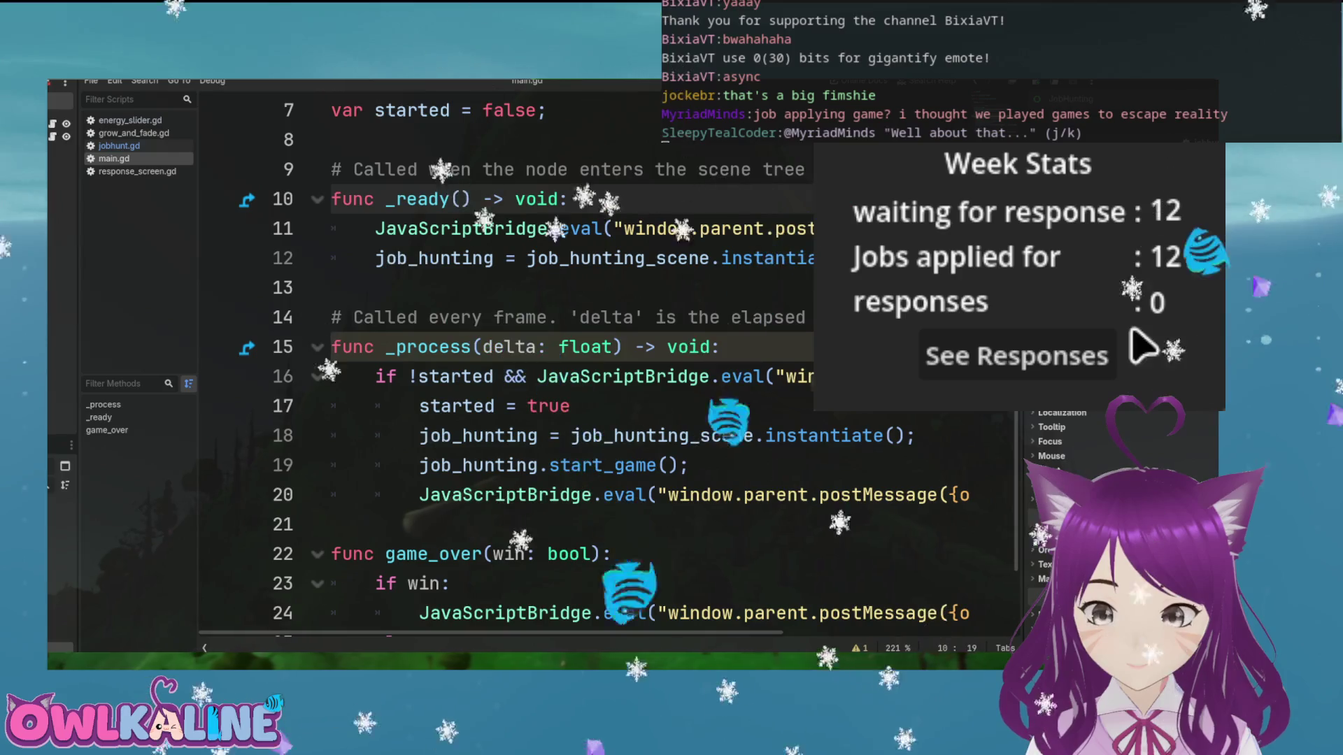
pyautogui.click(1049, 363)
pyautogui.click(711, 347)
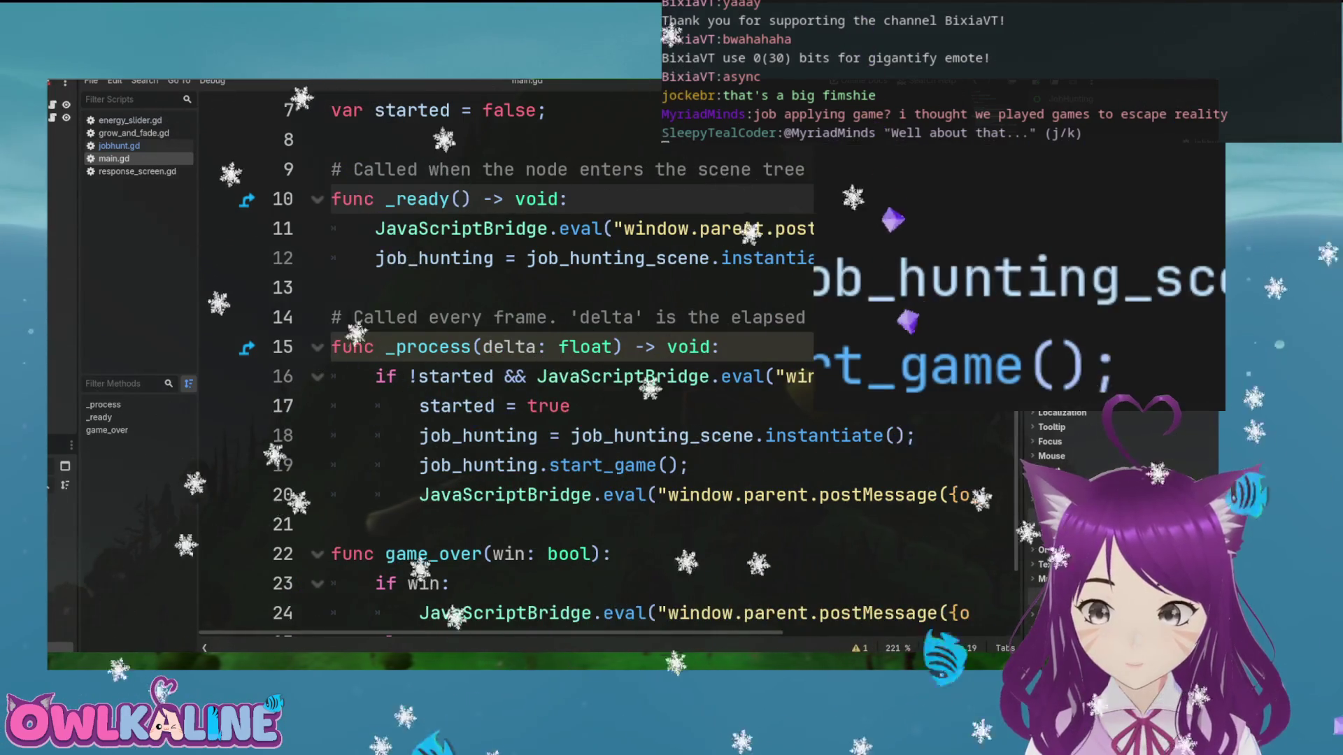
pyautogui.click(657, 258)
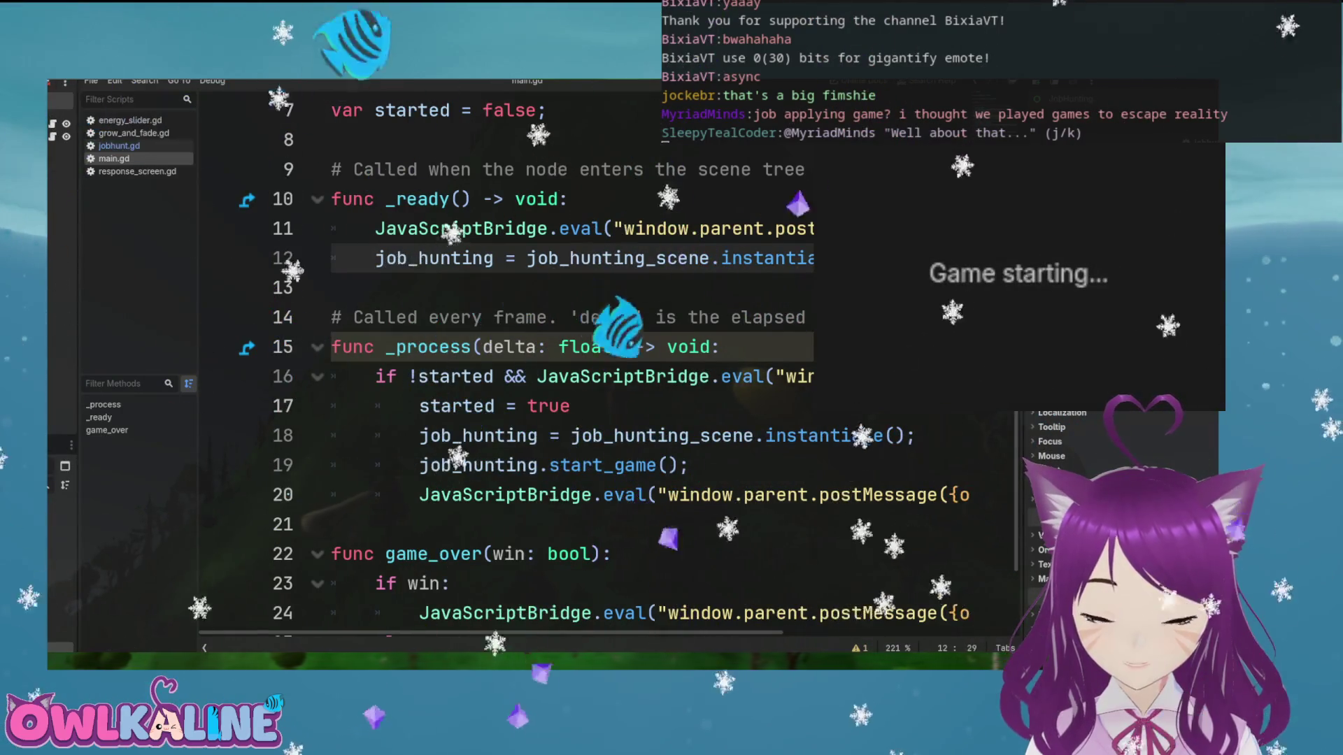
pyautogui.click(1025, 259)
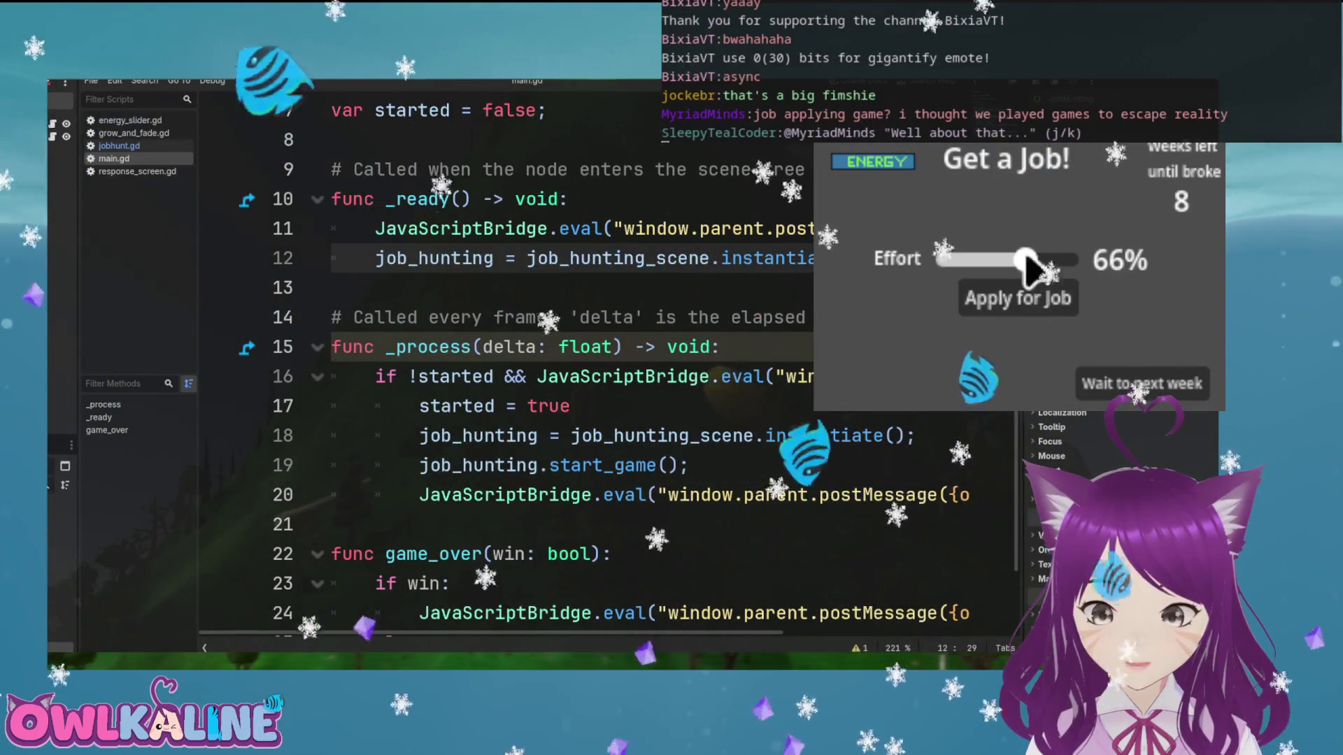
pyautogui.click(1035, 308)
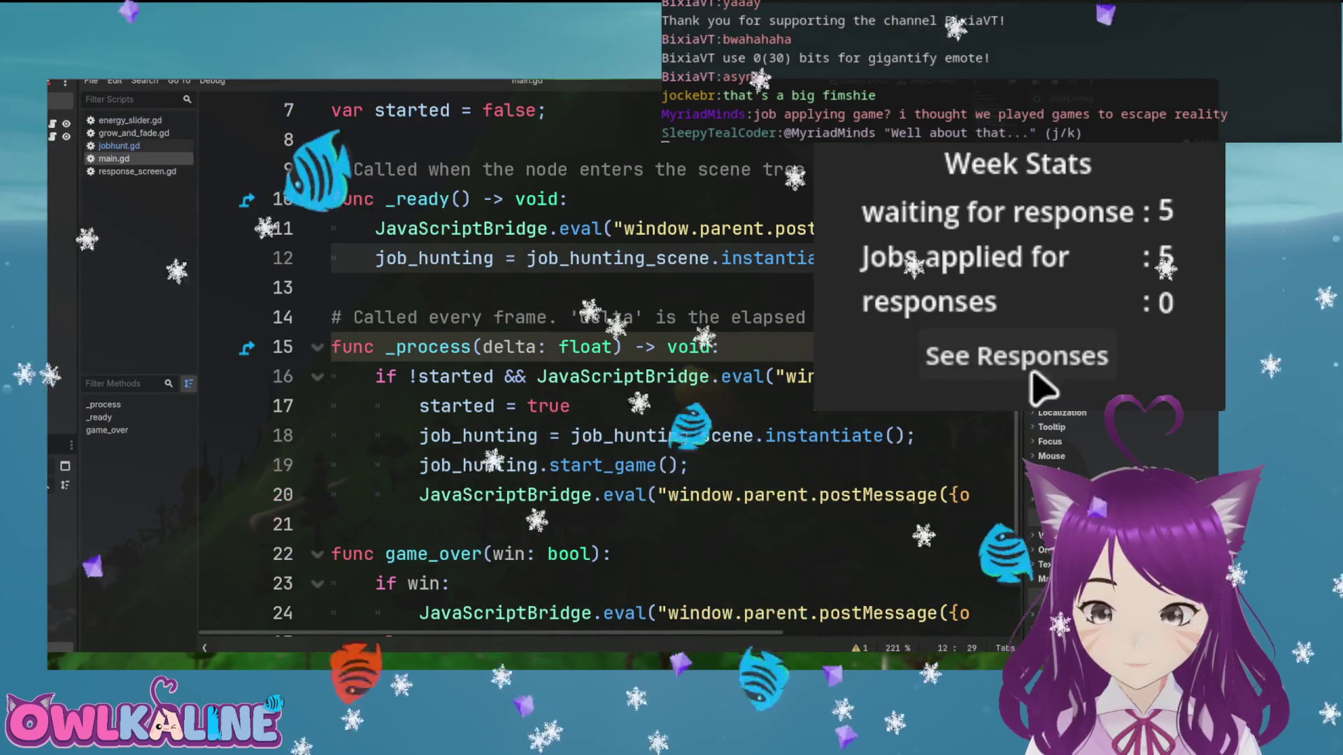
pyautogui.click(940, 360)
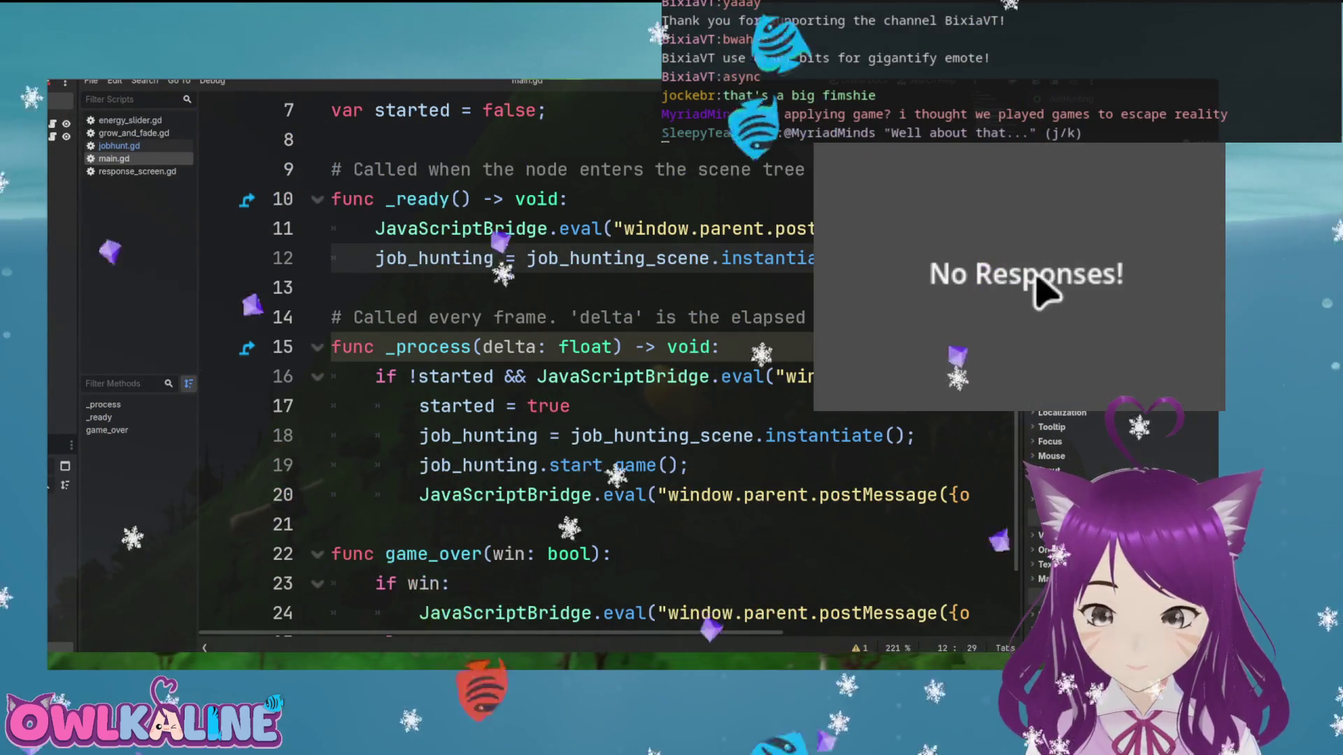
pyautogui.click(1023, 301)
pyautogui.click(1145, 384)
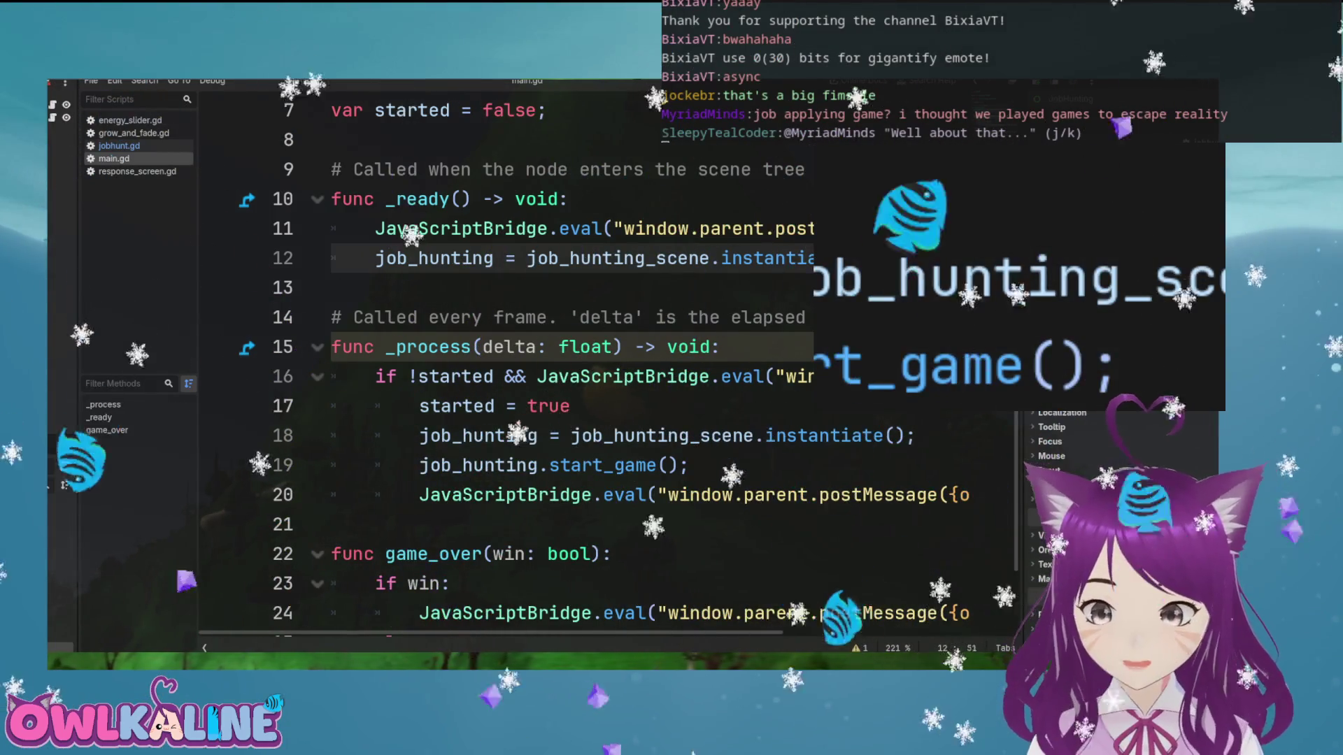
pyautogui.hotkey('shift', 'Home')
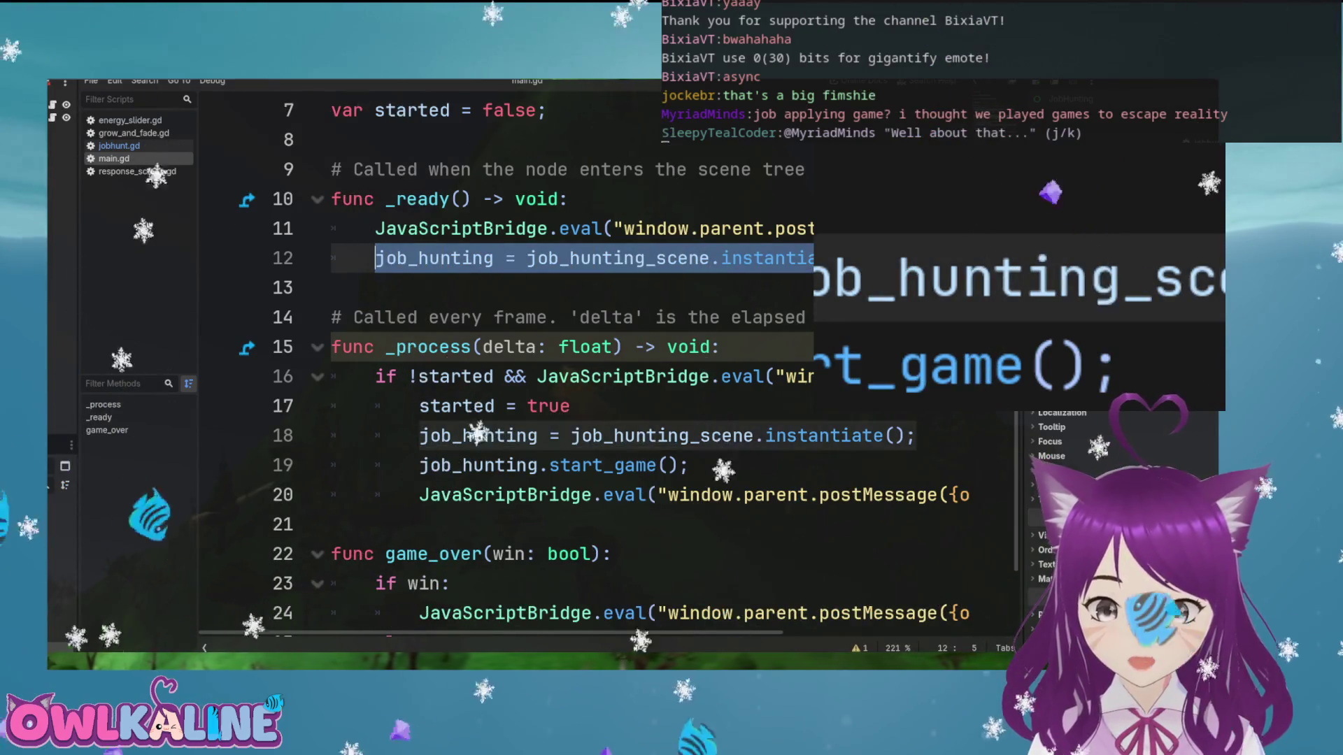
pyautogui.scroll(-1, 560, 364)
# Declare signal game_over(win: bool) under extends Control in jobhunt.gd.
pyautogui.click(333, 612)
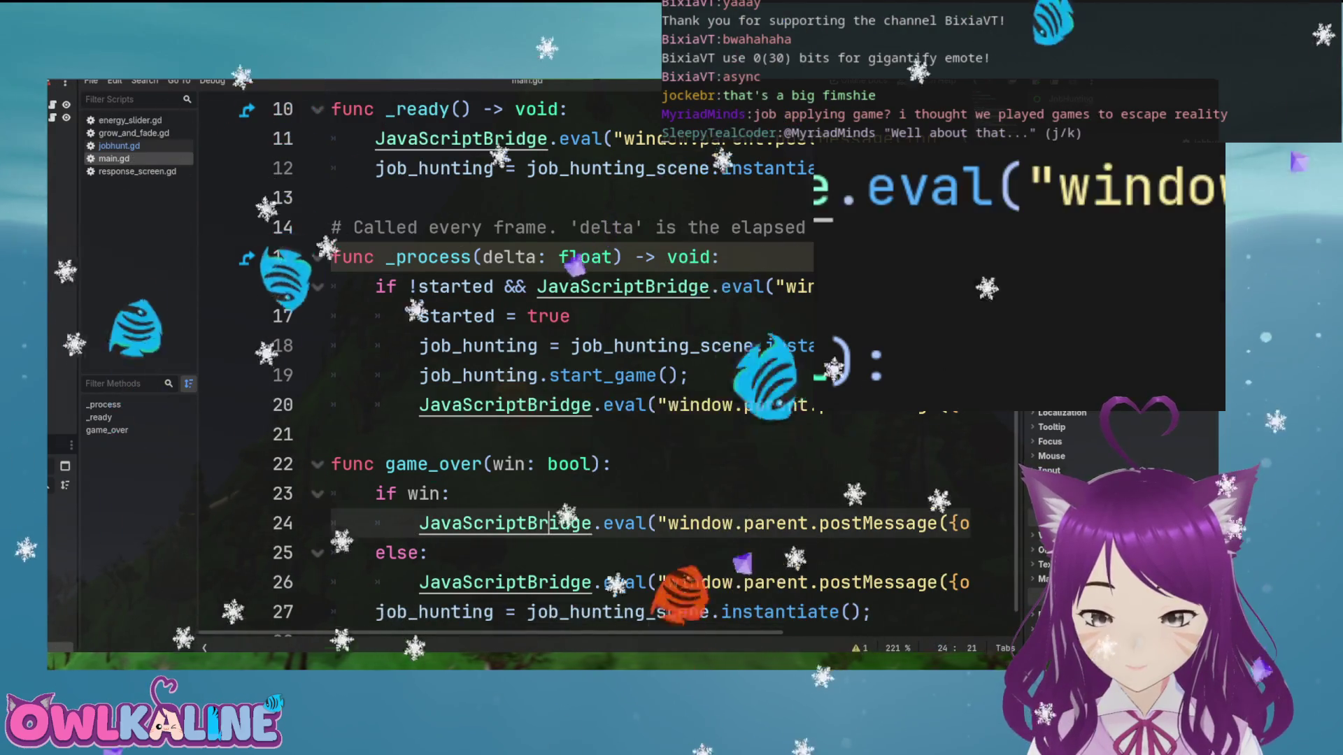
pyautogui.click(333, 435)
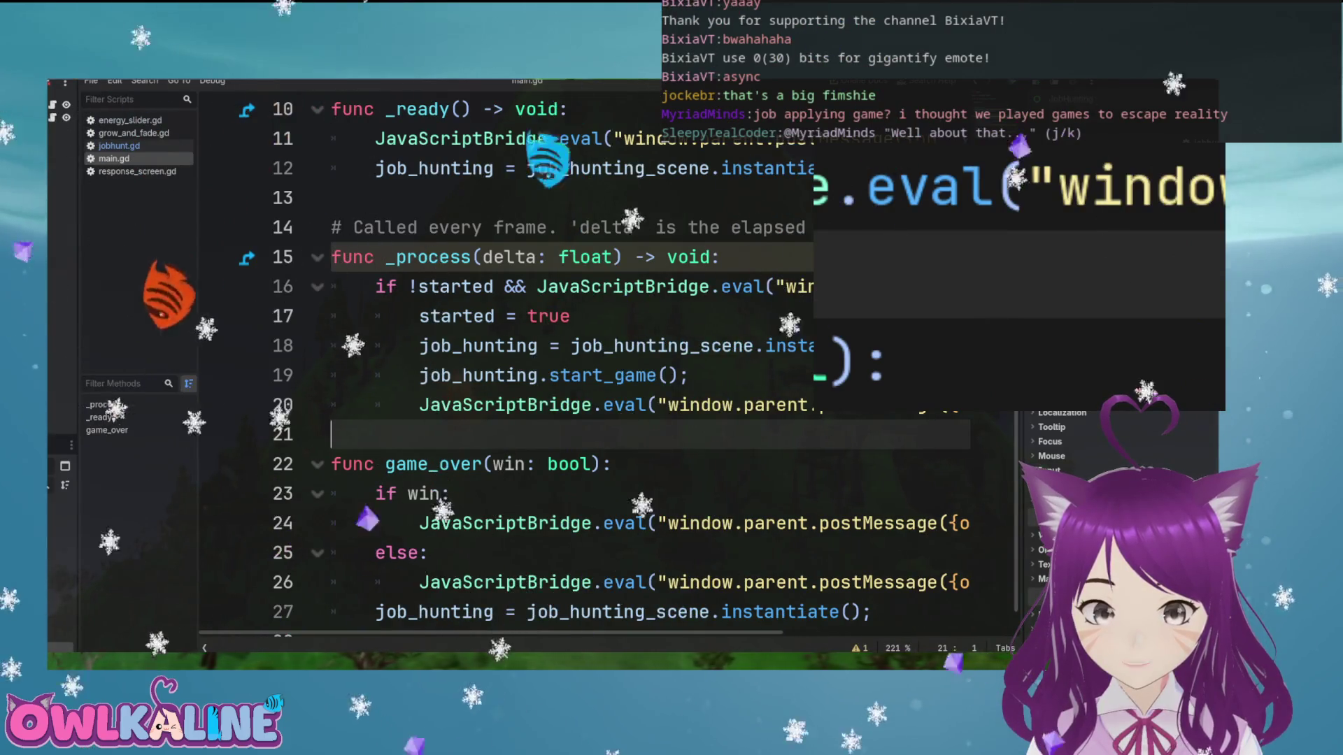
pyautogui.click(119, 145)
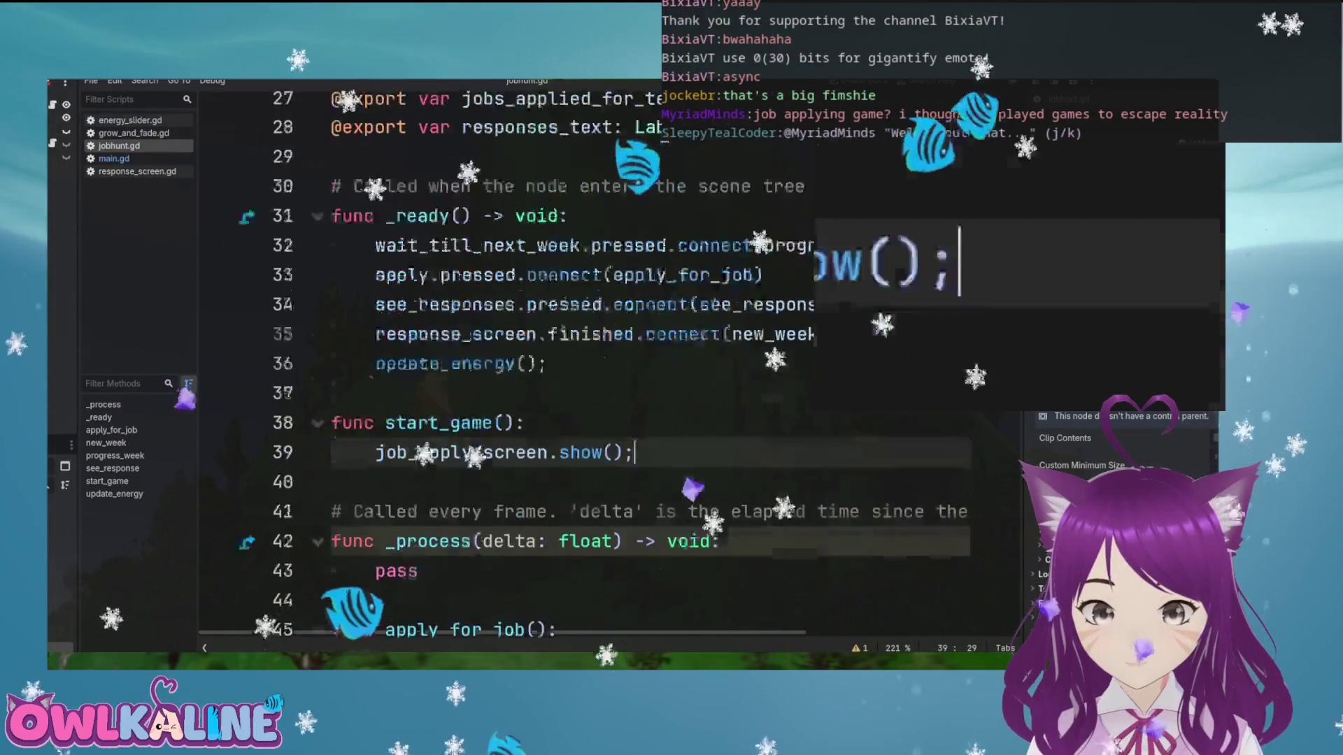
pyautogui.scroll(5, 601, 364)
pyautogui.scroll(3, 601, 363)
pyautogui.click(336, 140)
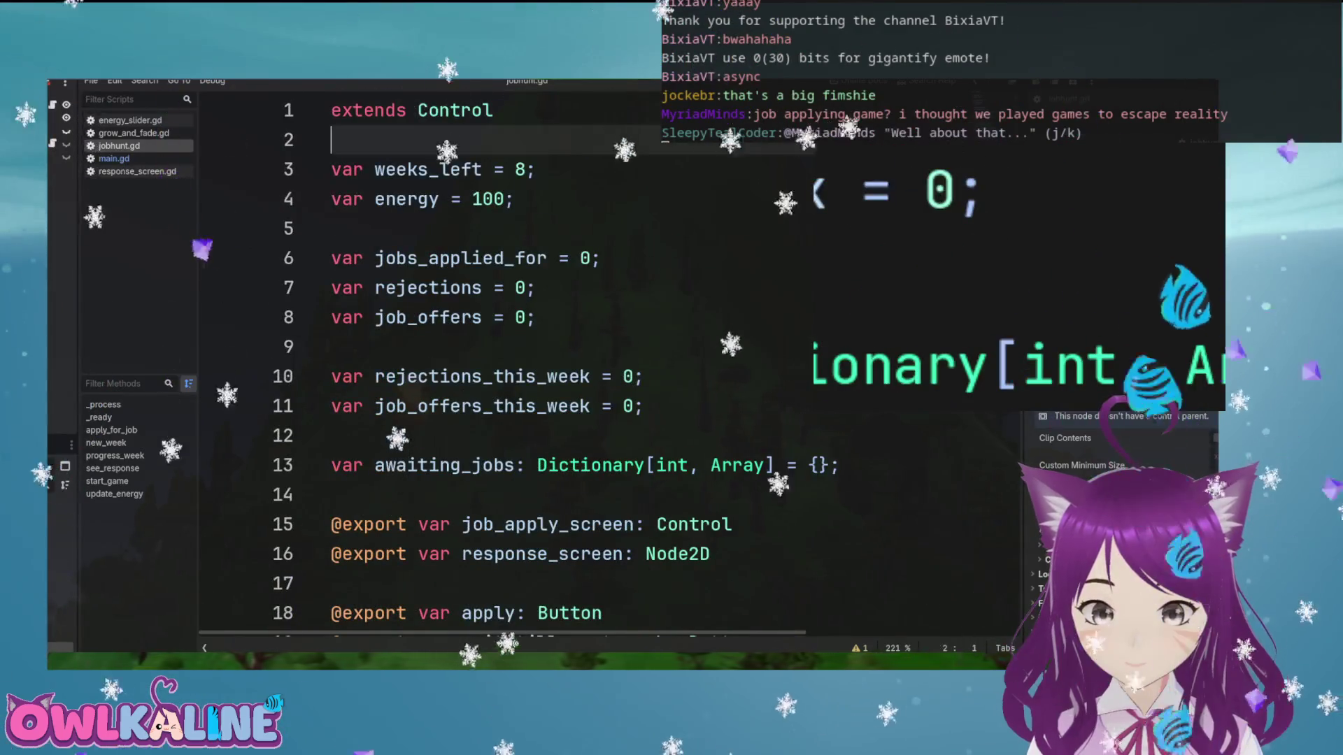
pyautogui.press('Return')
pyautogui.press('Return')
pyautogui.press('Up')
pyautogui.write('\\')
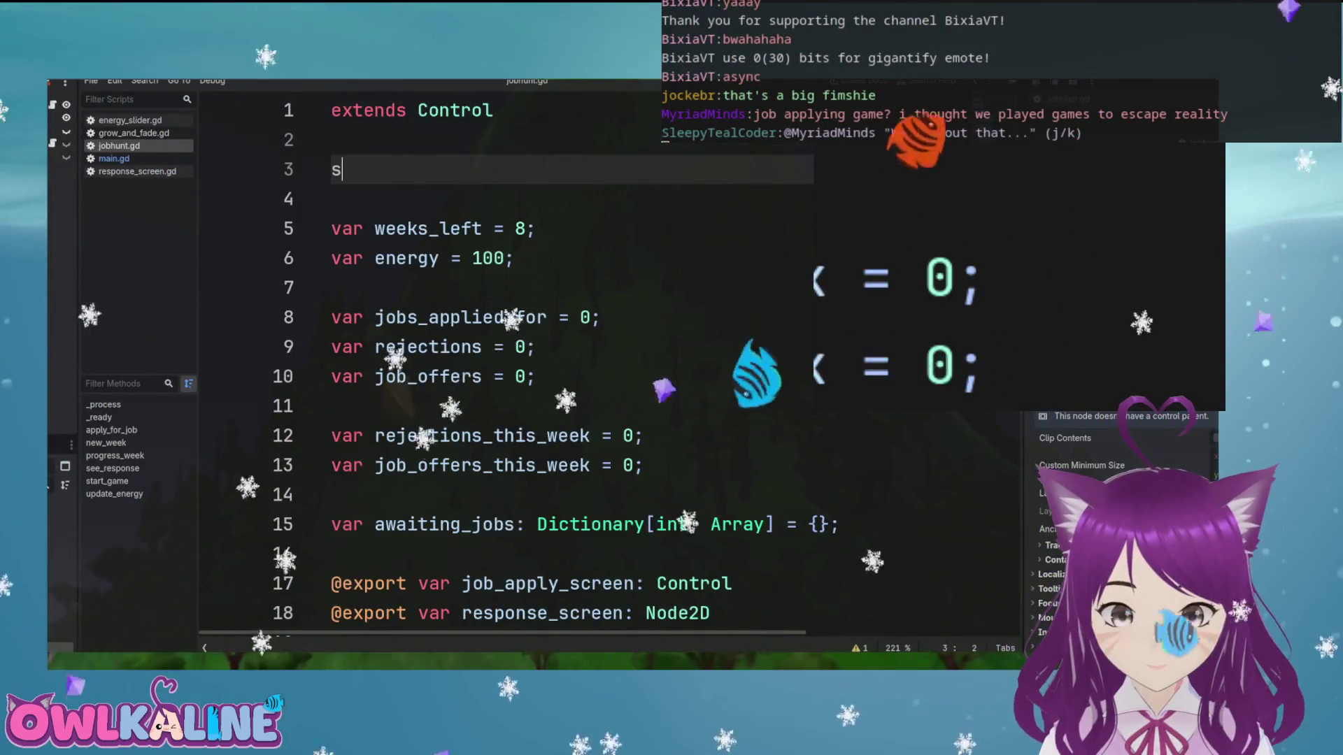
pyautogui.write('ignal game_over(w')
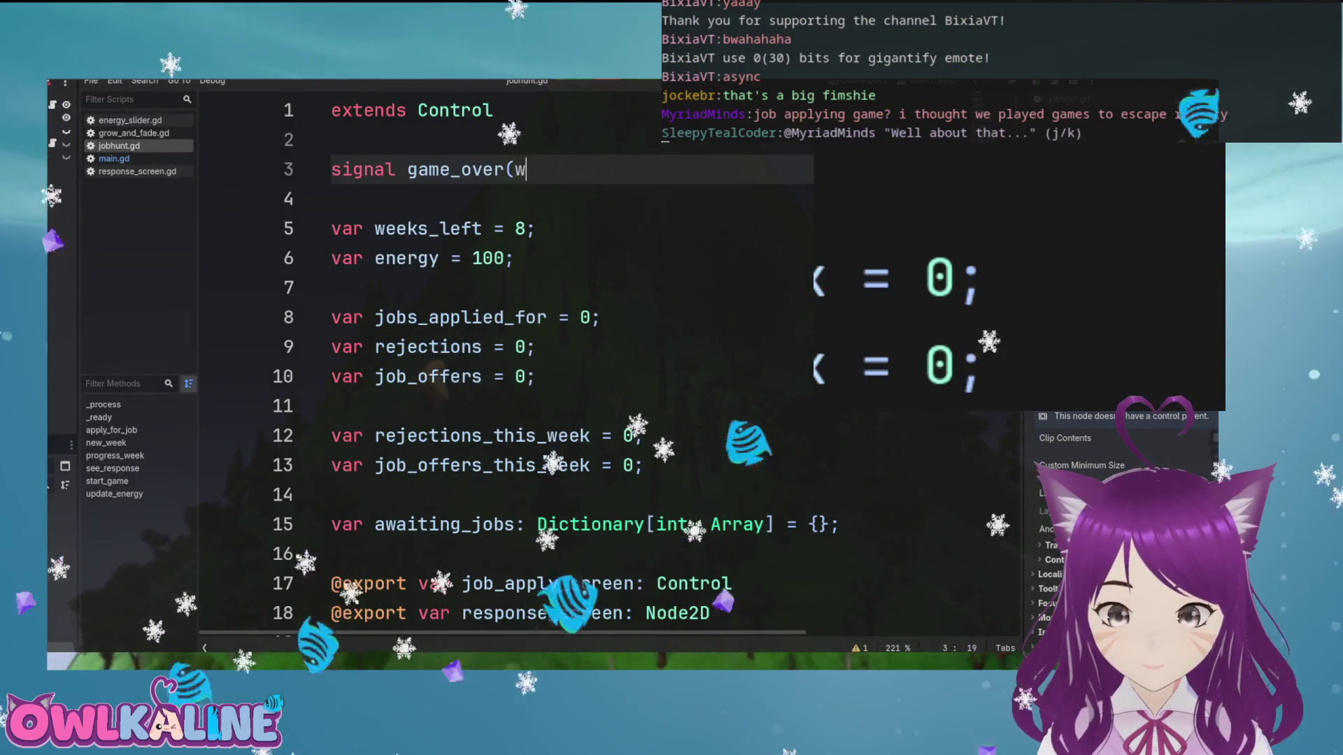
pyautogui.write('in: bool);')
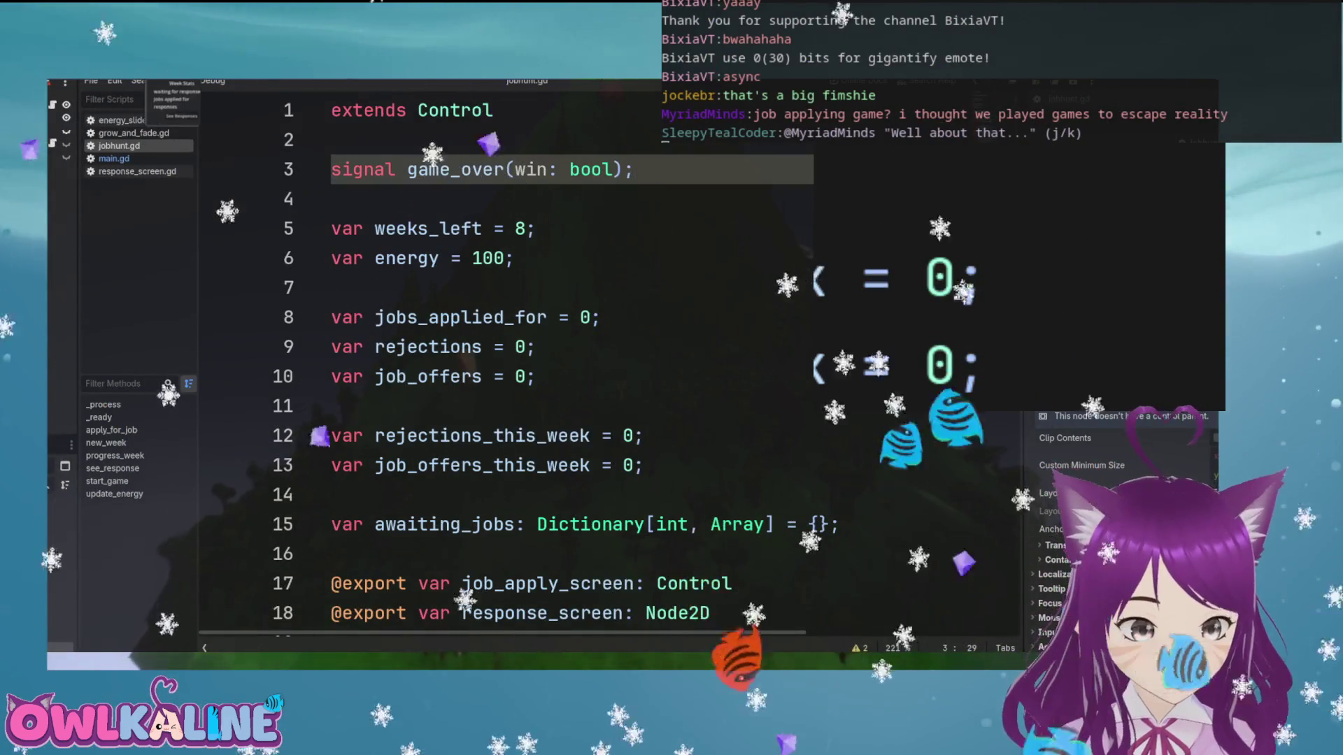
# Return to main.gd and place the caret at the end of _ready's instantiate line.
pyautogui.click(114, 159)
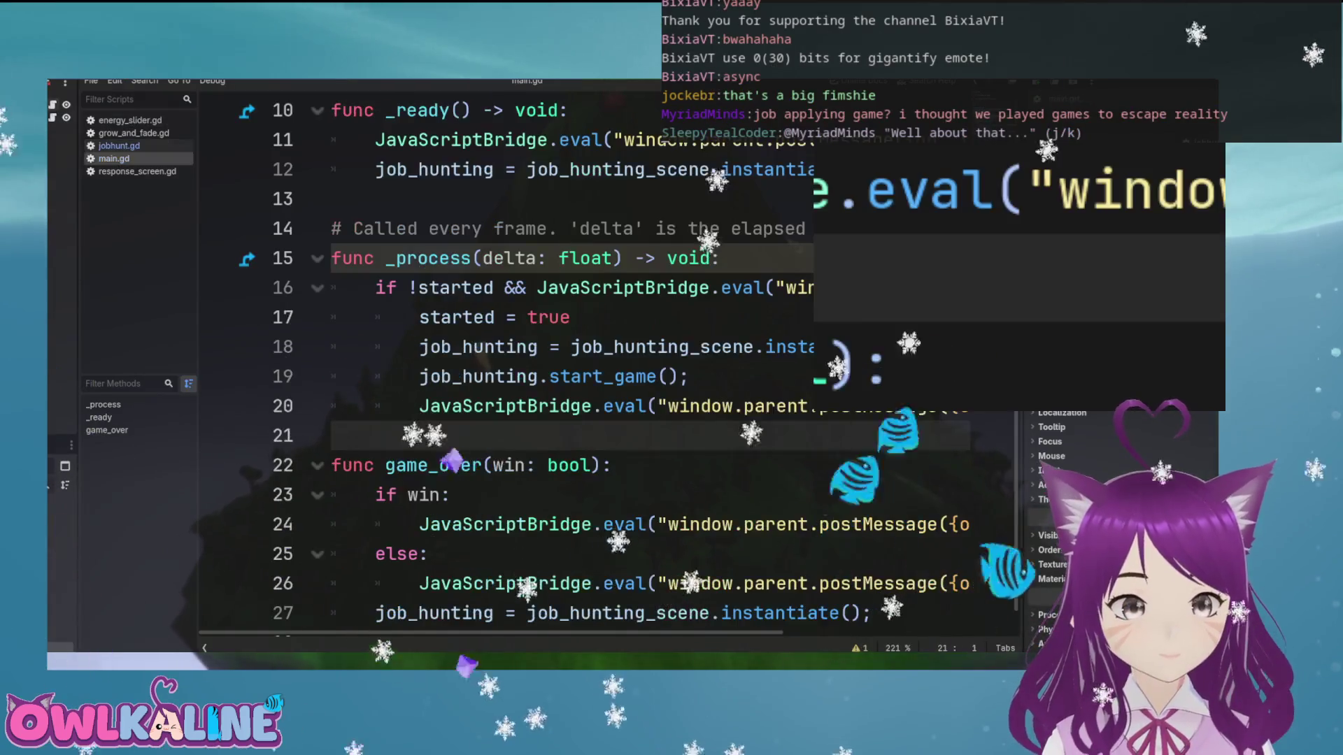
pyautogui.scroll(3, 559, 350)
pyautogui.scroll(-3, 559, 349)
pyautogui.scroll(2, 559, 350)
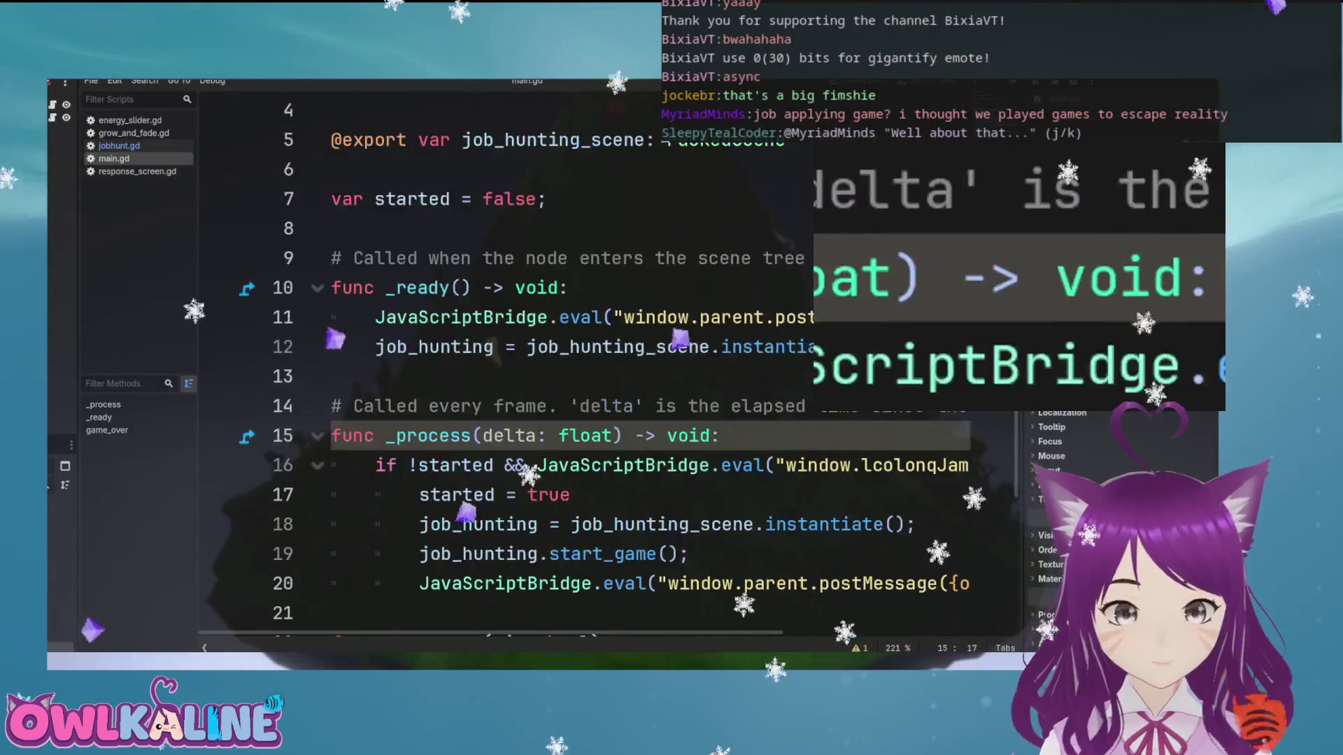
pyautogui.click(420, 376)
pyautogui.click(903, 347)
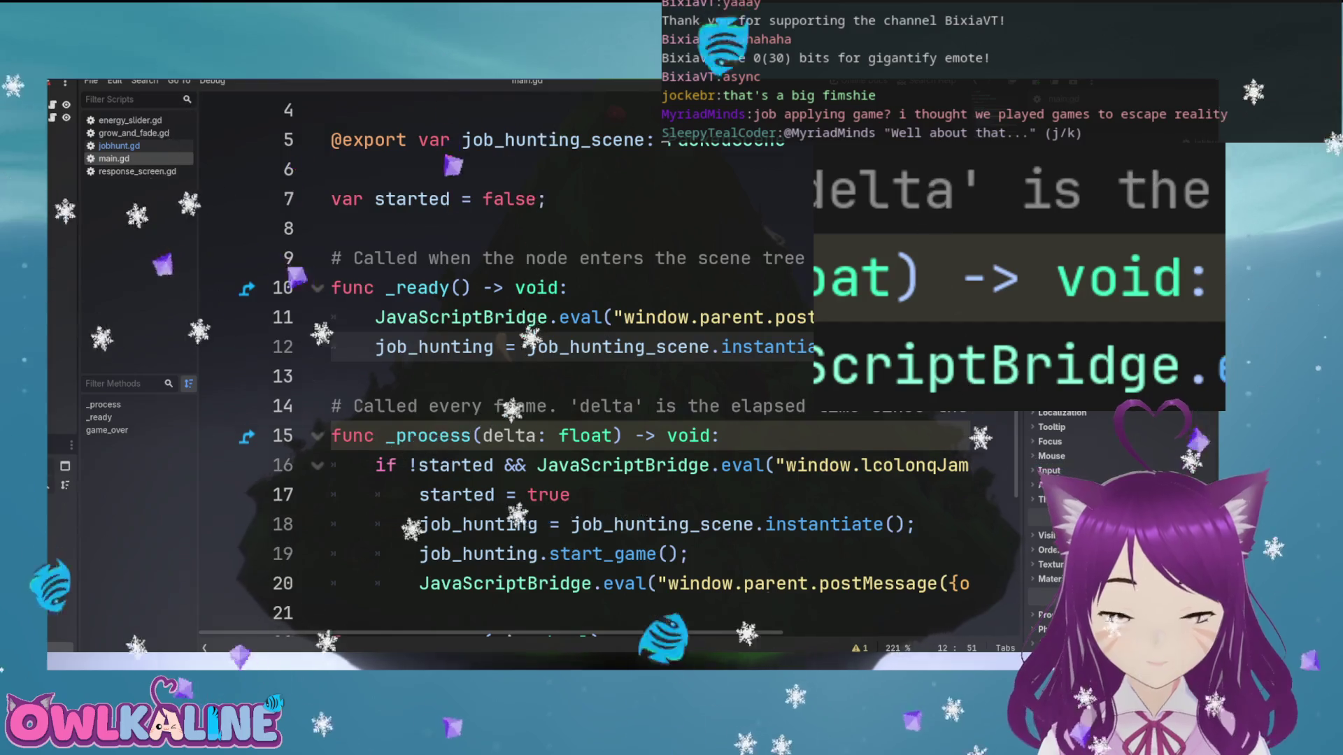